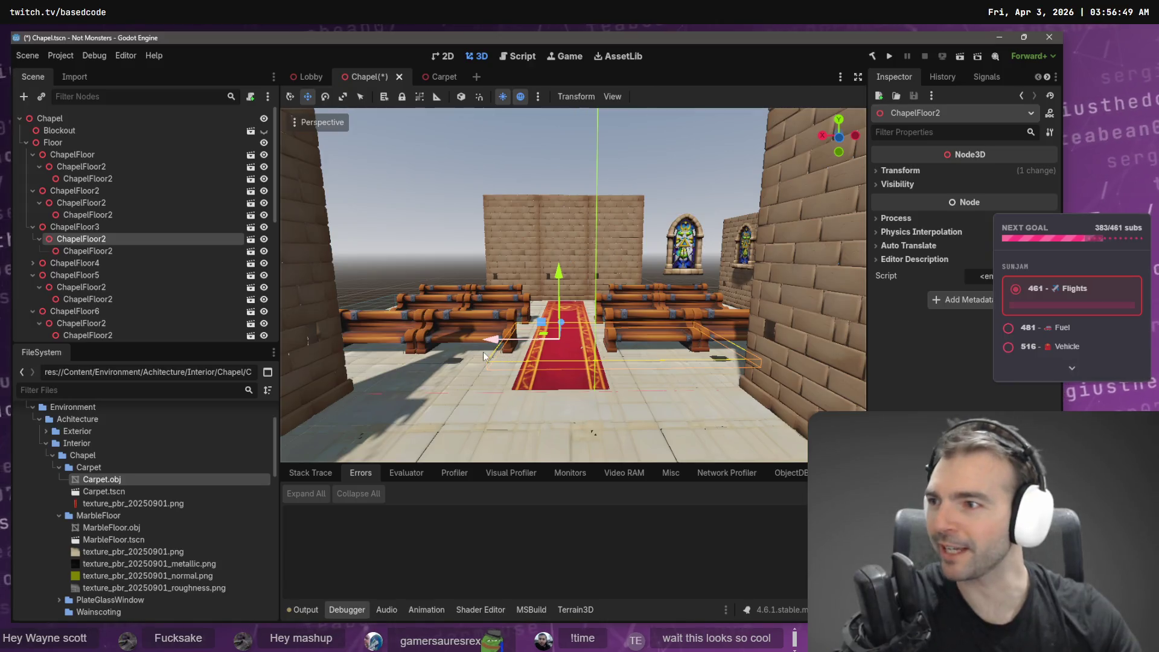
Nudge the carpet slightly left along X, save the Chapel scene, and open the Carpet scene.
click(555, 384)
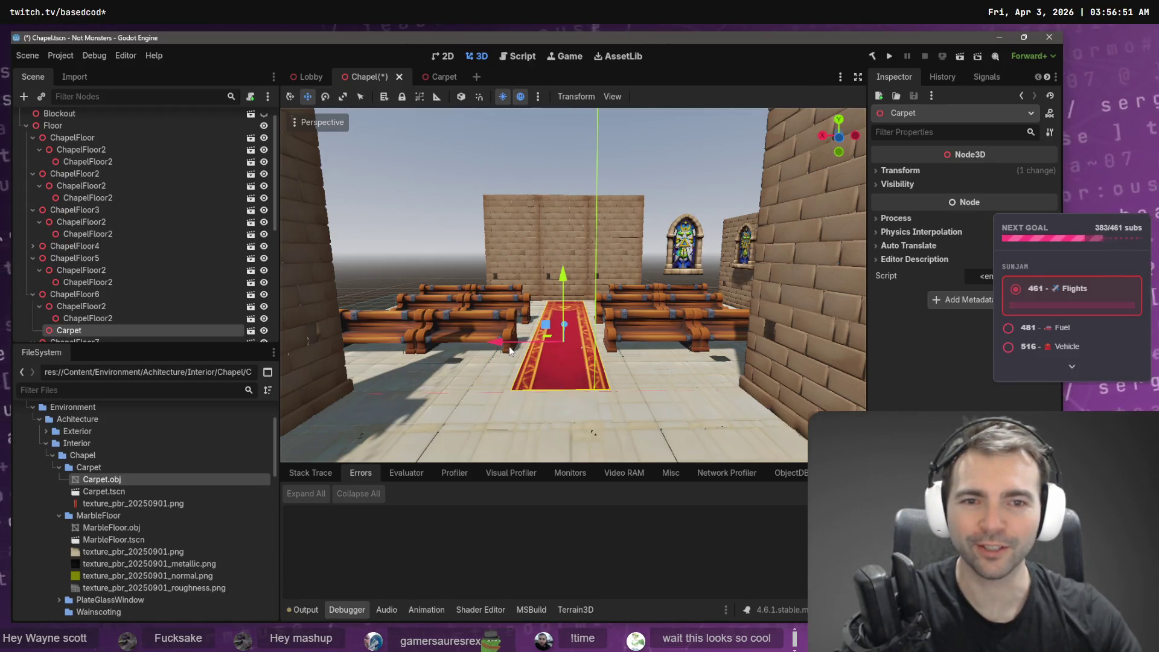
drag(503, 344, 499, 344)
key(ctrl+s)
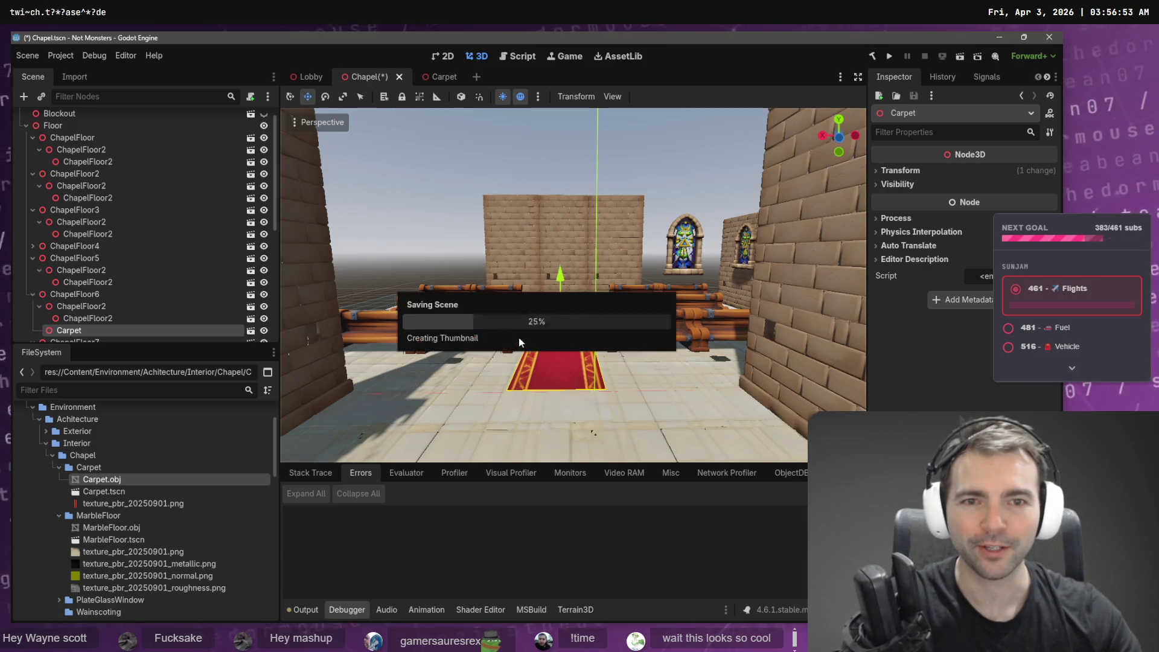
mouse_move(456, 209)
mouse_down()
mouse_move(387, 200)
mouse_move(423, 218)
mouse_move(532, 211)
mouse_move(410, 212)
mouse_move(459, 213)
mouse_move(450, 266)
mouse_move(450, 235)
mouse_move(405, 234)
mouse_move(459, 228)
mouse_move(373, 106)
mouse_up()
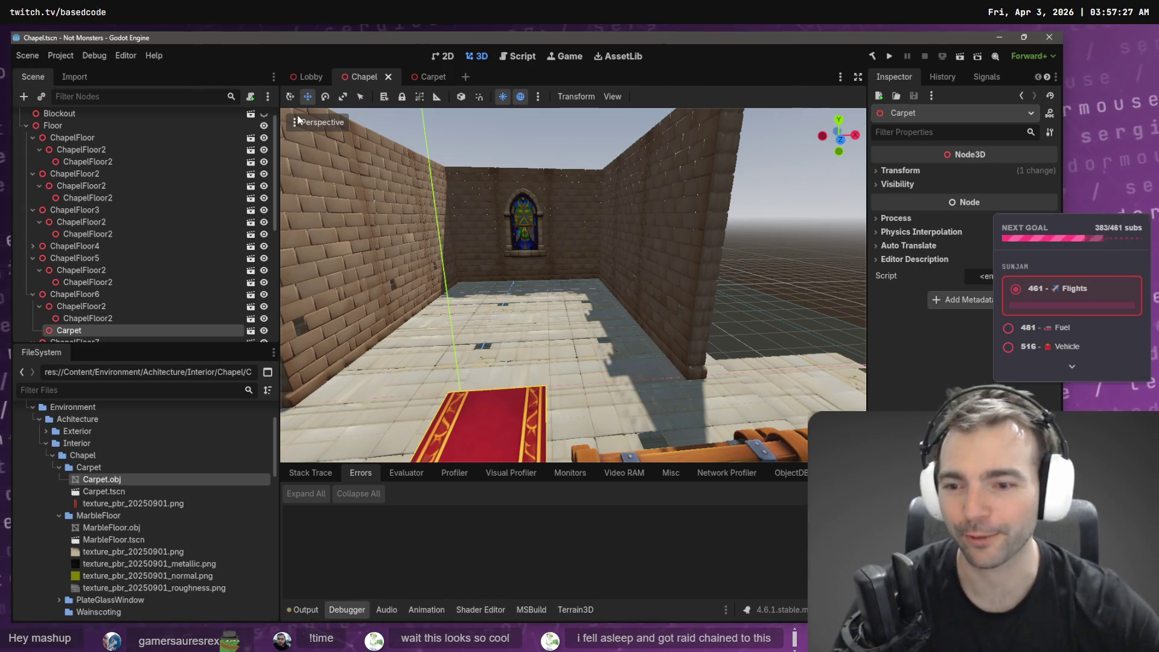
click(430, 81)
Deselect the carpet, then pan and zoom the tldraw board to inspect the Not Monsters frame.
click(511, 180)
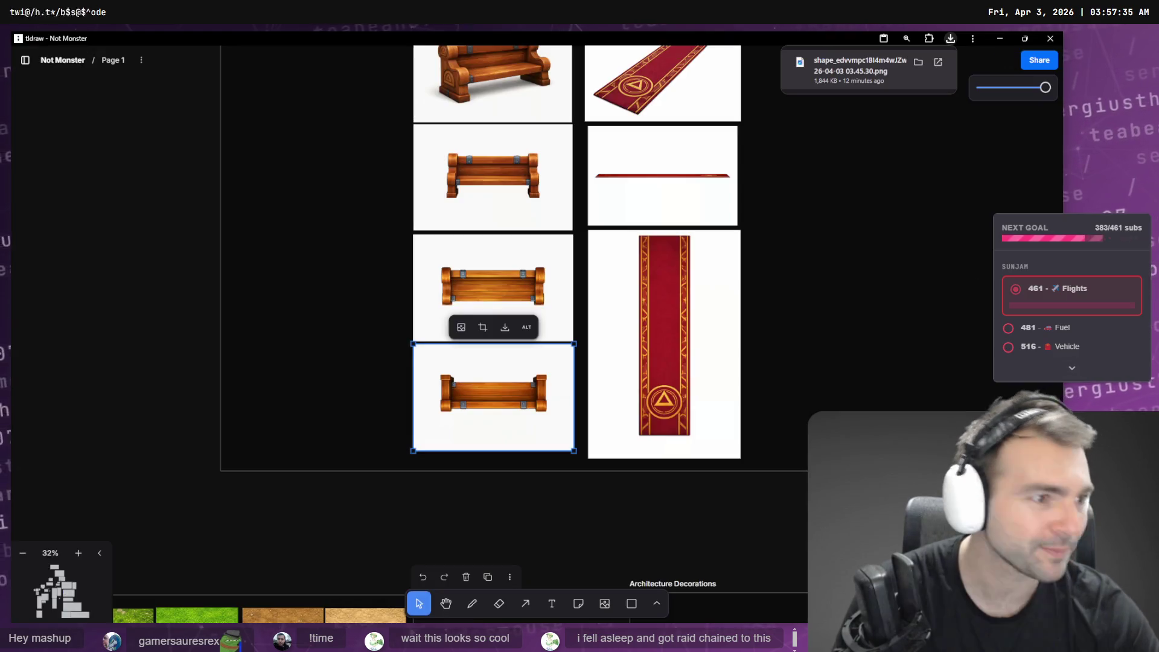
scroll(645, 301, down, 5)
drag(385, 142, 645, 302)
scroll(645, 302, up, 10)
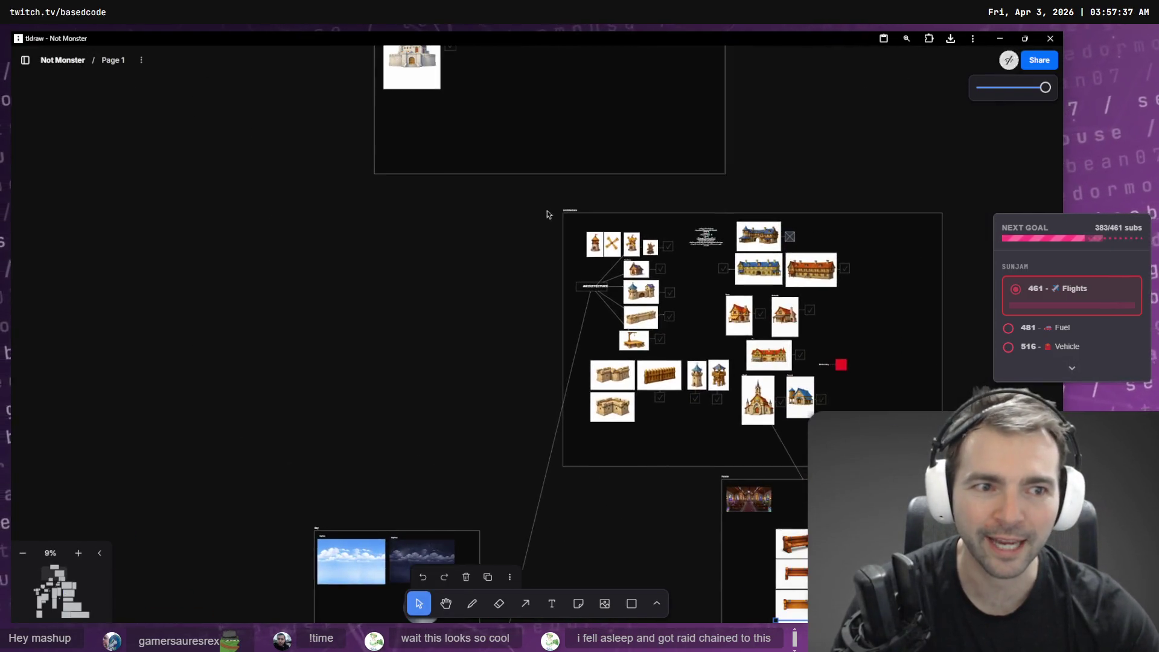
scroll(573, 134, down, 10)
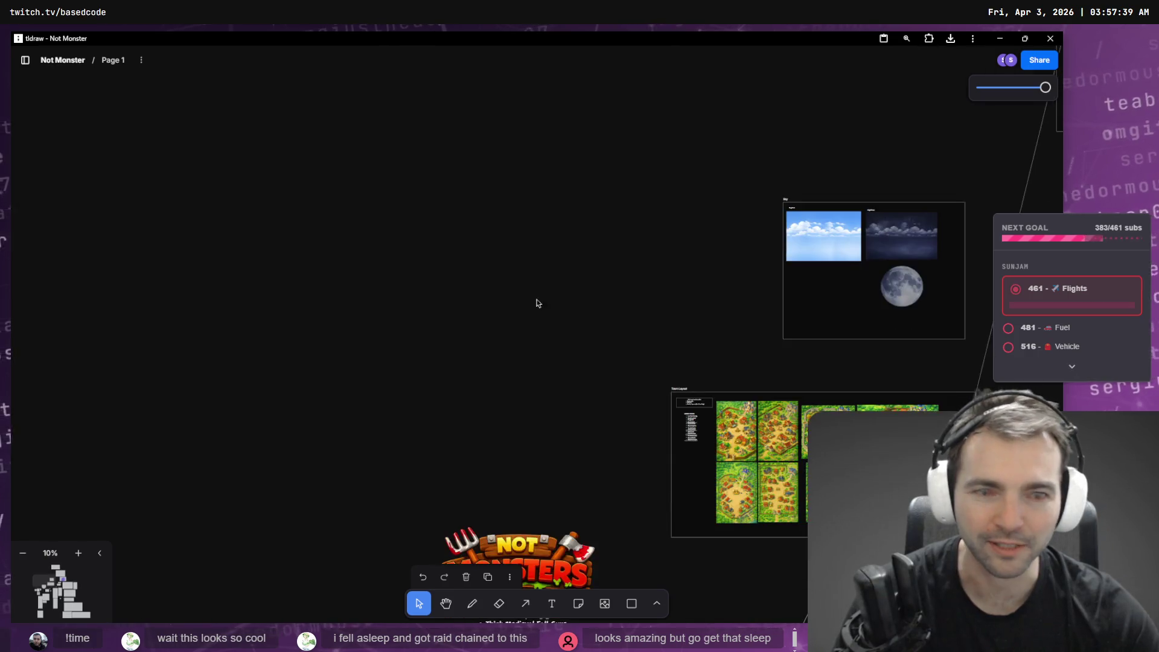
click(444, 236)
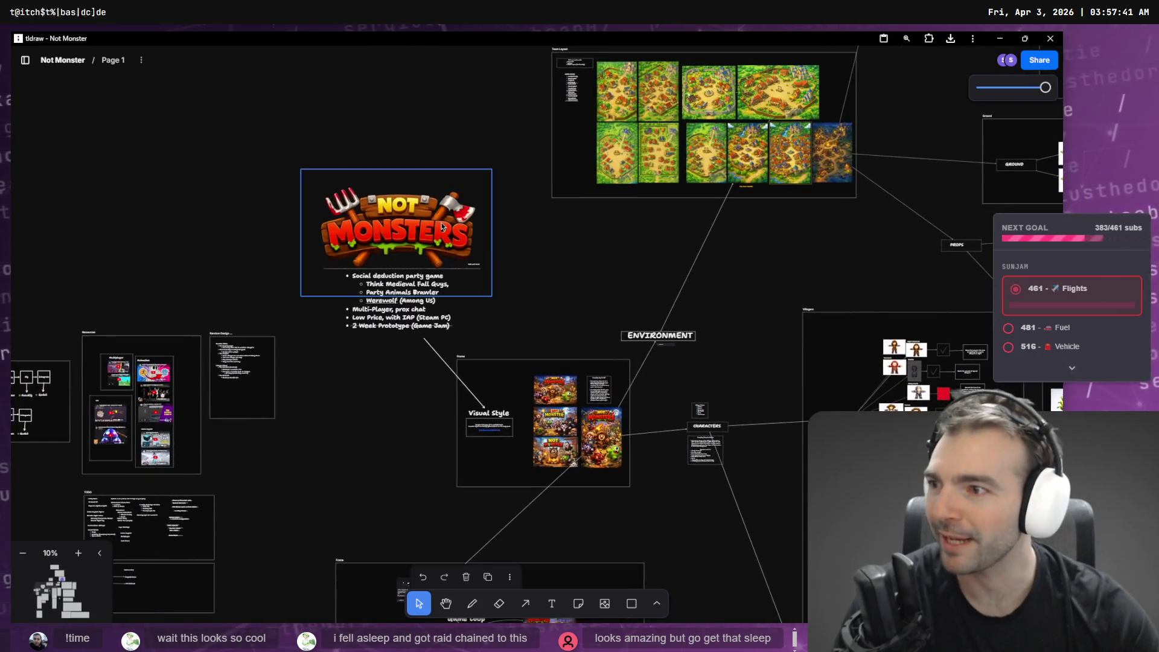
scroll(522, 192, up, 5)
scroll(522, 191, down, 5)
scroll(653, 367, up, 5)
scroll(476, 118, up, 5)
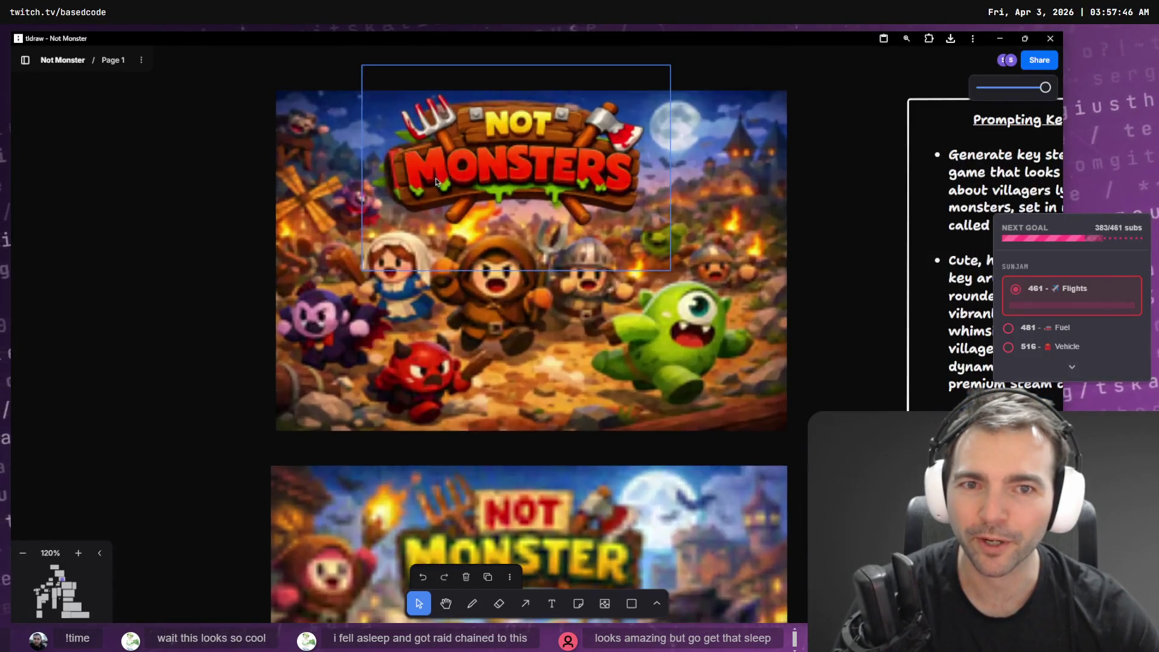
click(245, 179)
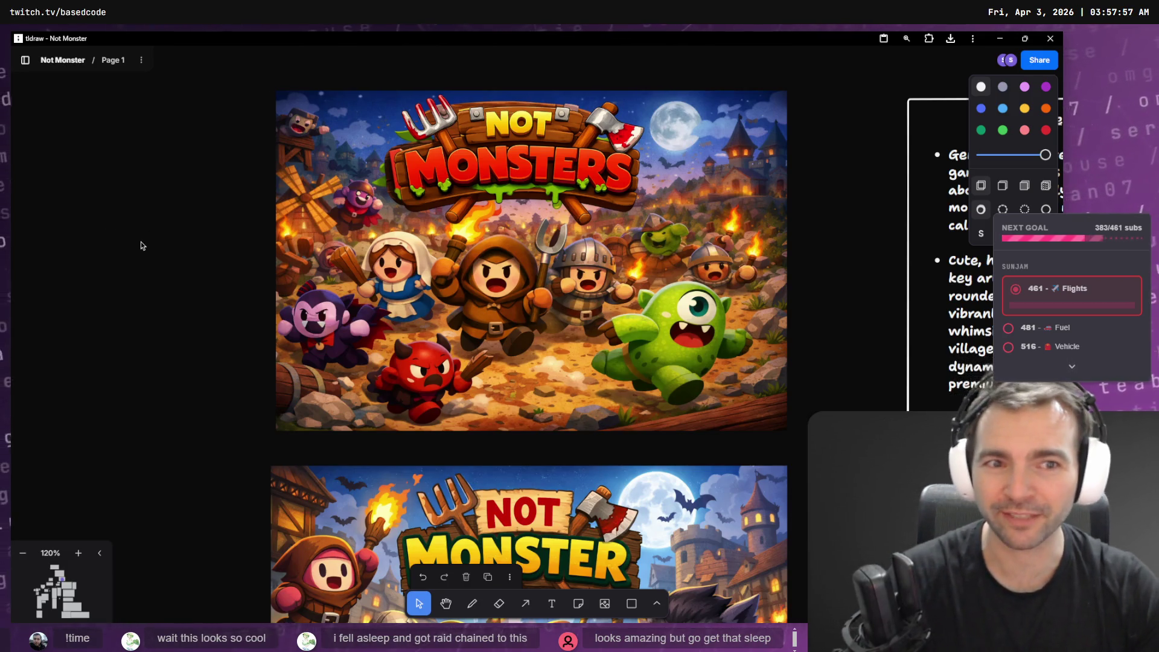
Scroll across the tldraw board over to the pitch notes.
scroll(526, 352, left, 7)
scroll(525, 352, up, 2)
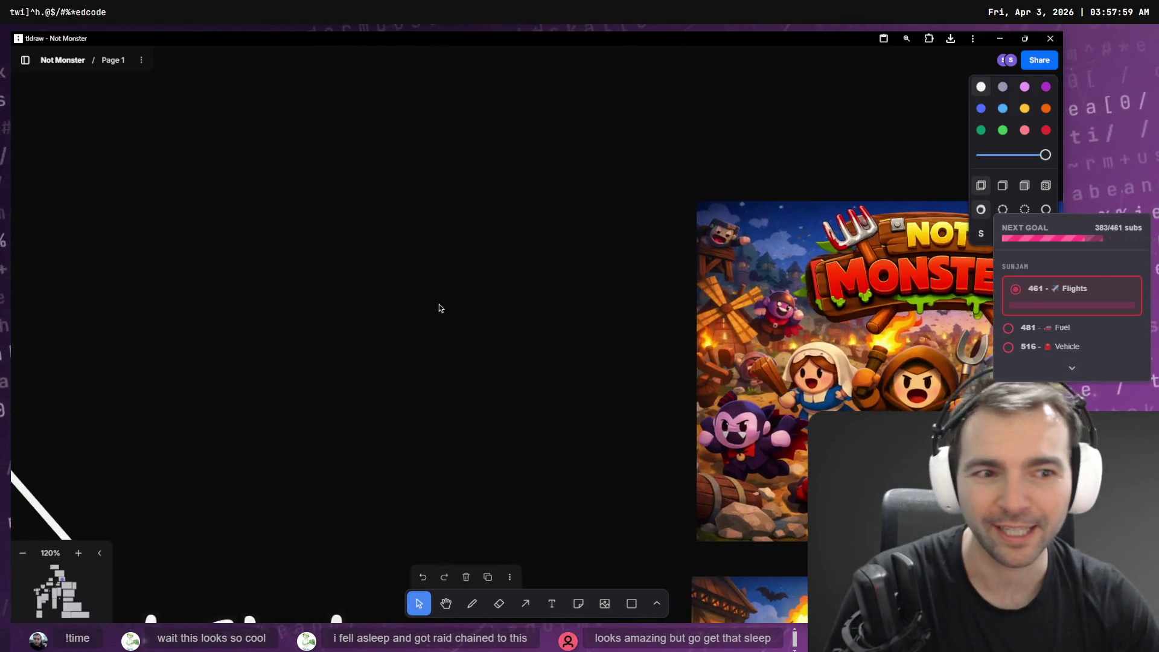
ctrl+scroll(439, 308, down, 5)
scroll(393, 244, up, 10)
scroll(393, 244, left, 5)
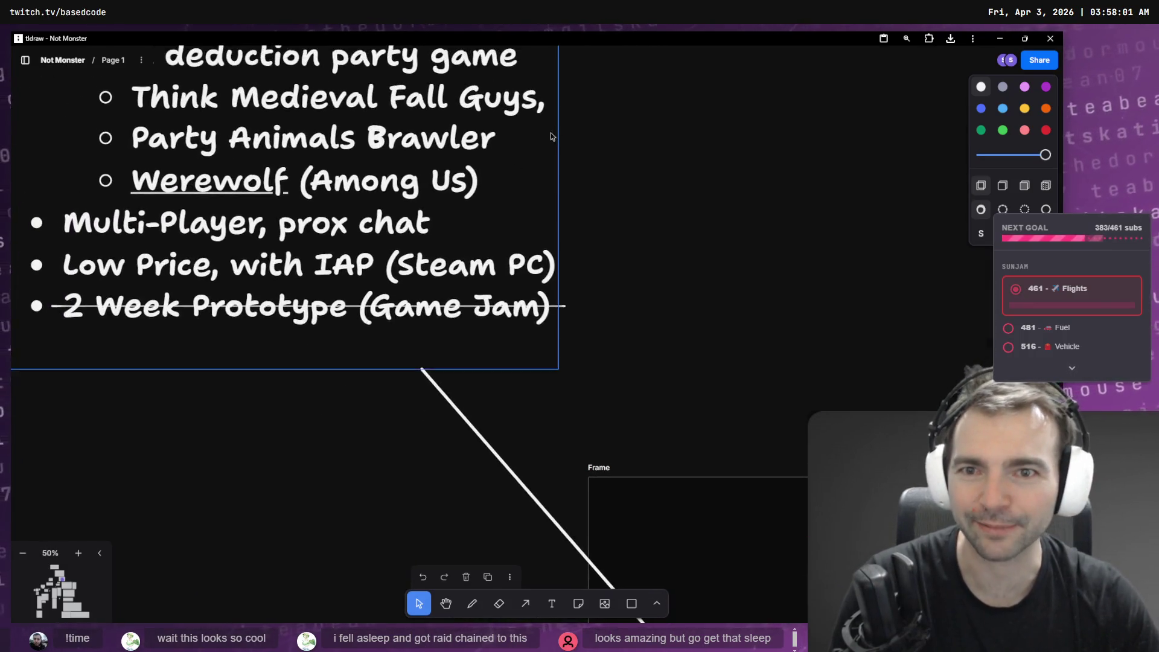
scroll(705, 311, up, 5)
ctrl+scroll(705, 310, down, 1)
scroll(667, 311, left, 2)
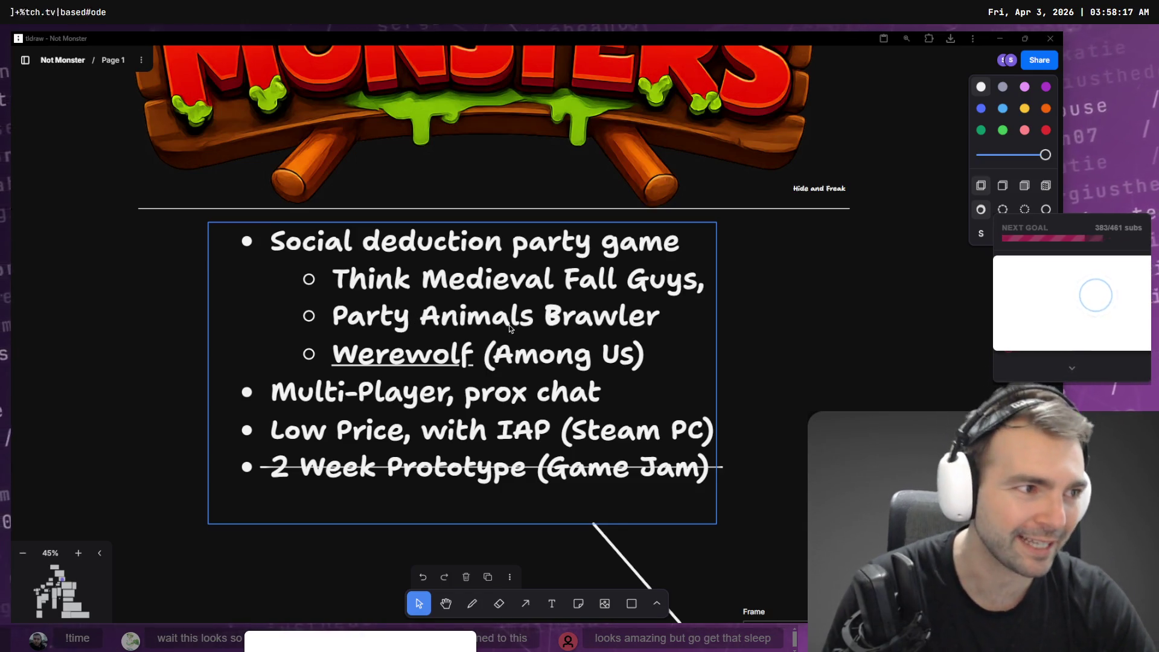
Back in Godot, orbit around the carpet and close the Carpet scene.
key(alt+Tab)
drag(615, 244, 610, 139)
middle_click(421, 81)
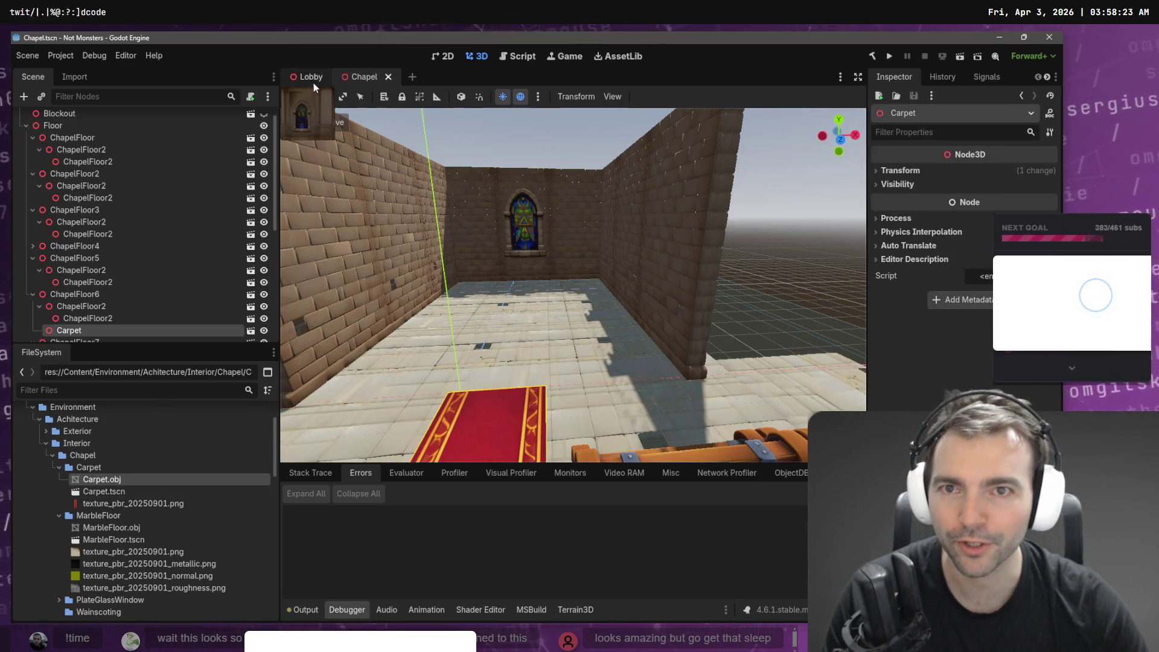
Filter FileSystem for 'MainMenu', briefly open the MainMenu scene, then close it and collapse its folder.
text(MainMenu)
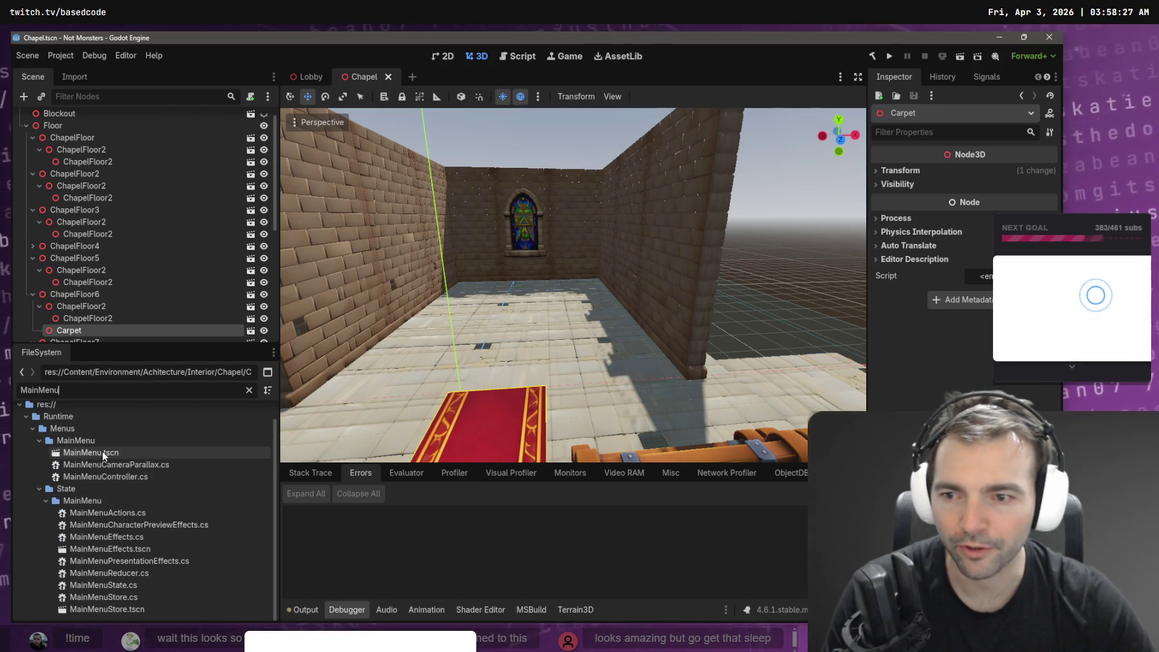
double_click(103, 453)
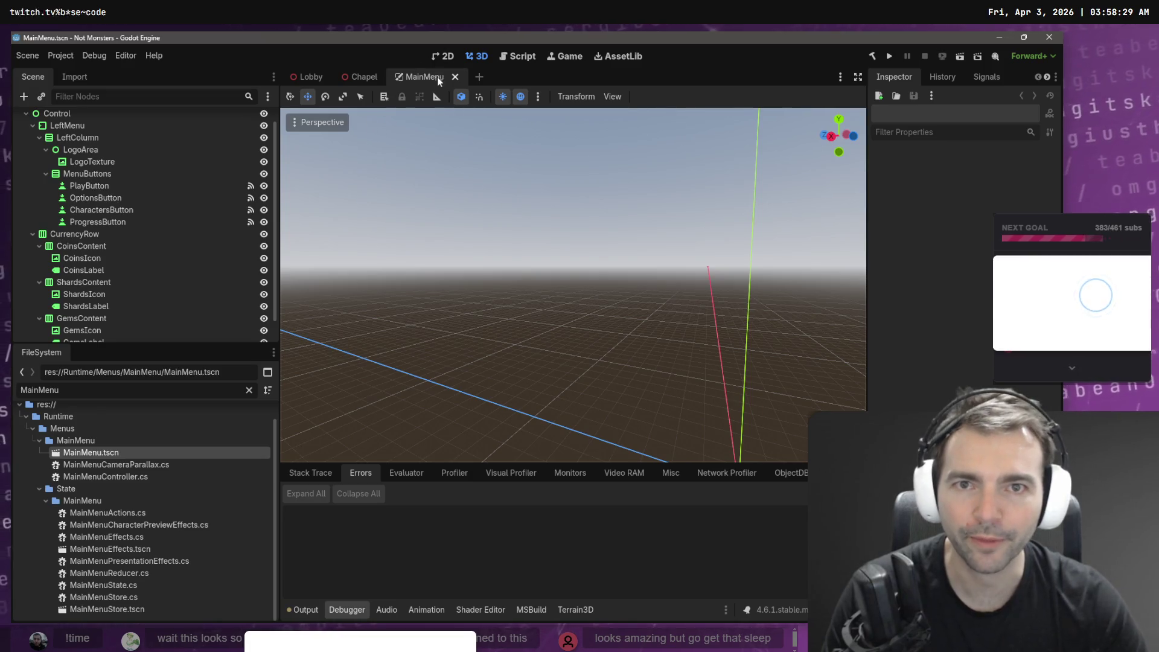
middle_click(437, 78)
click(40, 441)
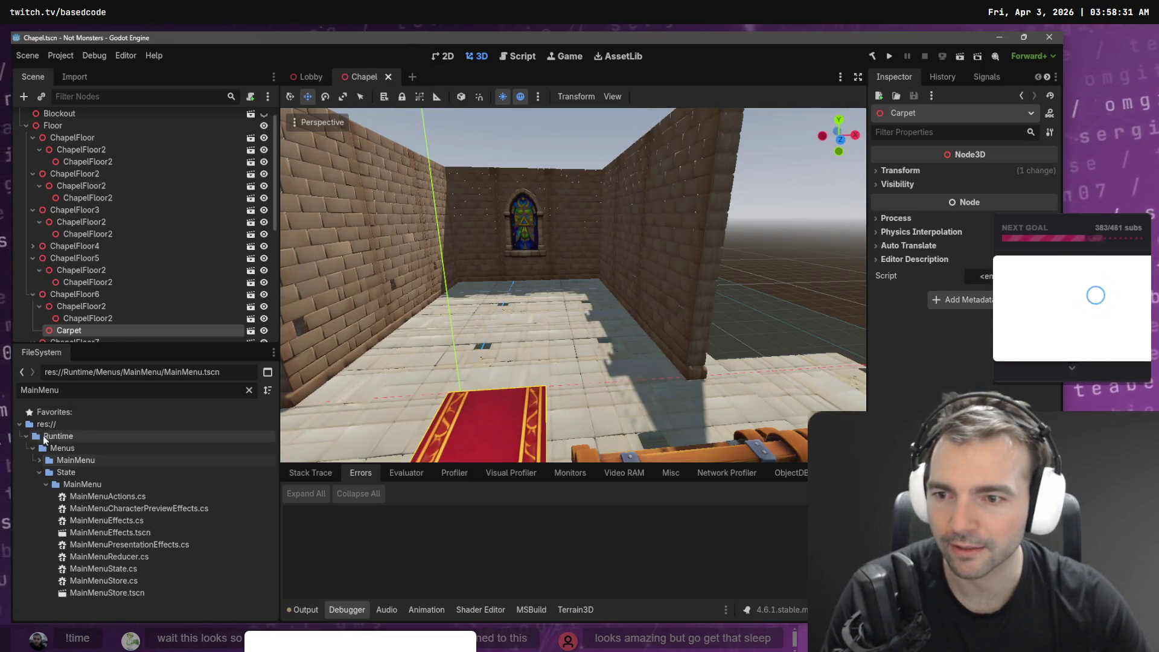
Broaden the file filter to 'Main' and open Main.tscn from the Runtime folder.
key(BackSpace)
key(BackSpace)
key(BackSpace)
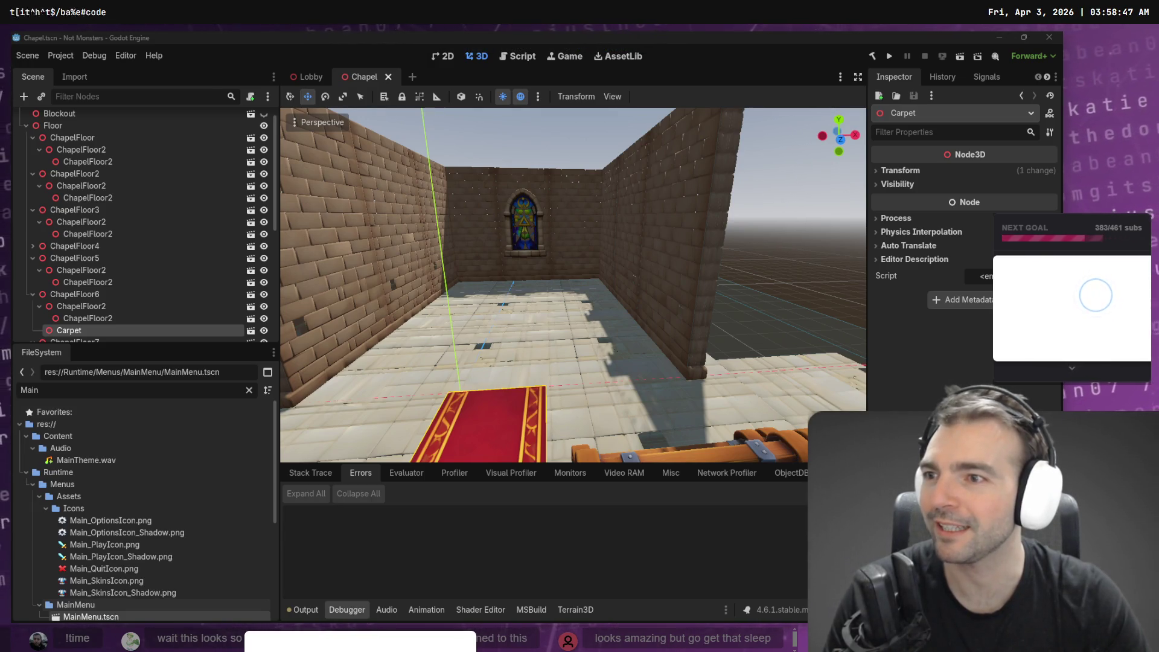
mouse_move(509, 245)
mouse_down()
mouse_move(398, 247)
mouse_move(544, 245)
mouse_up()
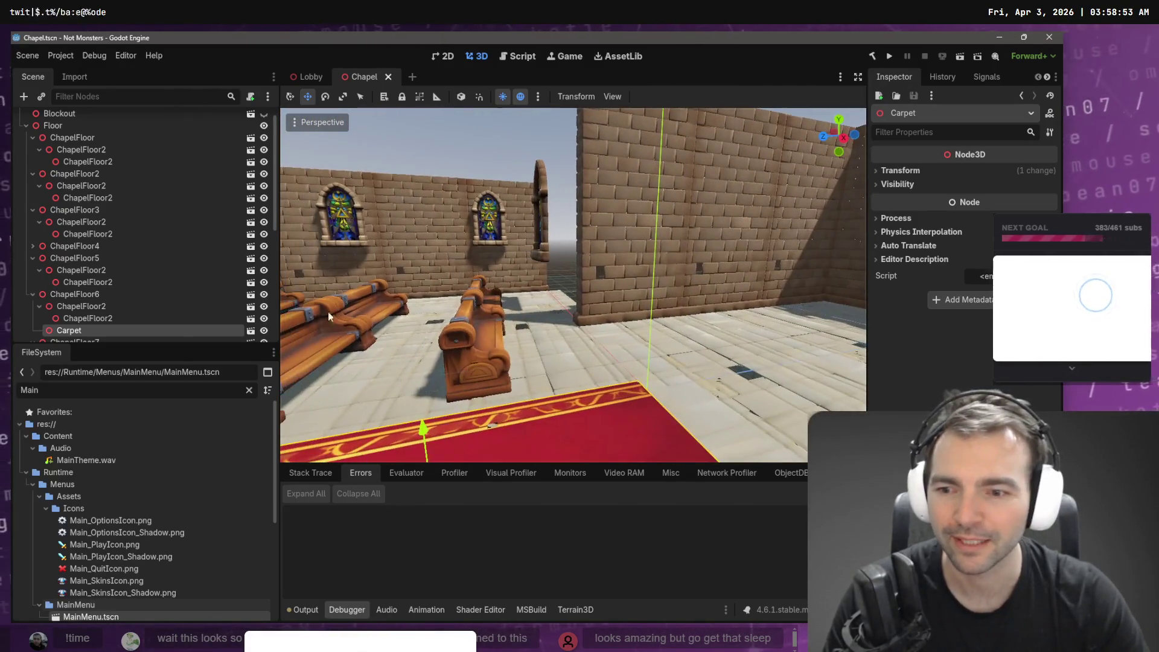
scroll(107, 552, down, 2)
scroll(107, 552, down, 5)
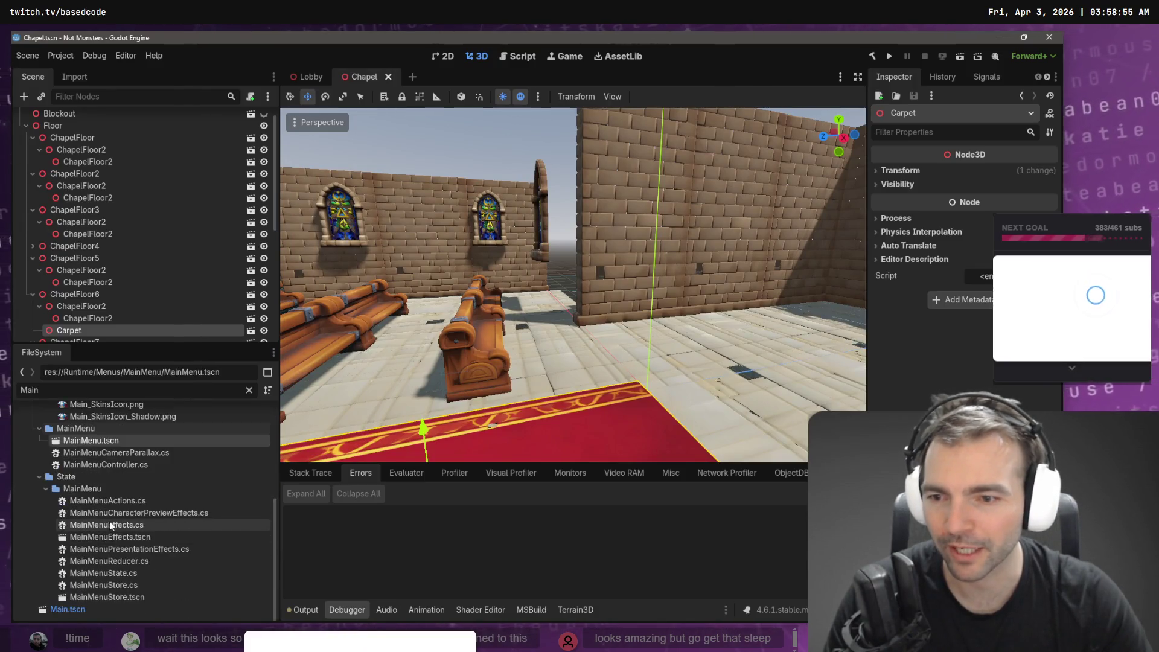
double_click(68, 610)
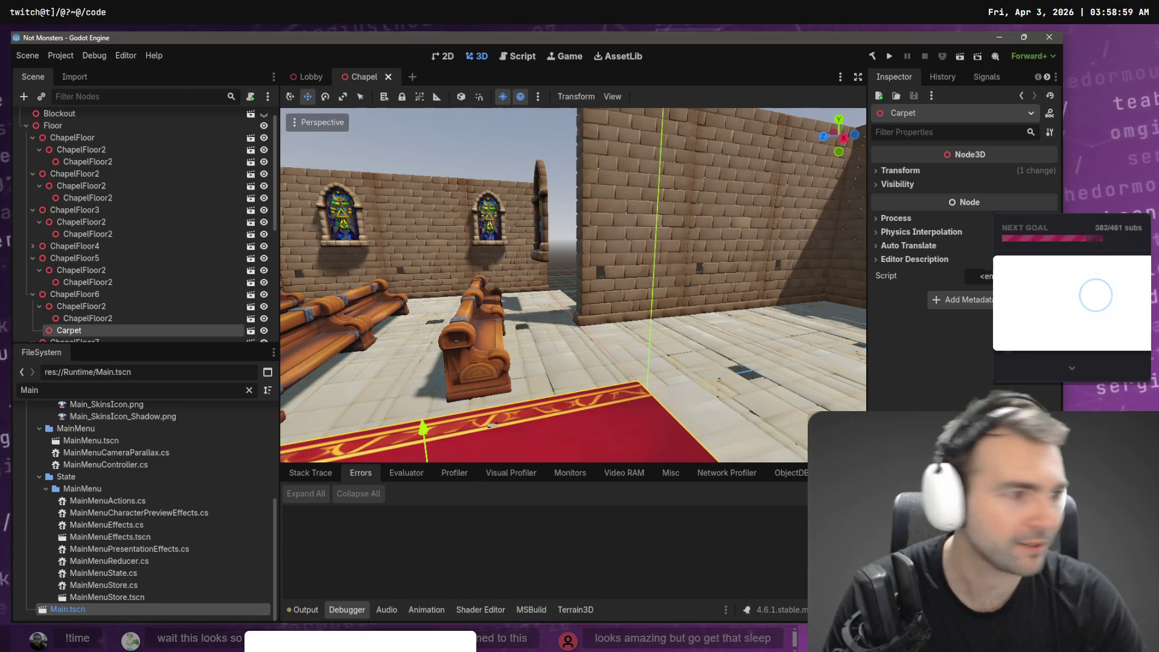
key(alt+Tab)
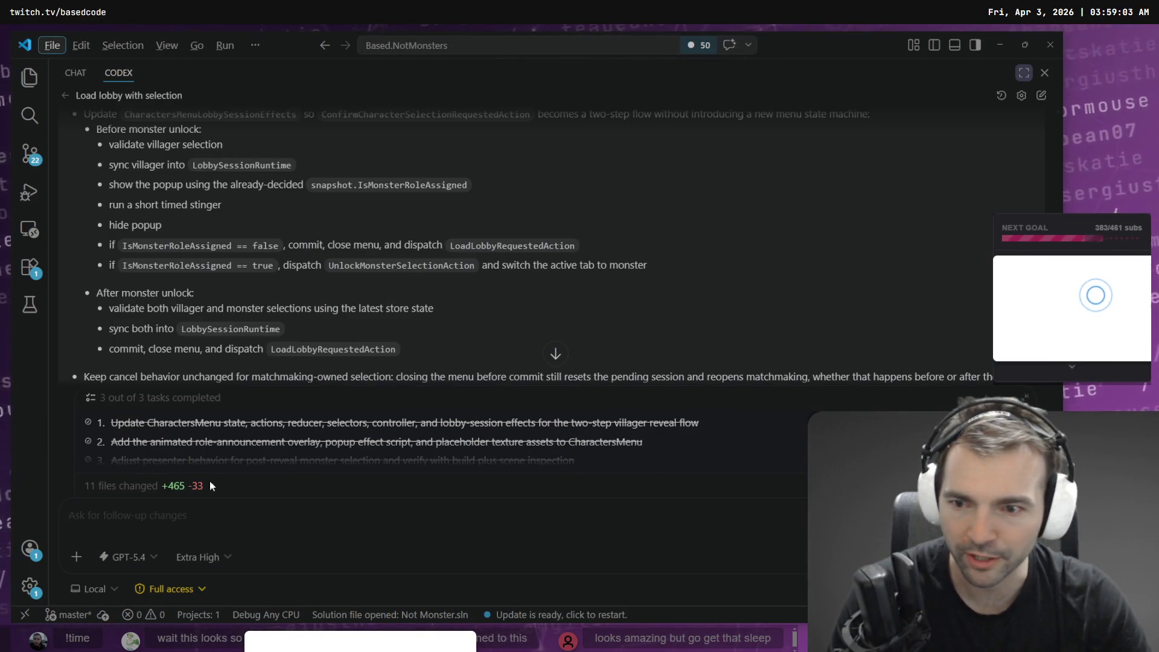
Read through the Codex summary and its 11 changed files, then return to Godot.
scroll(403, 388, down, 15)
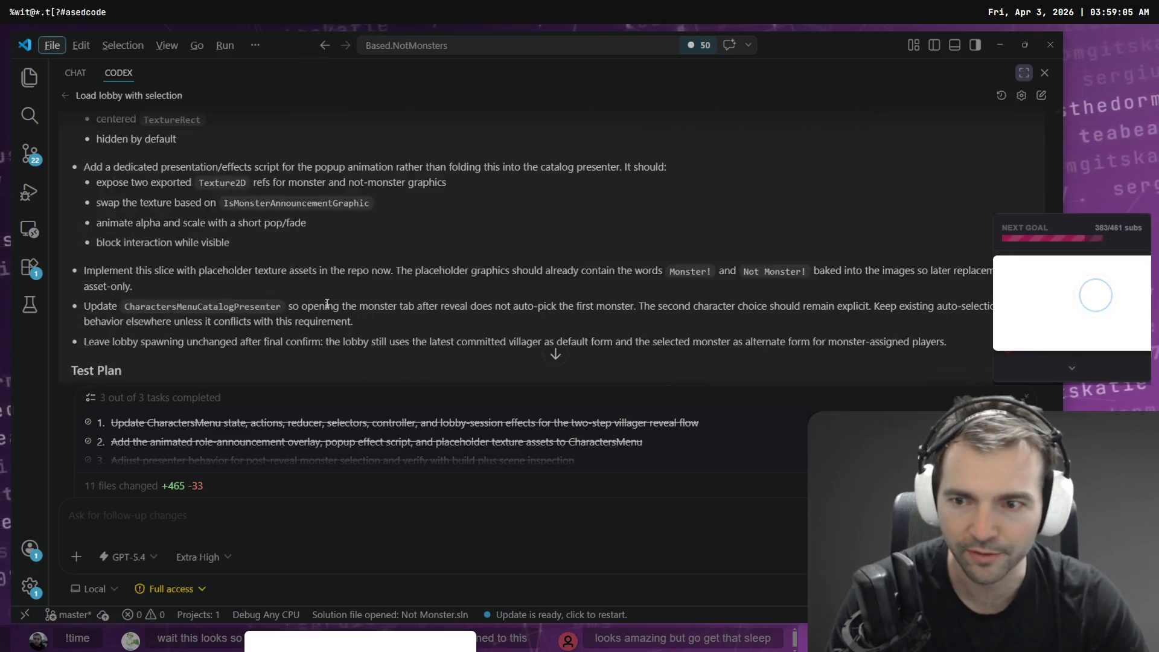
scroll(369, 365, down, 20)
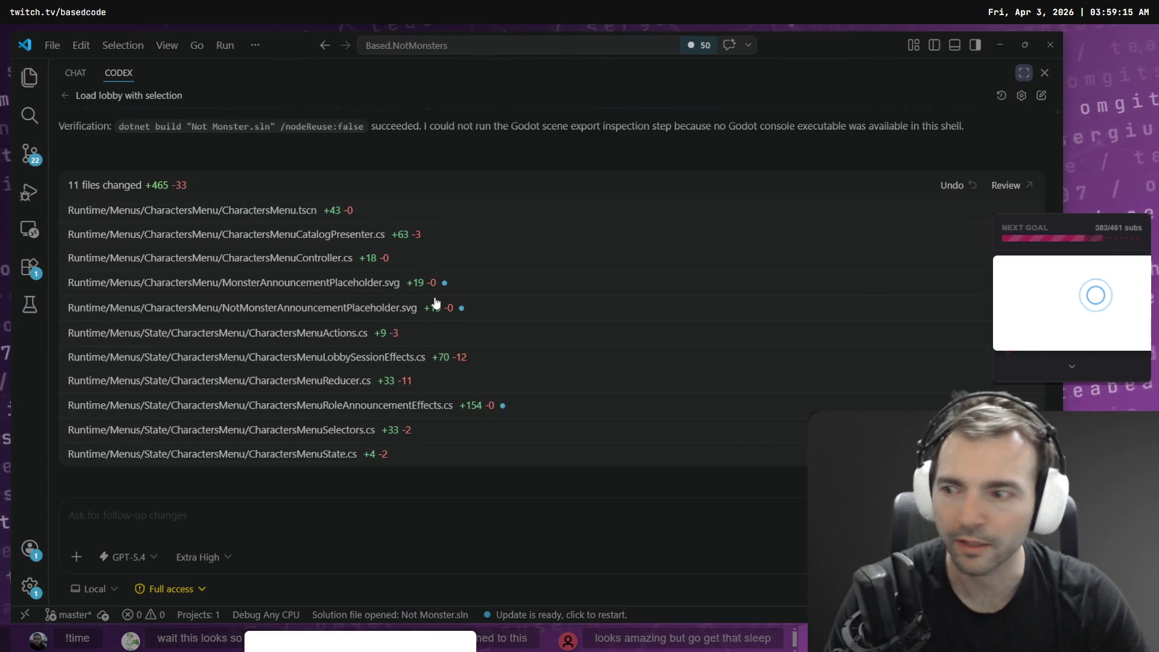
scroll(411, 168, up, 3)
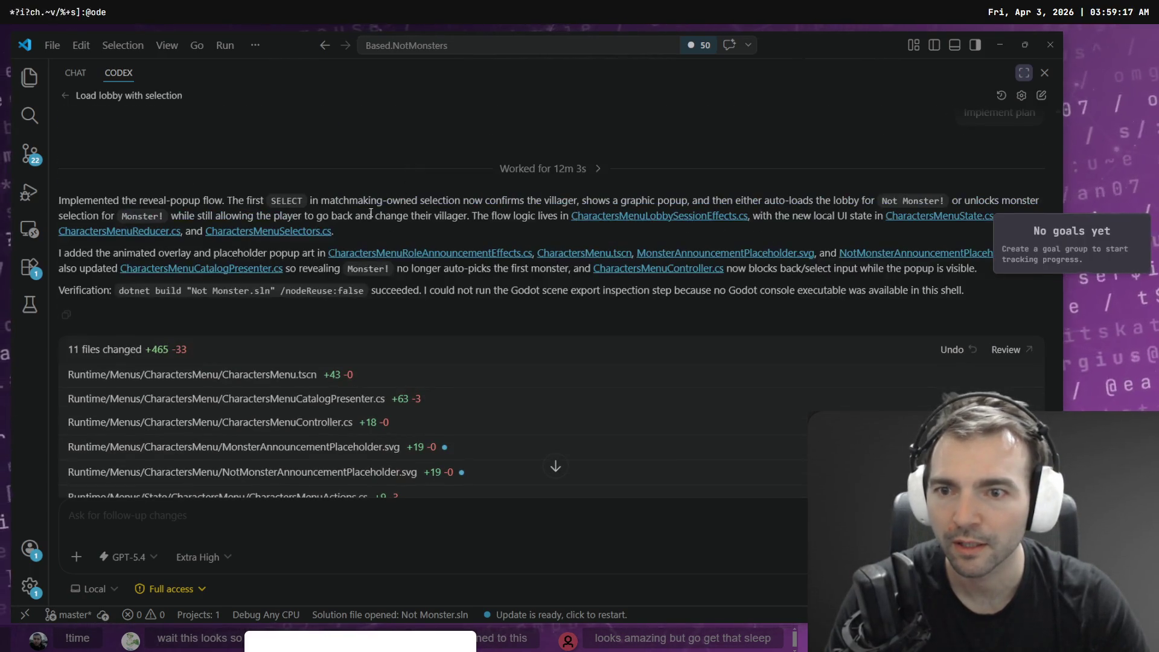
scroll(316, 363, down, 3)
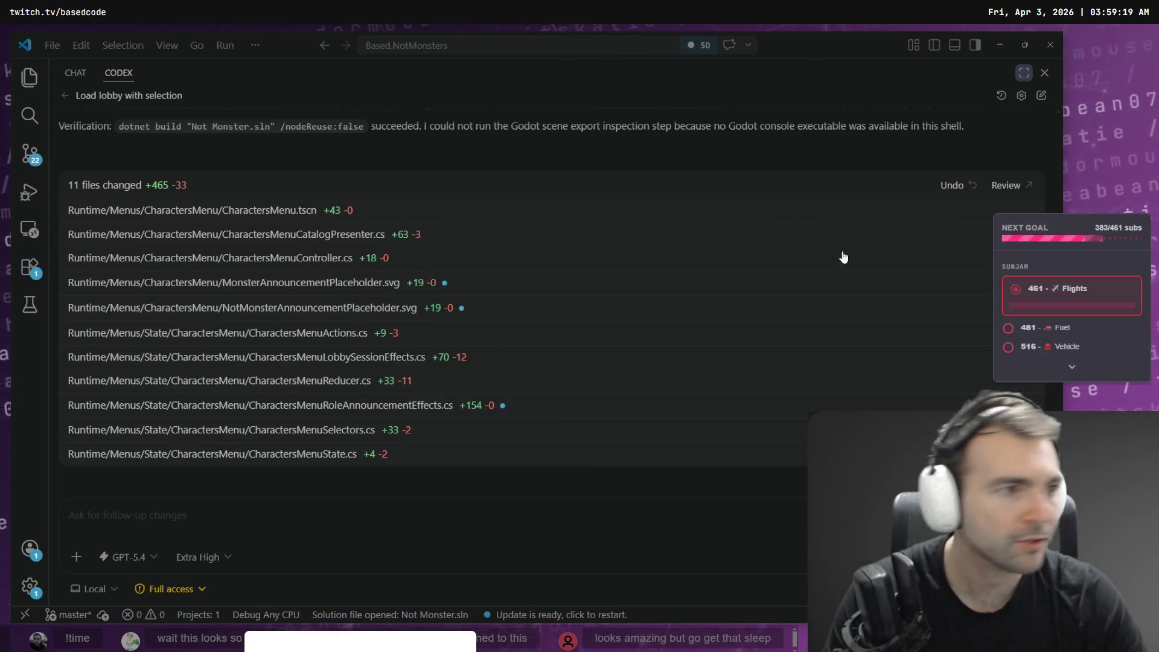
key(alt+Tab)
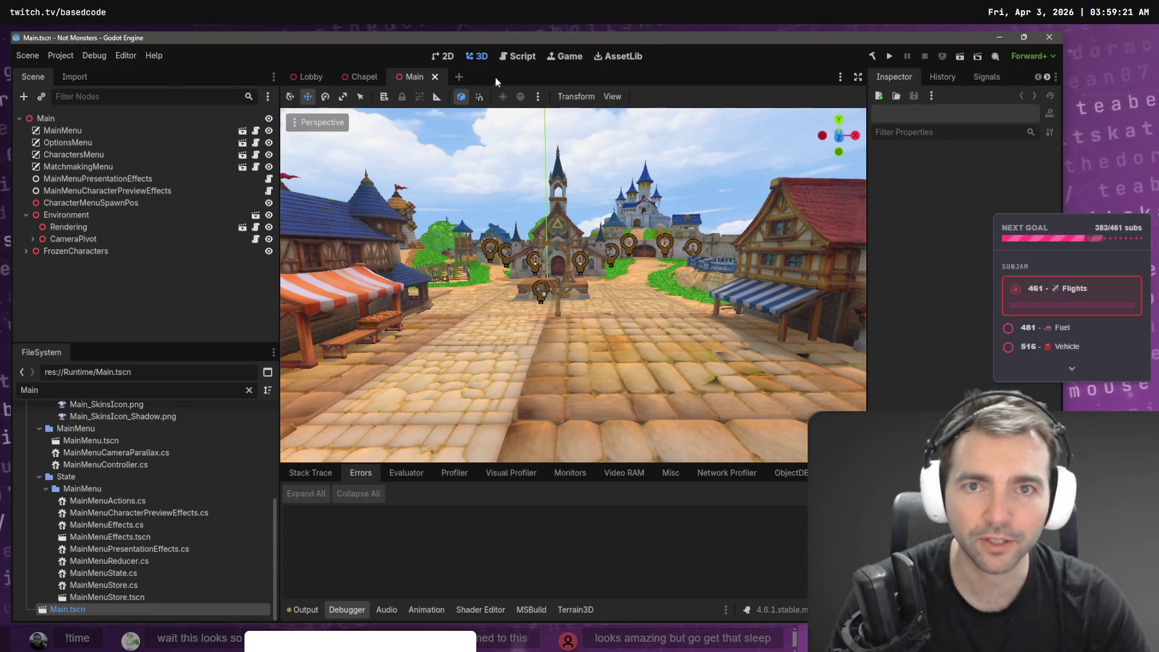
Build and run the Not Monsters project with F5.
key(F5)
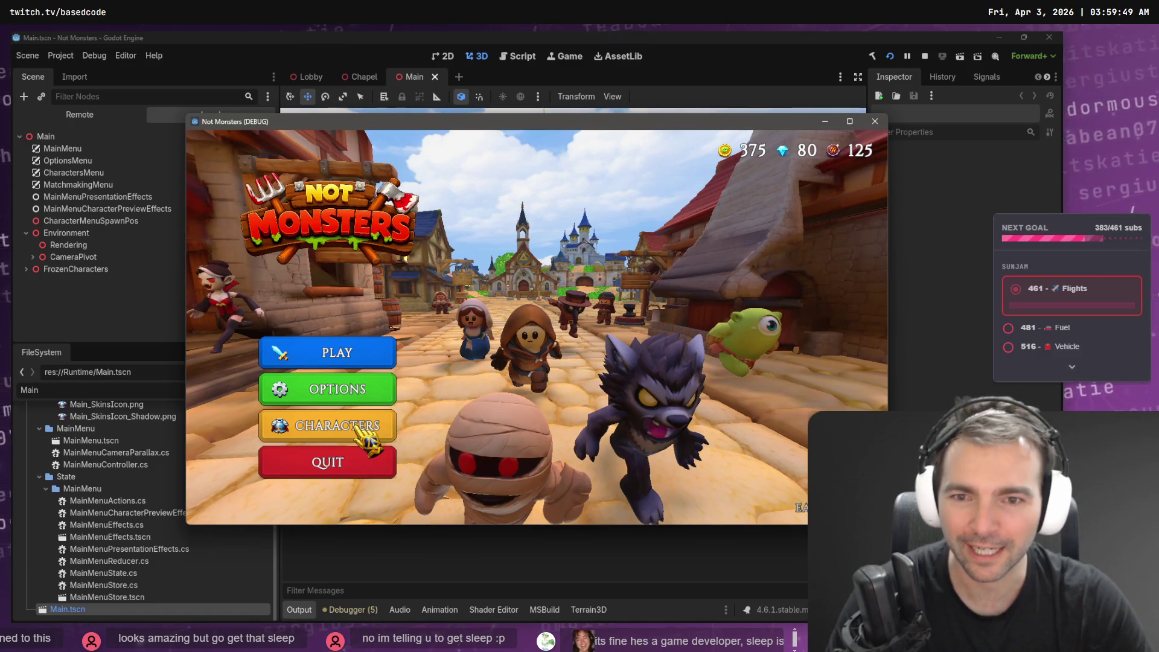
Browse the Characters screen: Farmer, Butcher, Vampire, Werewolf, Blacksmith and Lamplighter, then return to the menu.
click(362, 430)
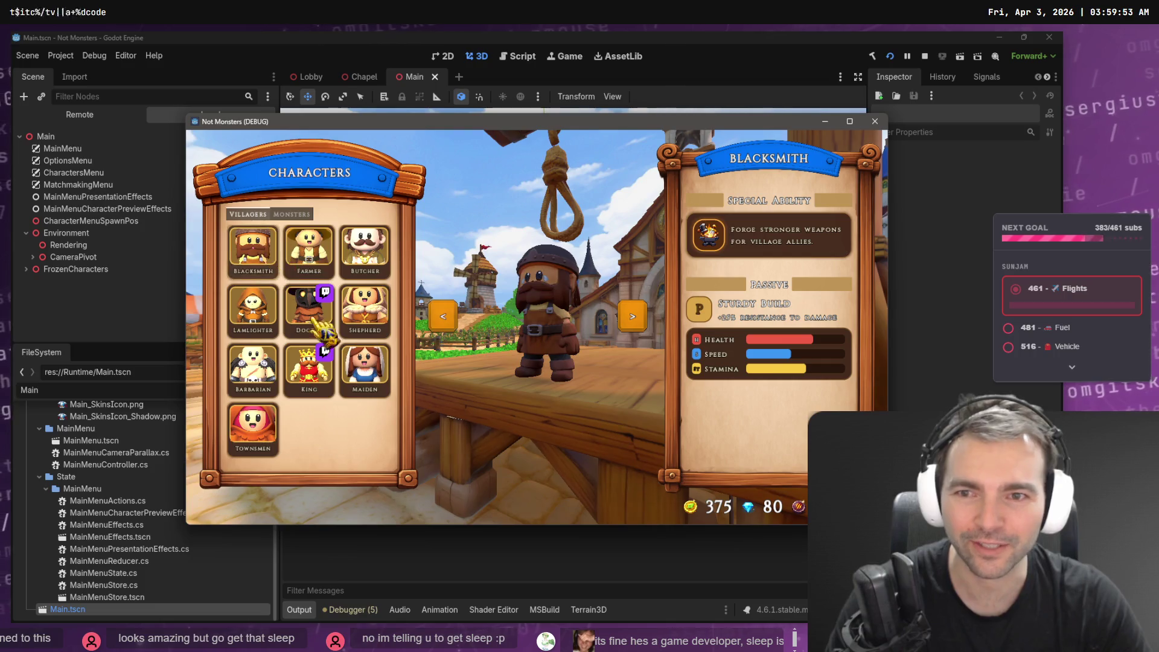
click(311, 259)
click(372, 262)
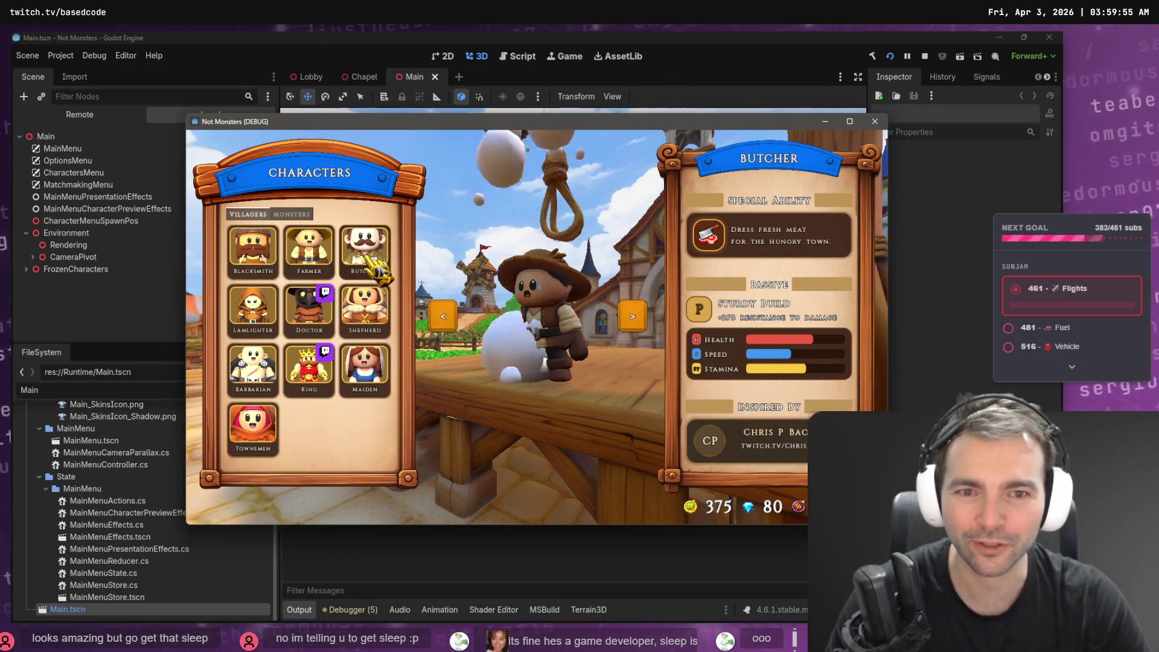
click(291, 214)
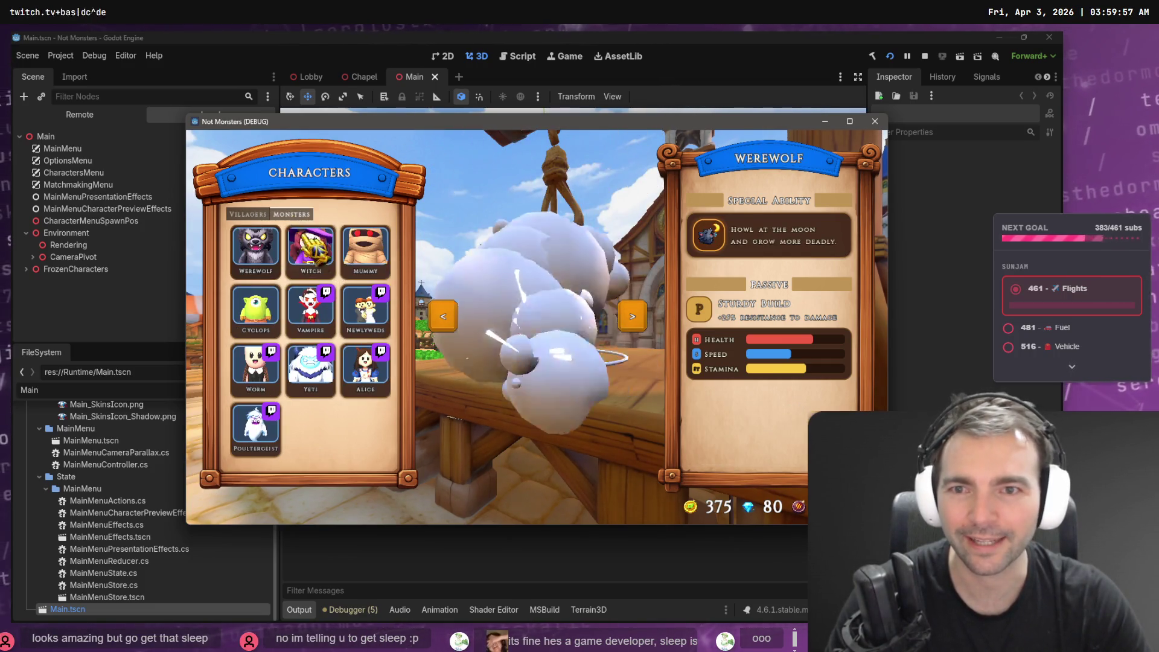
click(329, 327)
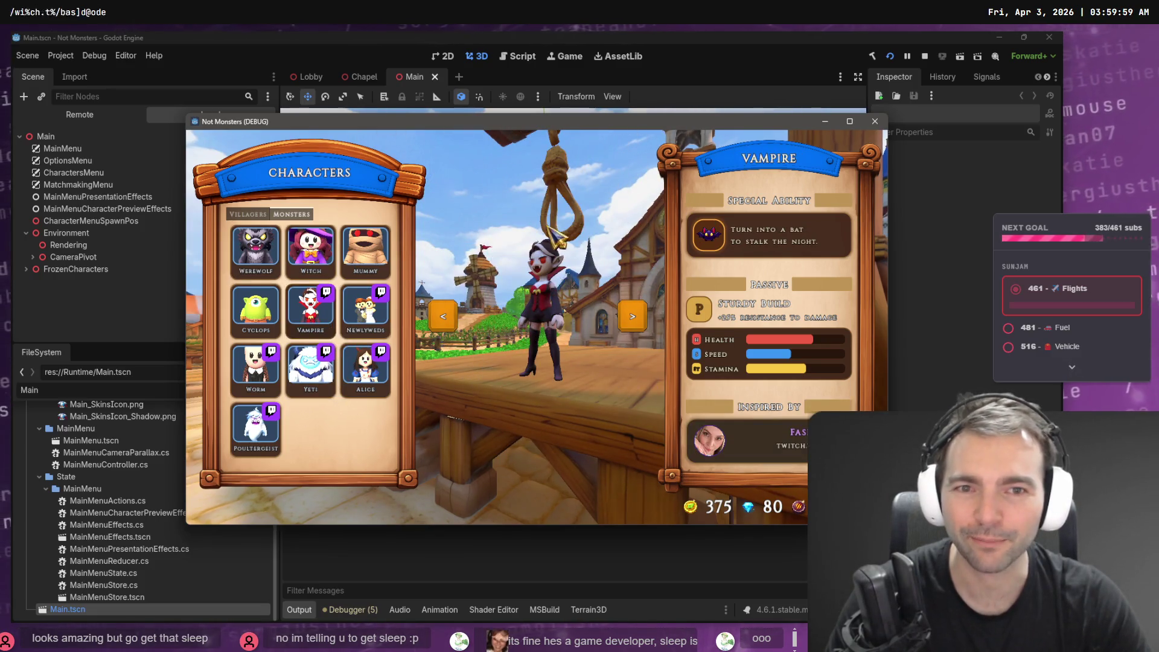
click(256, 248)
click(247, 214)
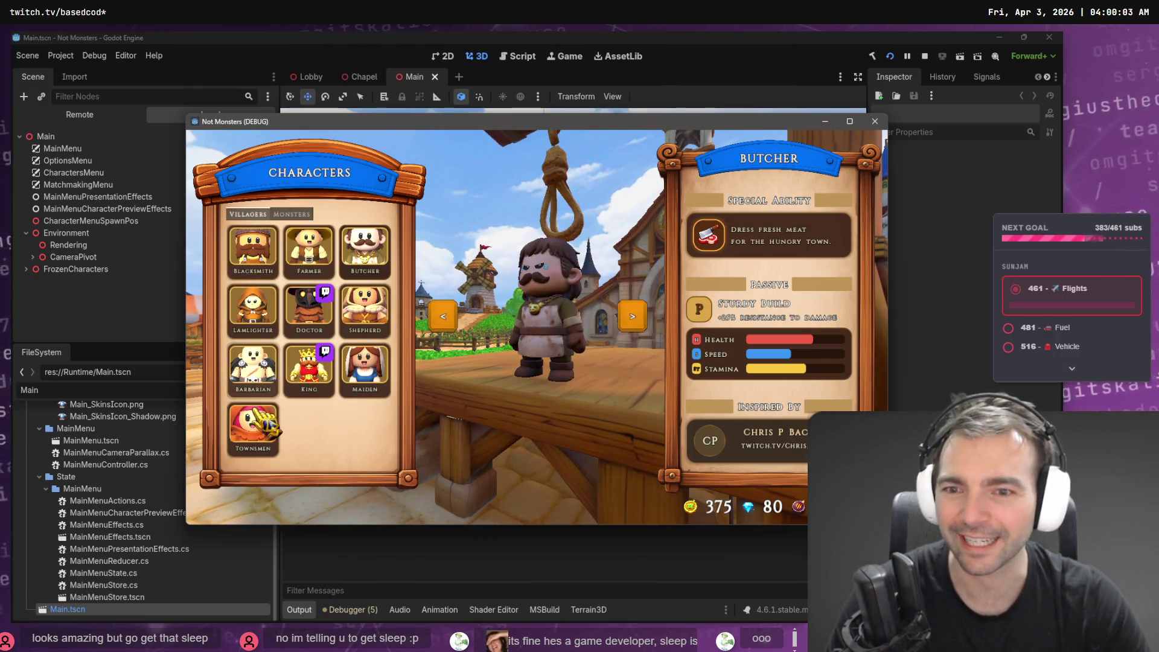
click(253, 245)
click(265, 311)
key(Escape)
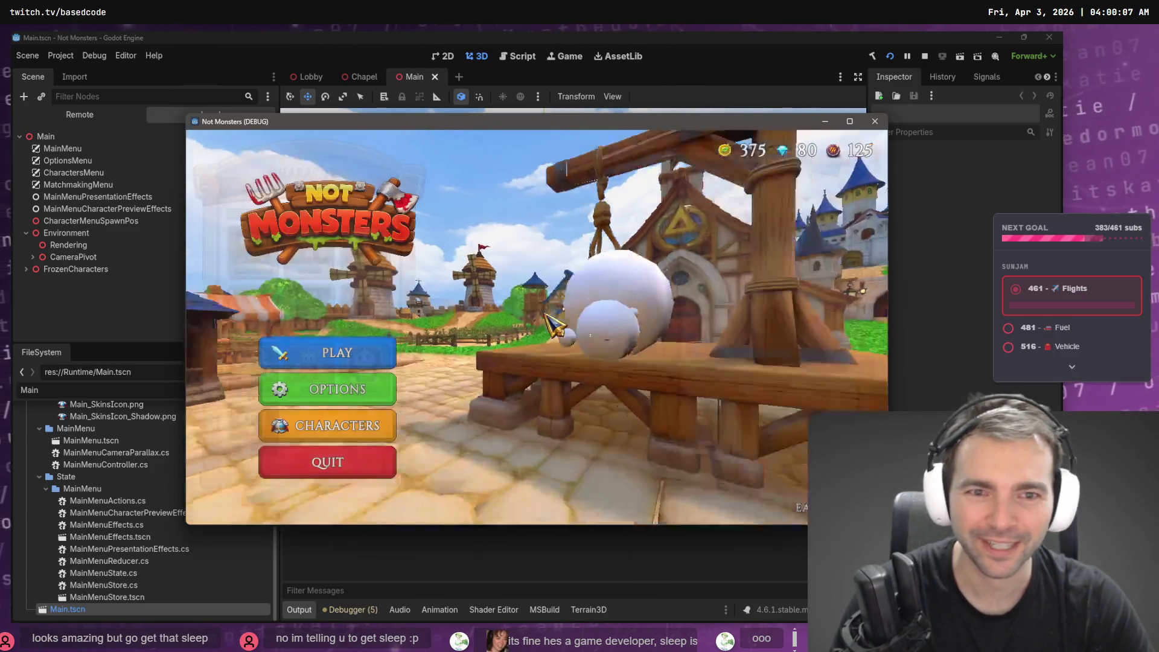
Host an online game, confirm the villager, and choose Werewolf after previewing Witch, Worm and Mummy.
click(336, 367)
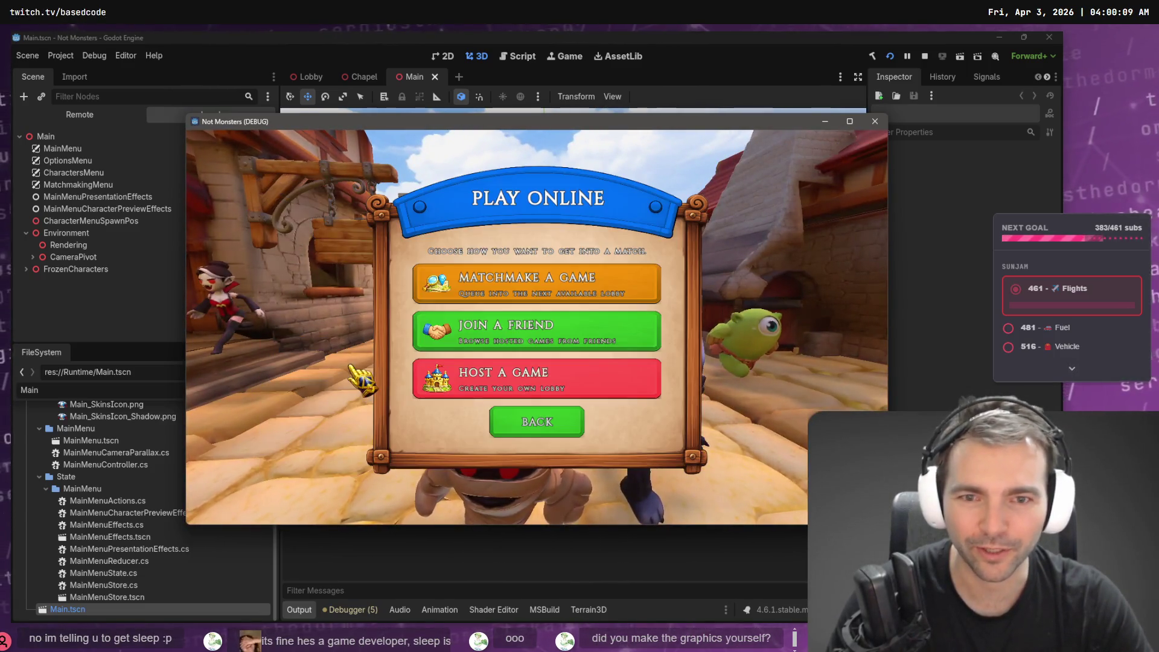
click(507, 390)
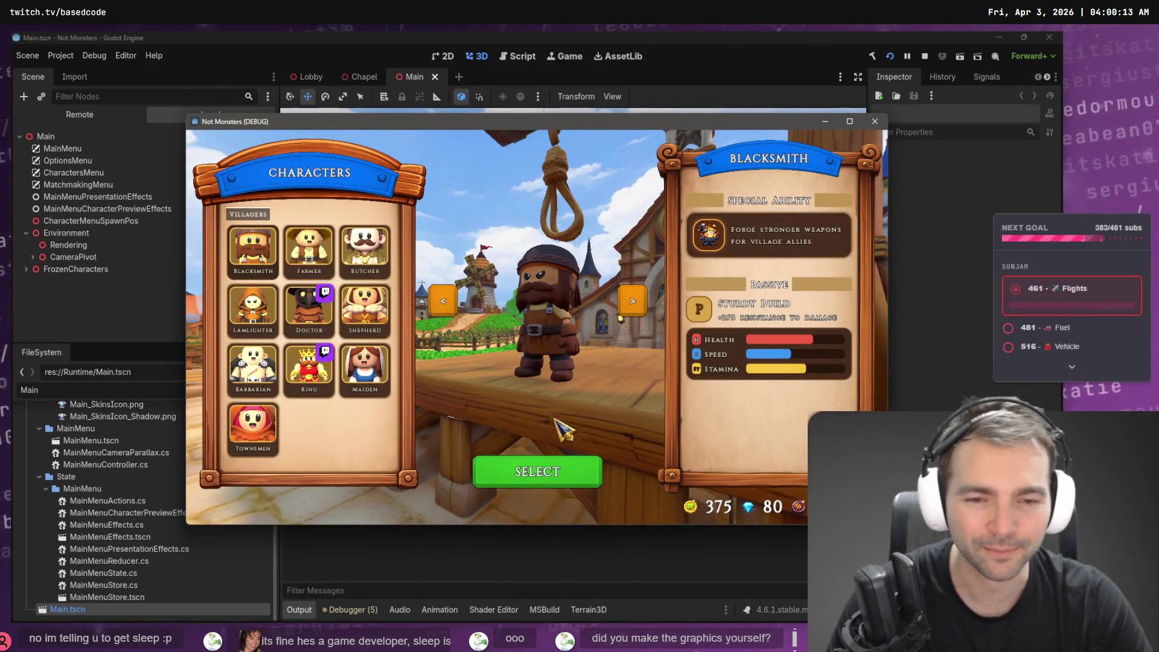
click(544, 474)
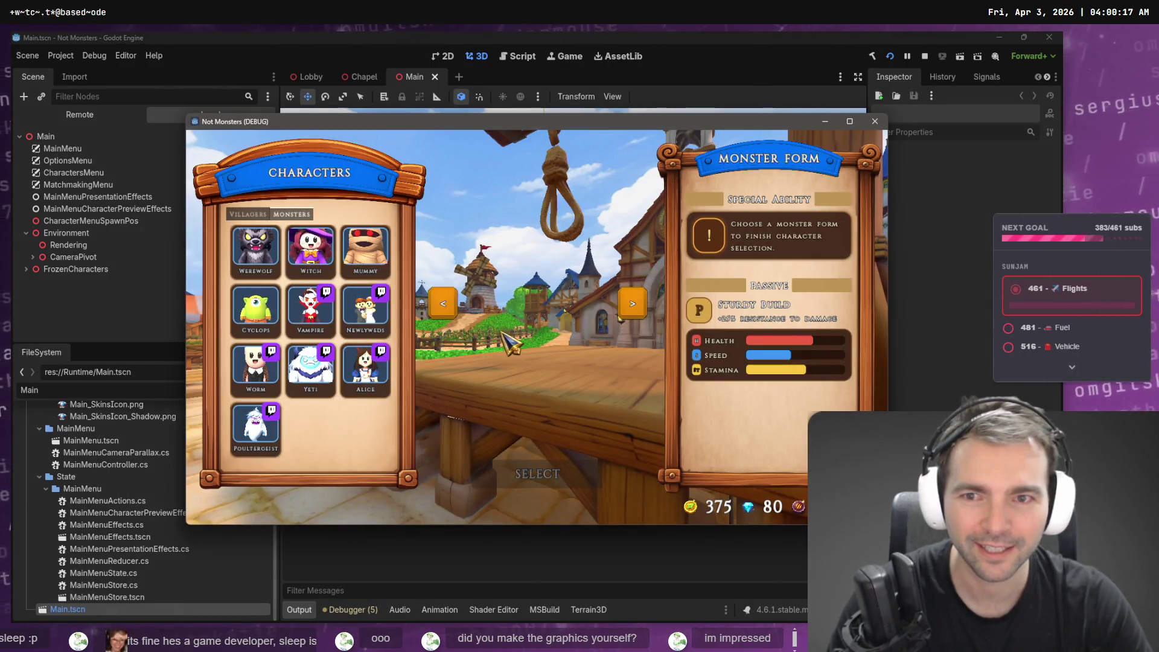
click(320, 259)
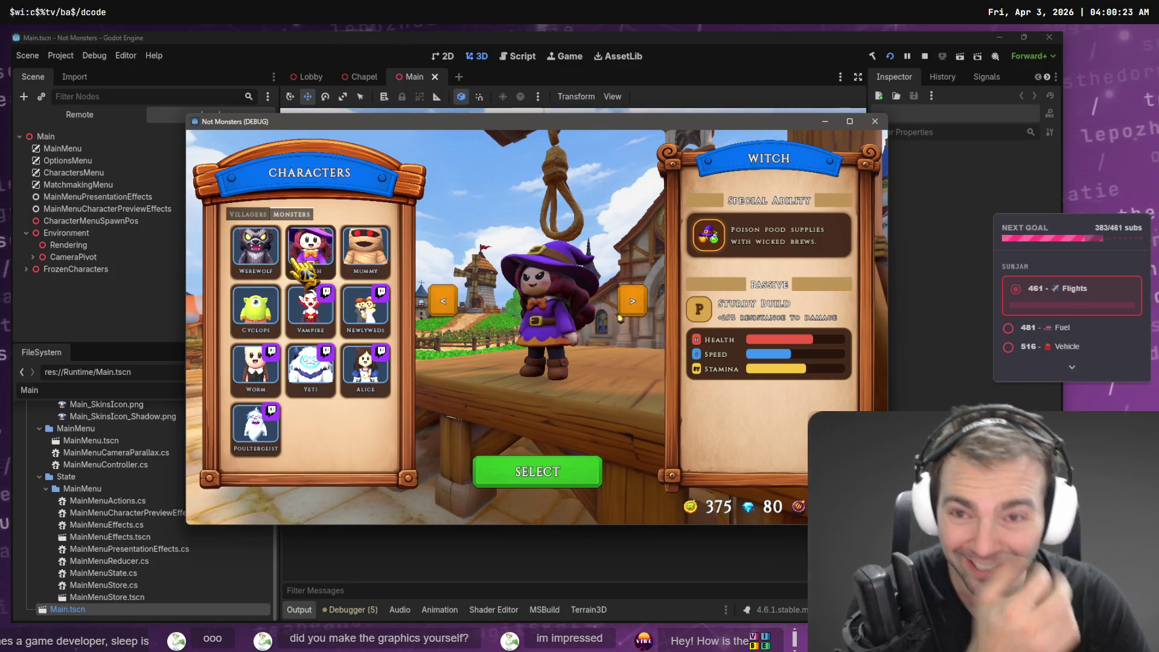
click(257, 366)
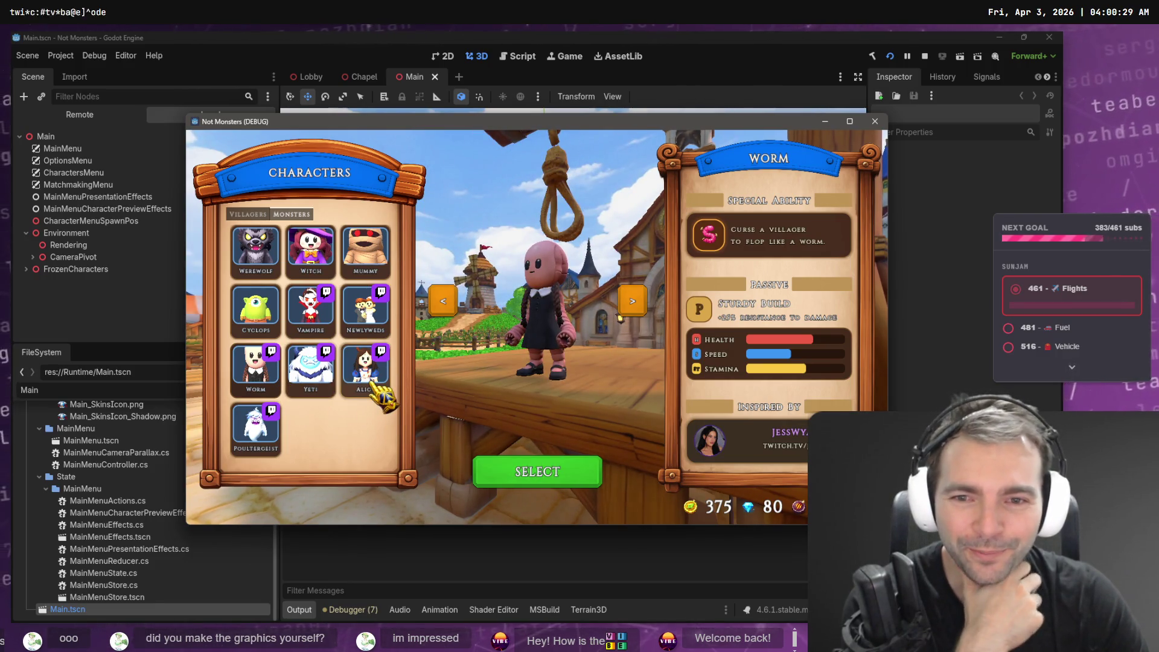
click(342, 255)
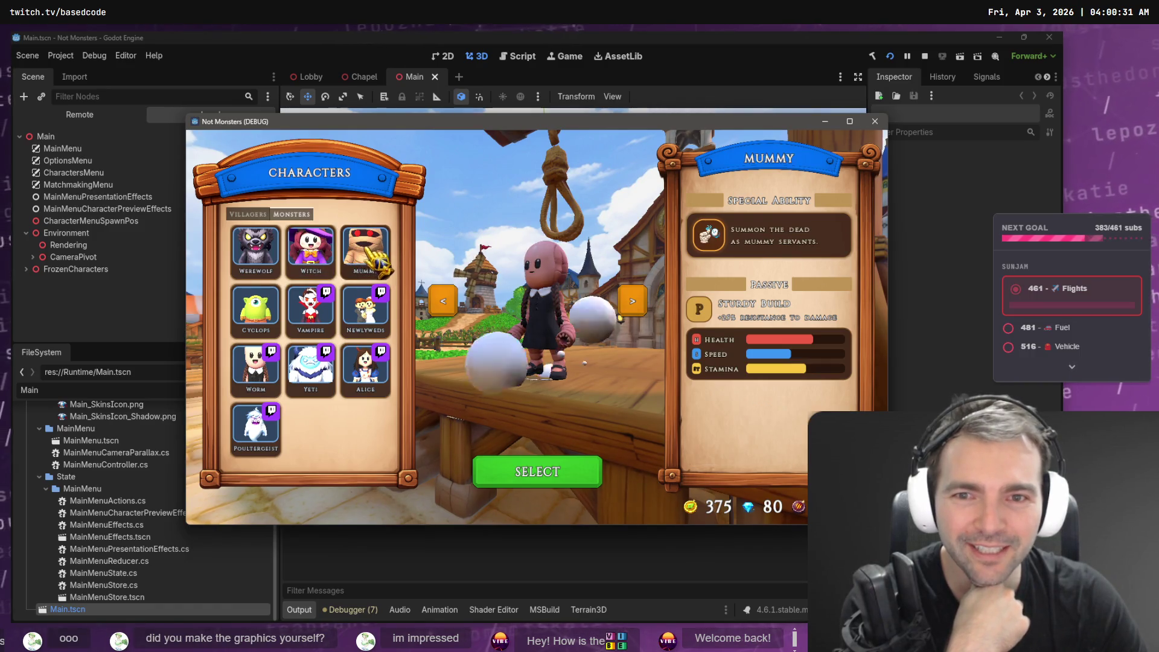
click(264, 266)
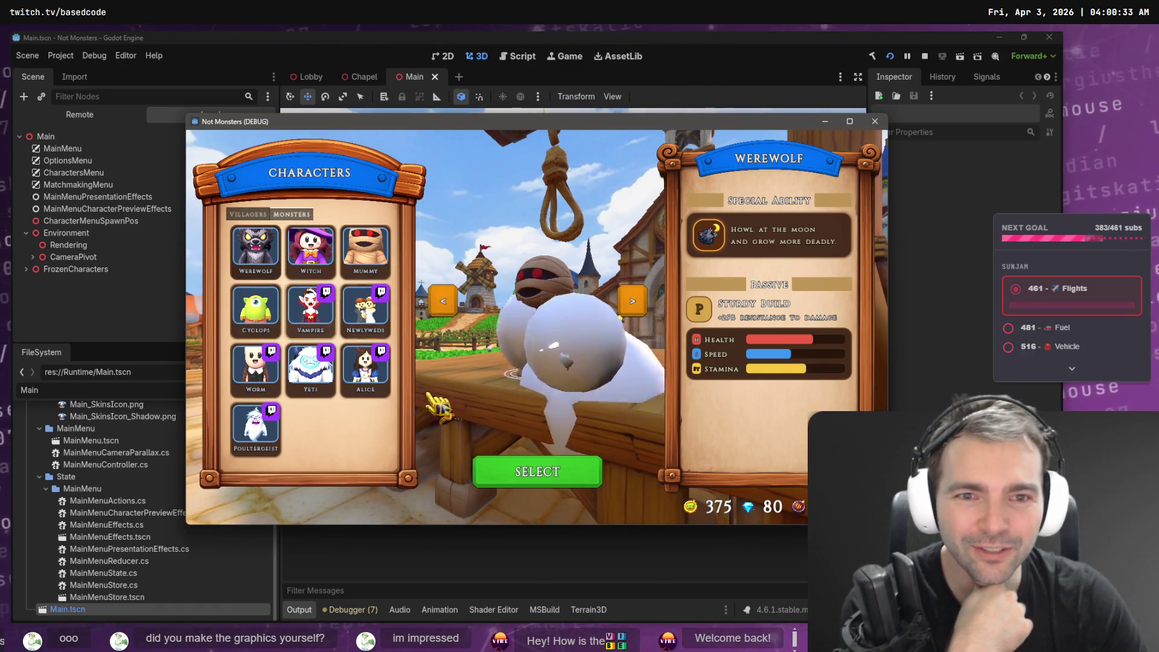
click(536, 476)
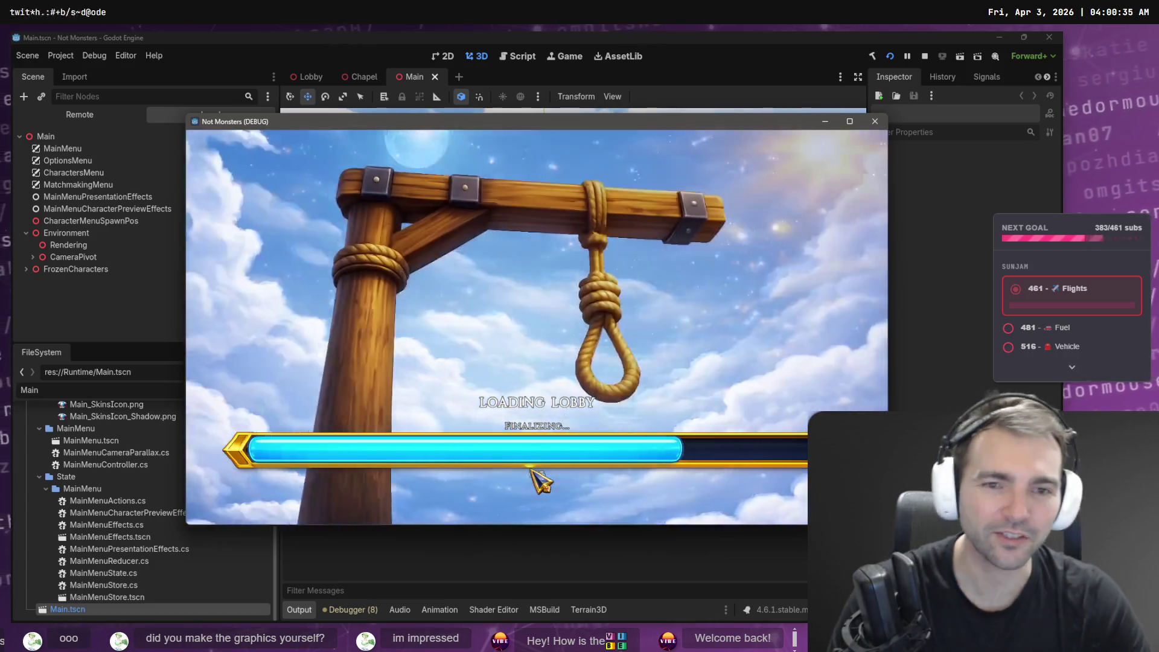
Walk the villager around the chapel pews, toward the stained-glass window, and up the aisle.
key(w)
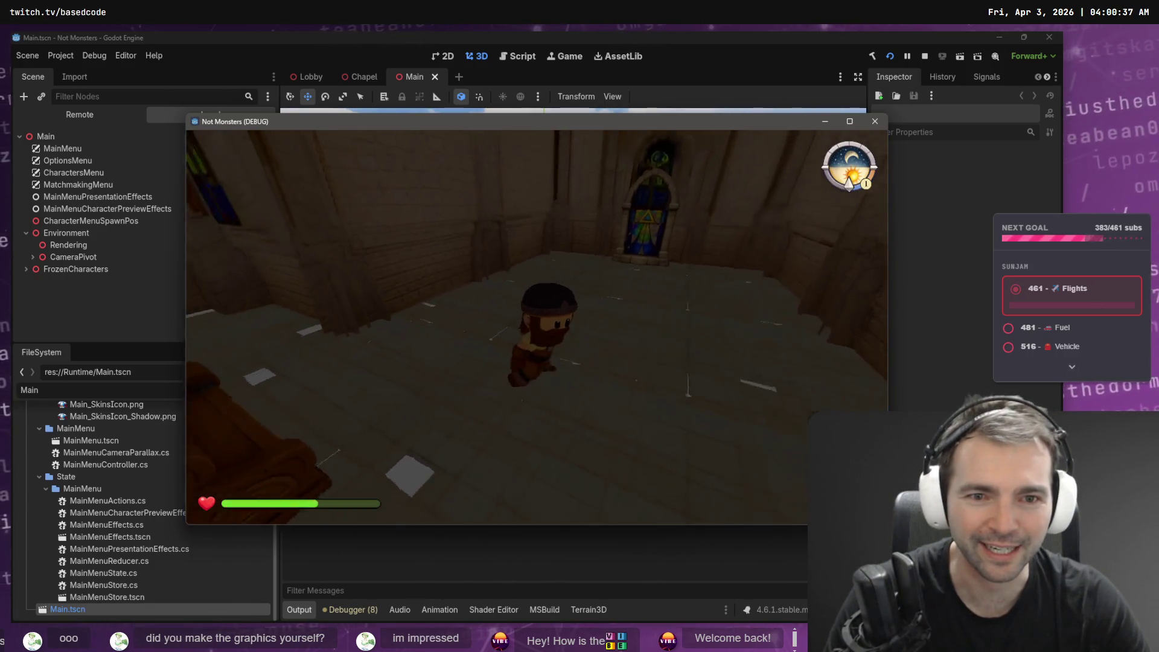
key(w)
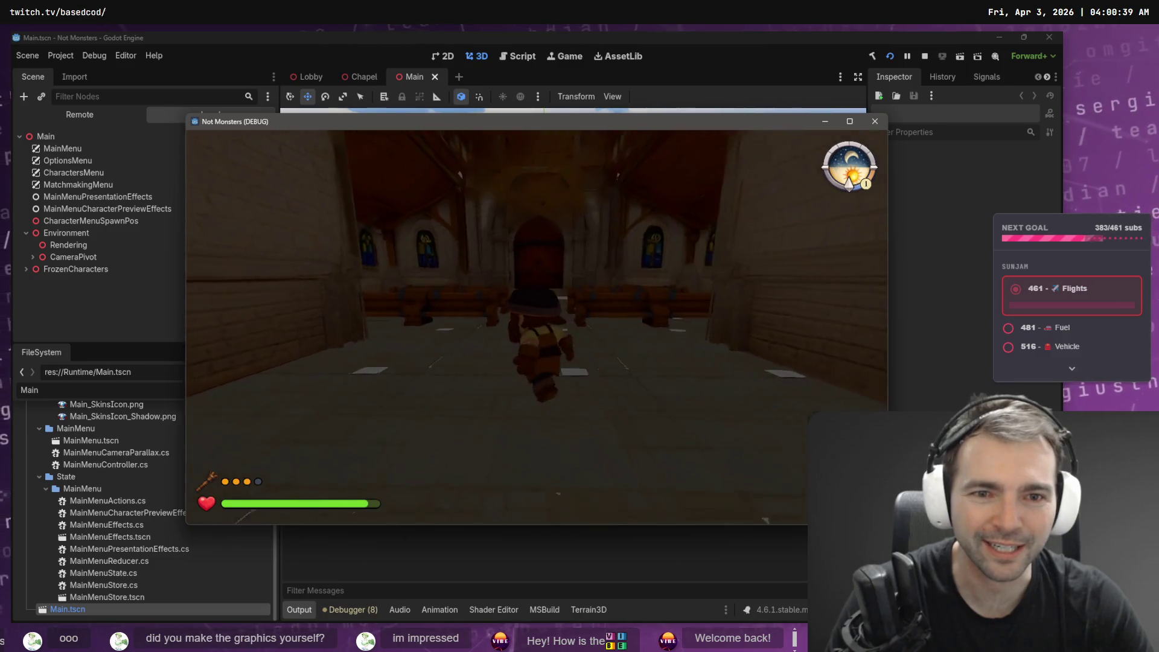
key(w)
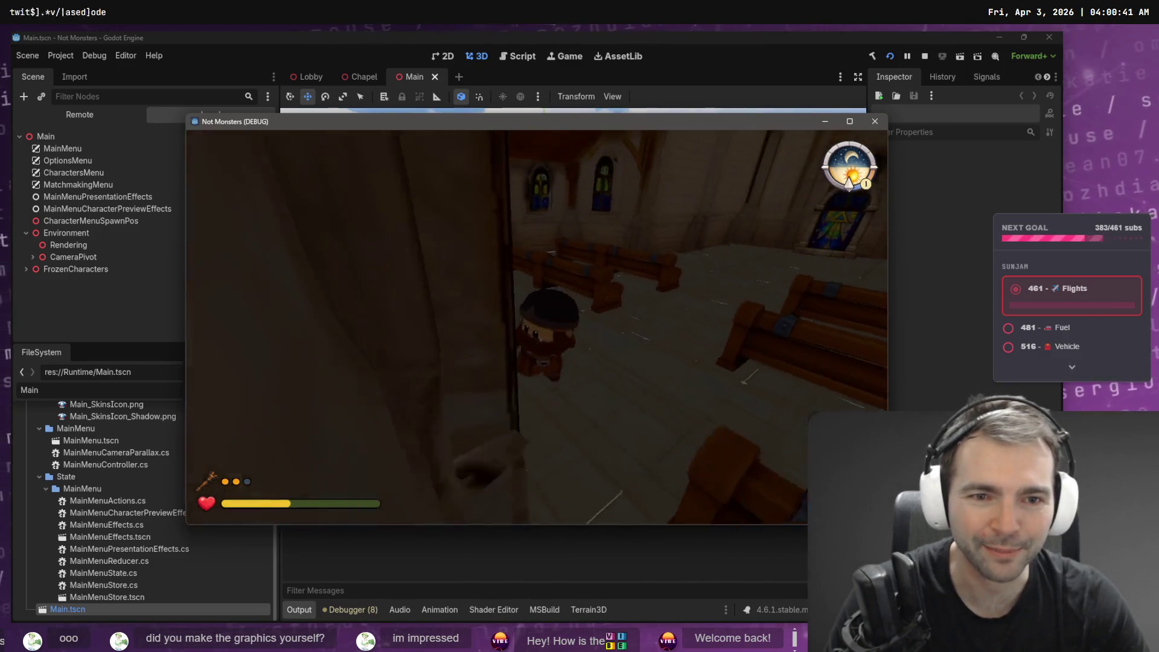
key(w)
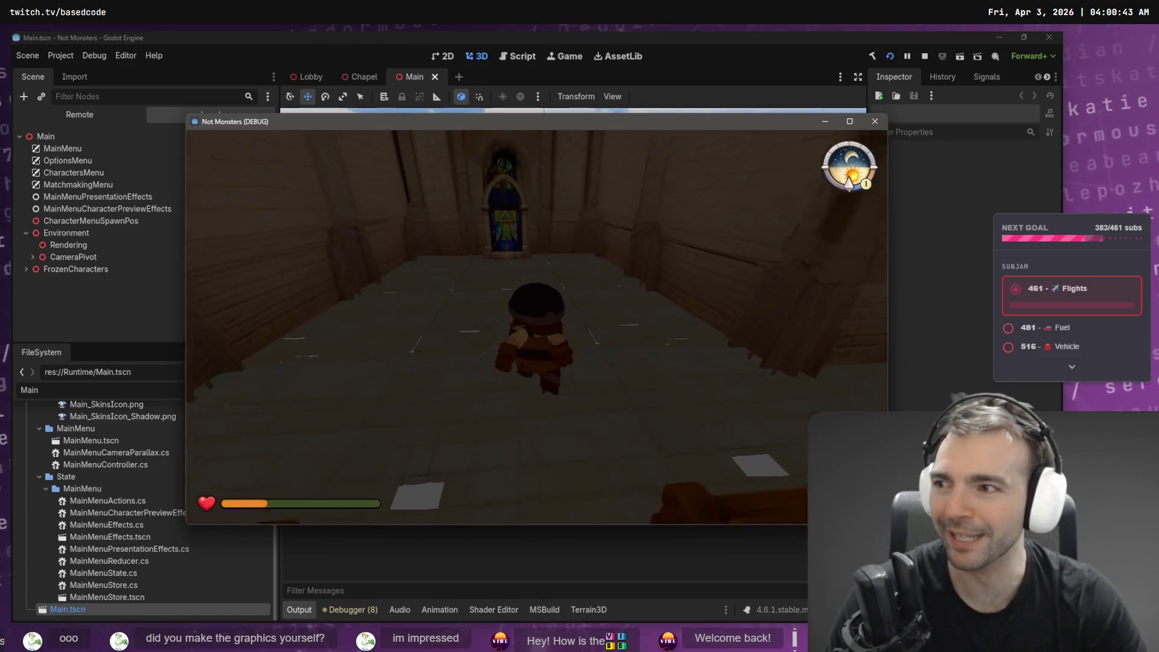
key(w)
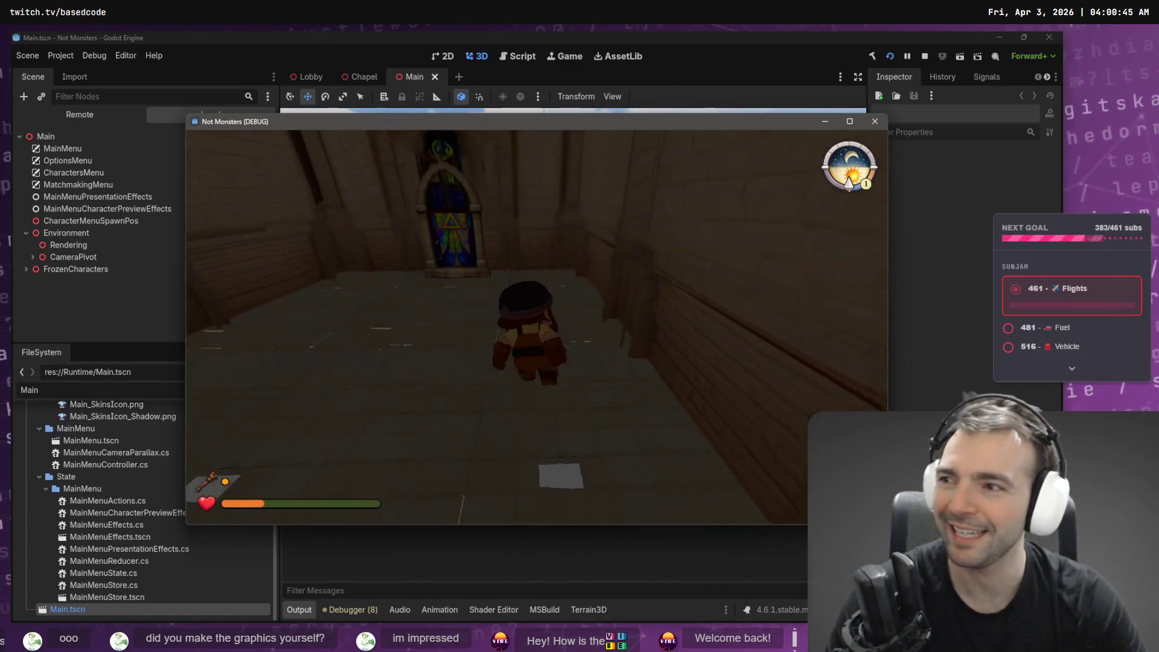
key(s)
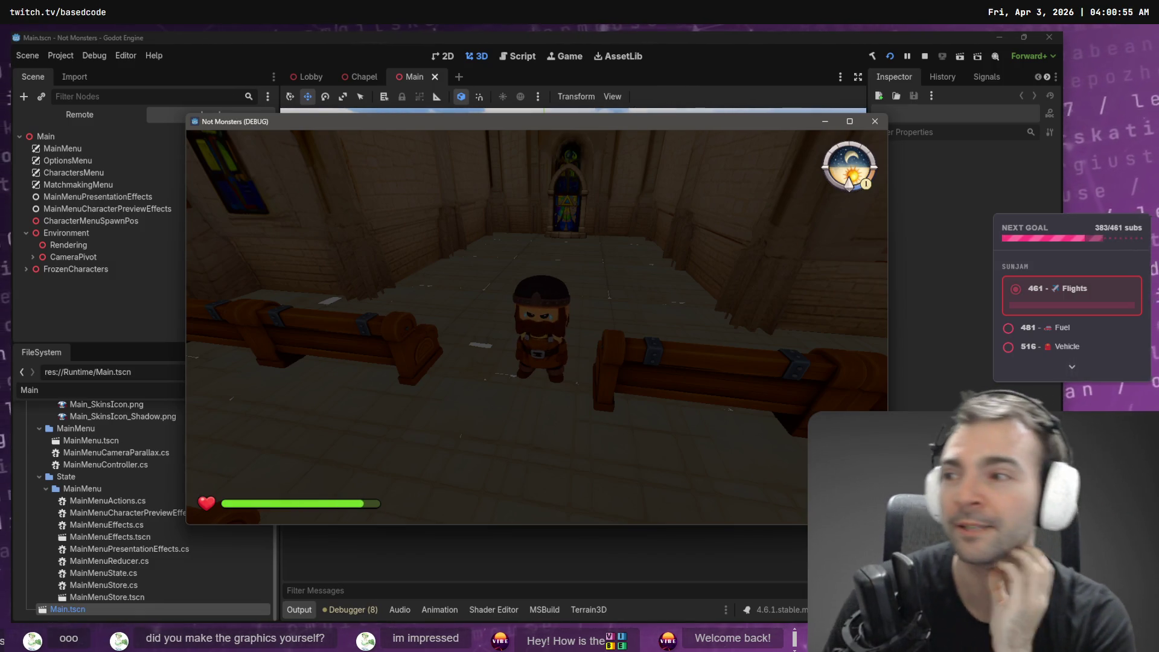
key(w)
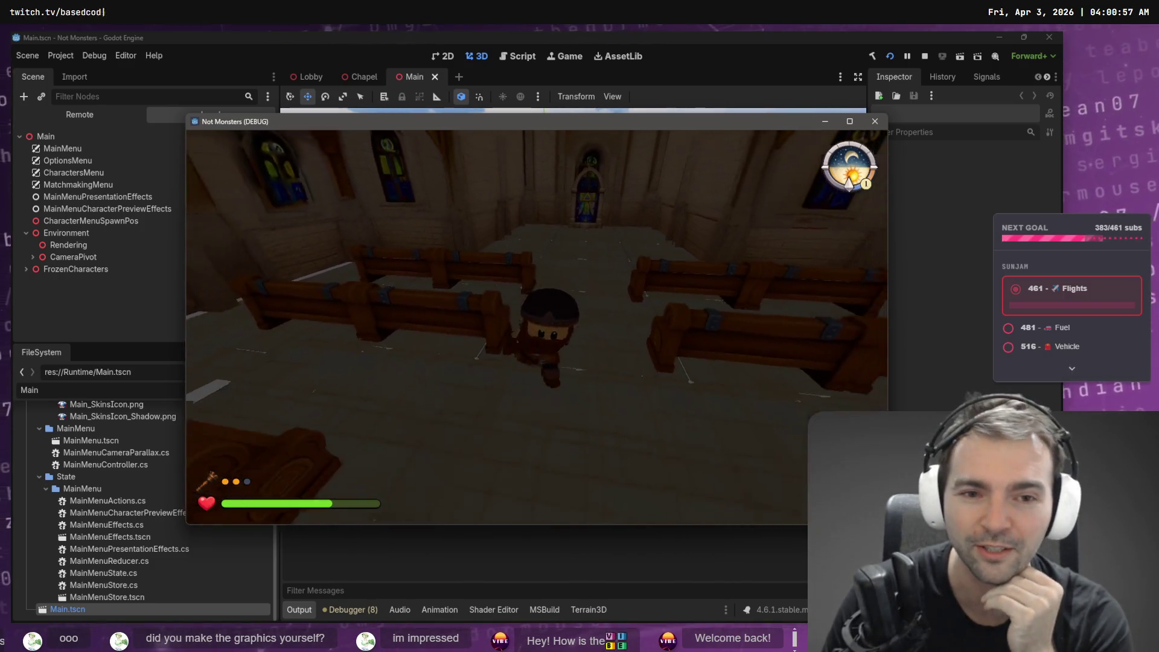
key(s)
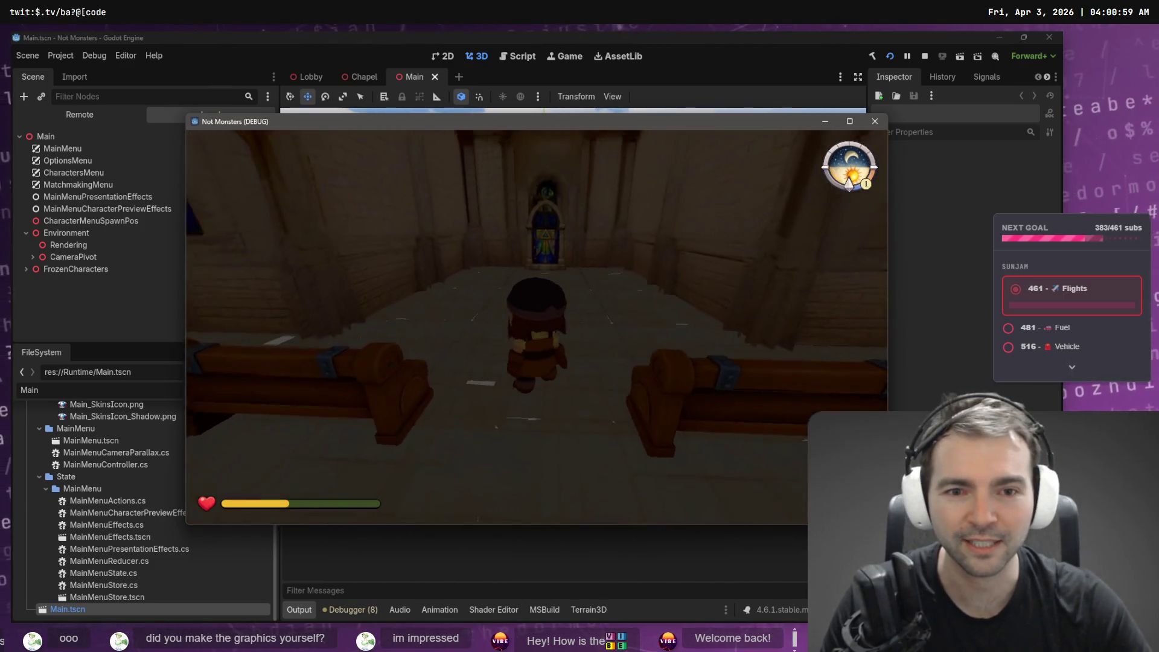
Transform into the werewolf, run it up the aisle past the pews, then pause the game.
key(s)
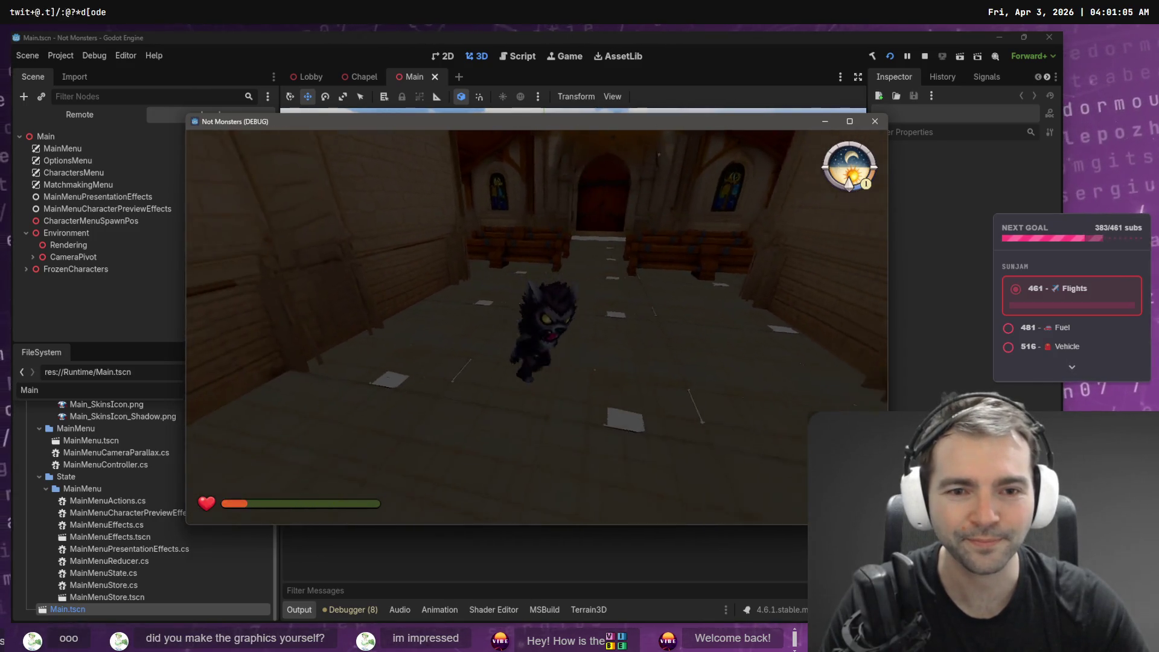
key(w)
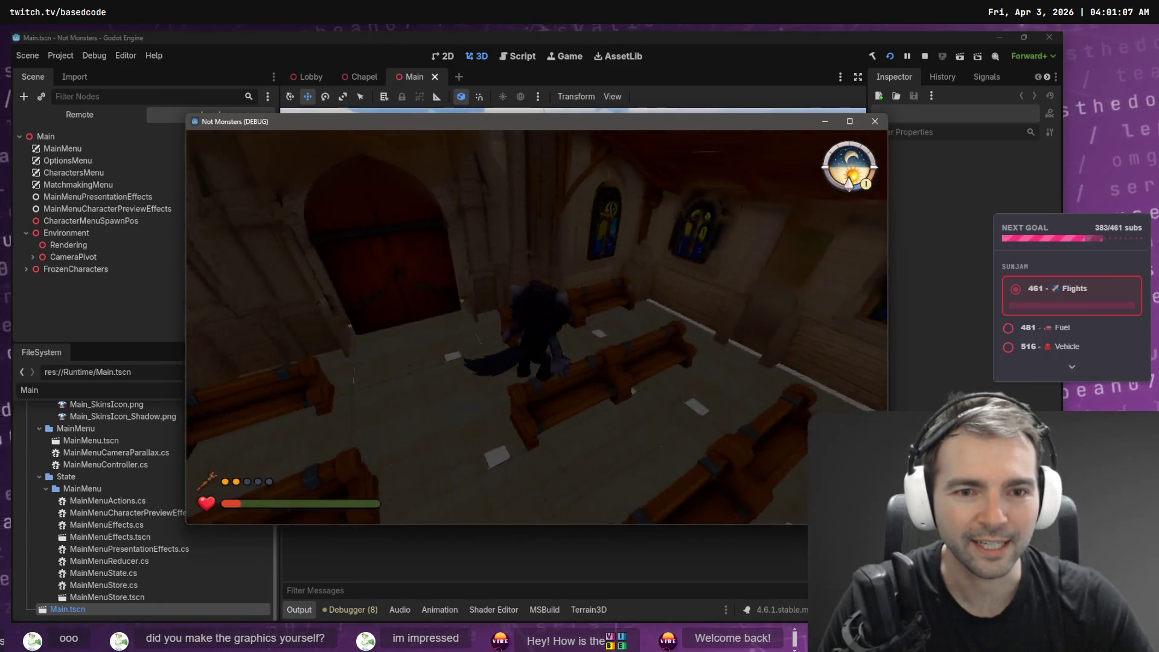
key(w)
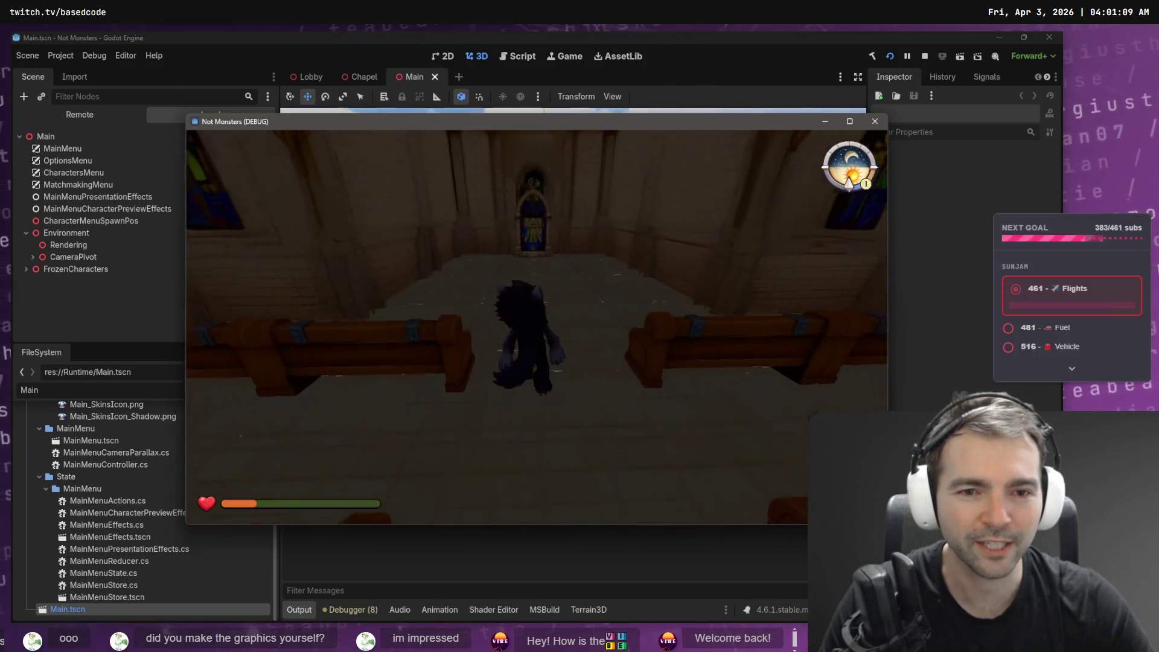
key(w)
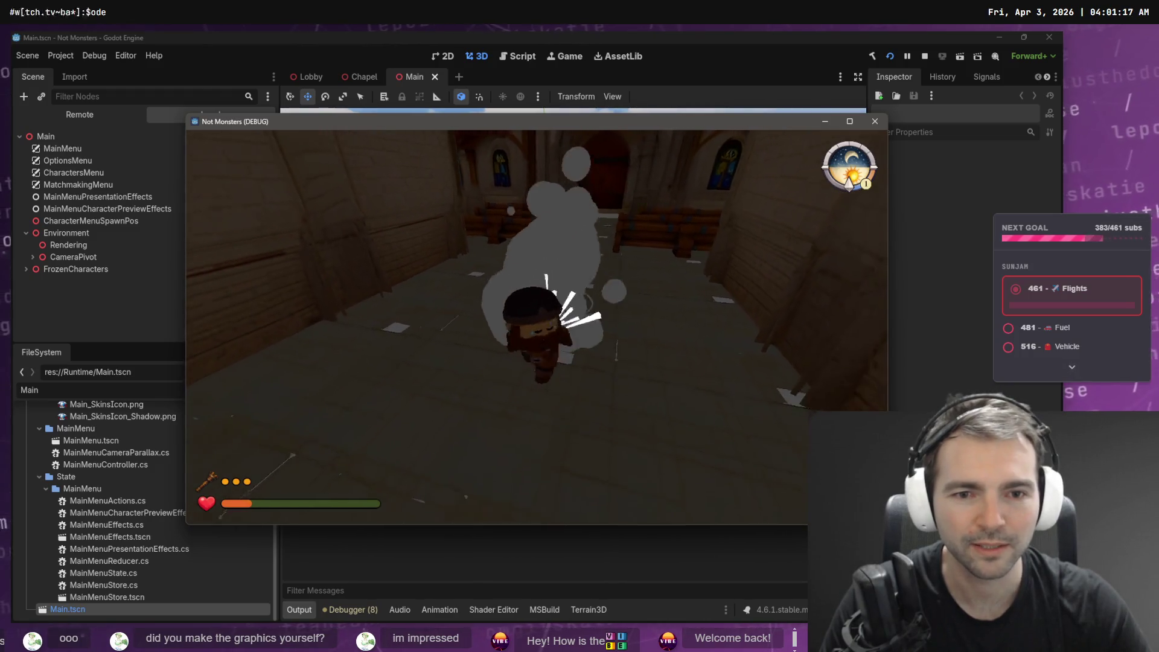
key(w)
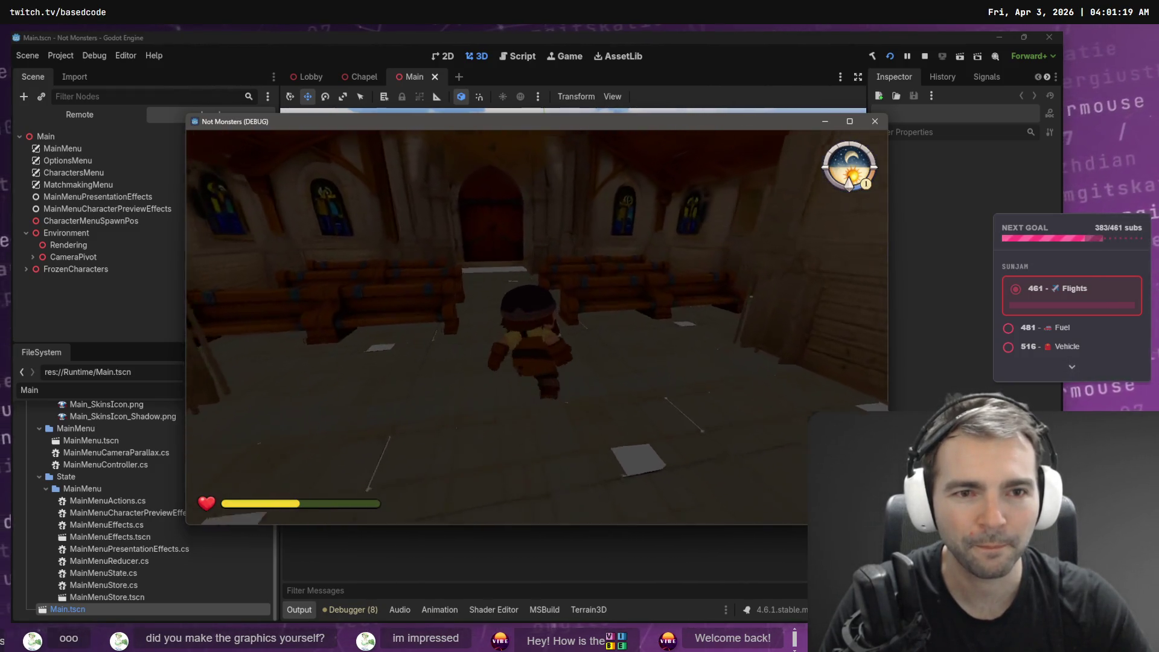
key(Escape)
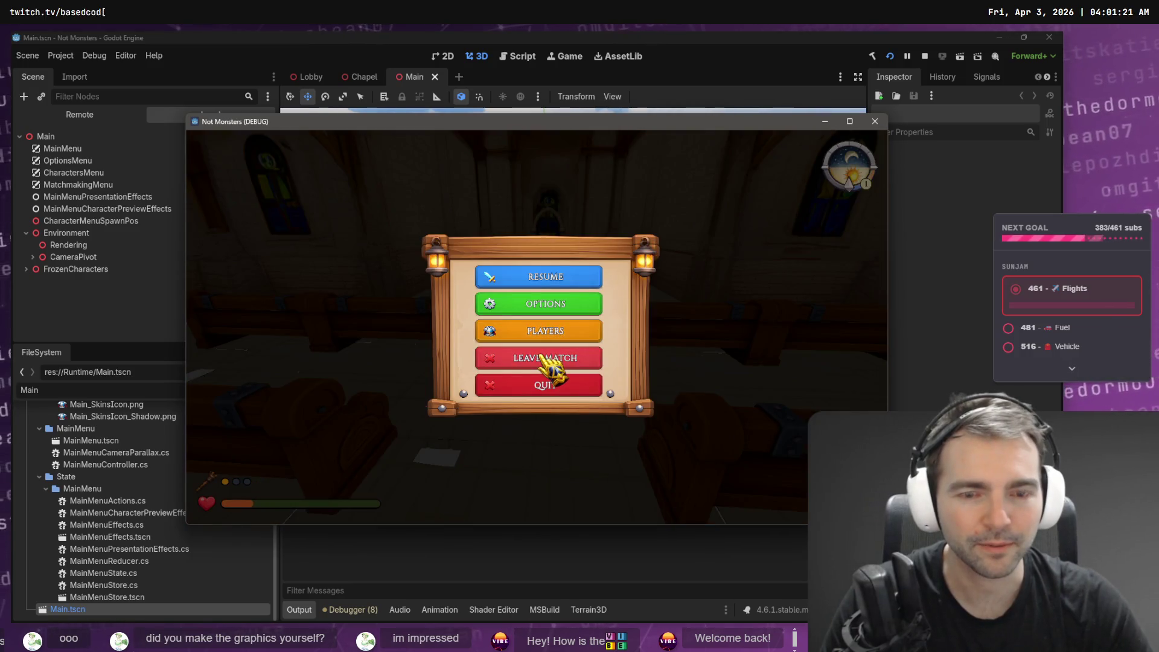
Leave the match and host a new online game.
click(546, 358)
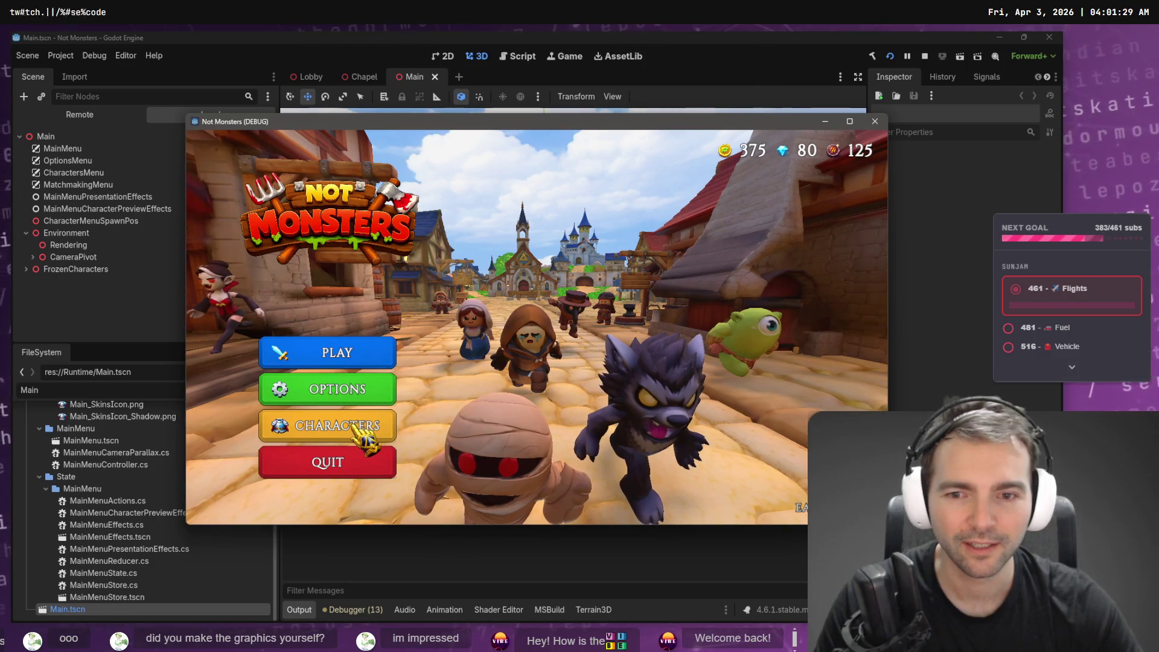
click(335, 353)
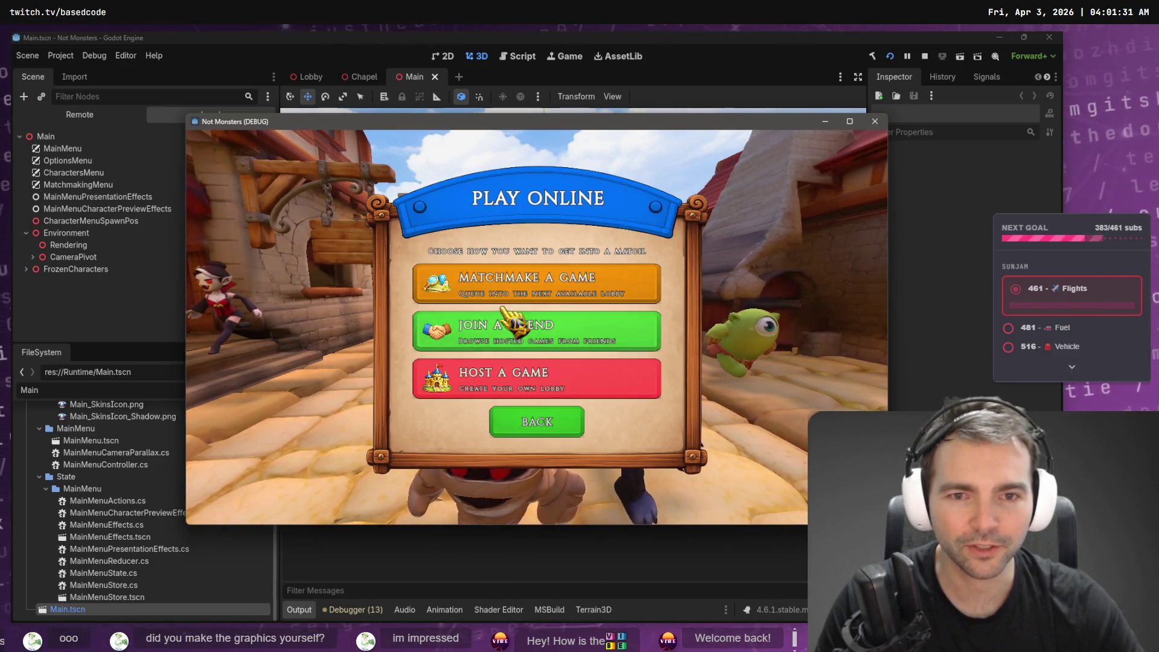
click(507, 377)
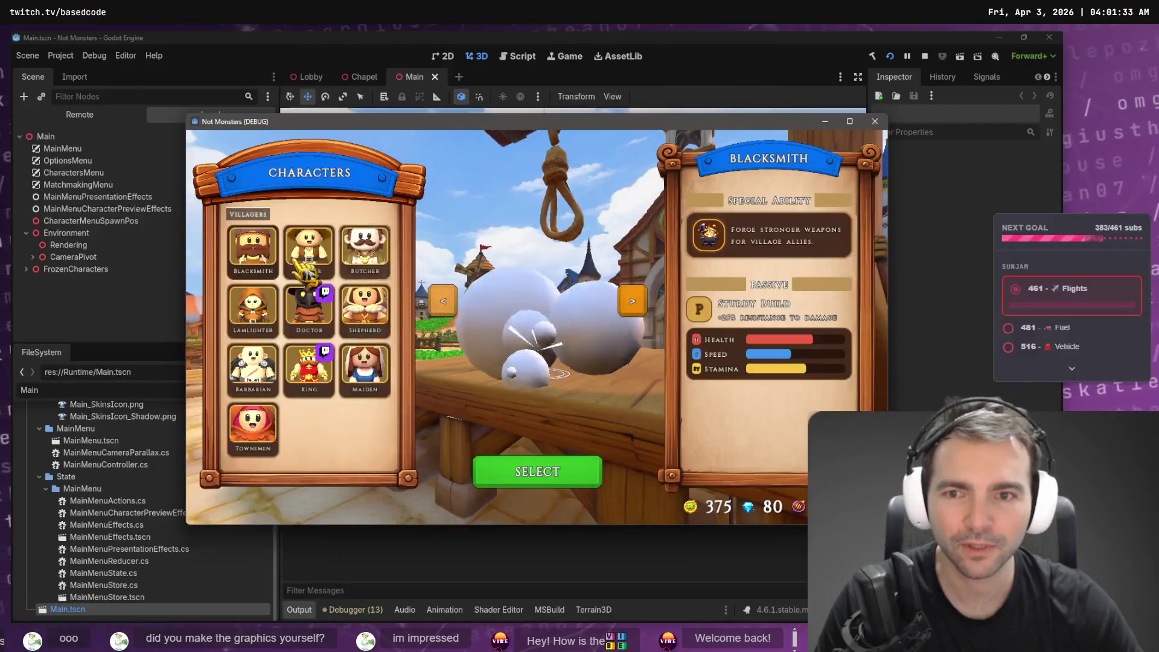
Preview Butcher, Farmer, Barbarian and Townsmen, then select the Shepherd as the villager.
click(370, 249)
click(310, 247)
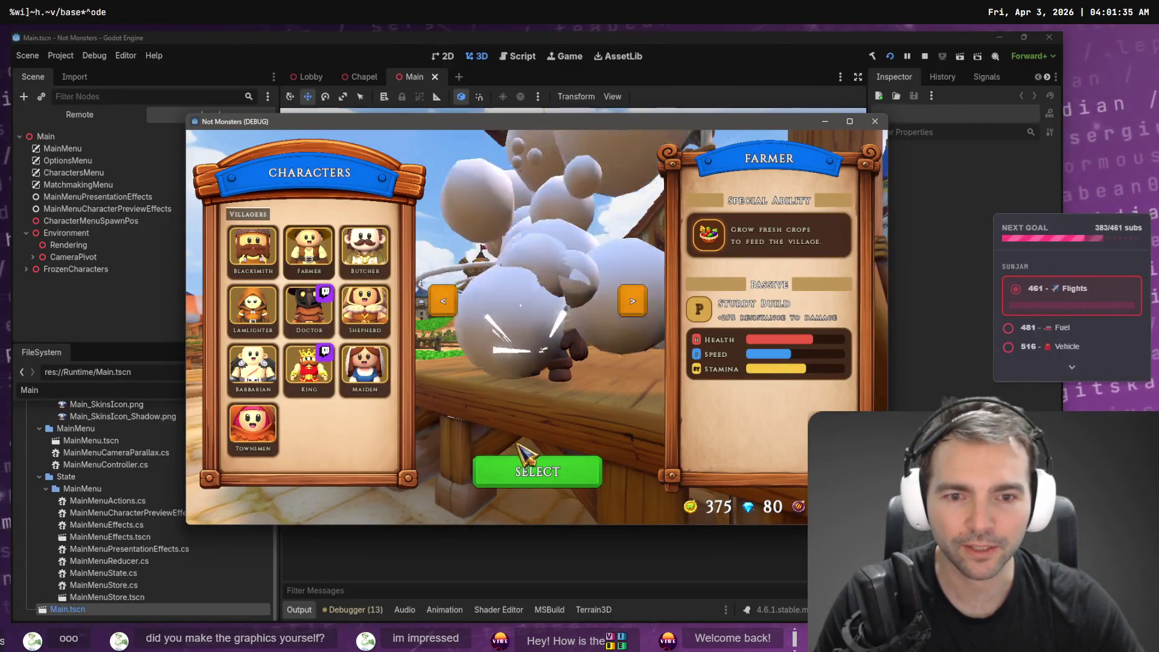
click(254, 369)
click(253, 429)
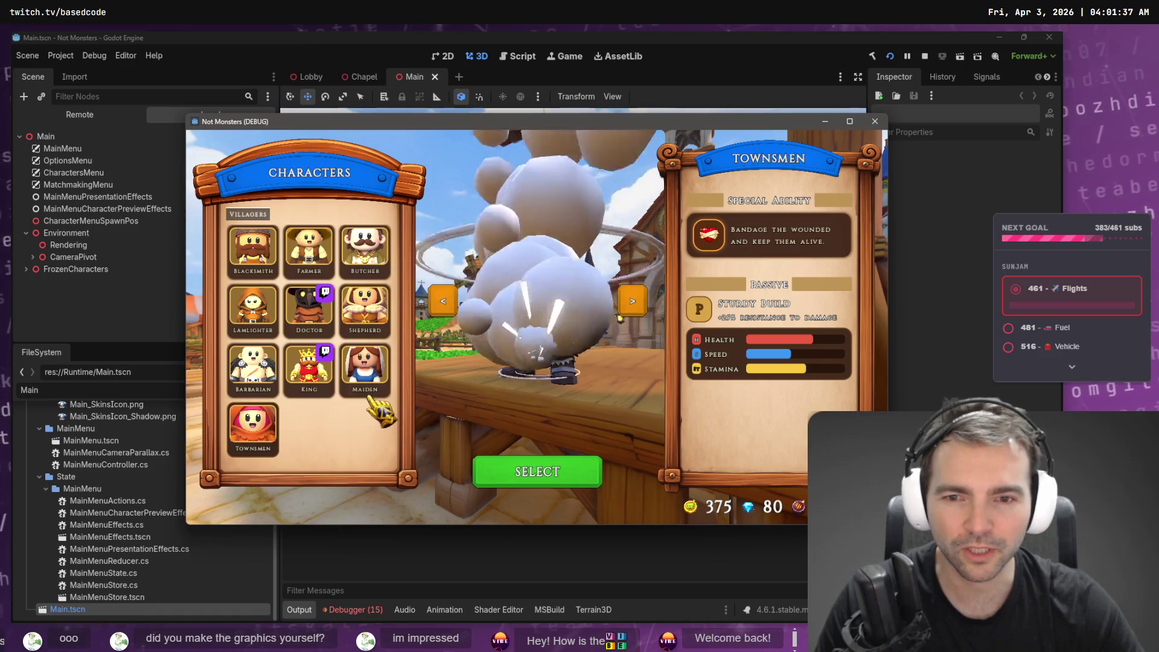
click(544, 481)
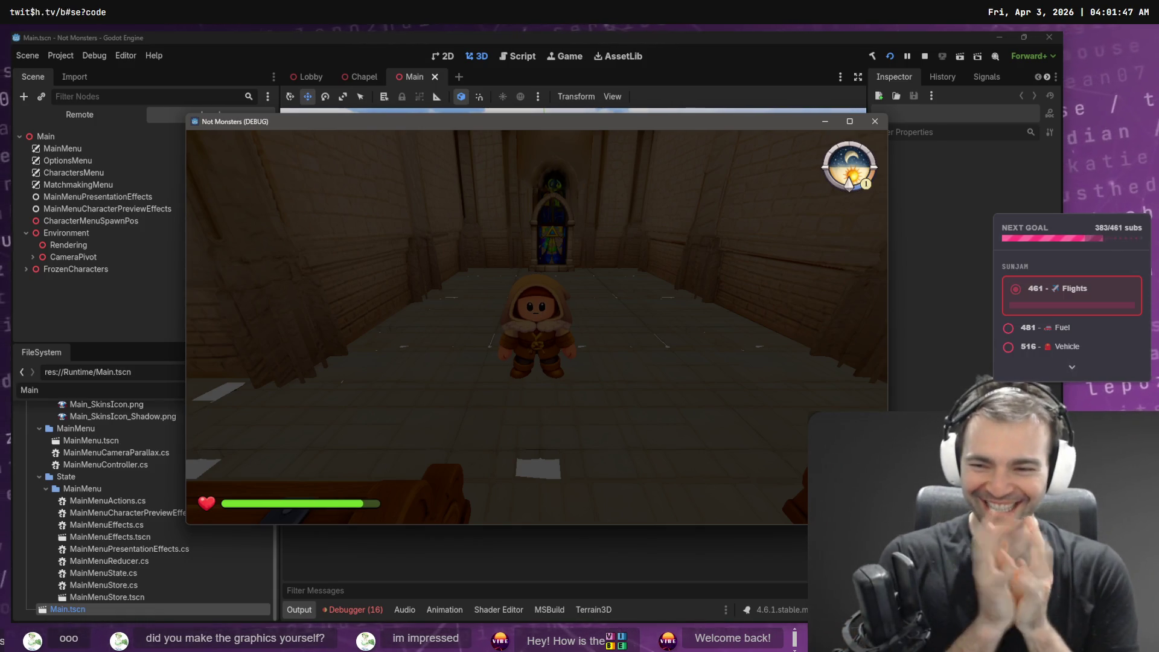
Walk the Shepherd through the chapel door into the next hall and back, then stop the game with F8.
key(w)
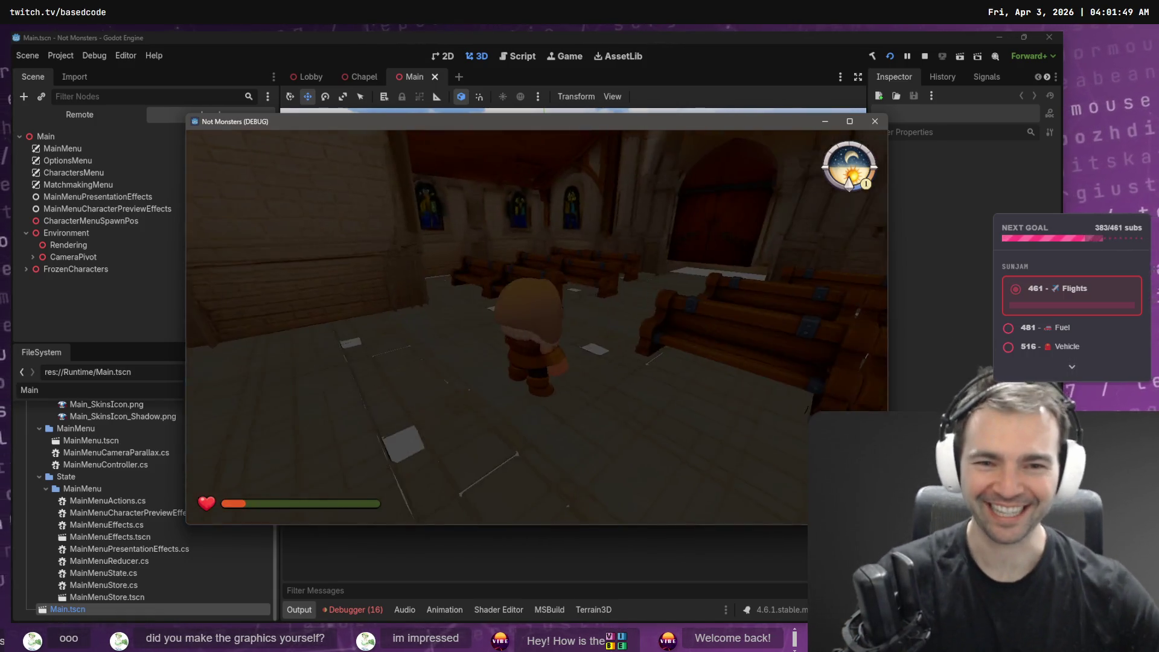
key(s)
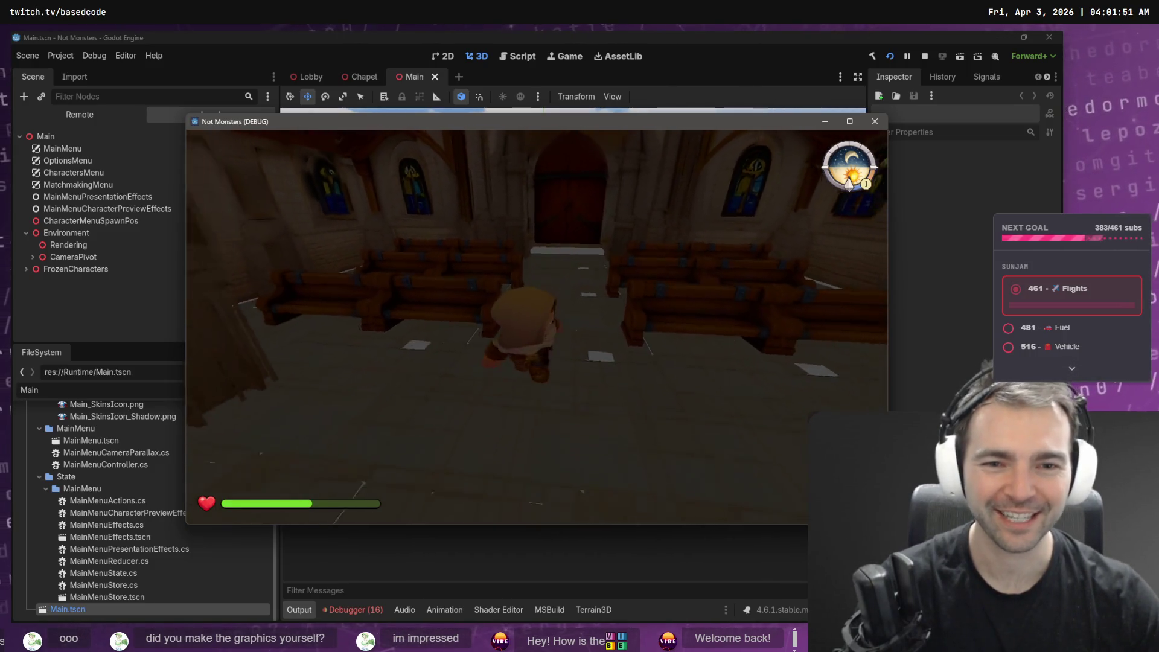
key(w)
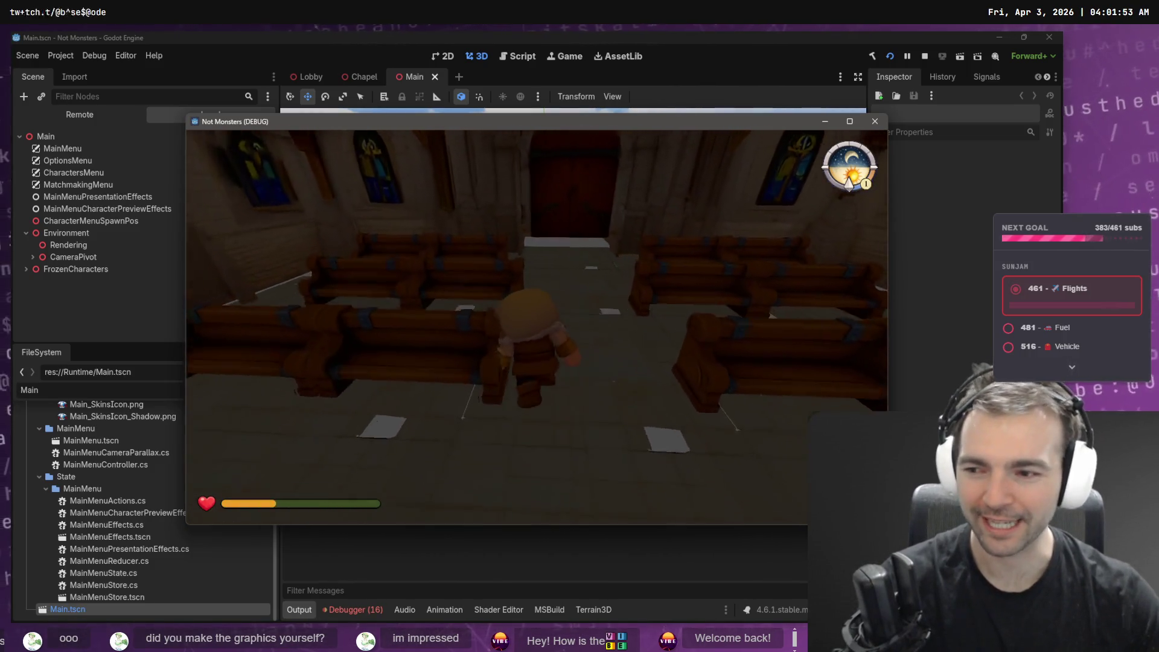
key(w)
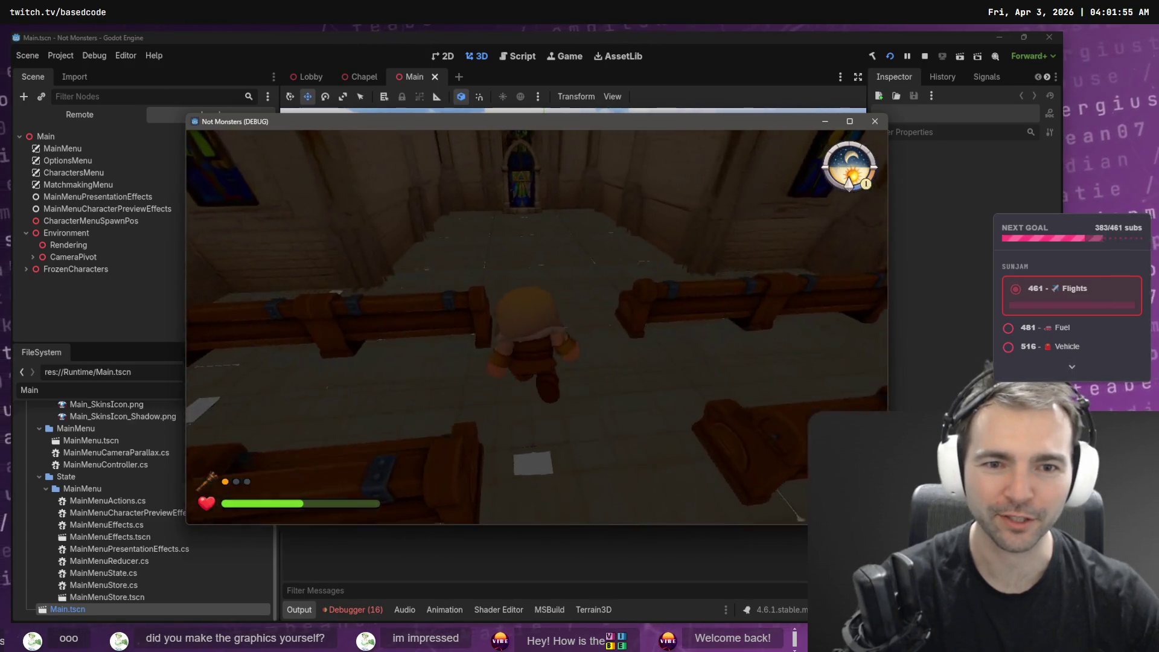
key(s)
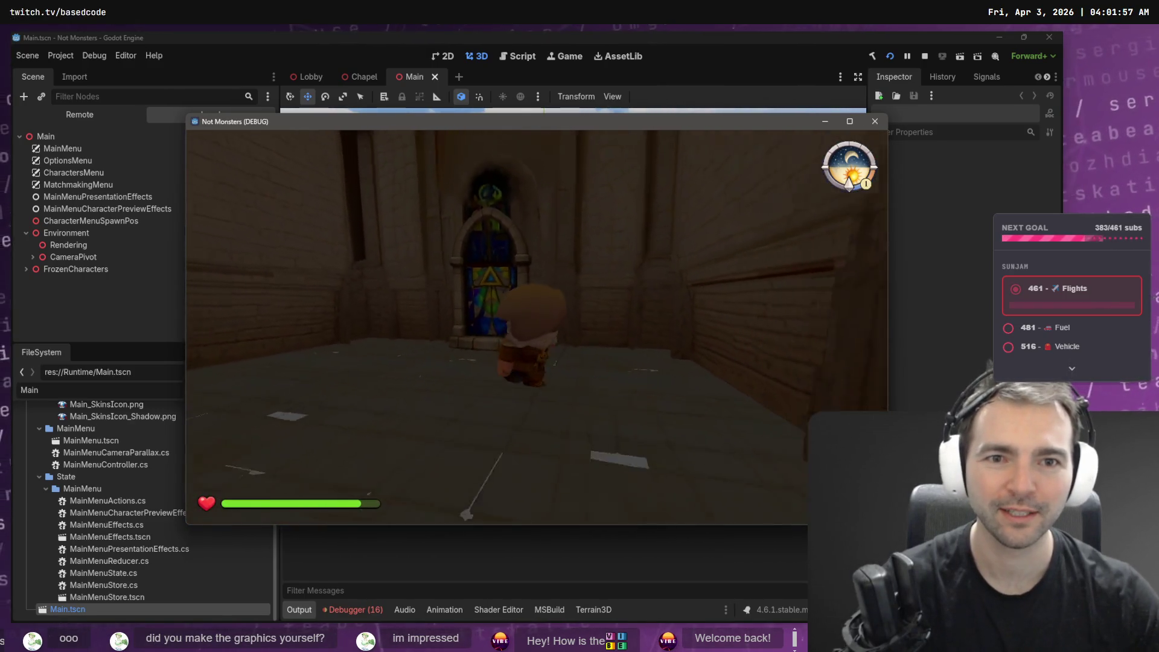
key(w)
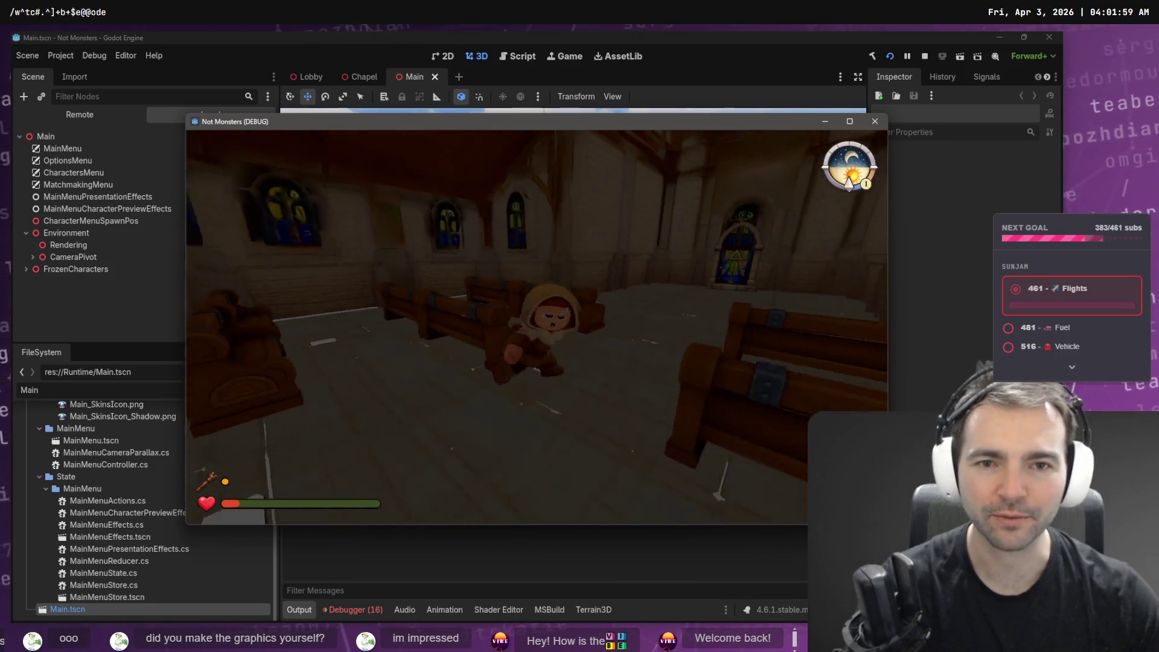
key(F8)
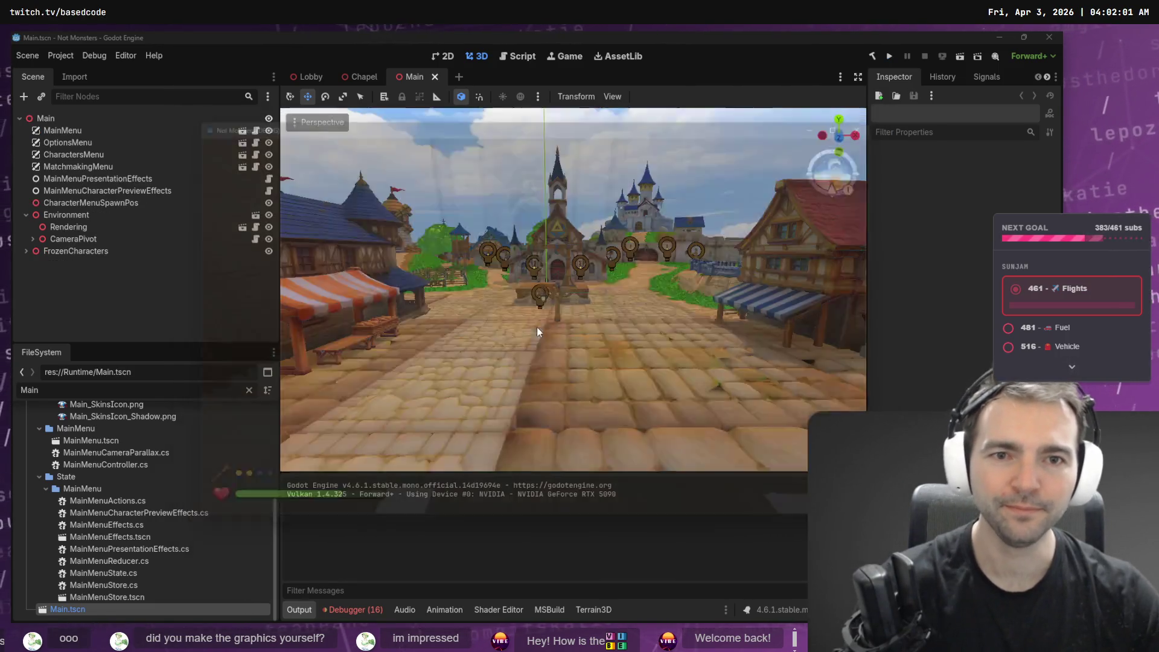
Fly the editor view into the chapel interior in the Lobby and Chapel scenes.
click(314, 79)
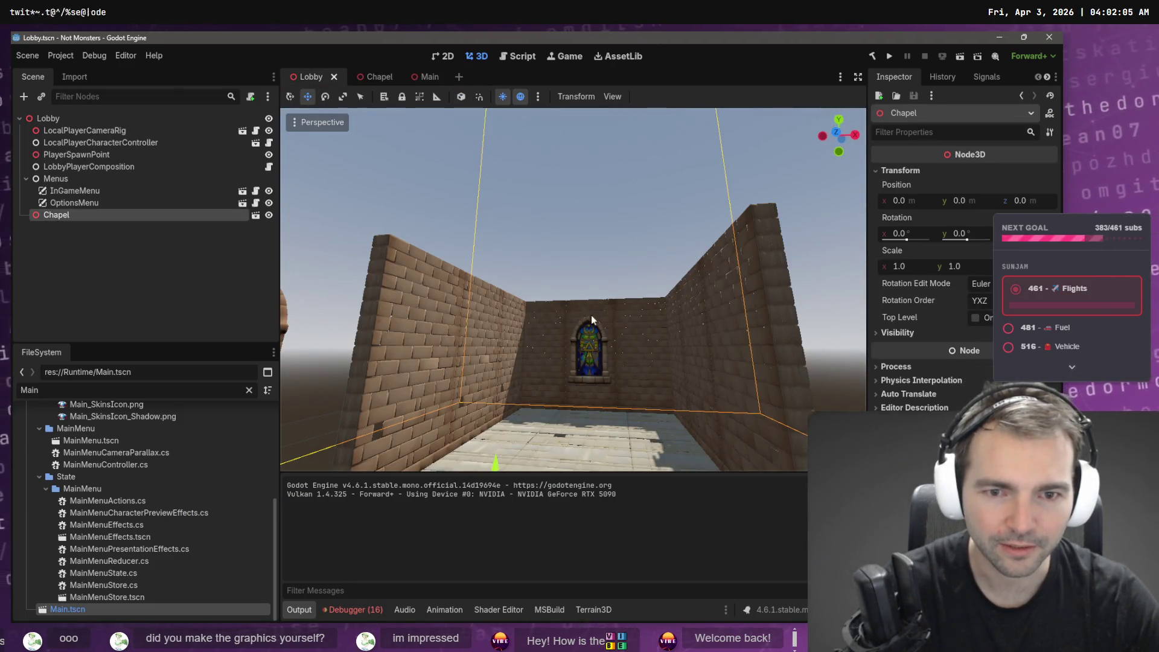
key(w)
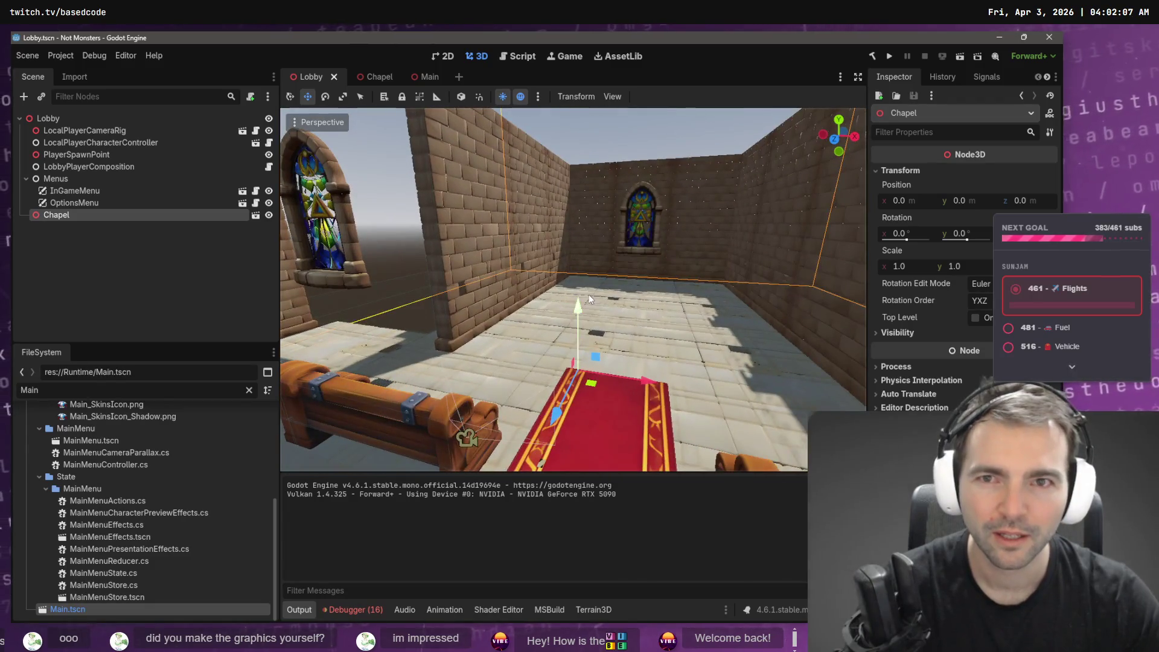
click(378, 77)
key(w)
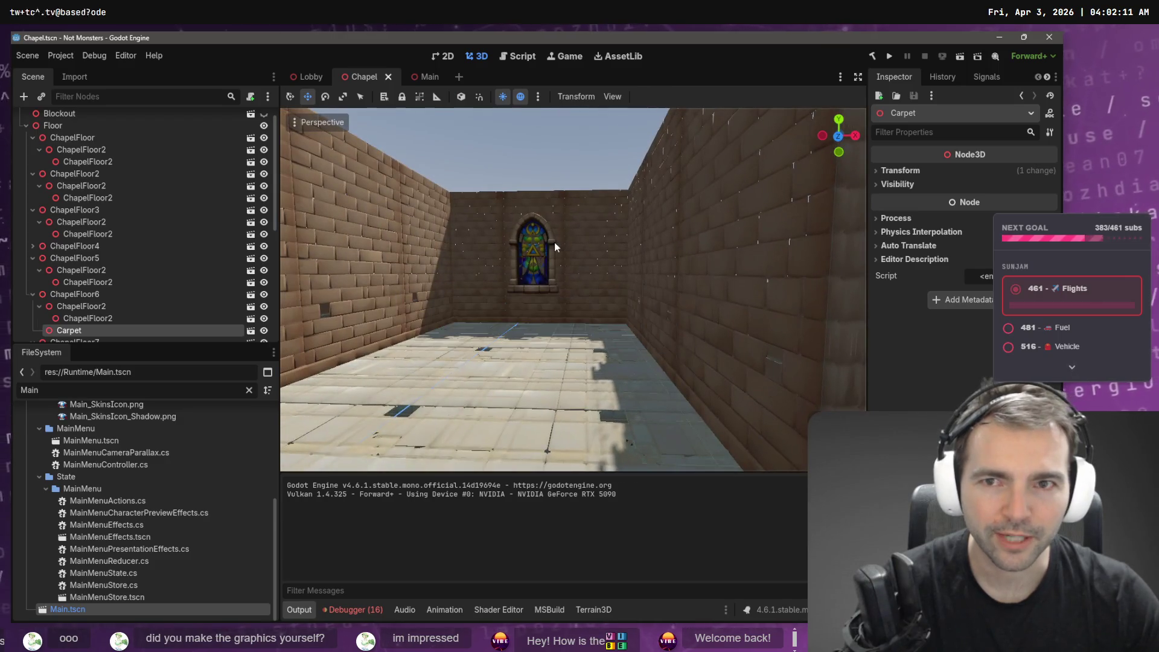
Return to the Main scene and relaunch the game with F5.
click(426, 77)
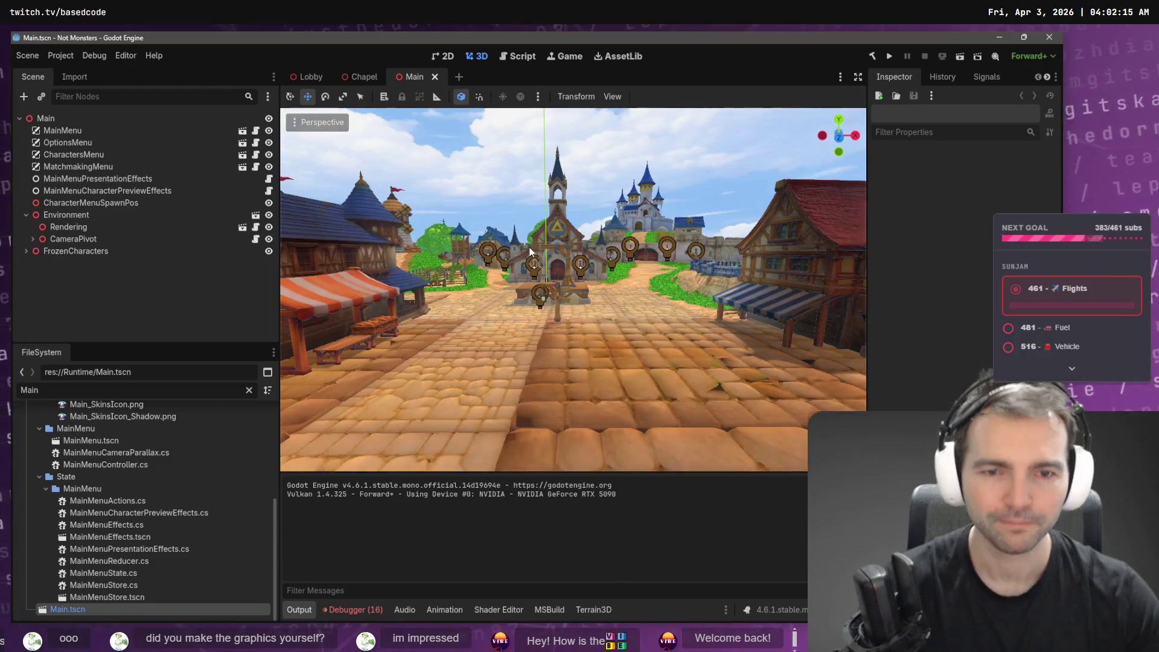
scroll(555, 266, up, 4)
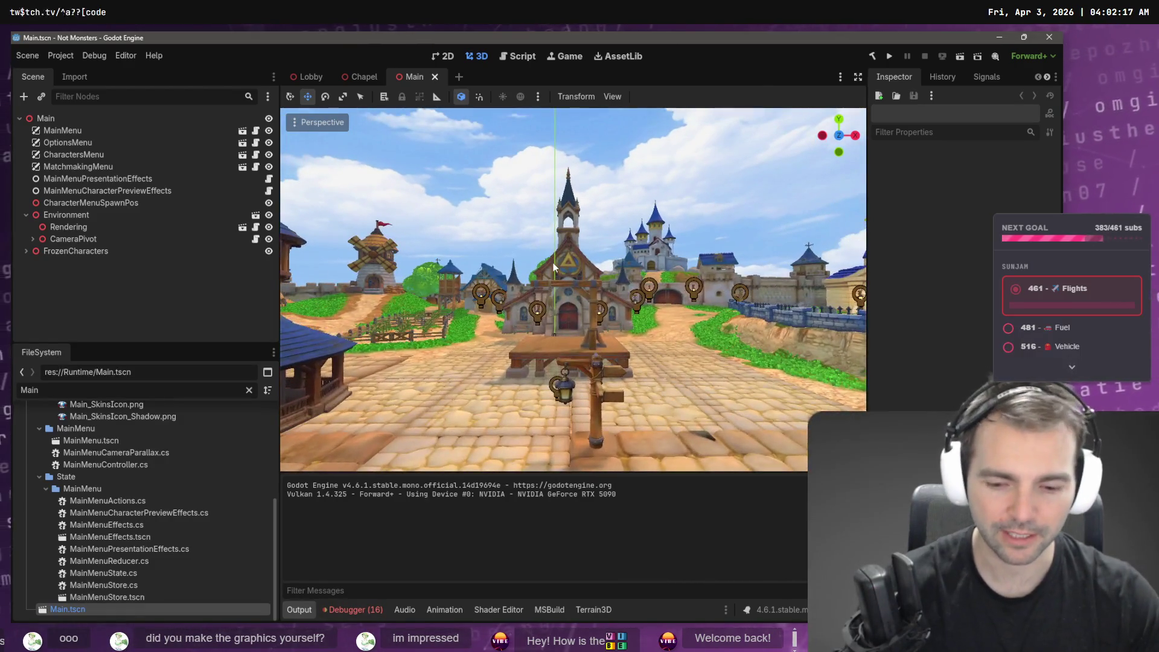
key(F5)
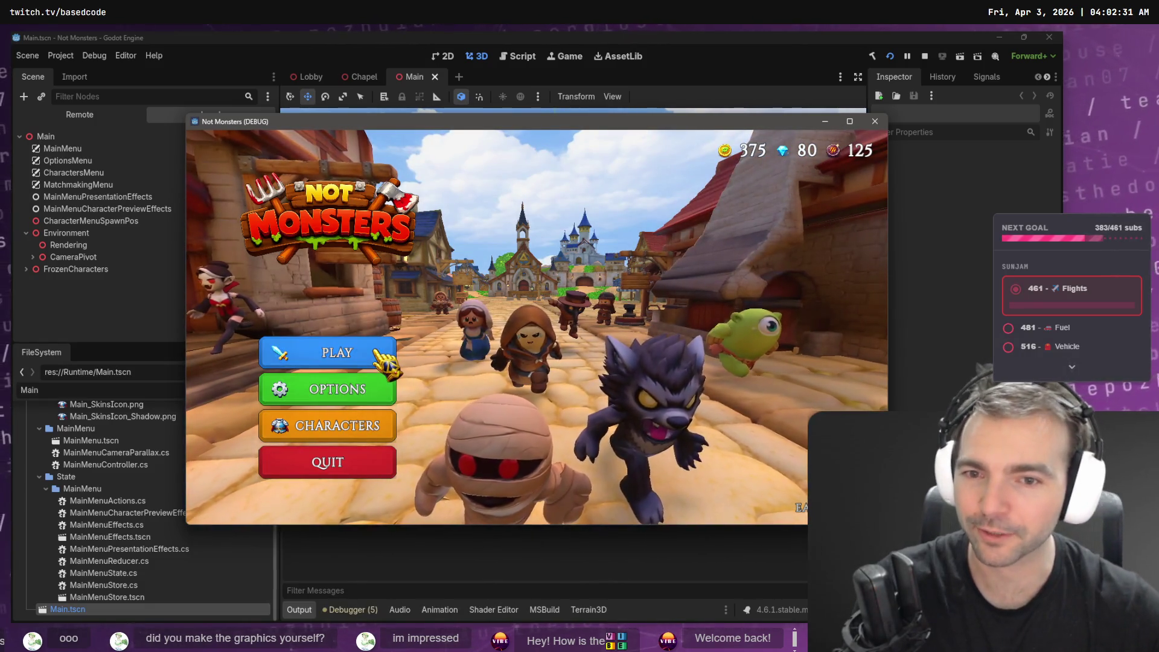
Start the first online game and cycle past Farmer, Butcher and Lamplighter to select the Doctor.
click(382, 355)
click(525, 291)
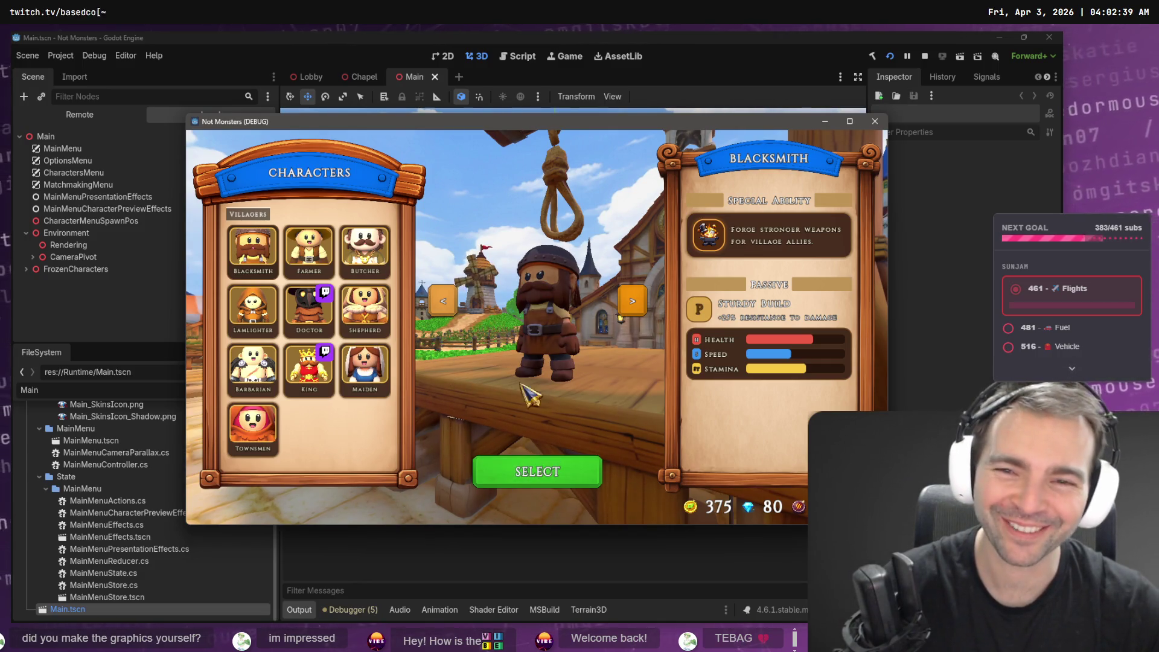
click(622, 301)
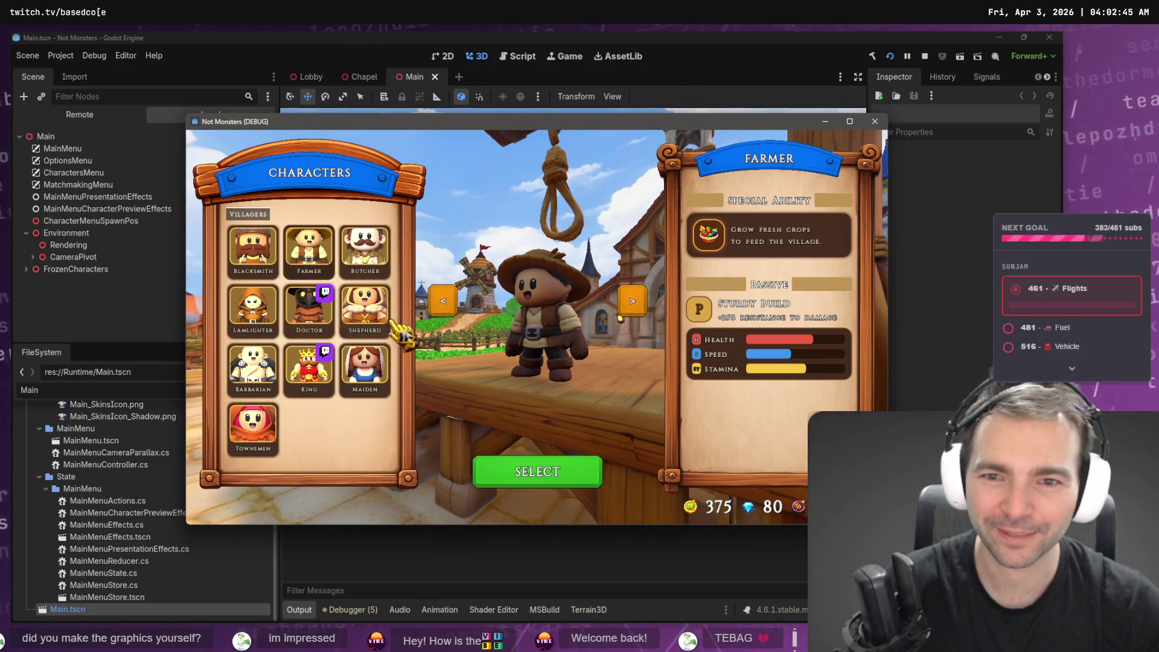
click(633, 301)
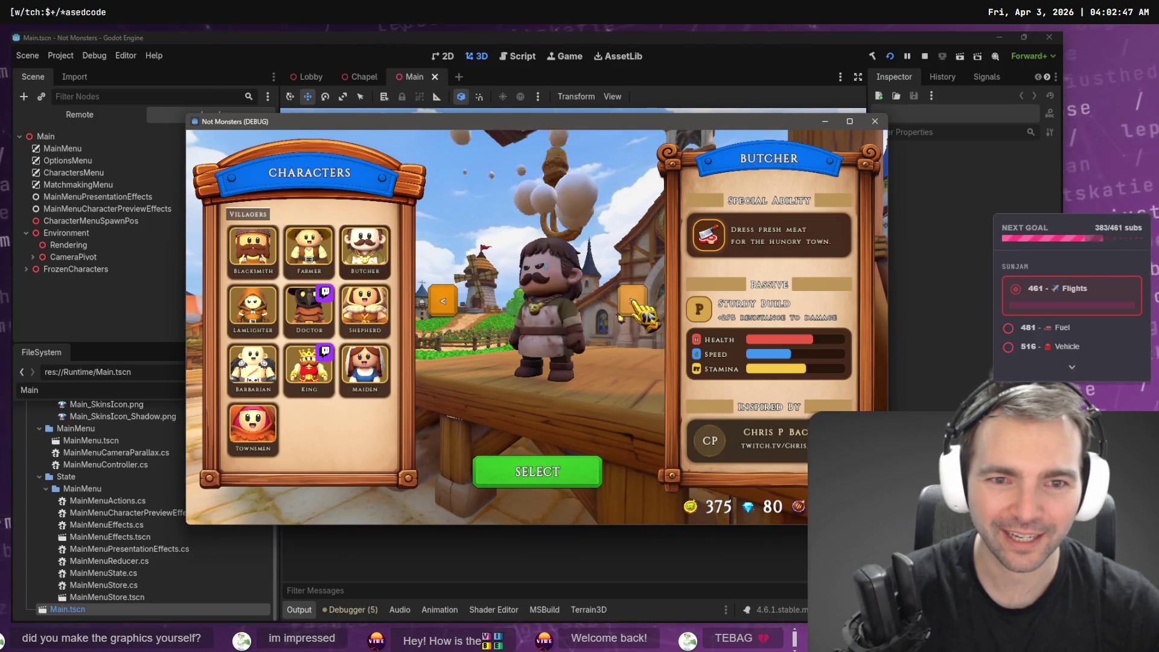
click(632, 301)
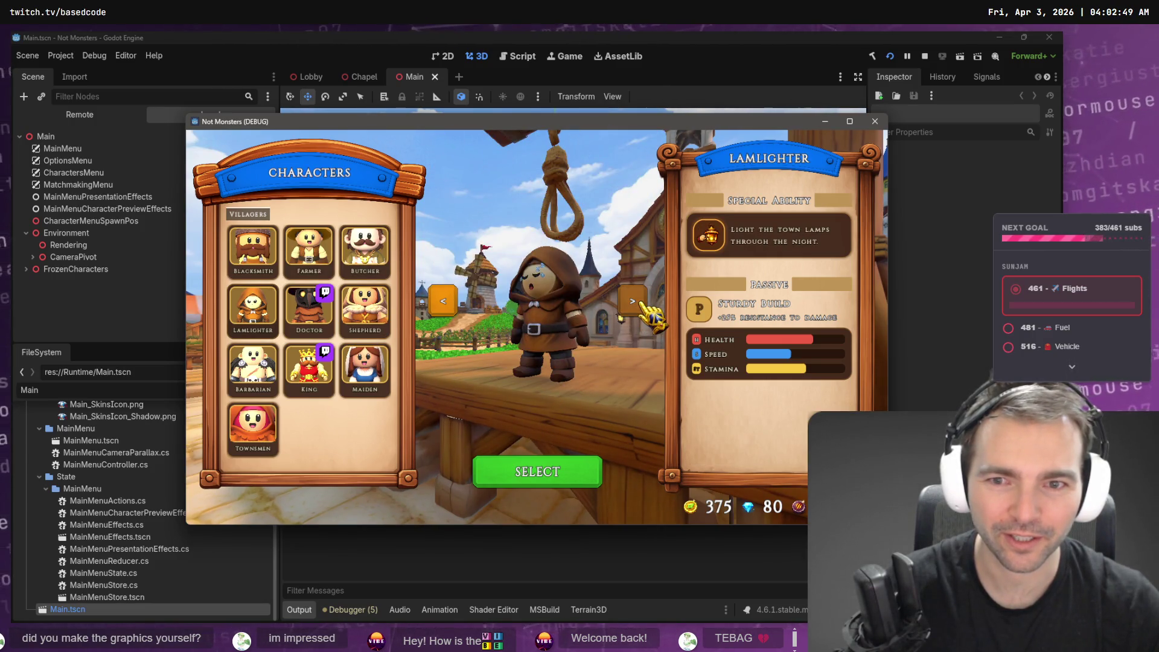
click(640, 302)
click(538, 473)
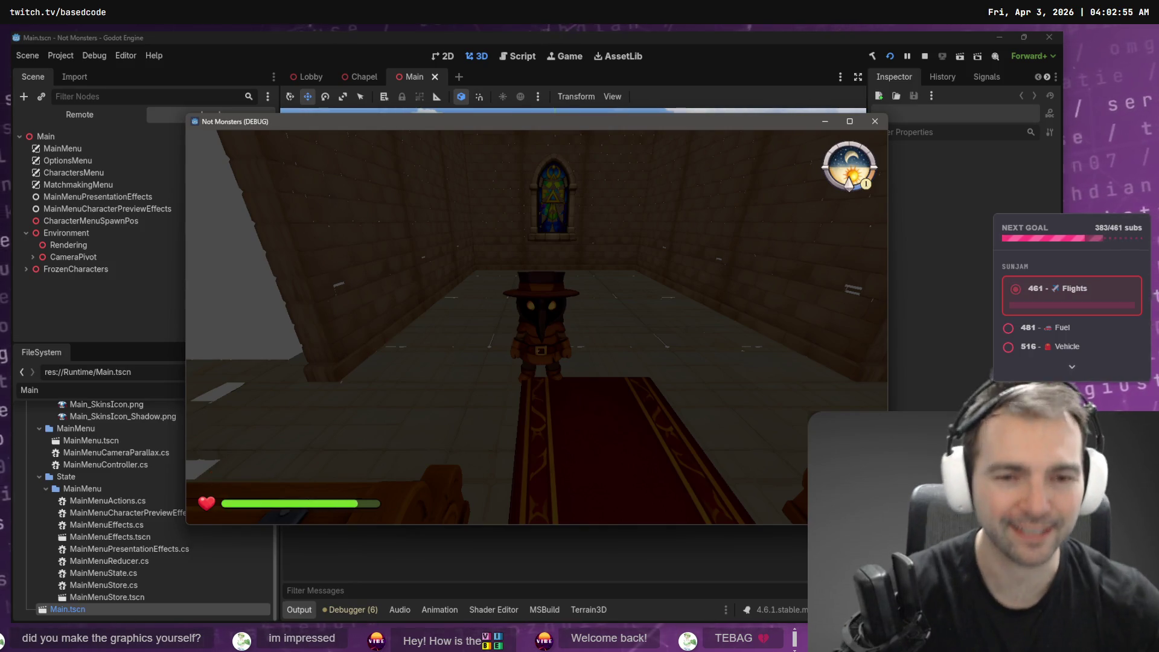
Walk the Doctor down the pew aisle and on through the chapel.
key(w)
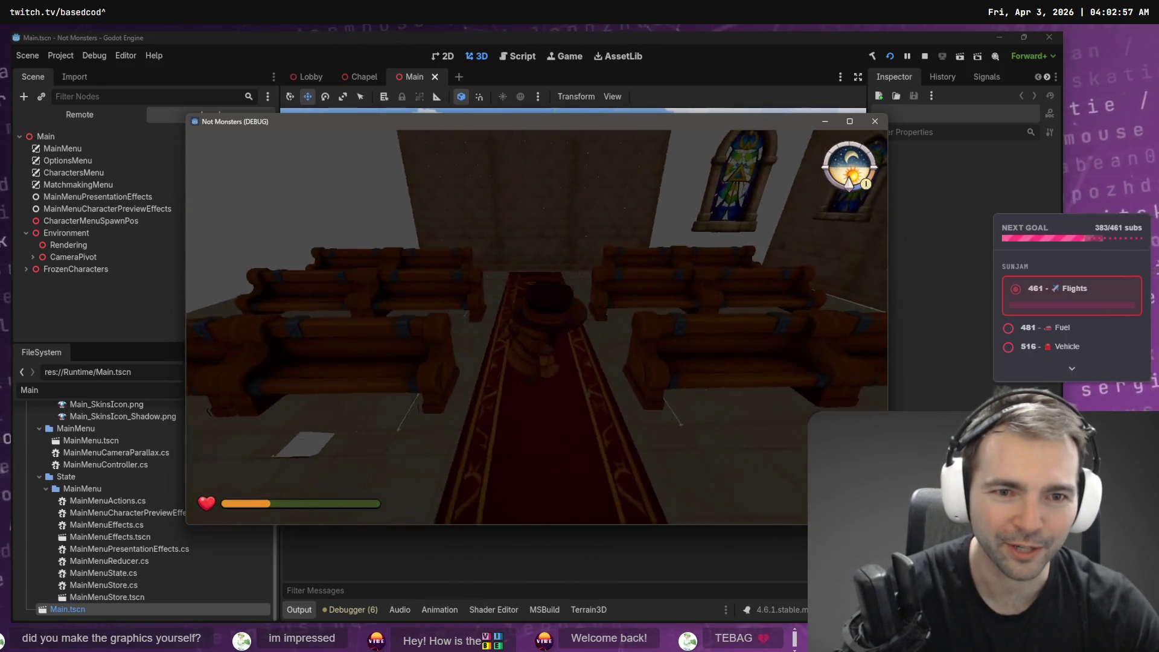
key(w)
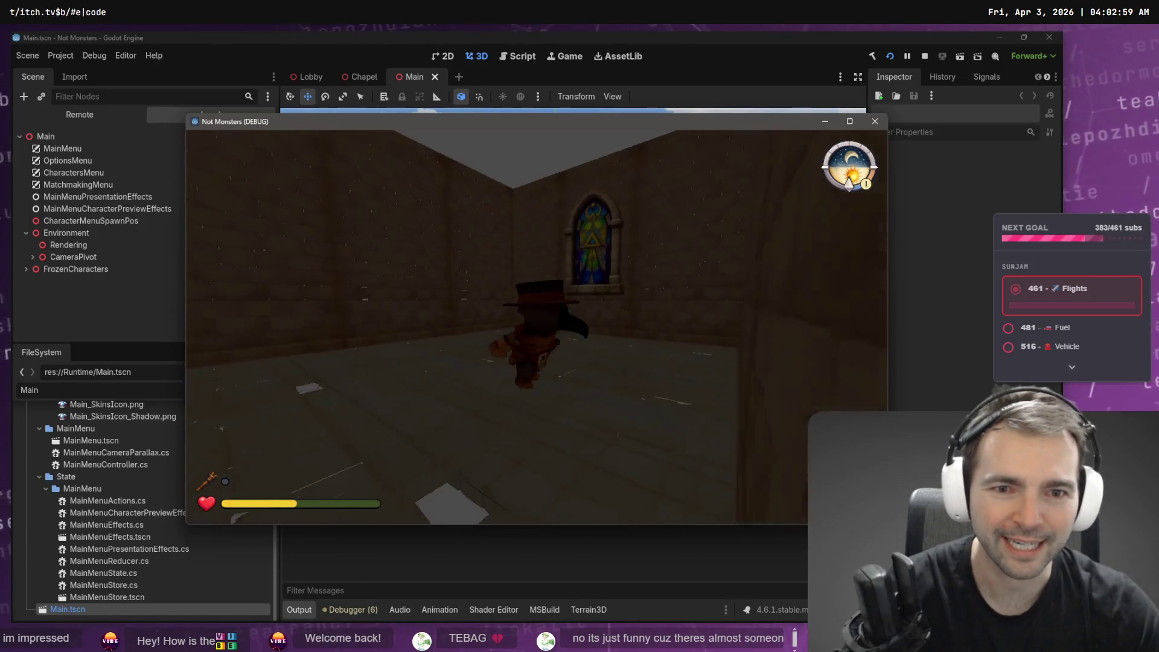
key(w)
Stop the playtest with F8 and switch over to the web browser.
key(F8)
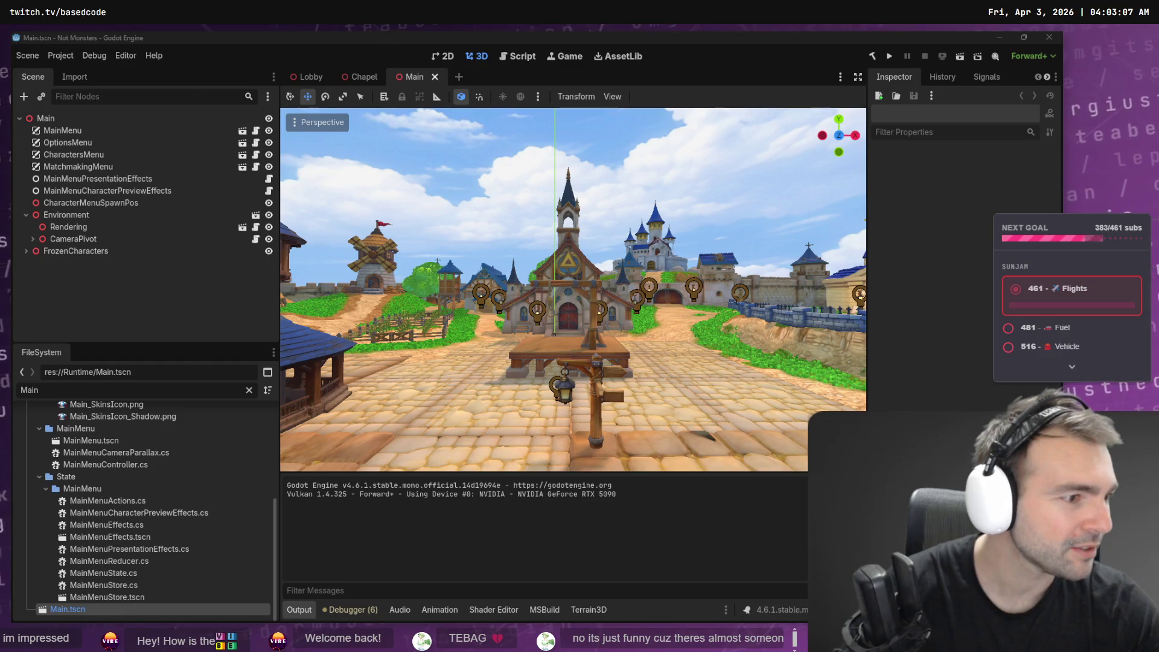
key(alt+Tab)
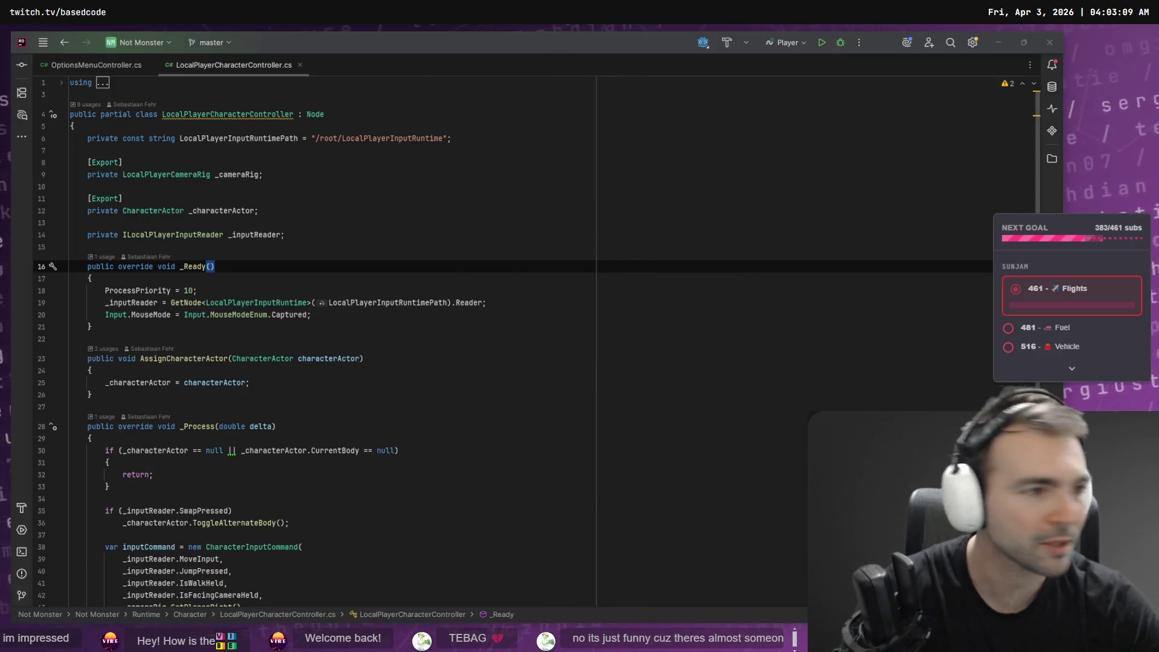
key(alt+Tab)
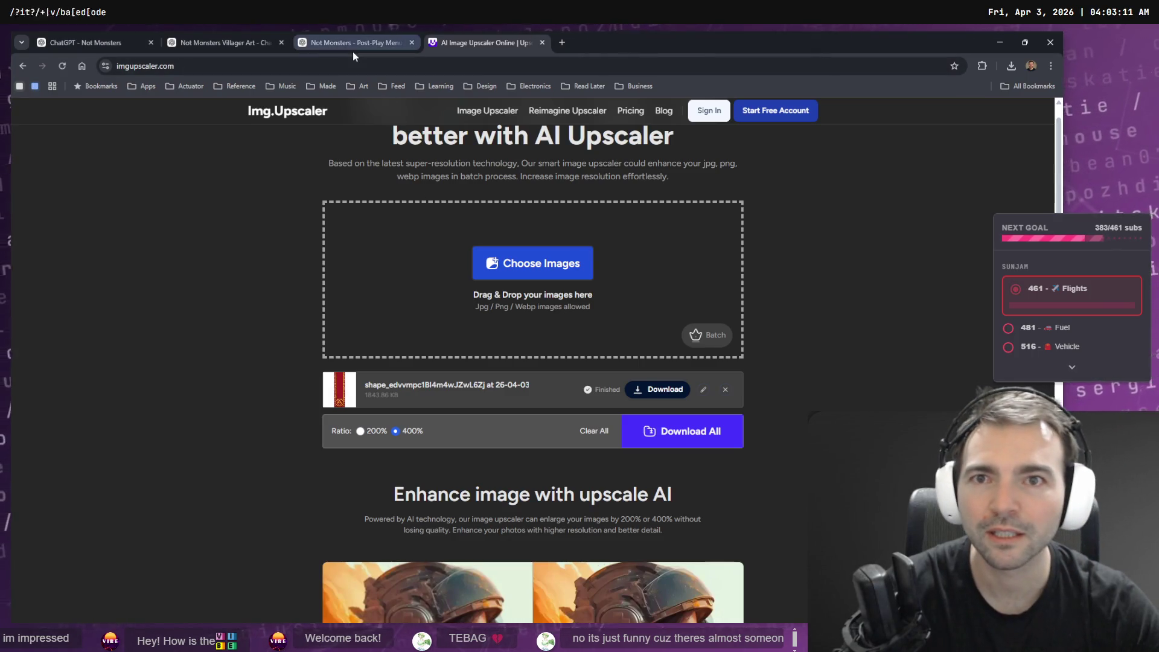
Cycle through the ChatGPT chat tabs, ending on the Post-Play Menu chat.
click(353, 49)
click(99, 42)
click(260, 43)
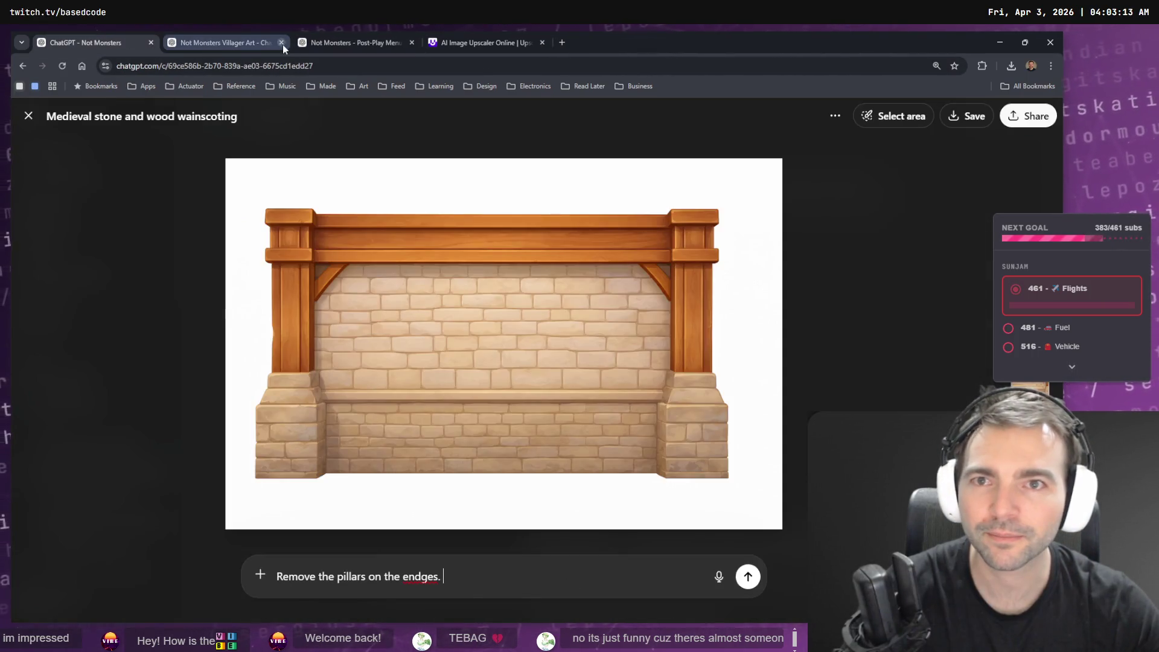
click(200, 46)
click(349, 45)
click(115, 36)
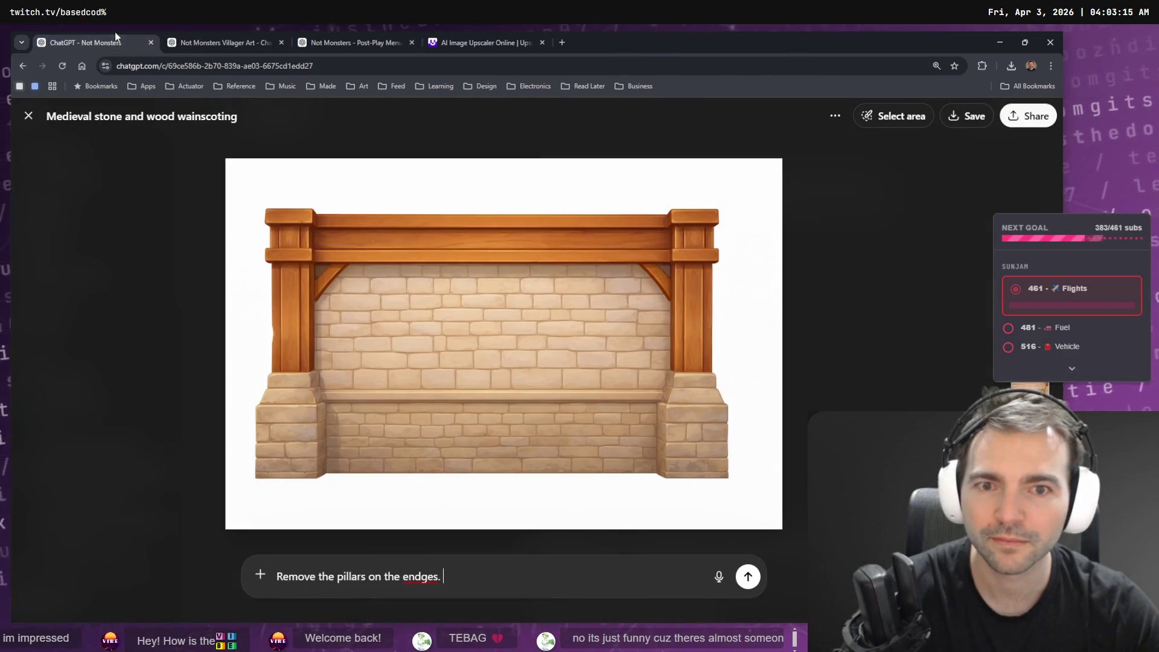
click(228, 51)
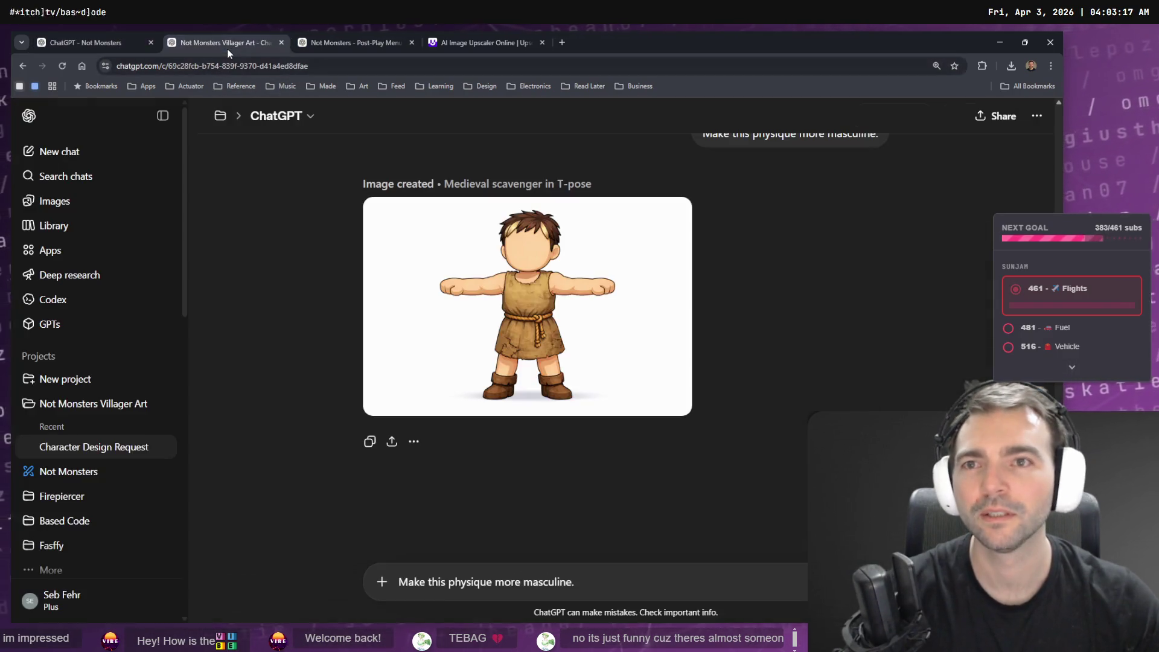
click(314, 45)
Close the enlarged image and jump to the latest message in the Post-Play Menu chat.
key(Escape)
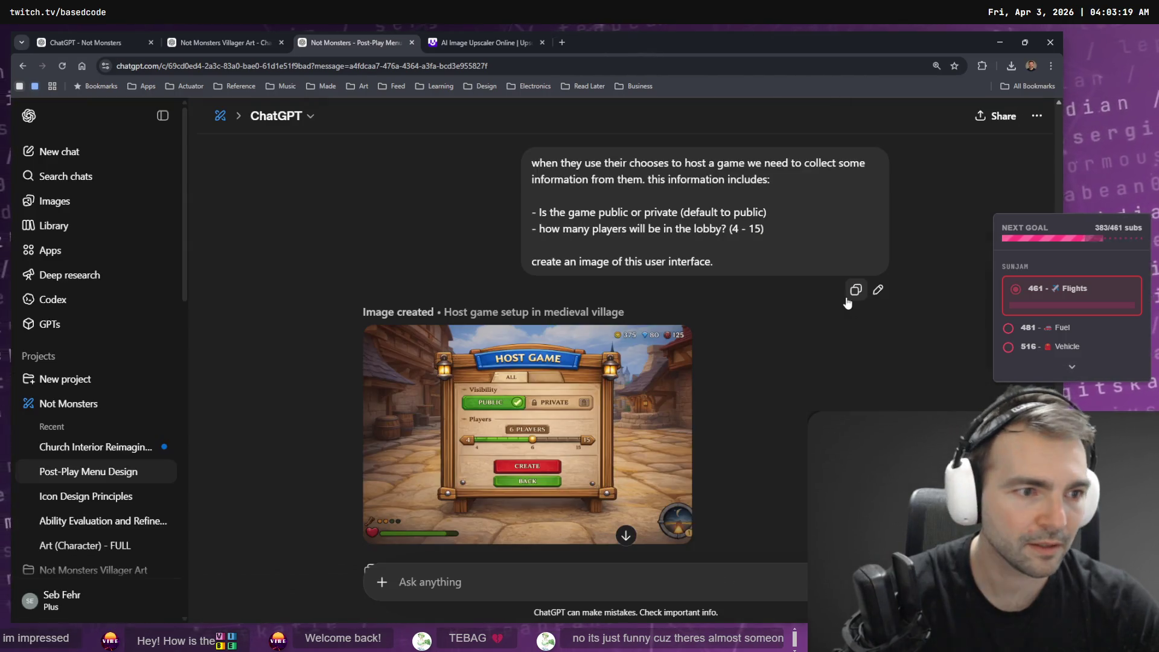
scroll(727, 406, down, 3)
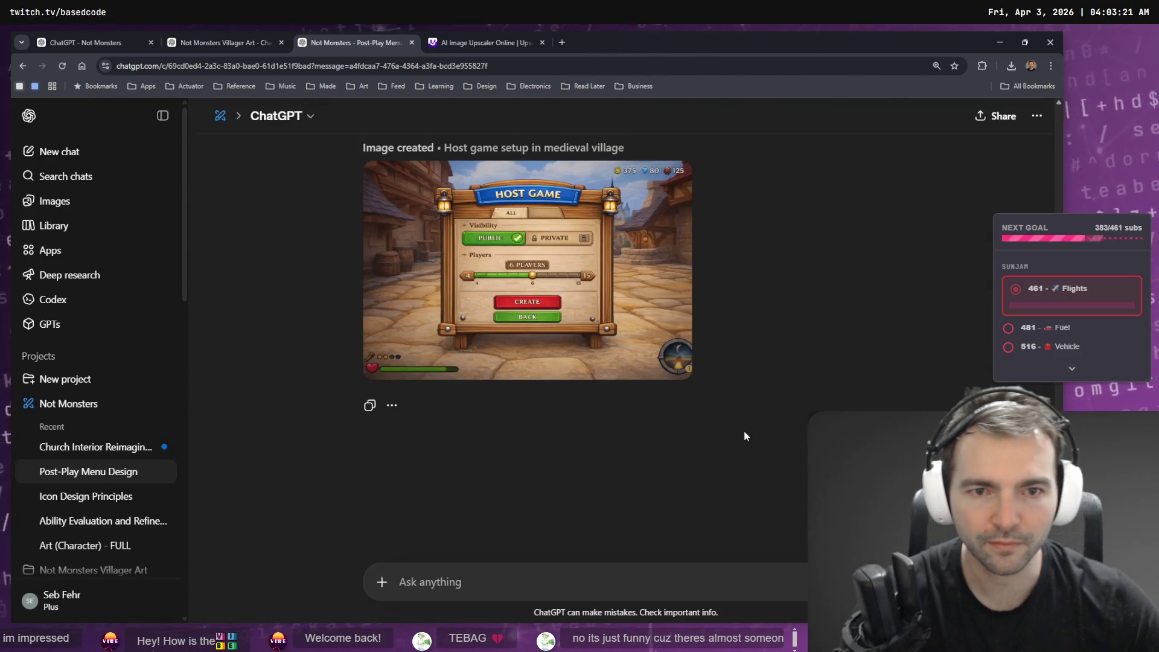
scroll(746, 436, up, 15)
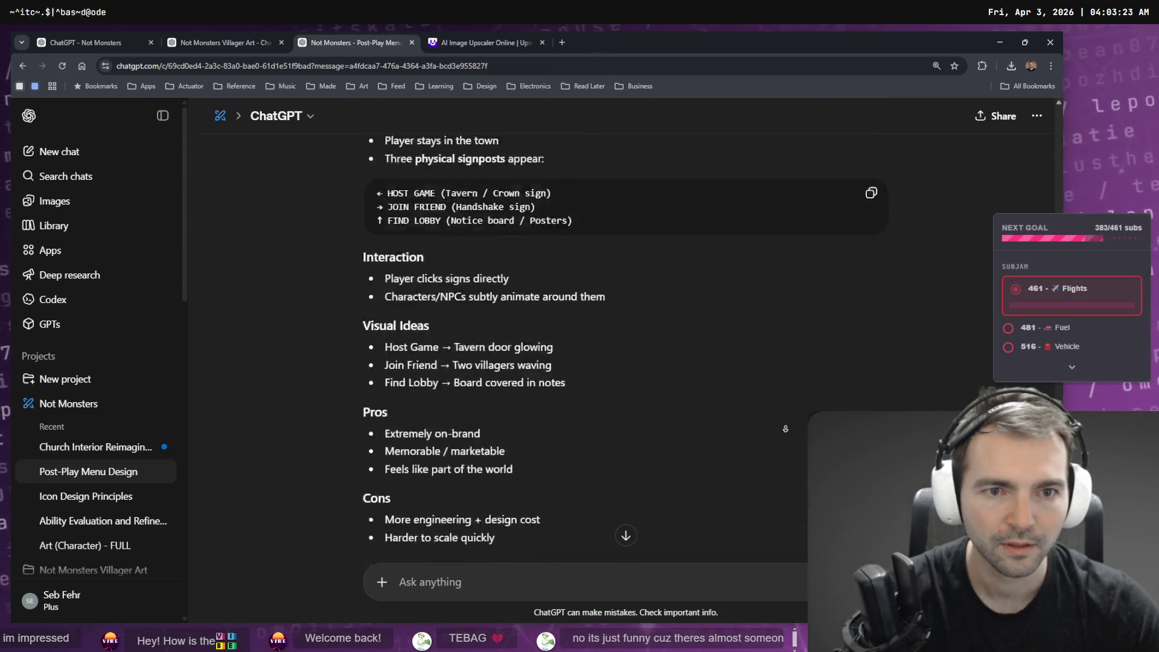
click(626, 536)
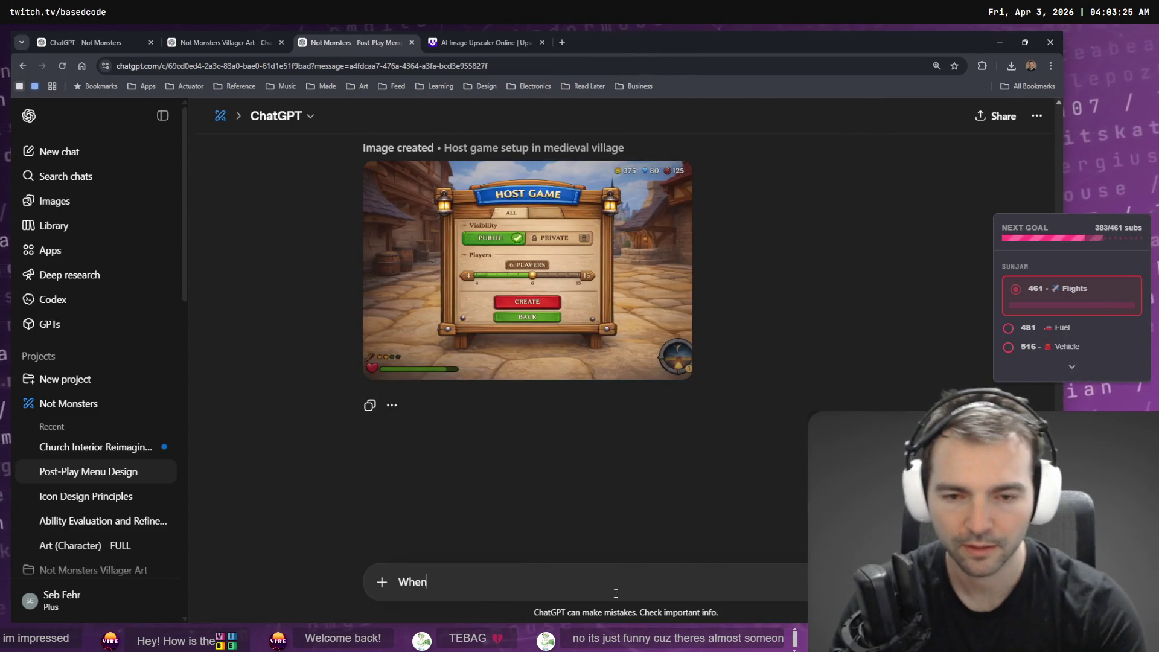
text(When we are)
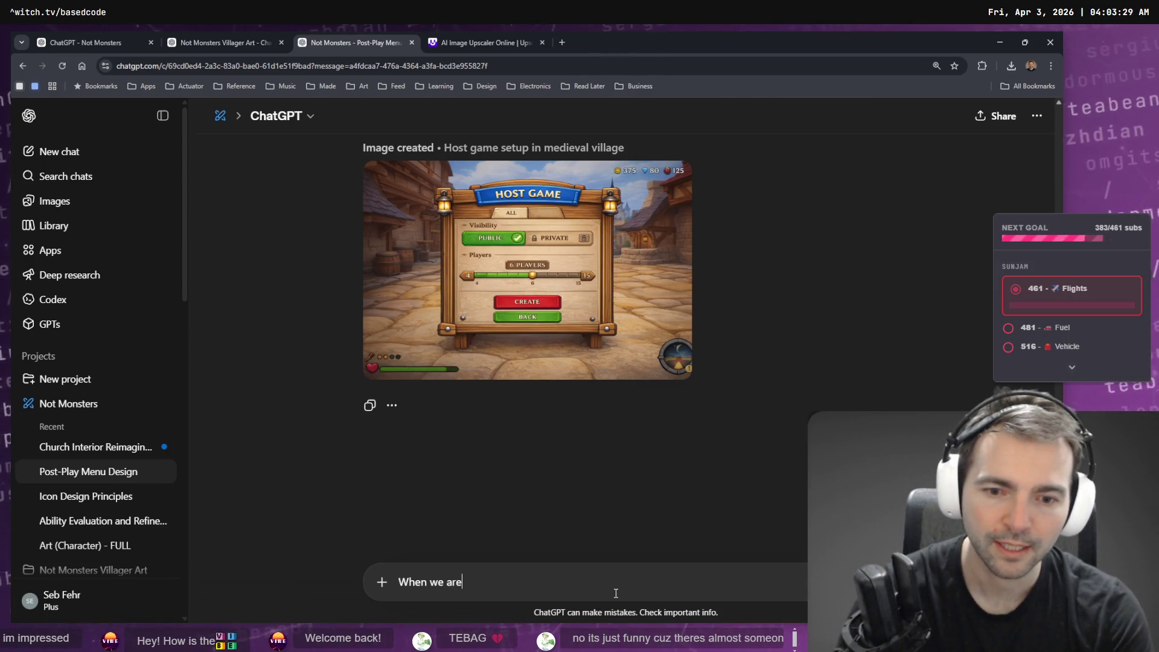
Send a Create image request for the 'Not Monster!' villager role notification graphic.
text(assig)
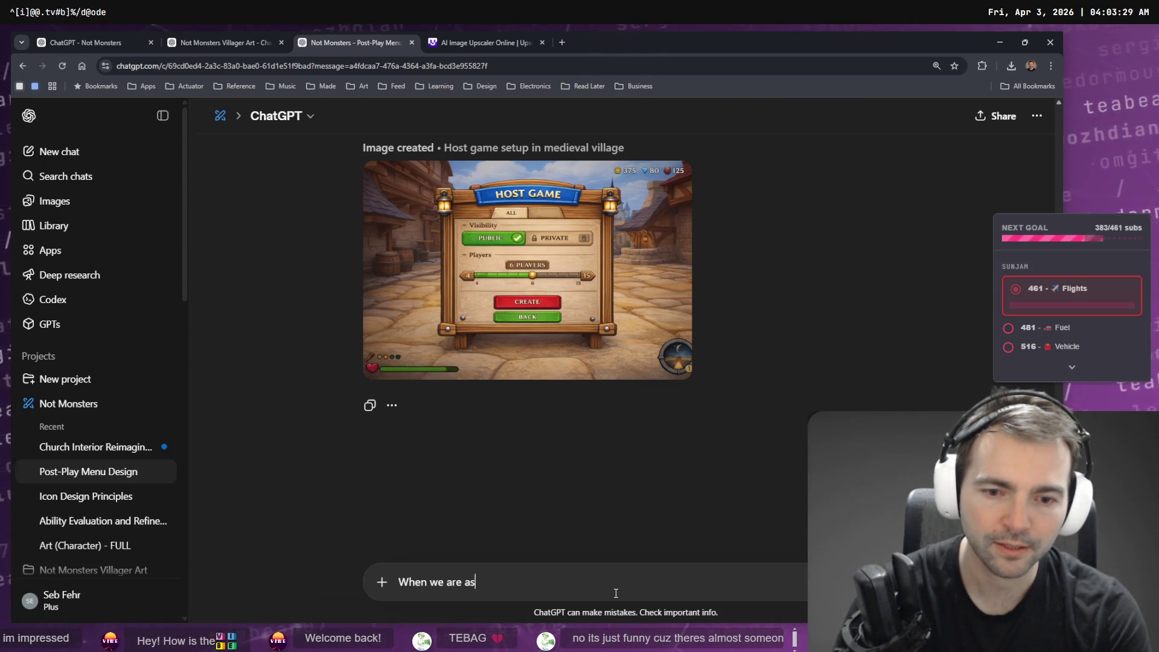
text(ned a role in the game, we get a notification that says)
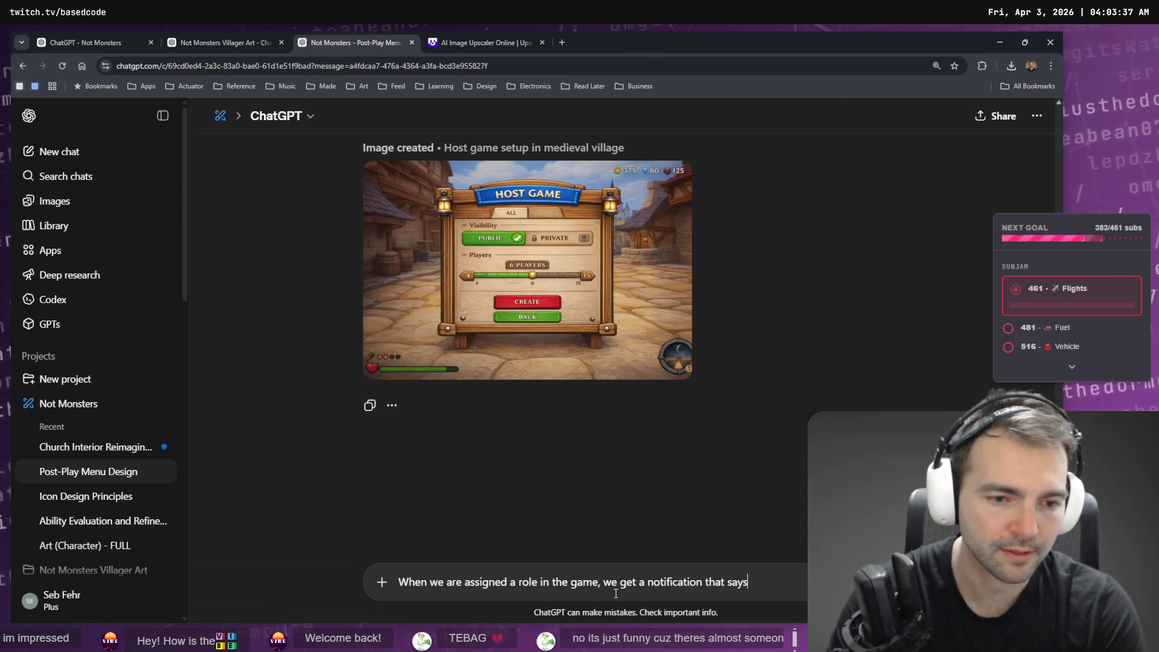
text( "Not Mo)
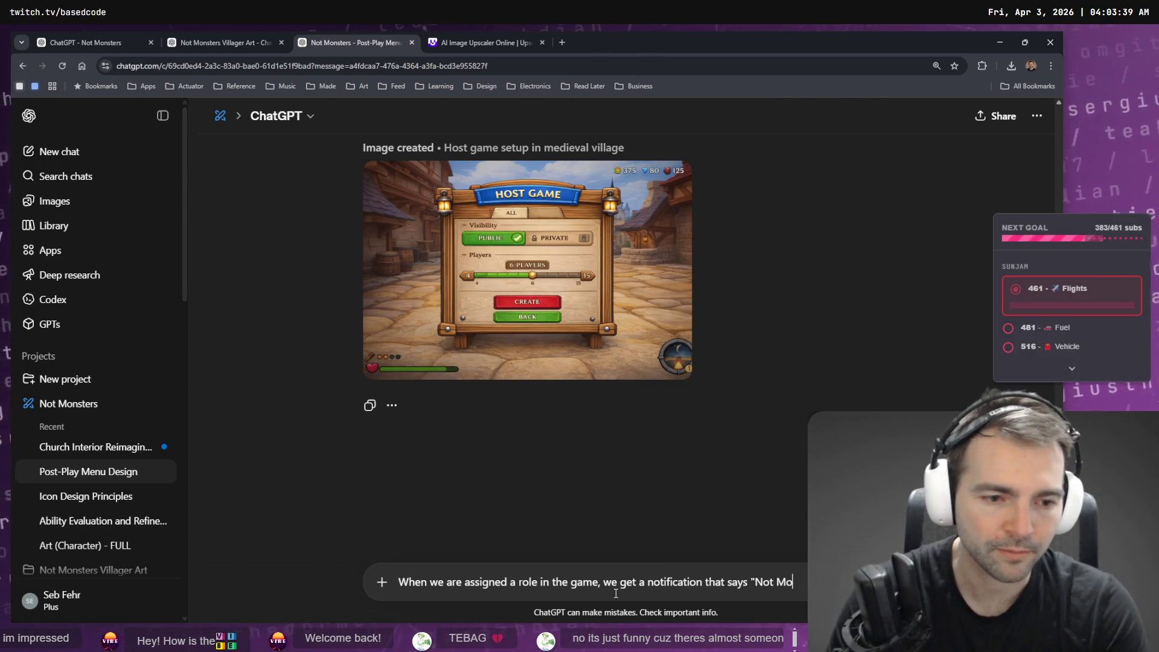
text(er!" V)
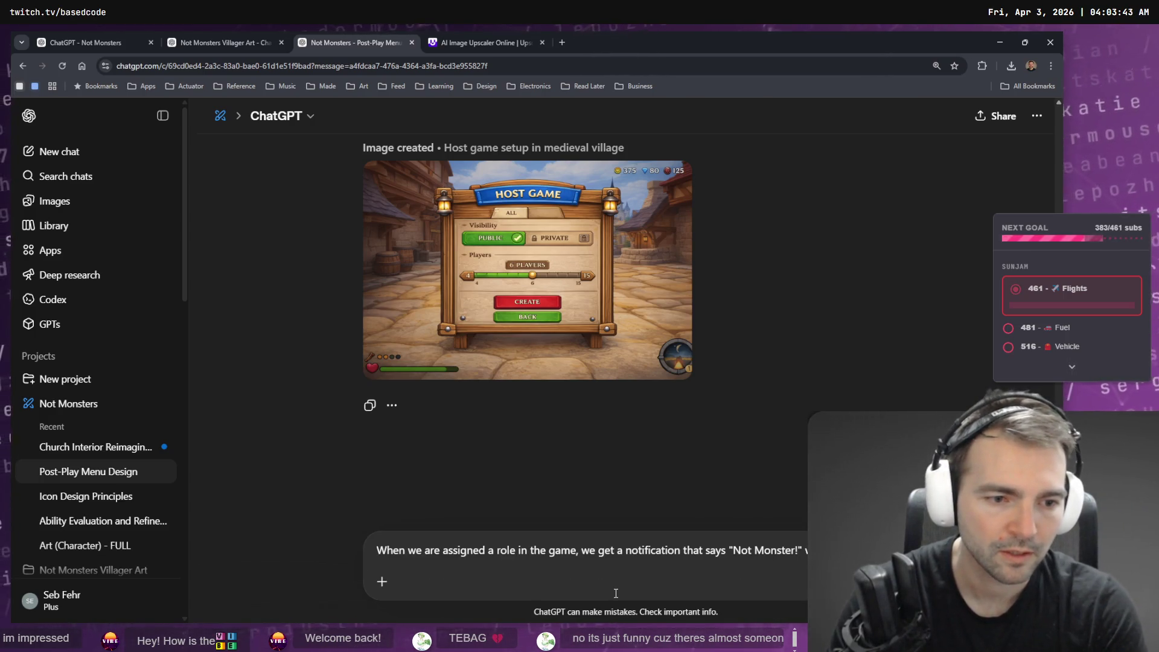
text( as a v)
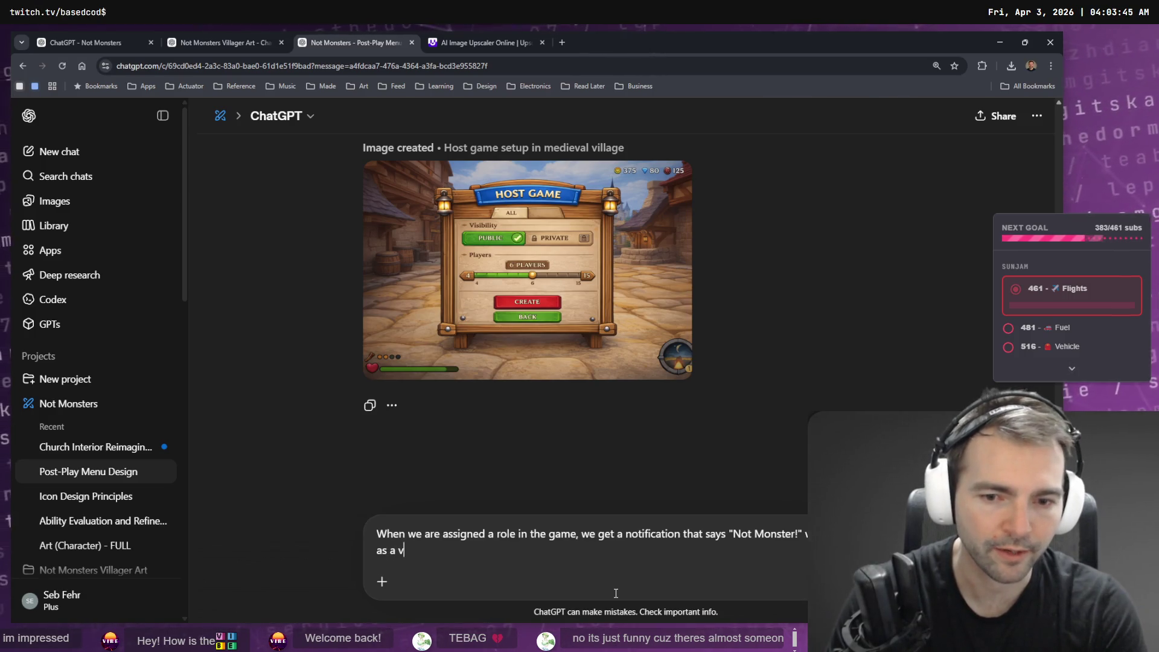
text(illager. Generate me that grap)
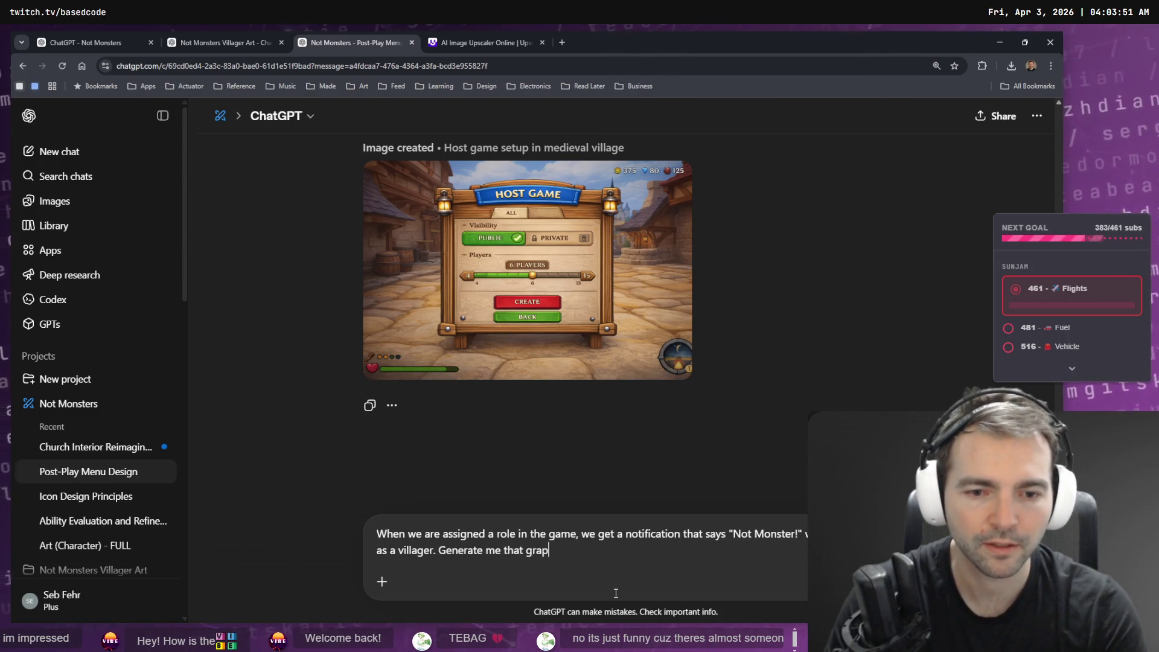
text(ext.)
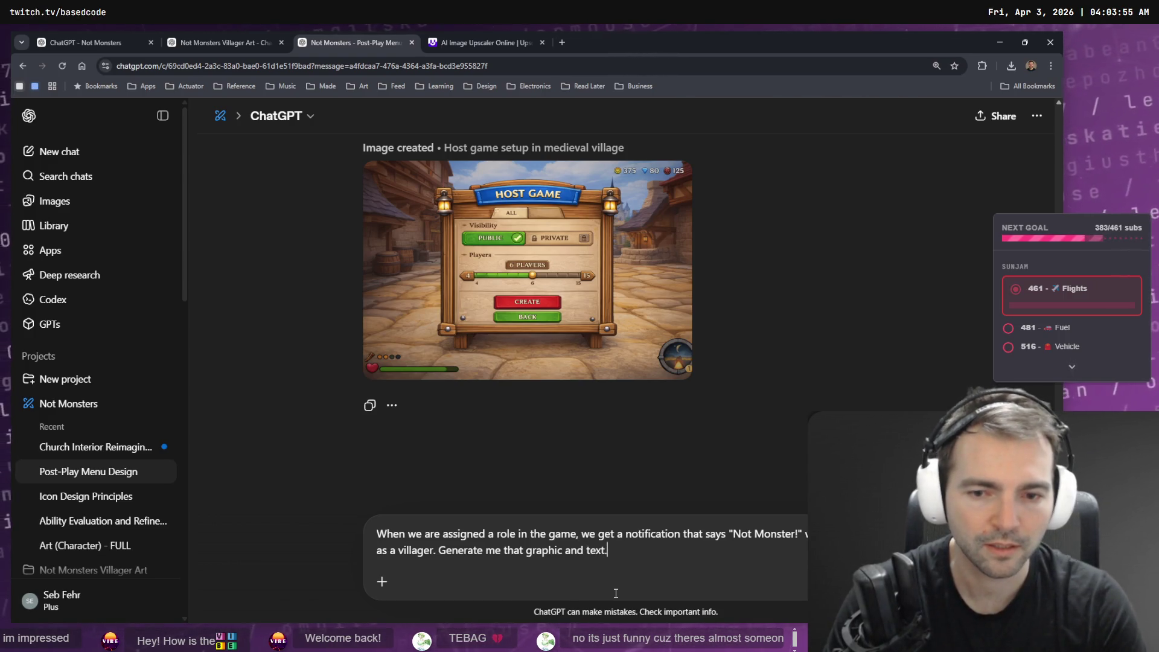
click(382, 581)
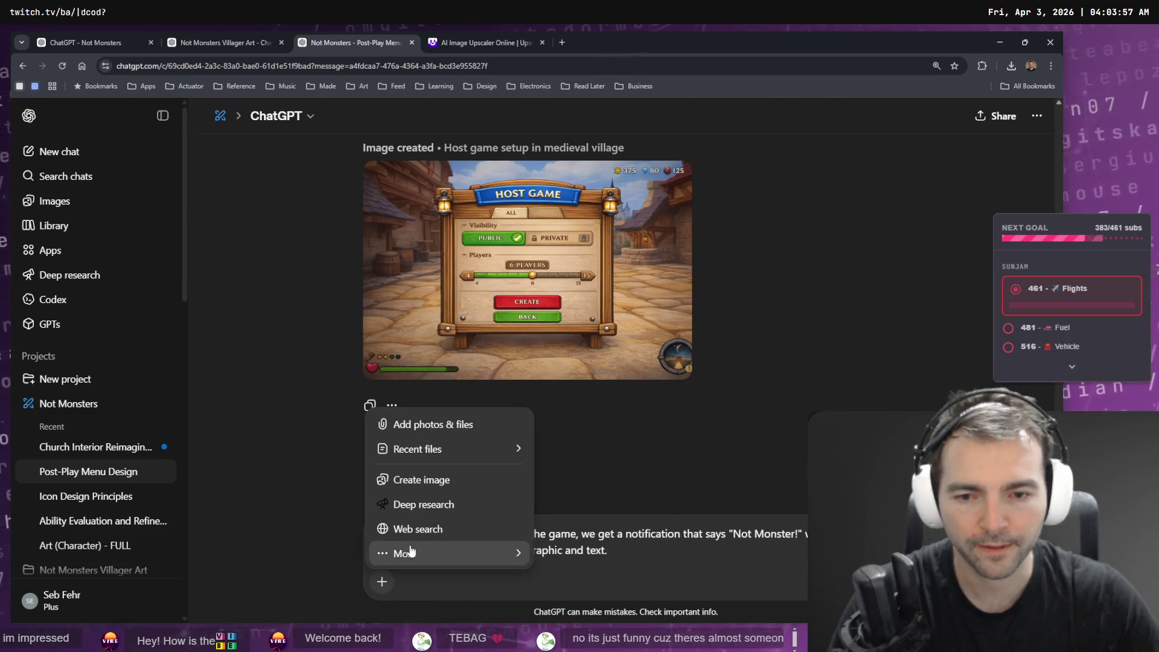
click(409, 481)
key(Return)
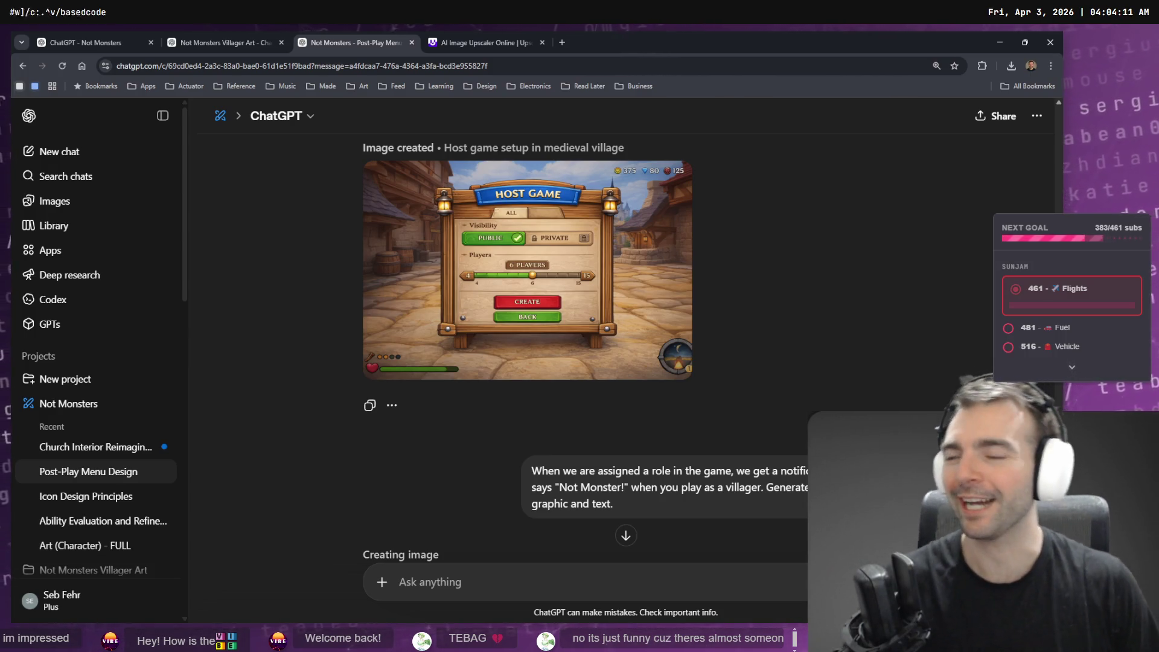
key(Tab)
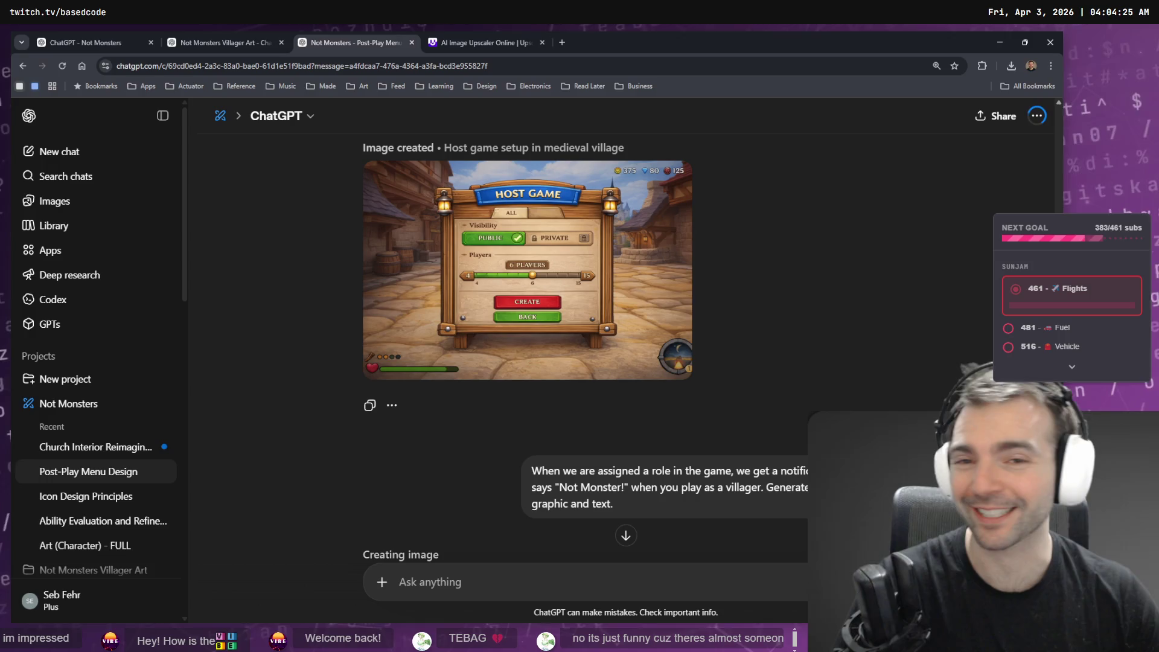
click(443, 37)
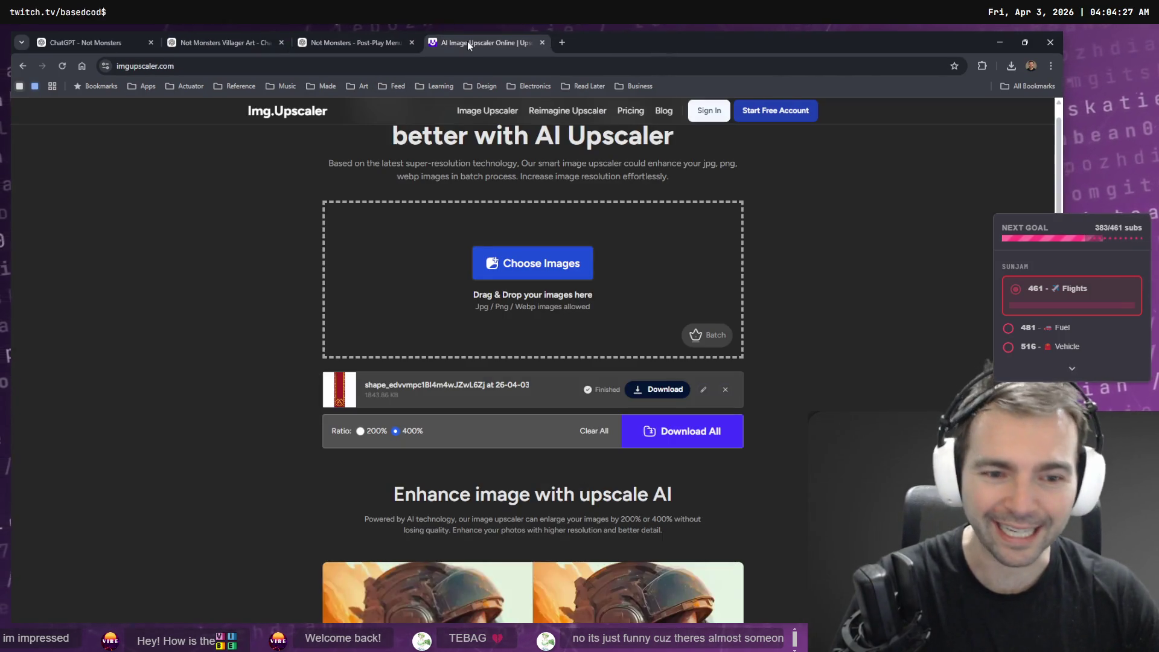
Close the image upscaler tab and return to the wainscoting edit chat.
middle_click(467, 41)
click(255, 33)
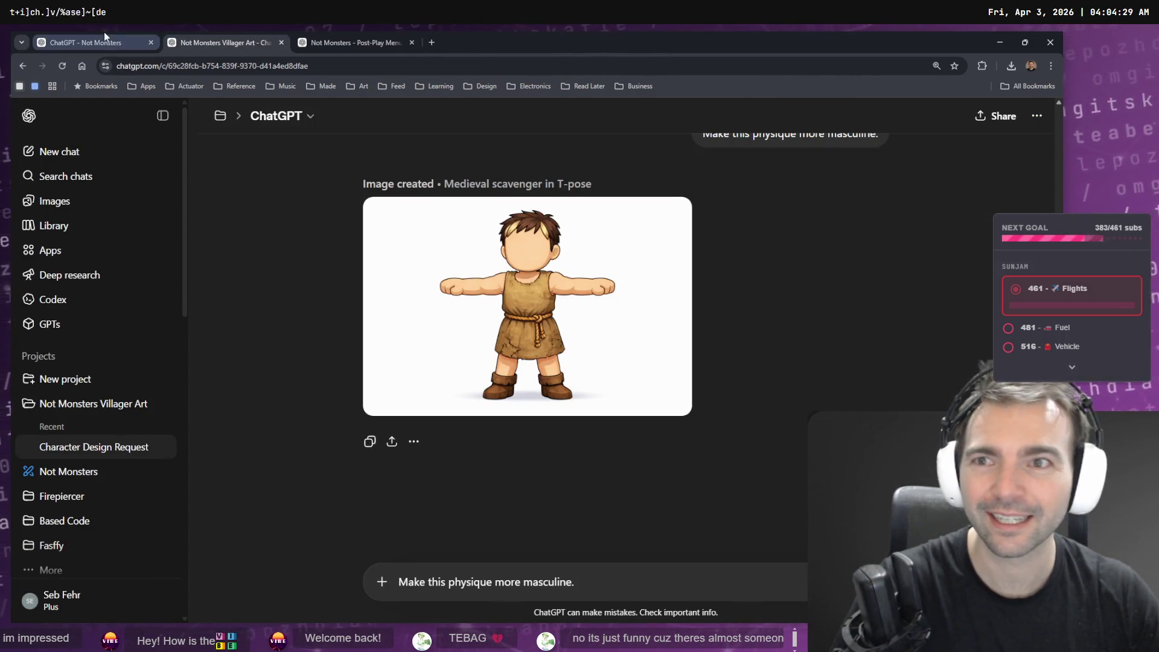
click(104, 35)
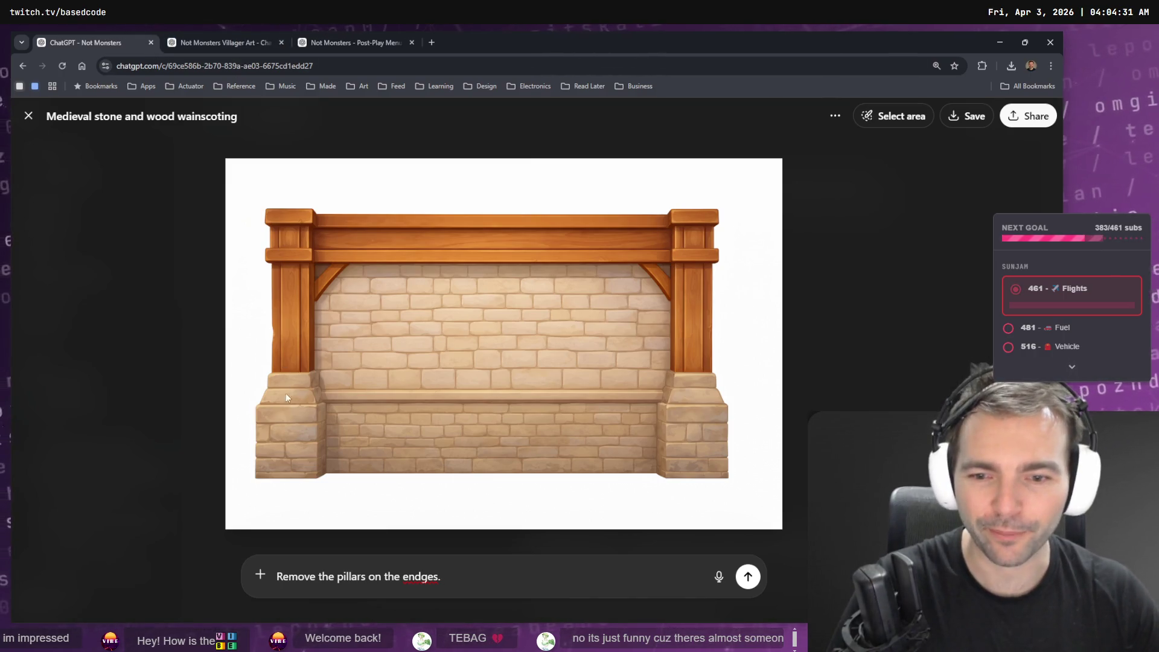
Correct 'endges' to 'edges' in the wainscoting edit request and open a new tab.
double_click(413, 576)
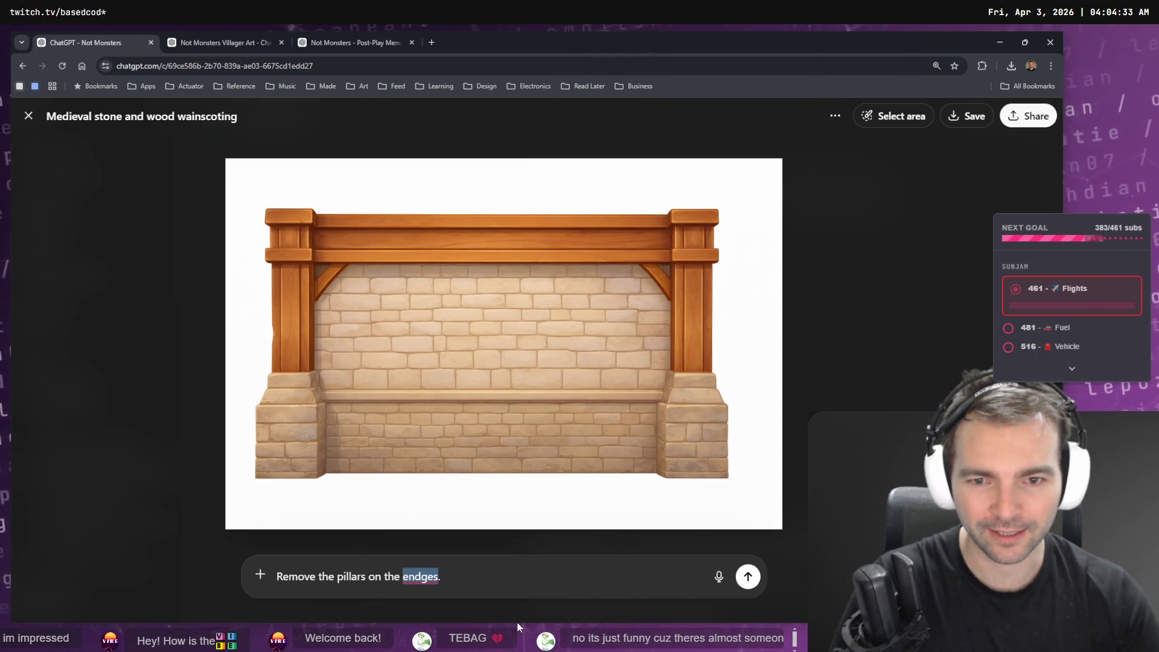
text(edges)
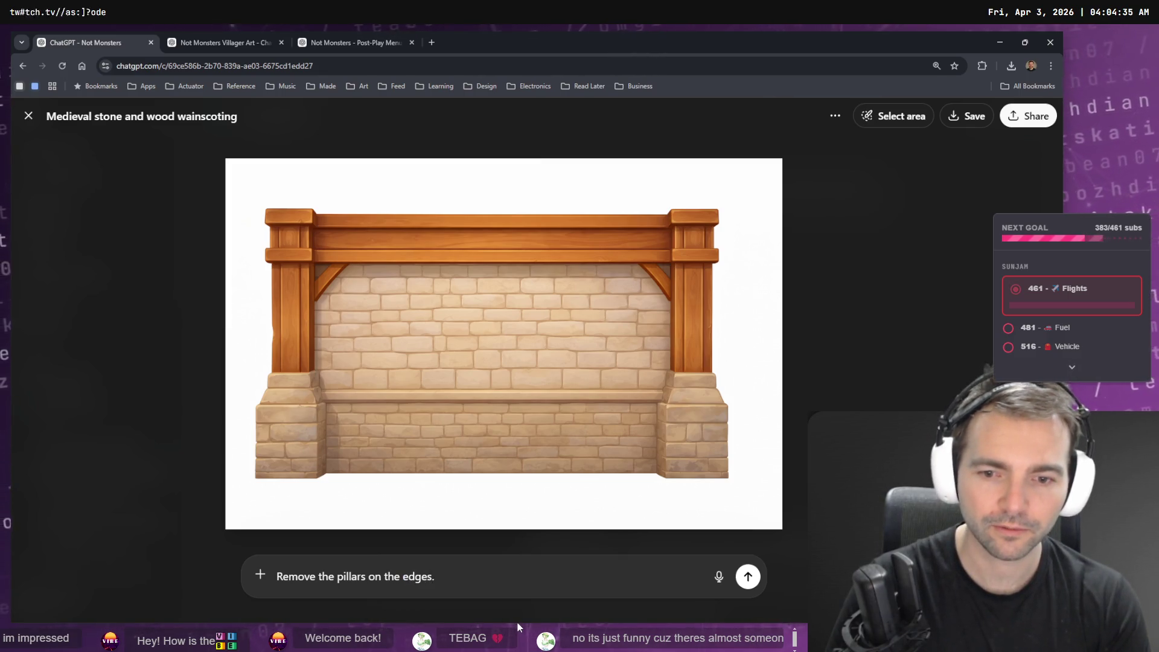
text(.)
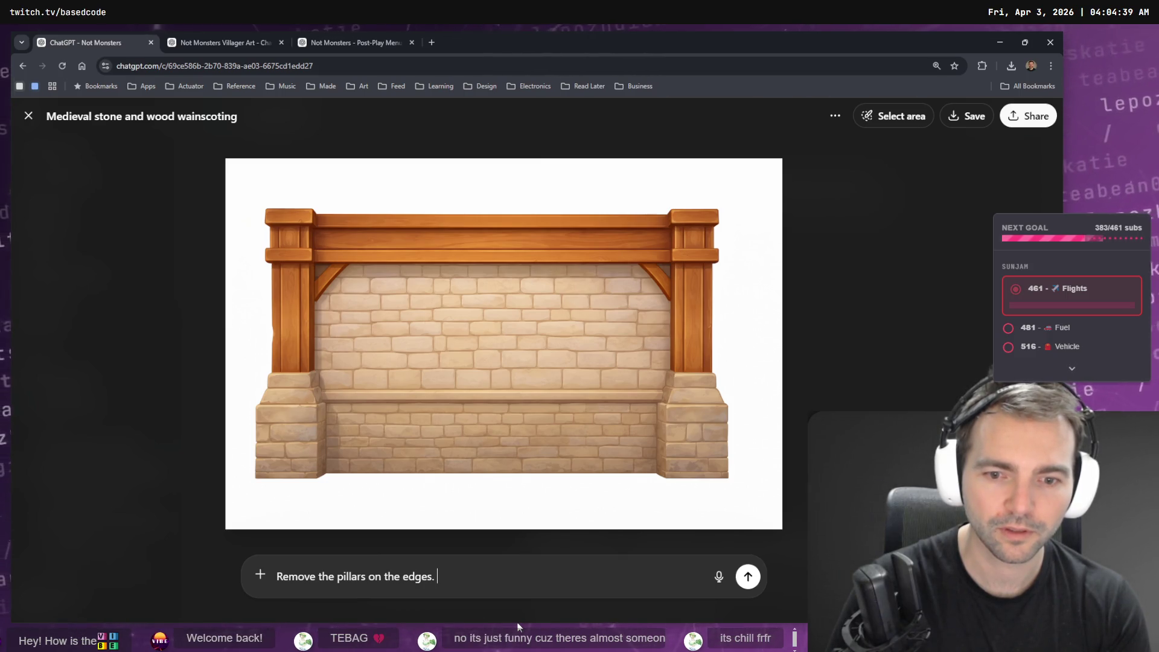
text(and wooden)
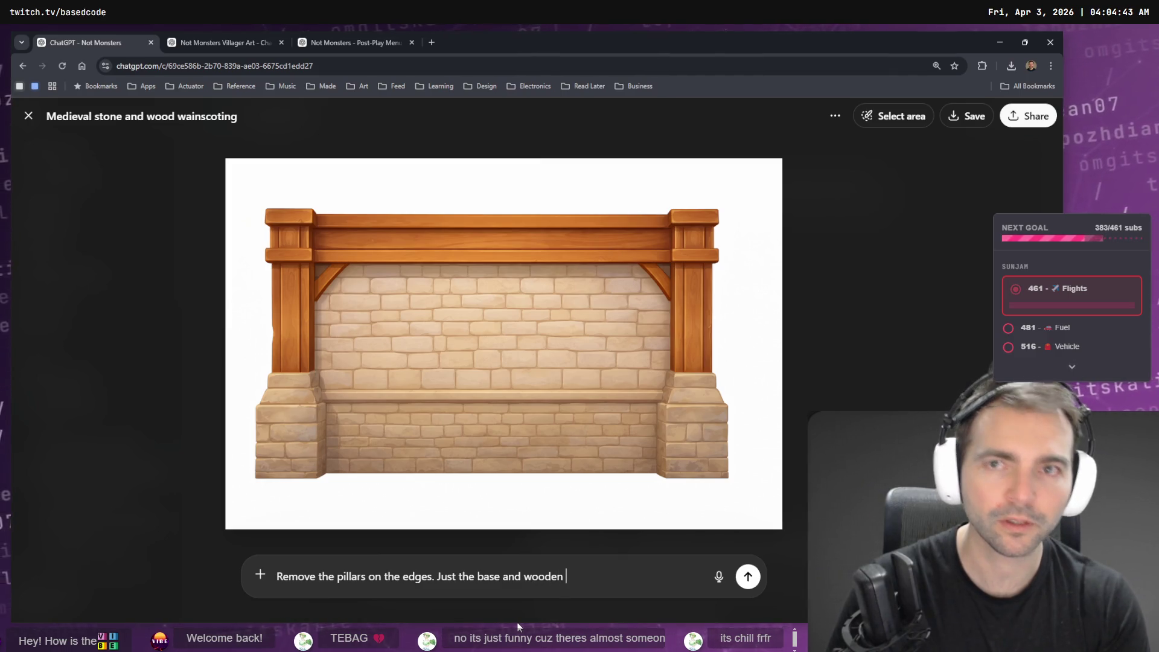
key(Escape)
key(ctrl+t)
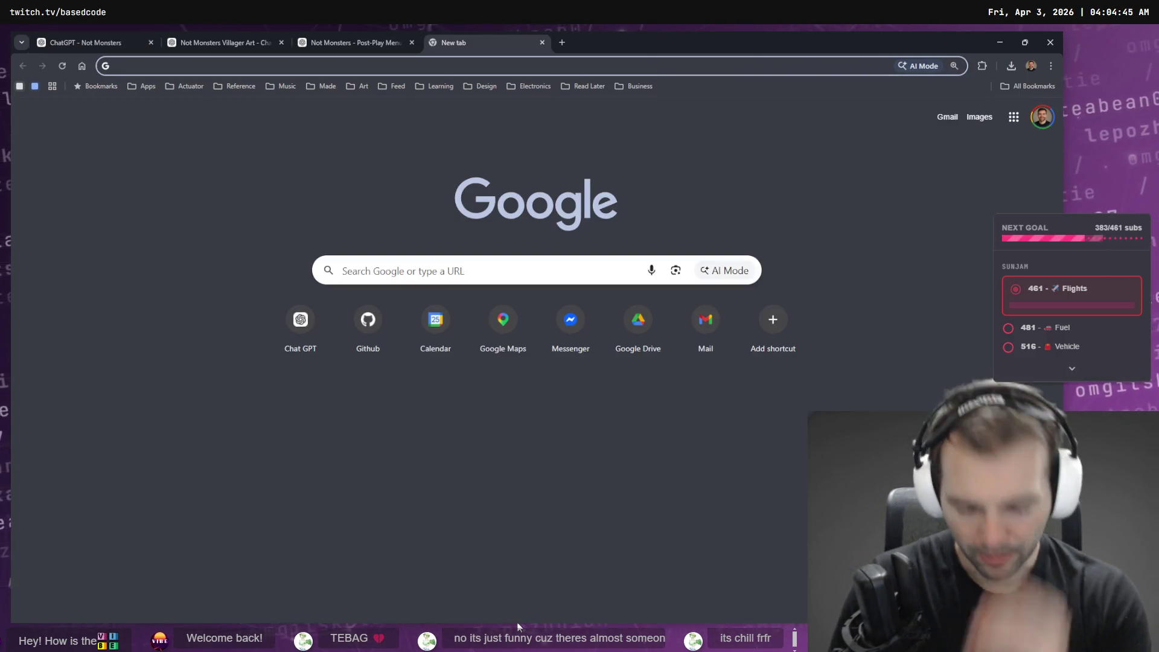
Open a fresh Google tab and switch the search to AI Mode.
key(ctrl+w)
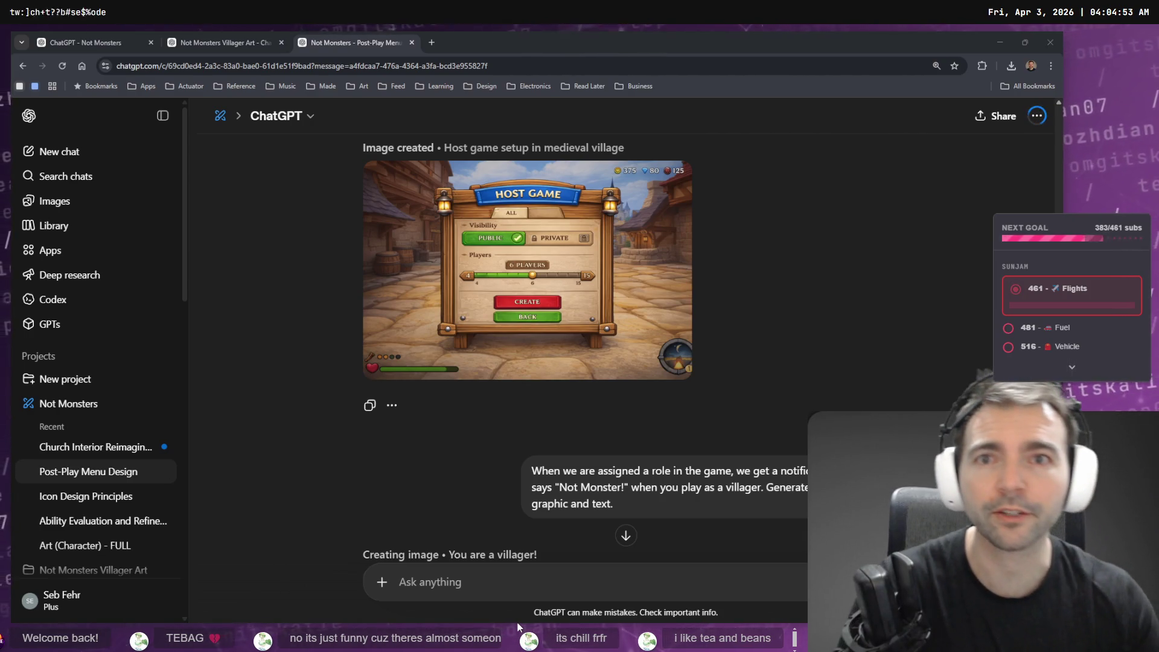
key(ctrl+t)
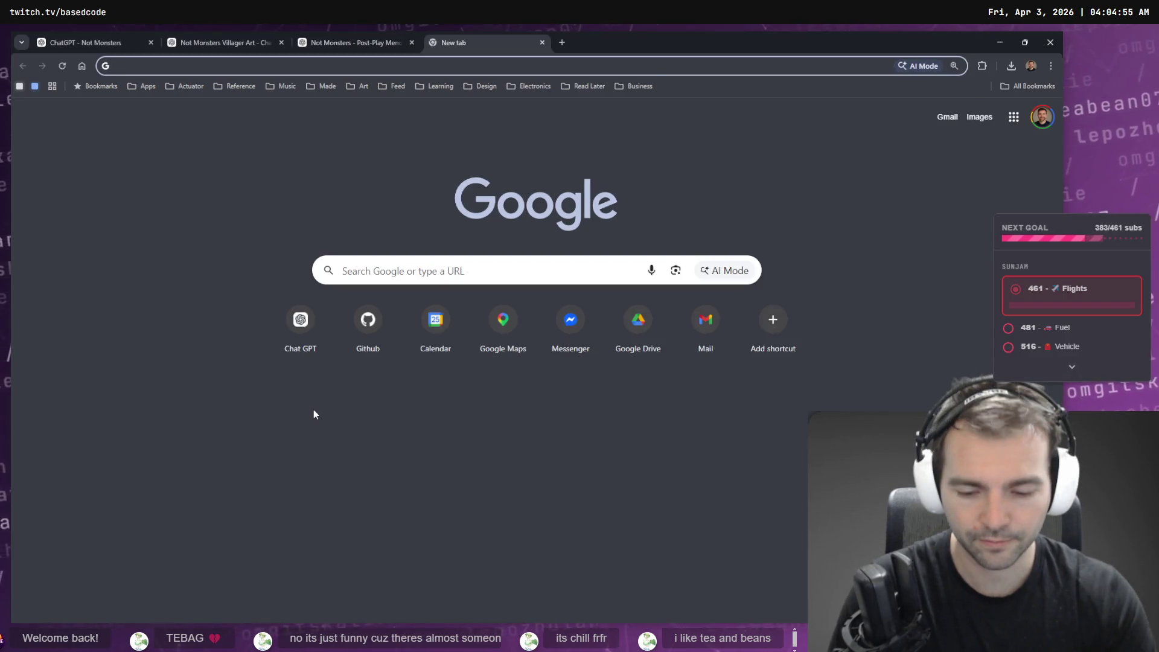
text(what)
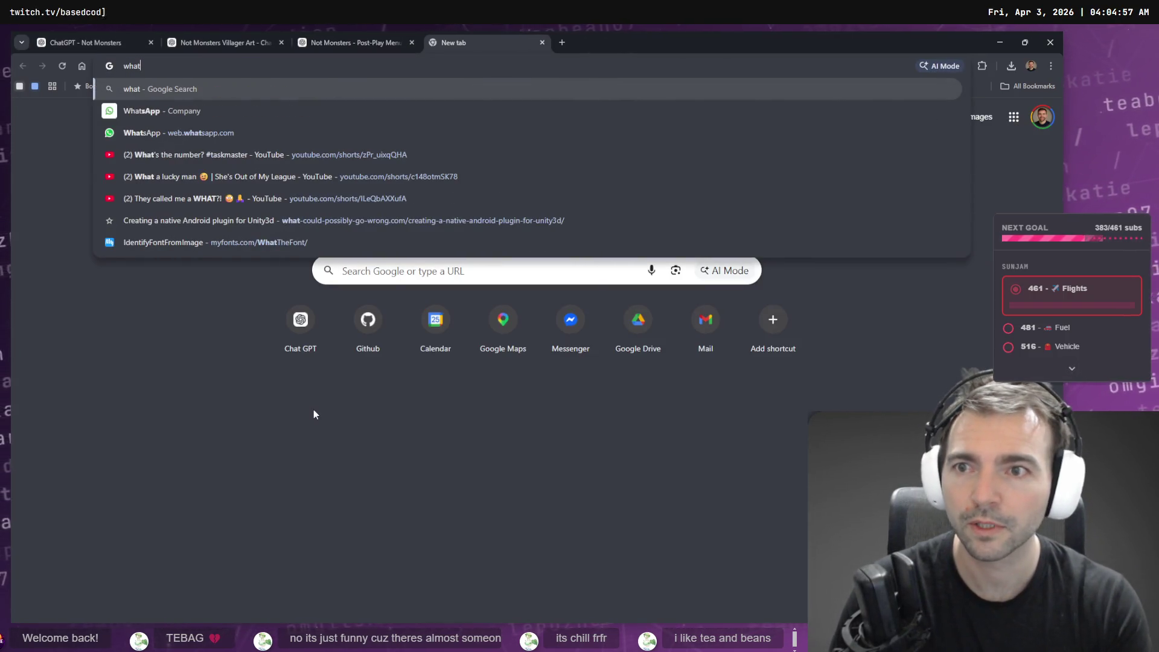
key(Escape)
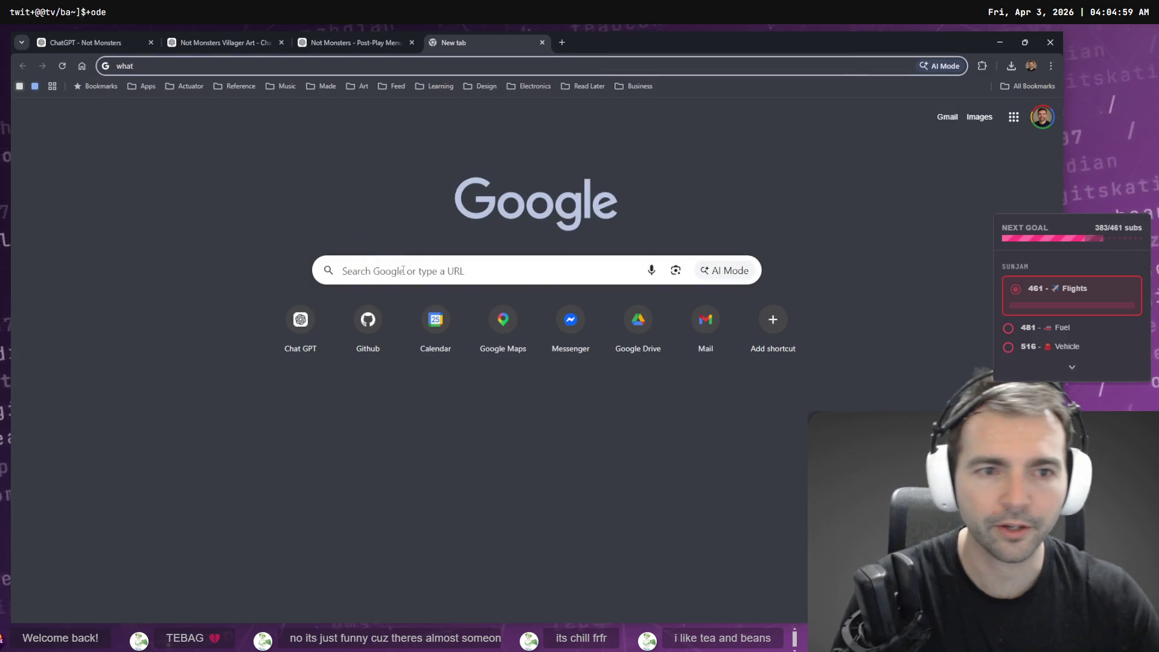
click(419, 270)
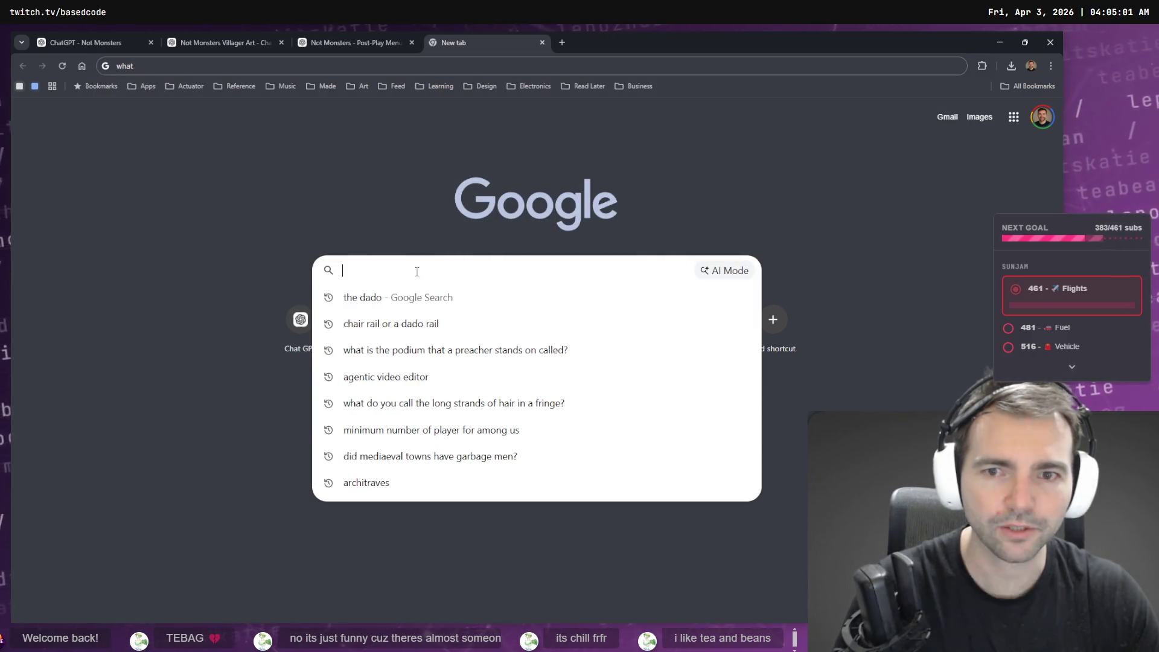
click(730, 271)
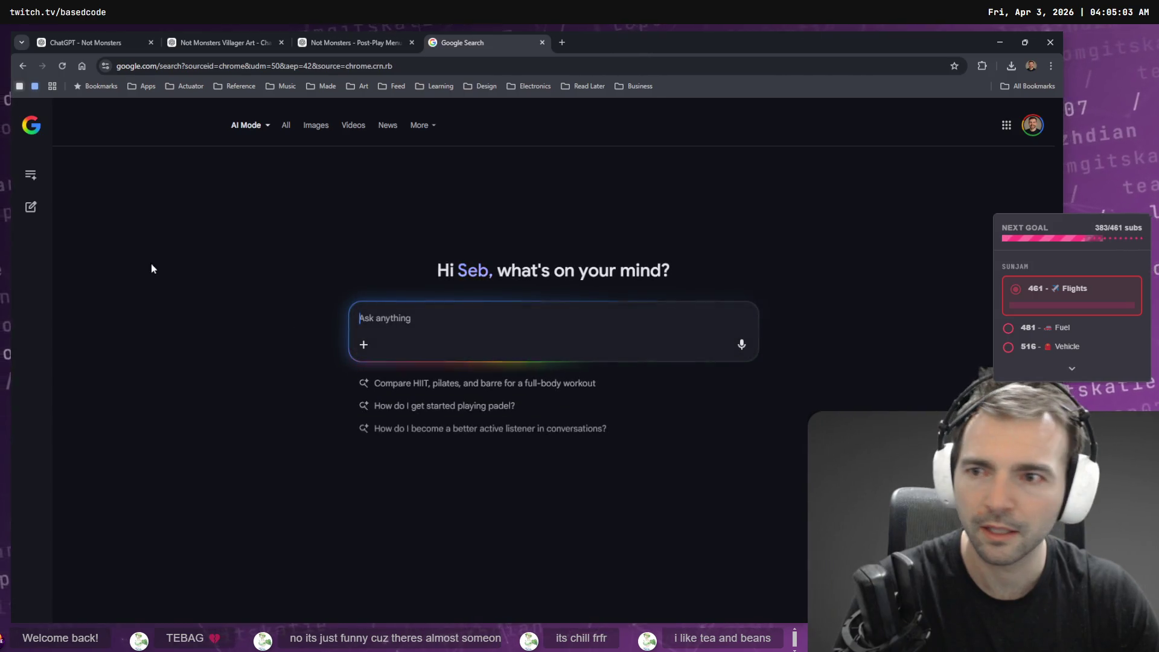
Reopen the earlier dado thread, copy 'The Dado', and return to the Post-Play Menu chat.
click(34, 181)
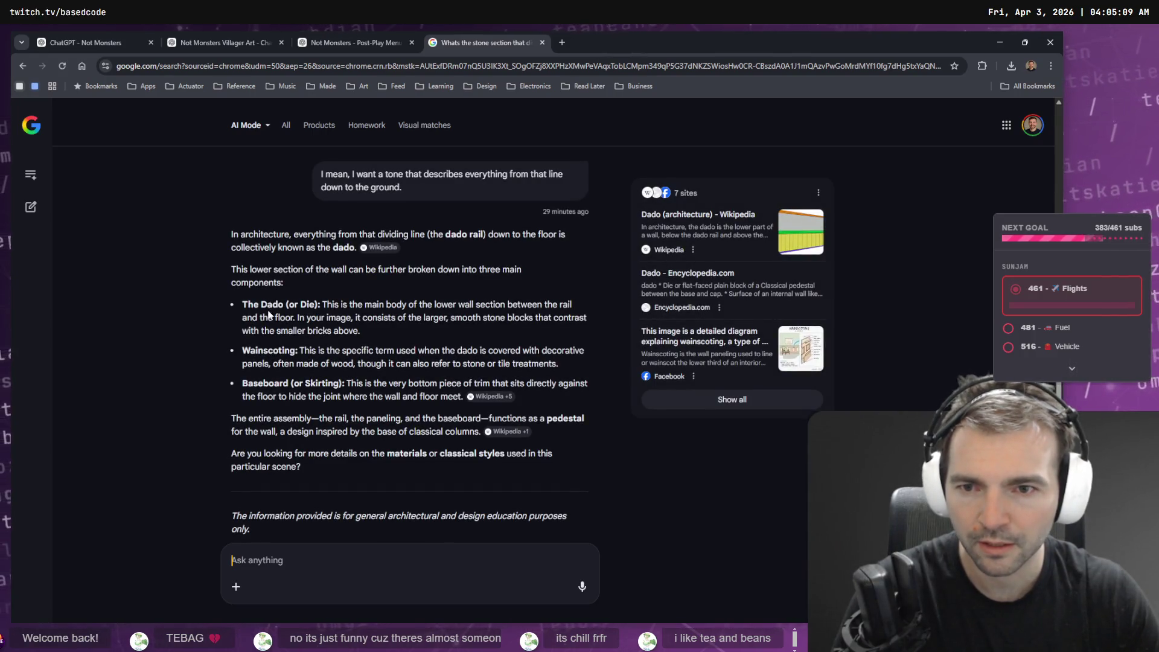
drag(284, 305, 241, 305)
key(ctrl+c)
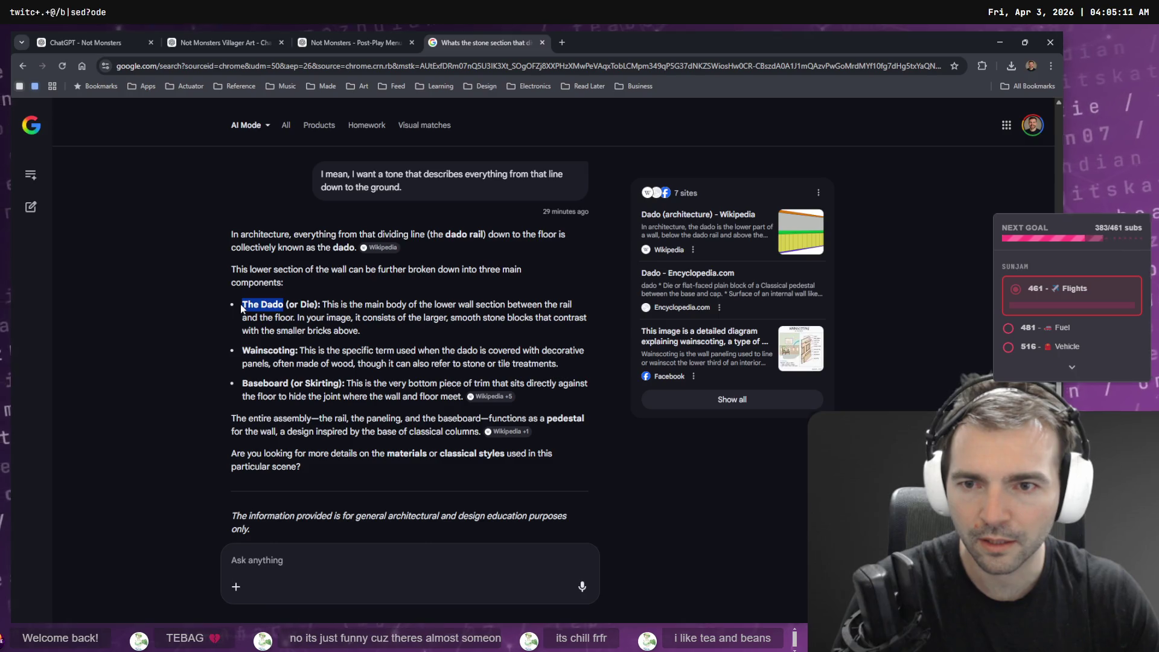
click(335, 47)
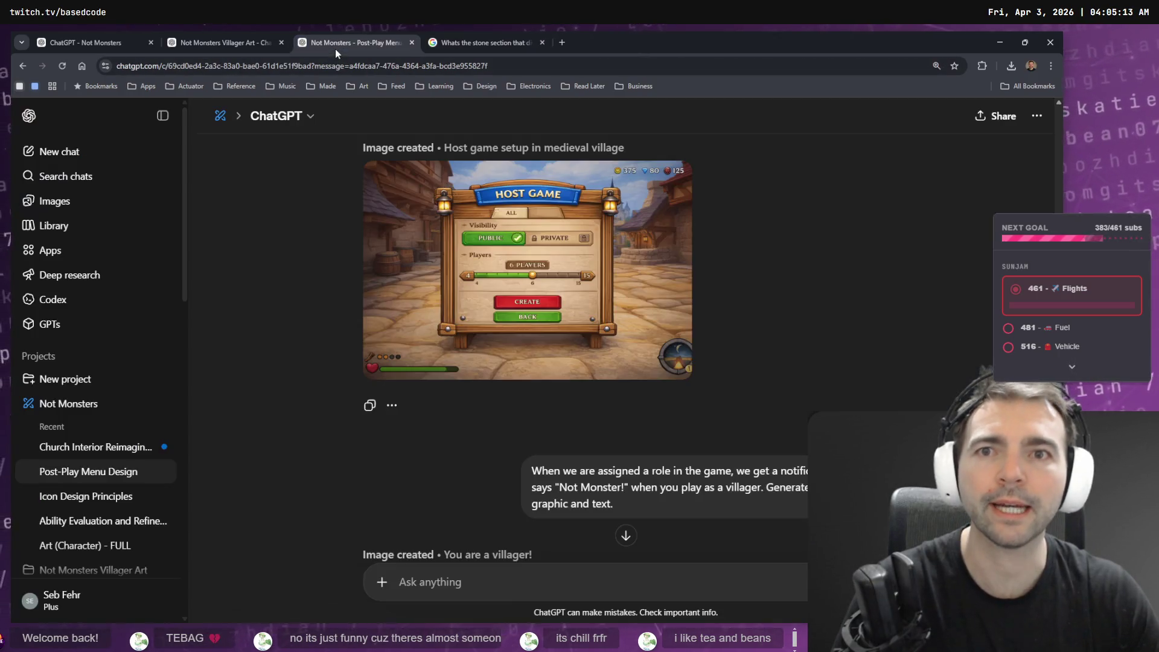
Paste 'Dado' into the wainscoting edit request, dropping the extra word 'The'.
click(249, 42)
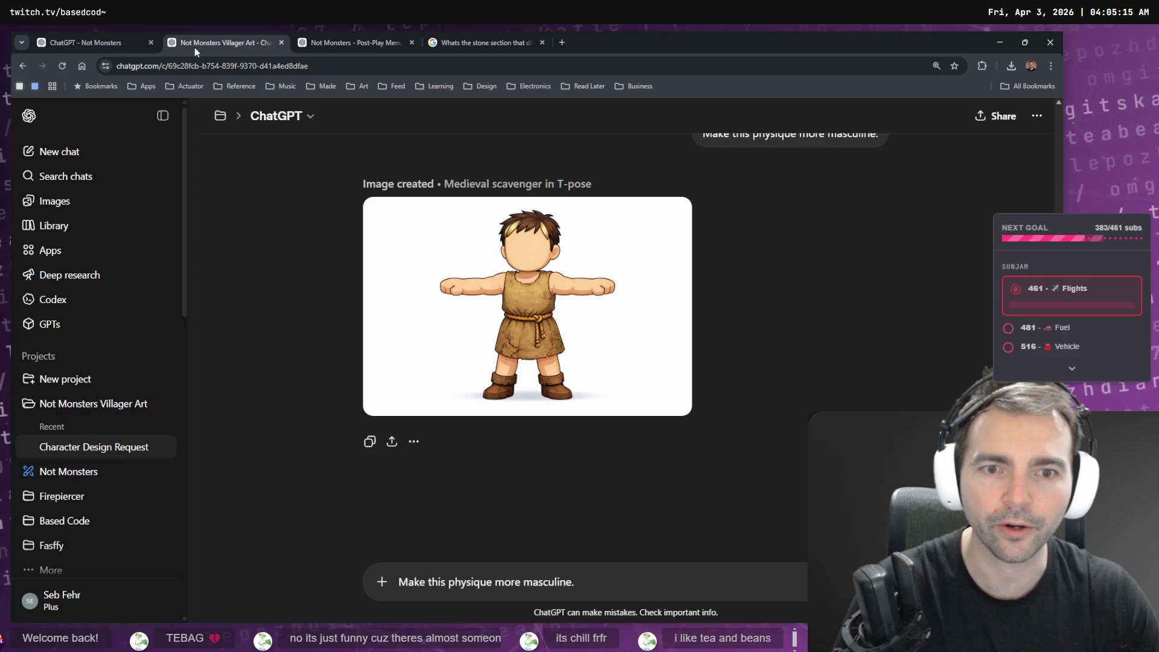
click(103, 36)
key(ctrl+v)
double_click(575, 577)
key(BackSpace)
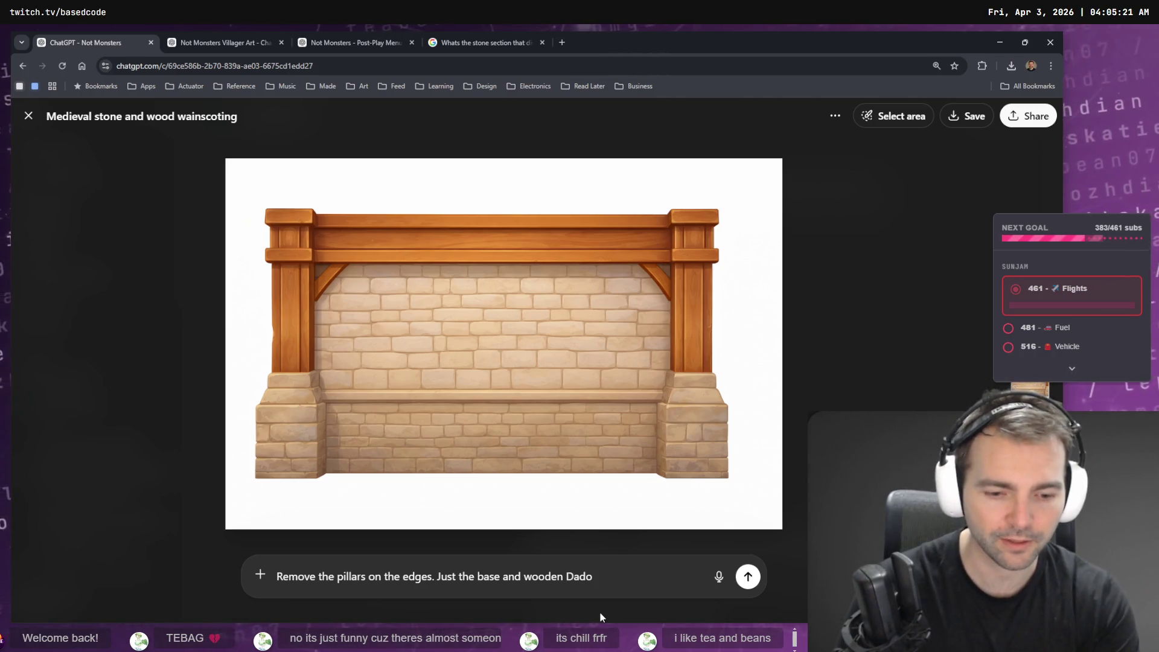
text(.)
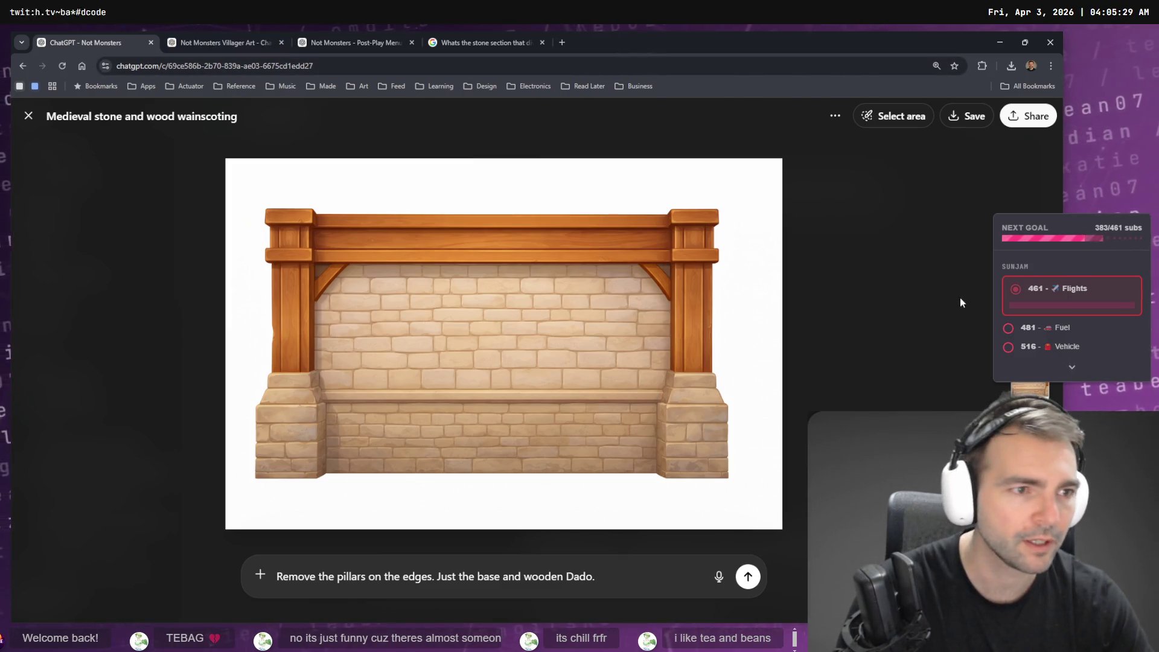
Add that the wainscoting is too tall and should be shorter, then submit the edit.
key(ctrl+a)
key(Right)
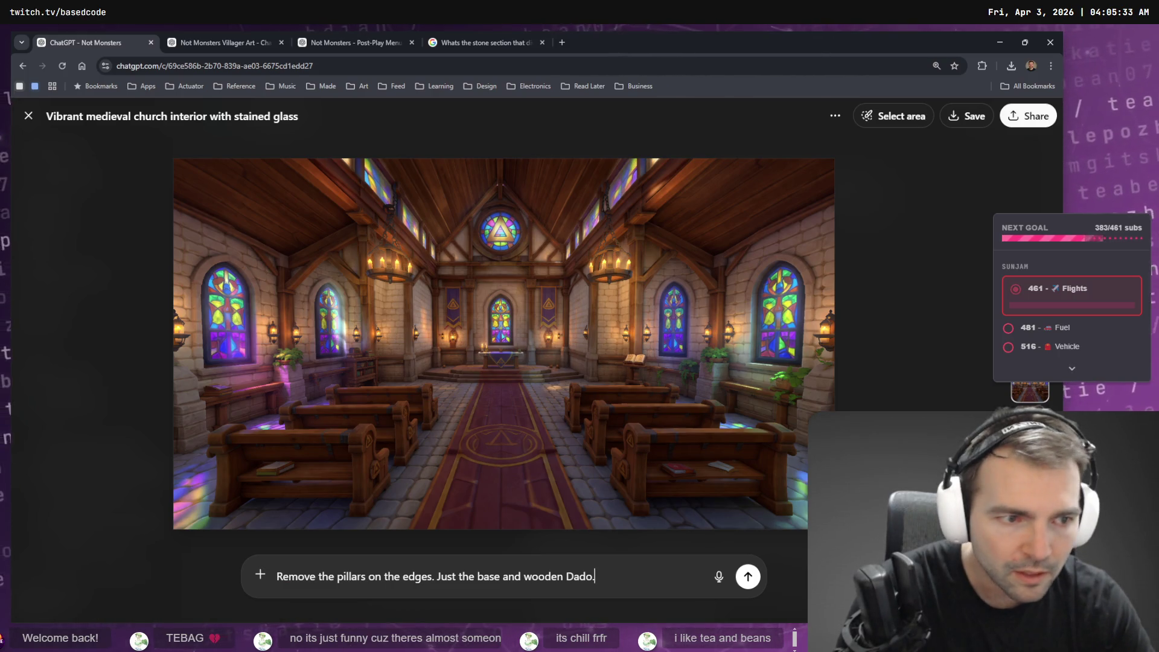
key(Left)
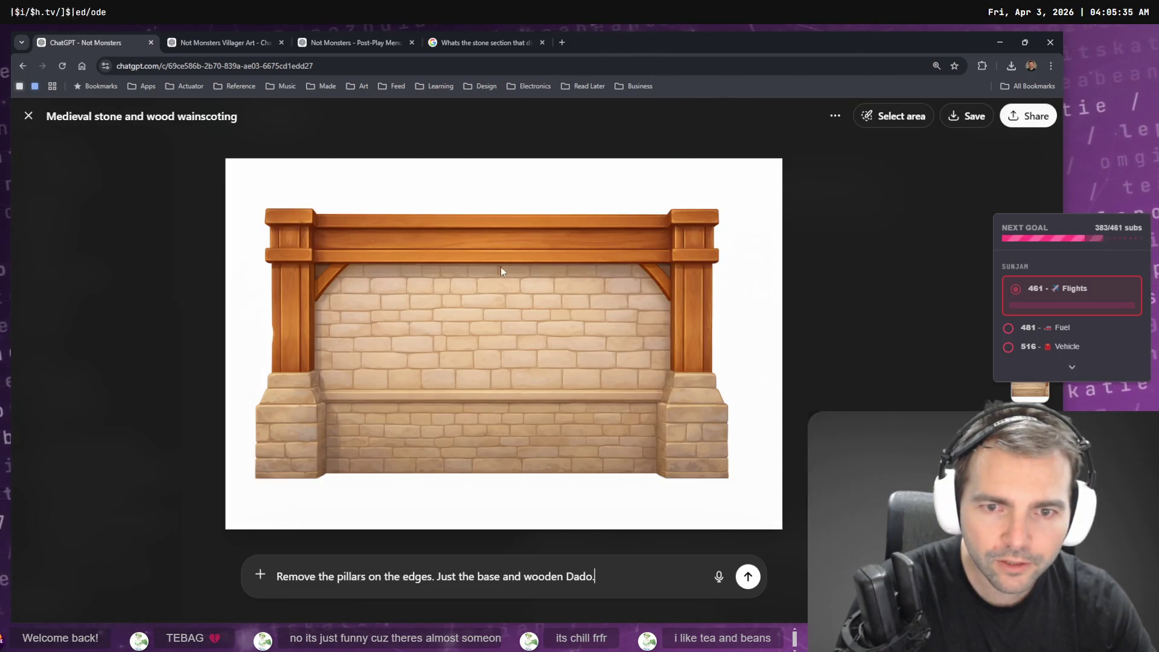
text(N)
key(BackSpace)
text(It)
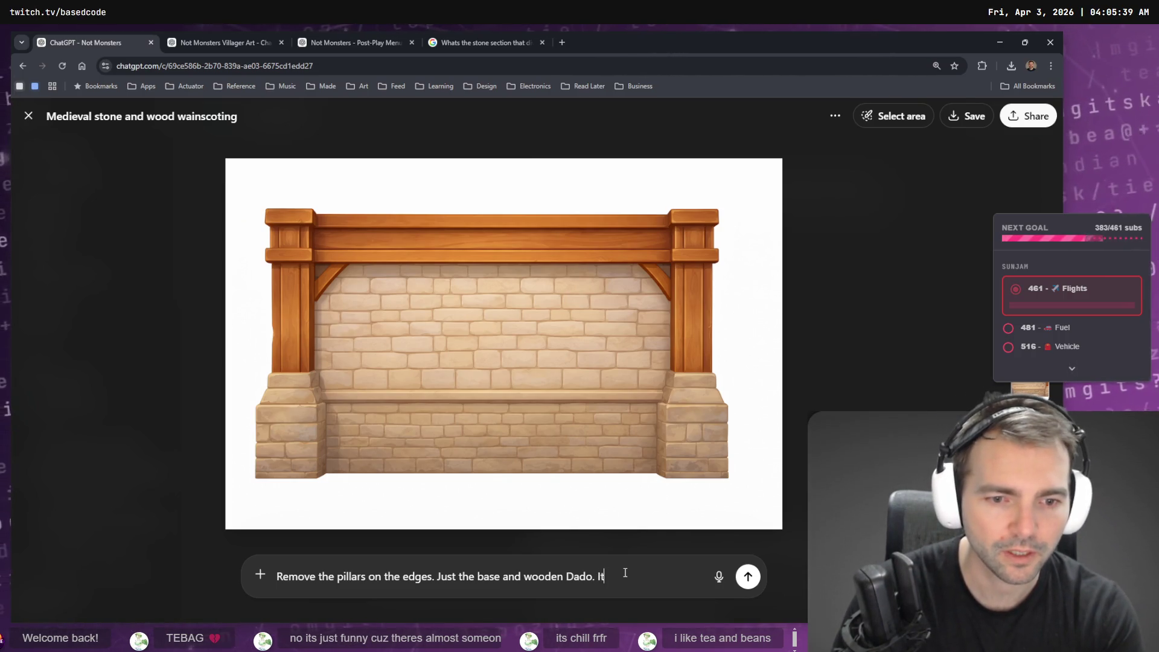
text('s too toll a)
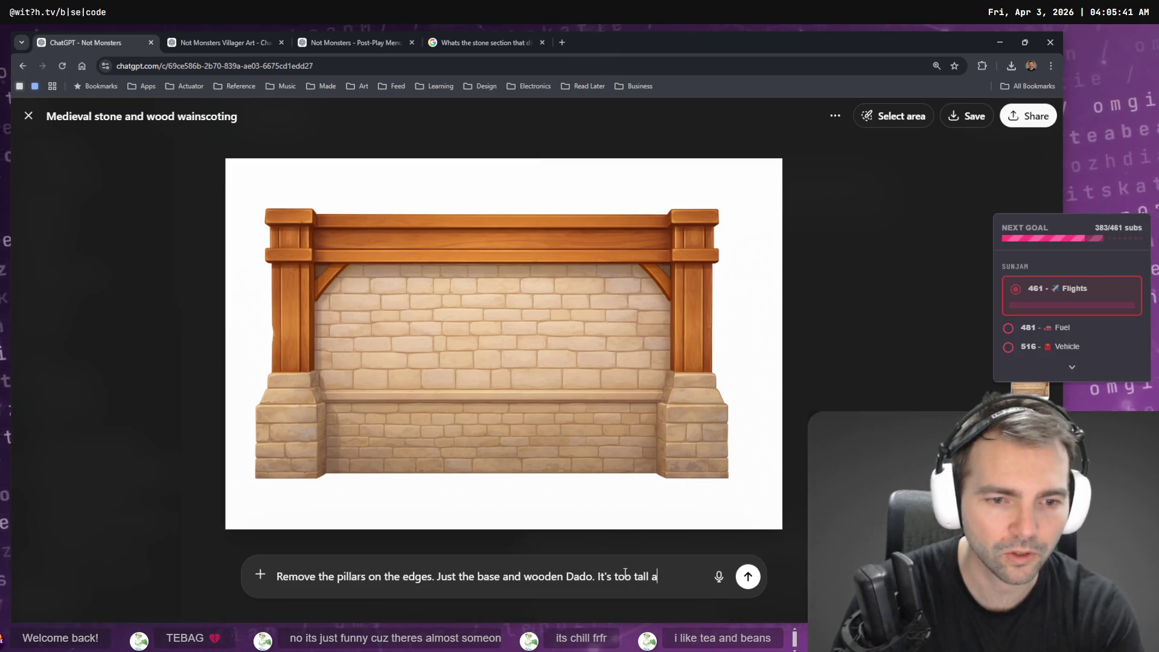
text(lso Make it shorter v)
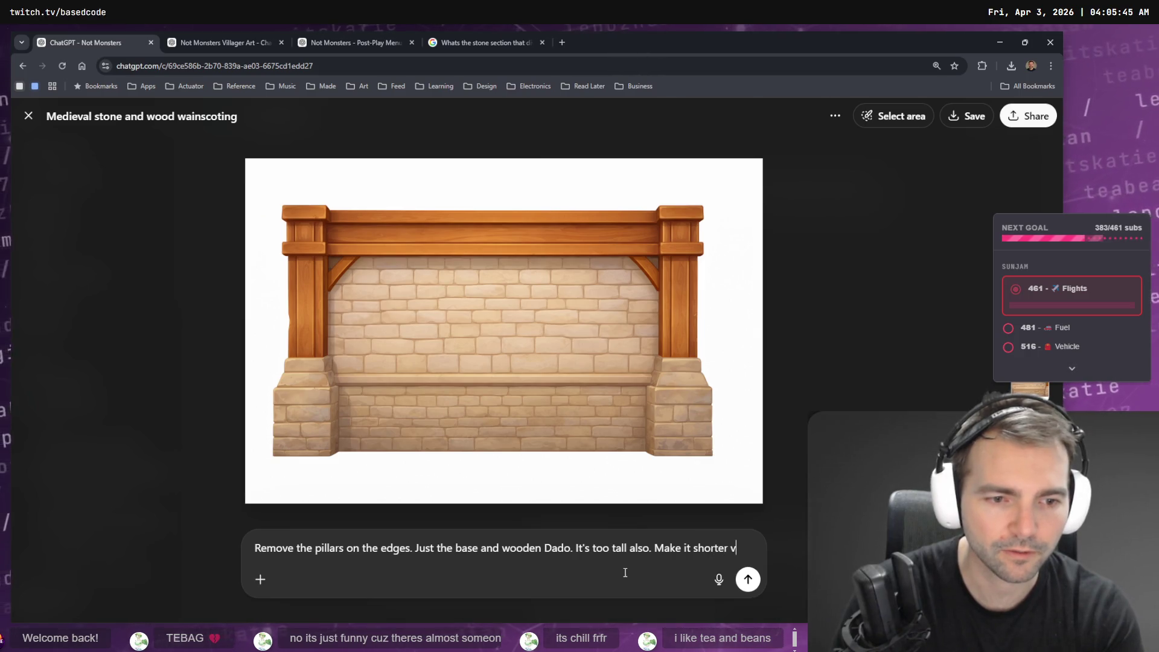
text(ertically.)
key(Return)
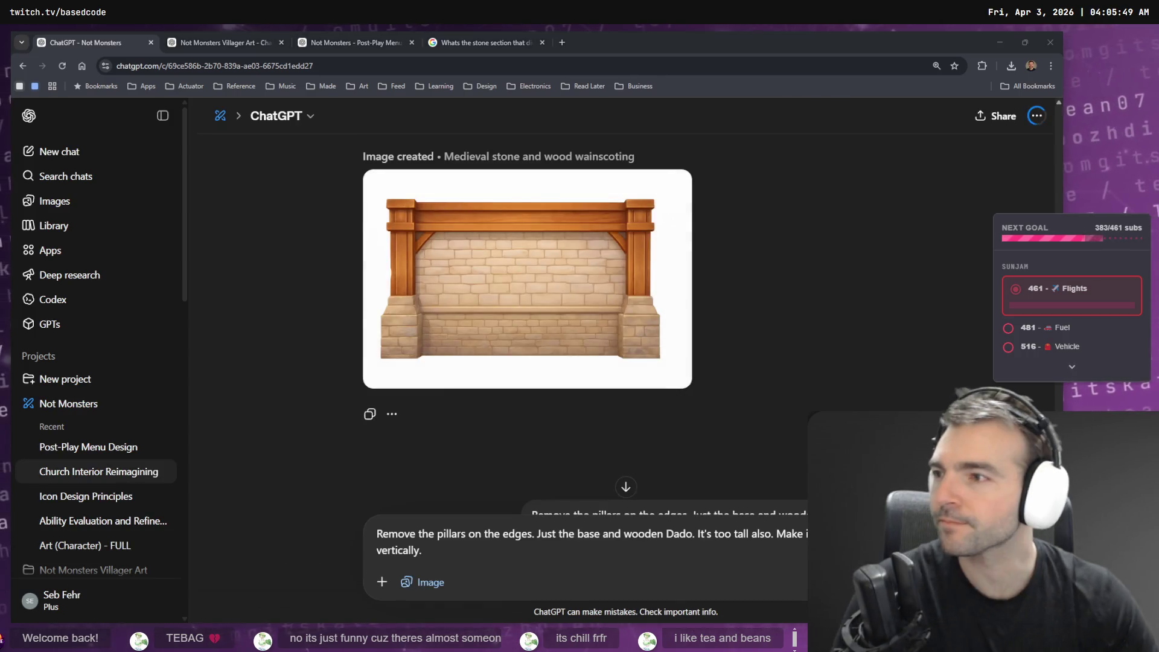
click(239, 43)
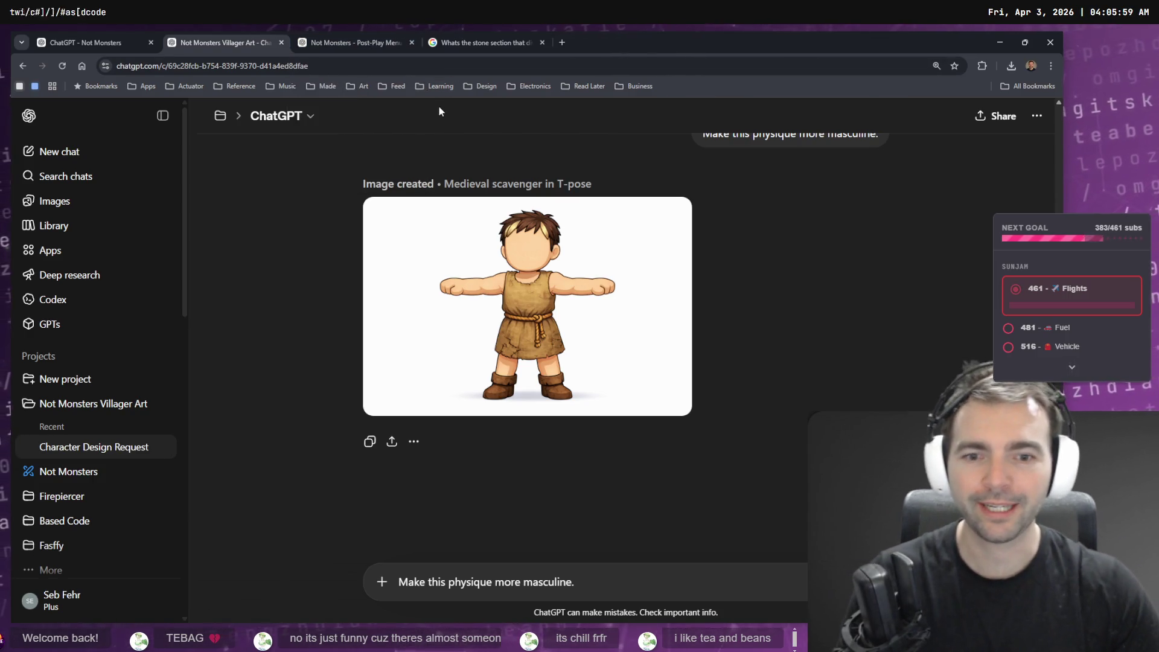
Find the 'You are a villager!' Not Monster image in the Post-Play Menu chat and view it enlarged.
click(350, 42)
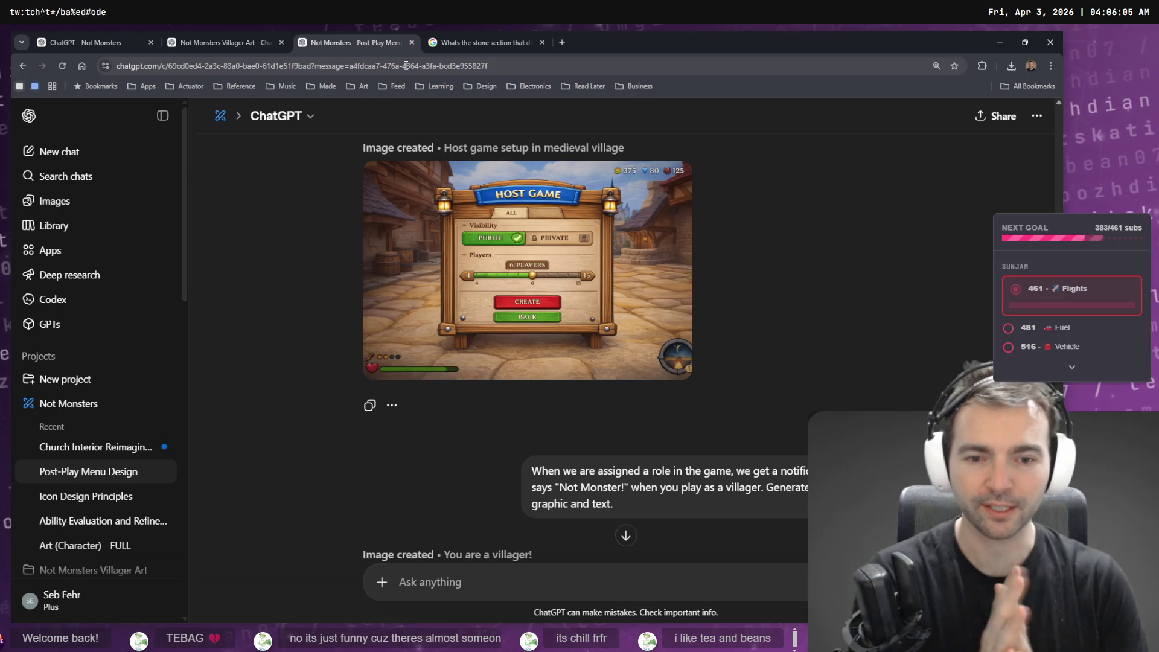
scroll(526, 435, down, 6)
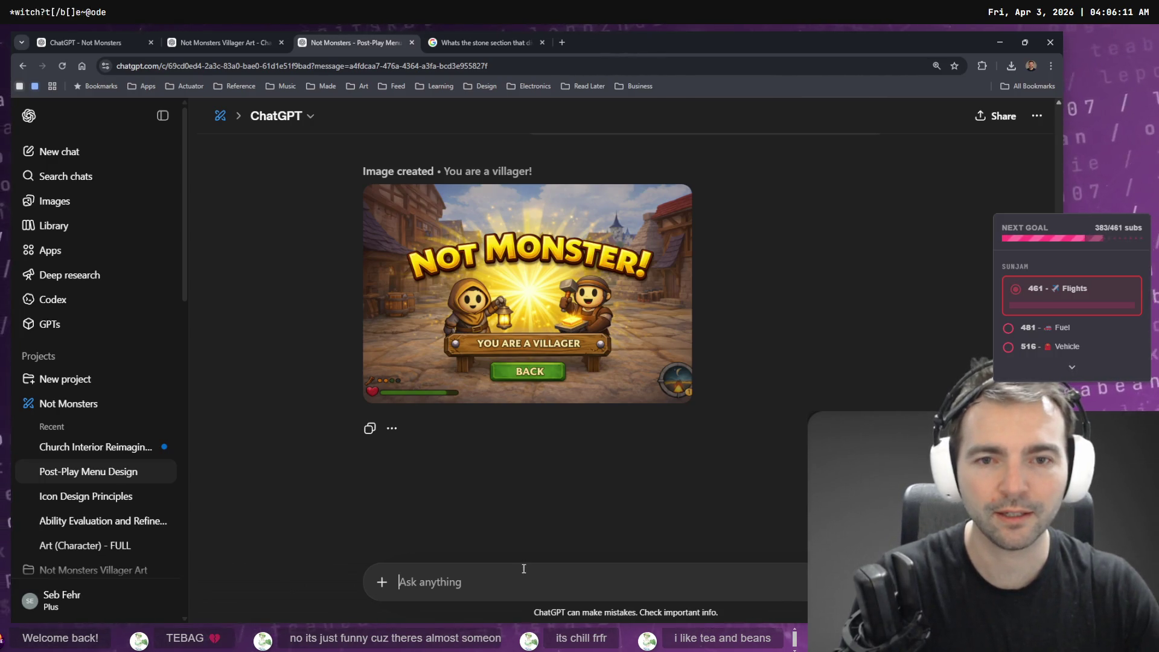
mouse_move(584, 317)
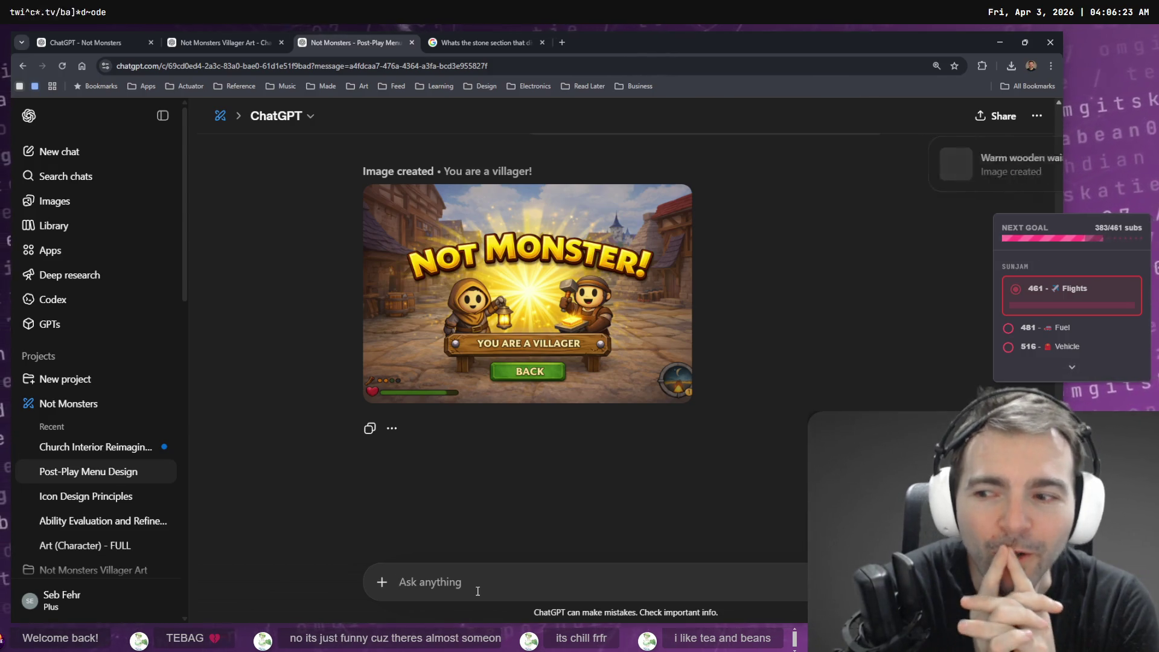
mouse_move(659, 364)
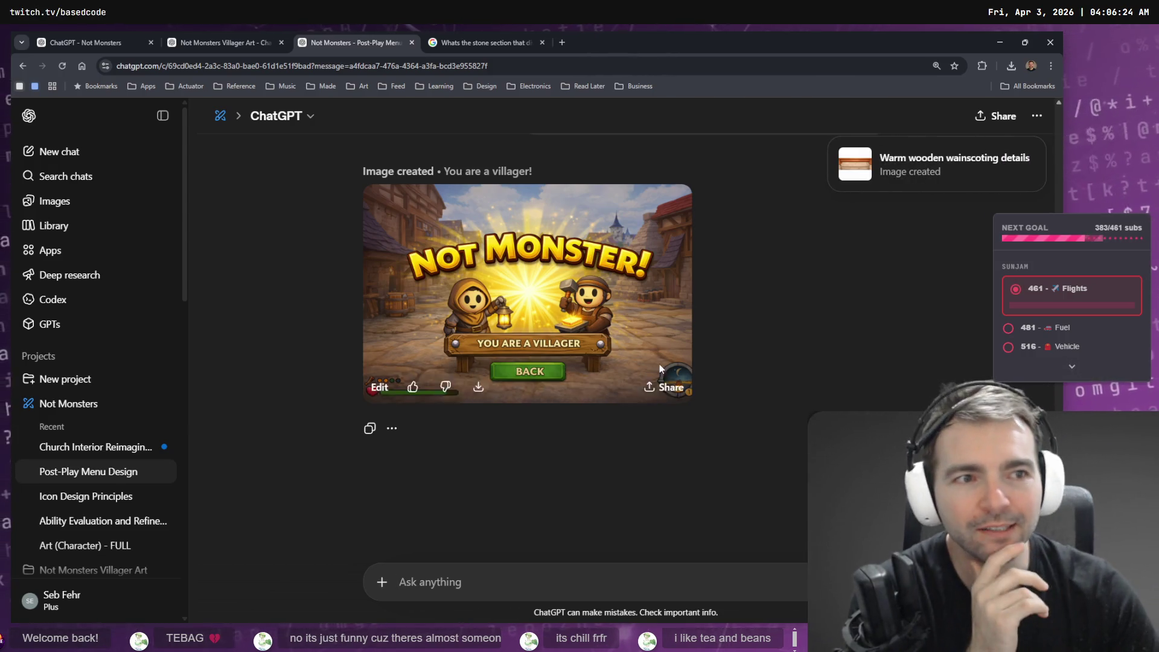
click(570, 361)
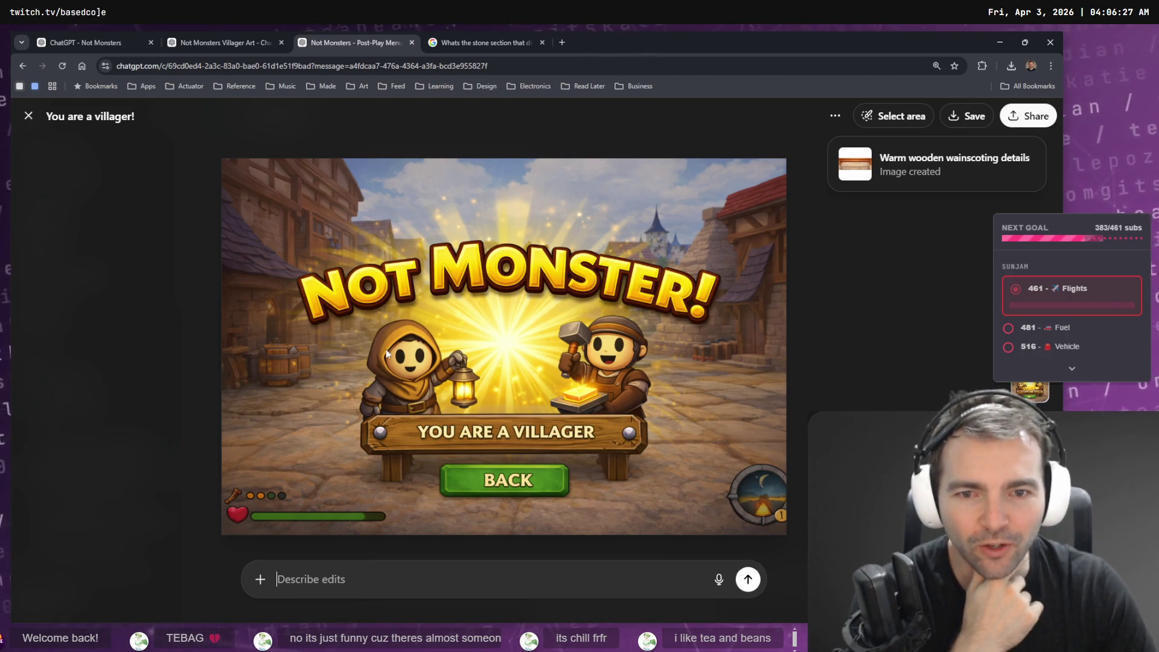
key(Escape)
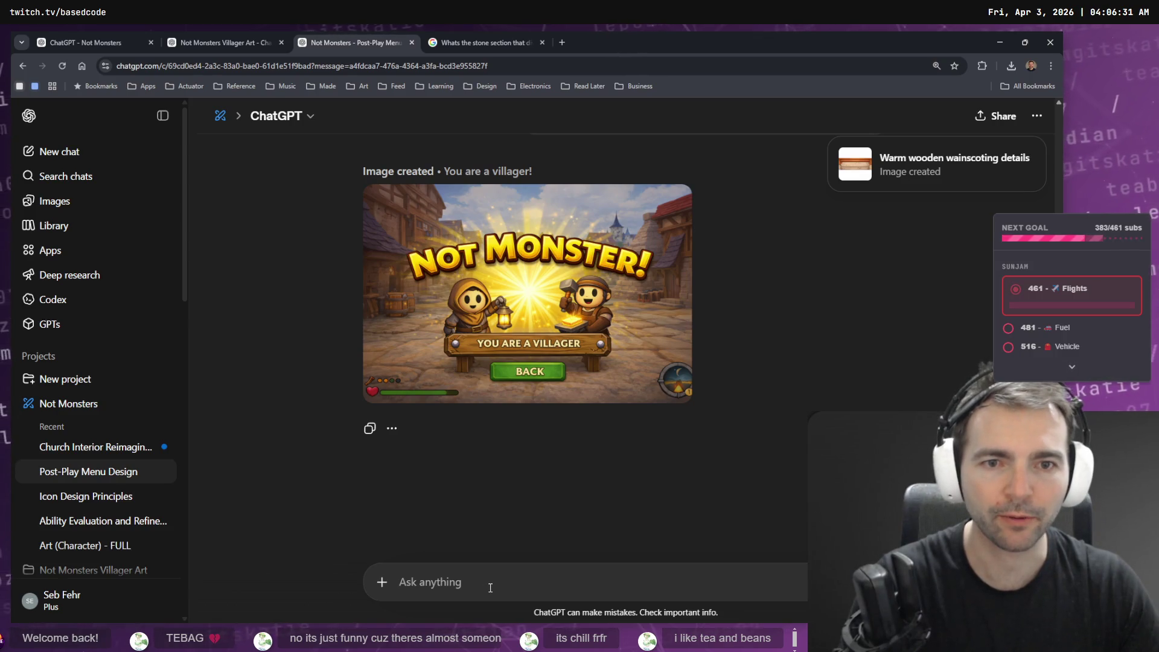
key(super+h)
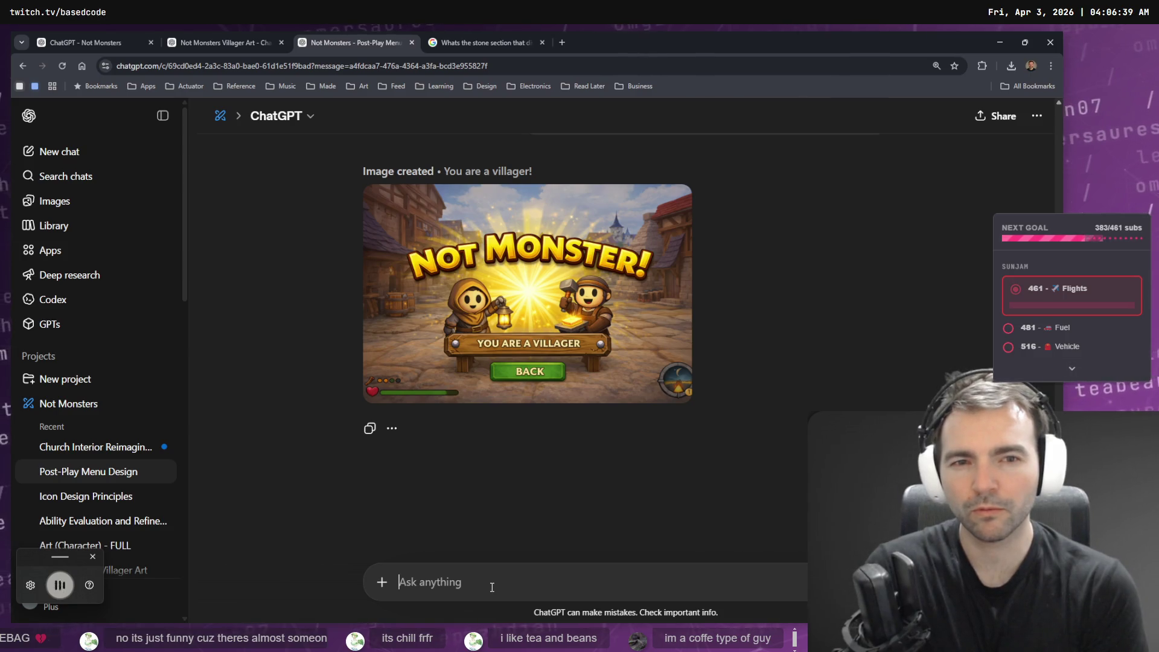
Send 'remove the characters and the backgrounds. Keep the typography' as the image edit request.
text(remove the)
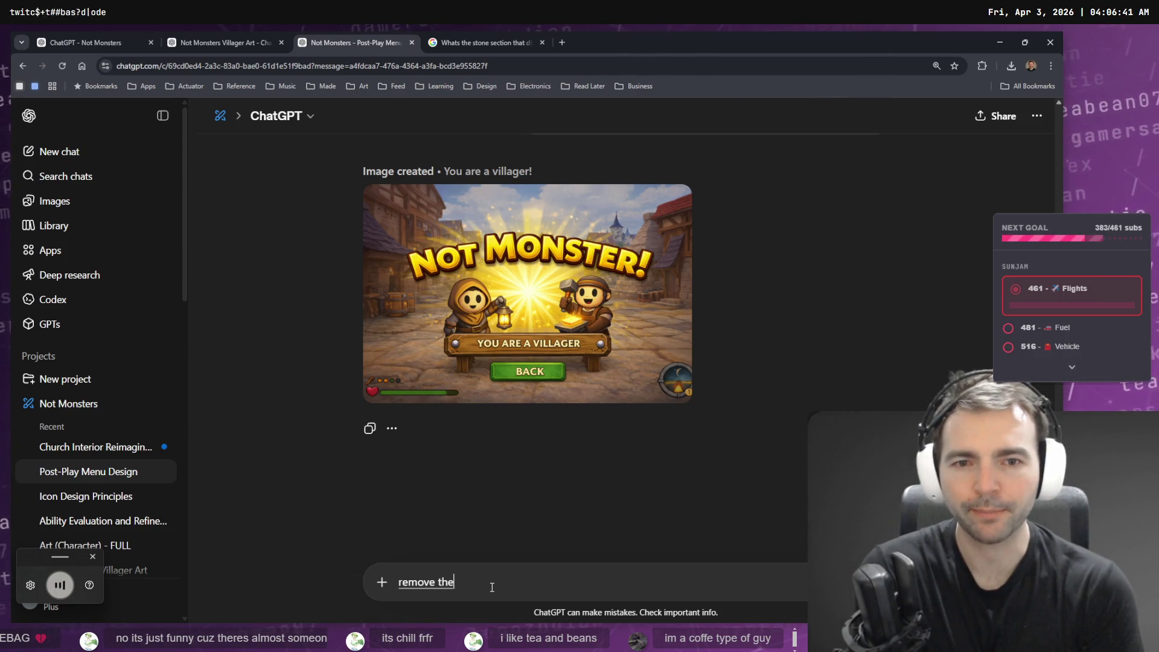
text( characters and the backgrounds. )
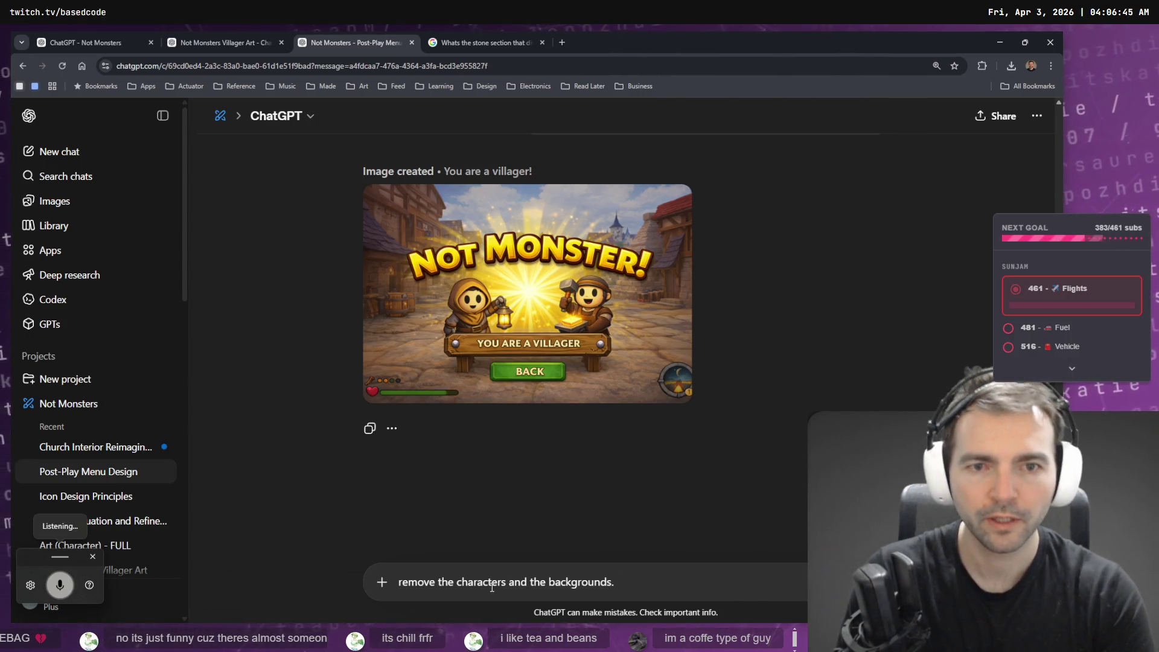
text(keep the typography)
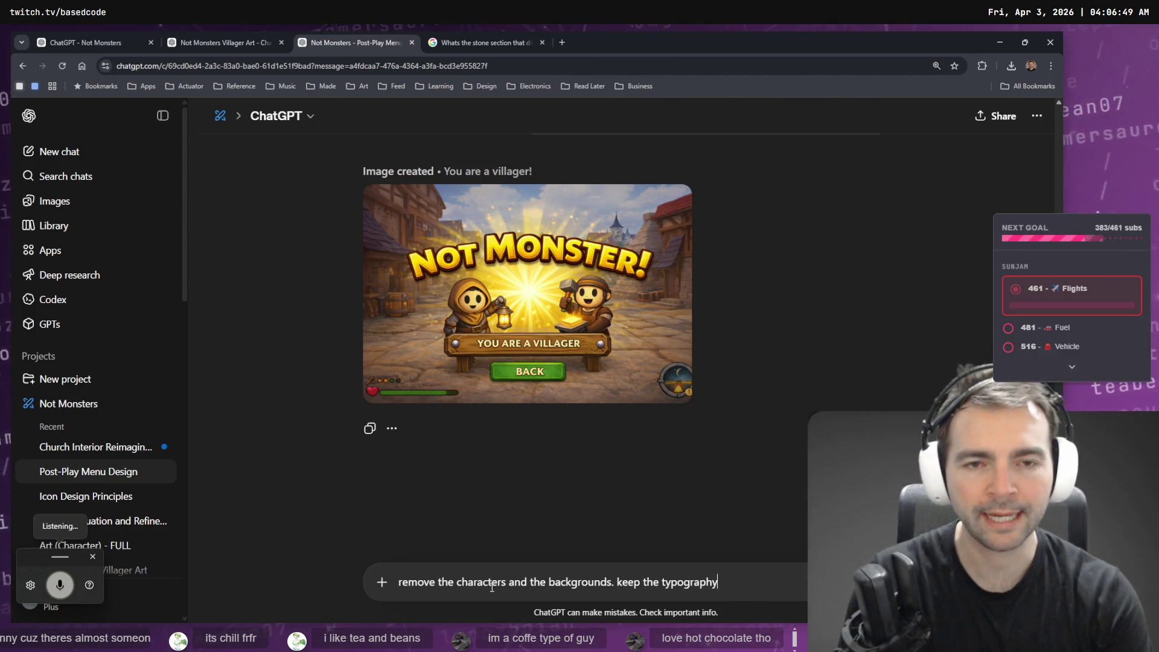
text(and)
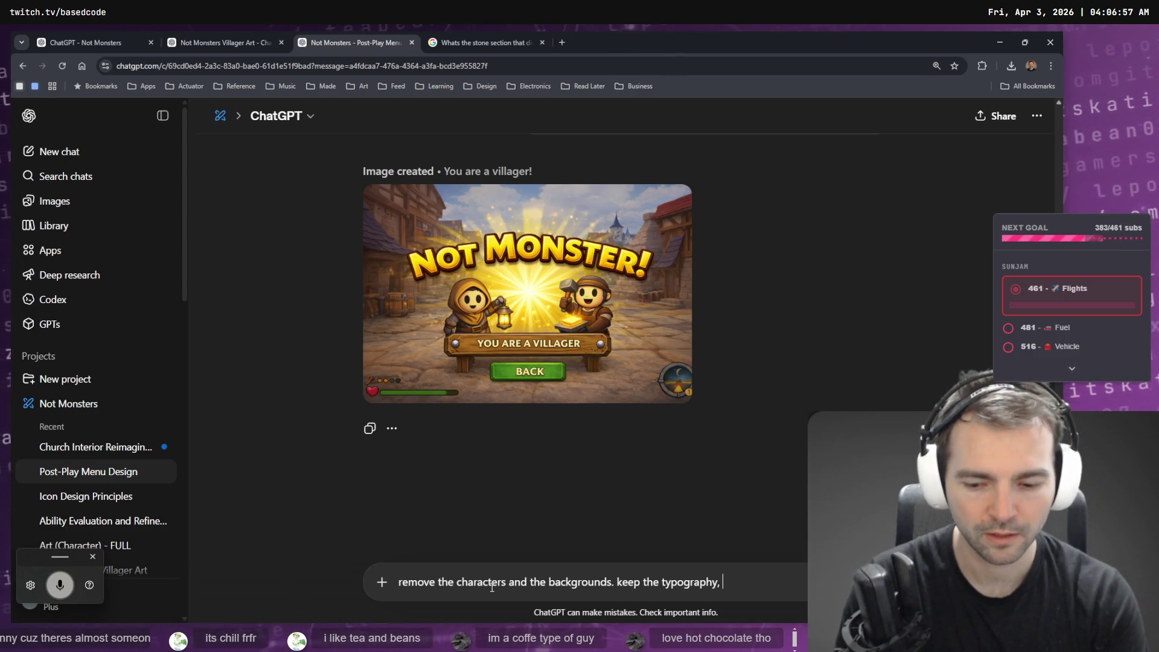
key(ctrl+super)
text(but make it straig)
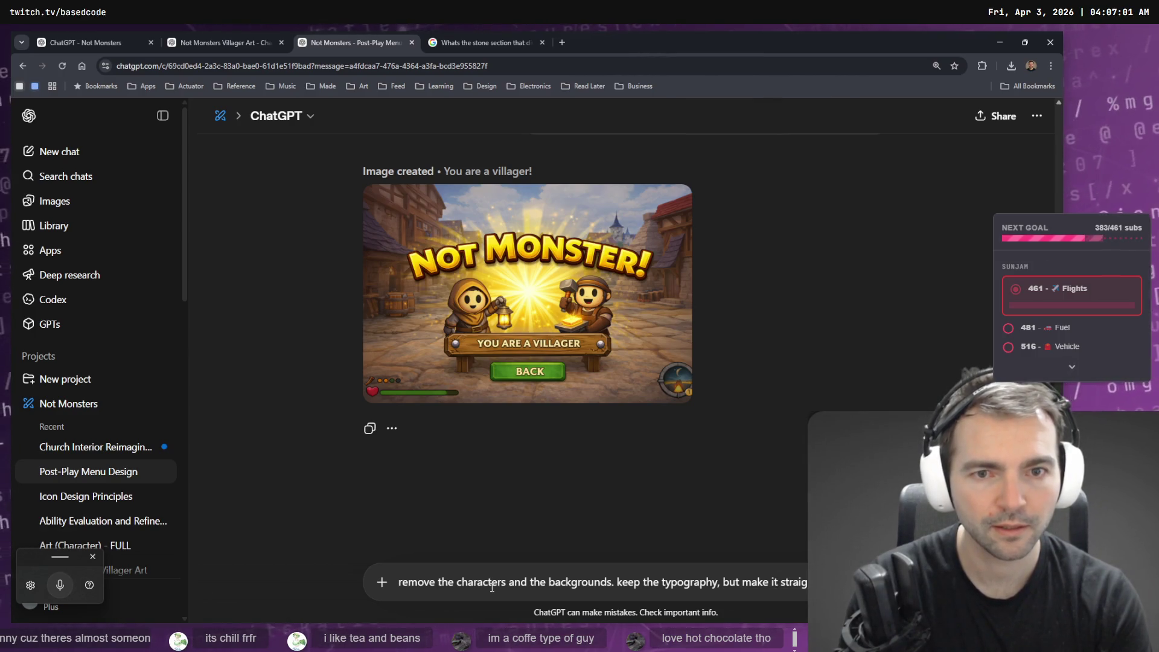
key(BackSpace)
key(BackSpace)
key(BackSpace)
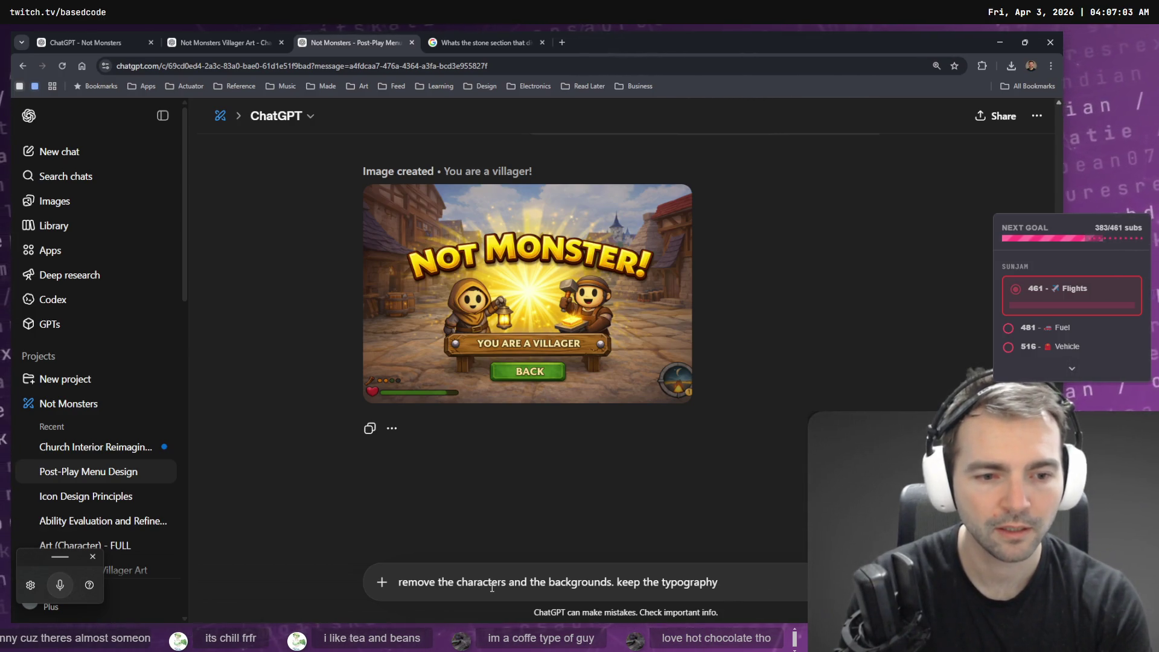
text(.)
key(Delete)
text(K)
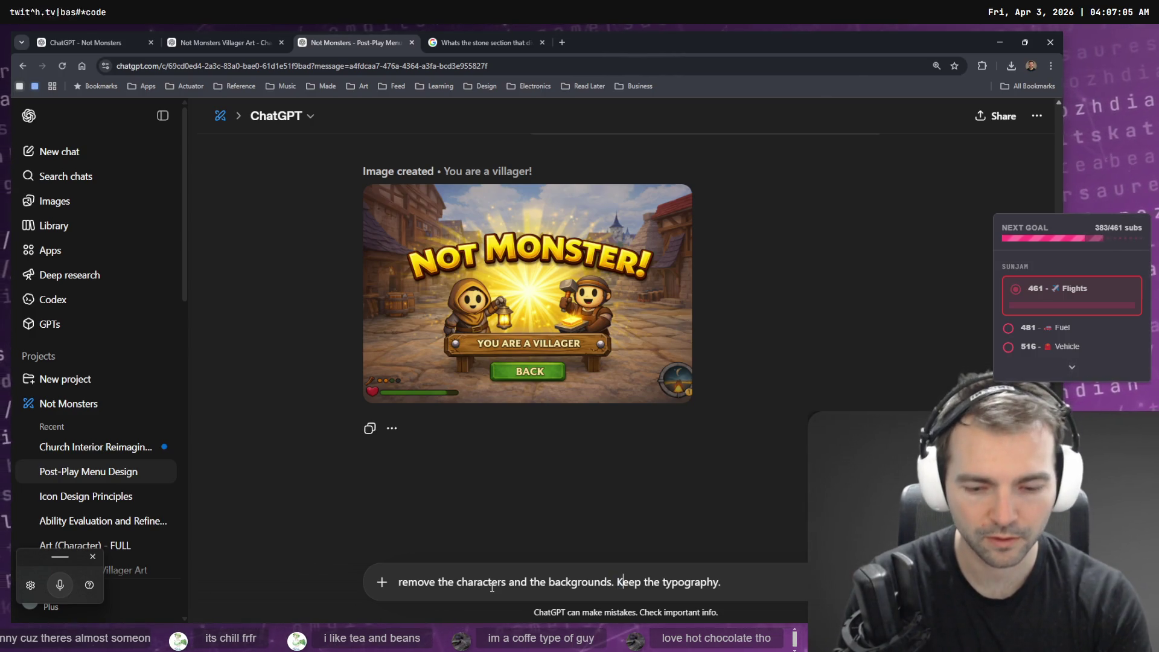
key(Return)
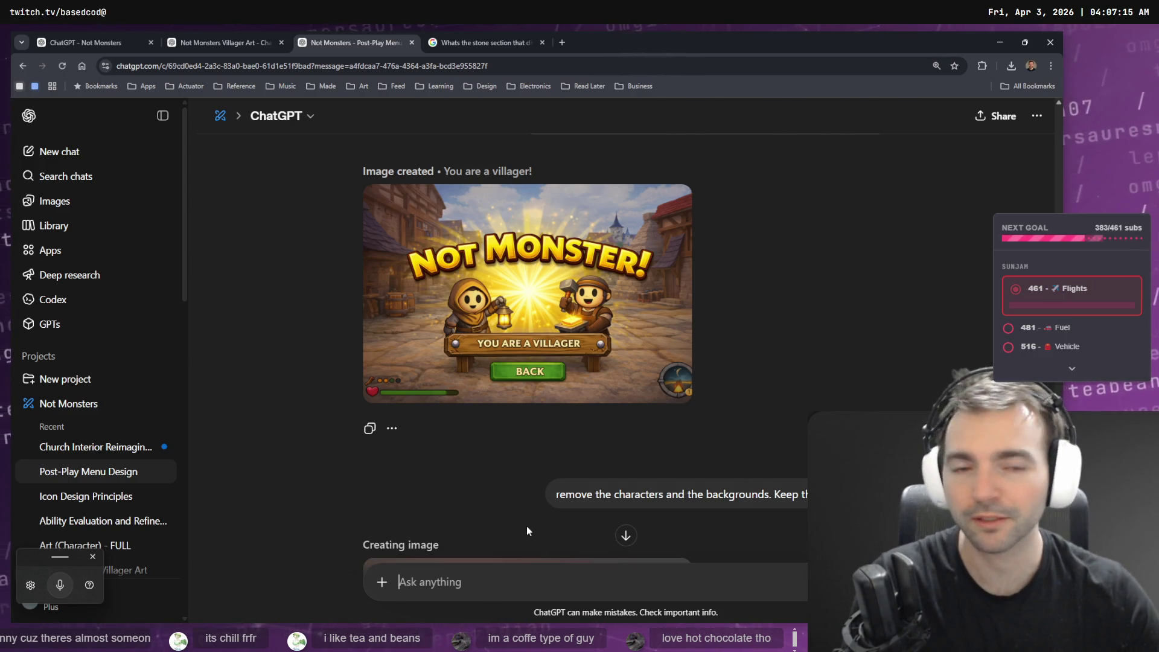
scroll(527, 531, down, 5)
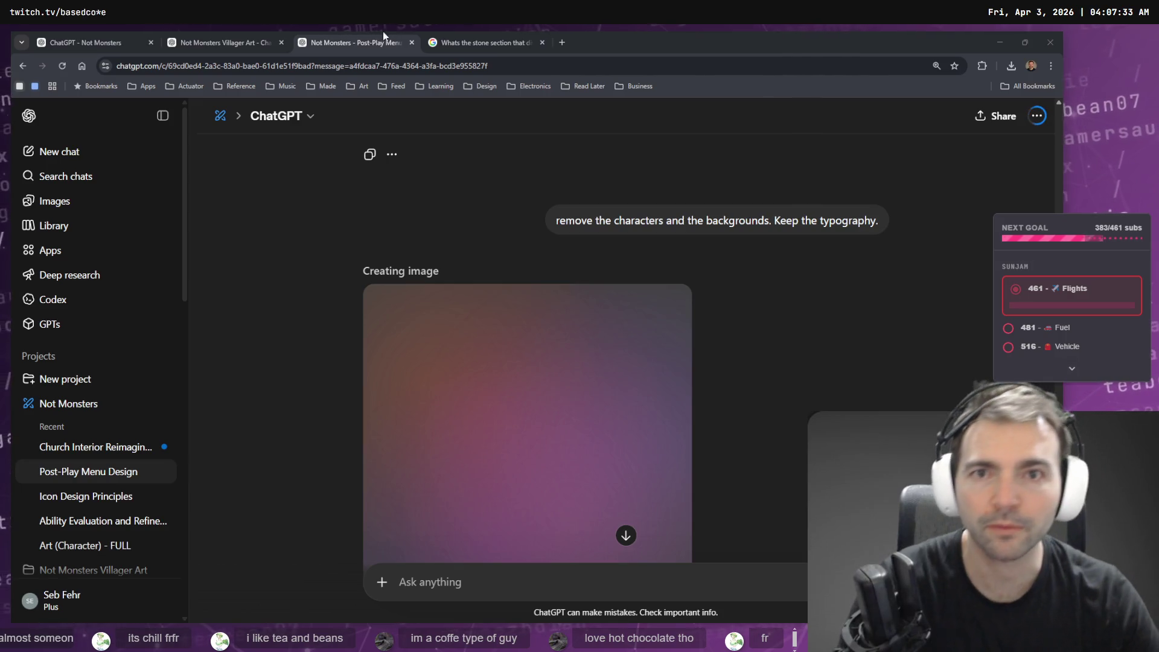
Close the Villager Art chat tab after a glance at the dado search tab.
click(227, 41)
click(470, 41)
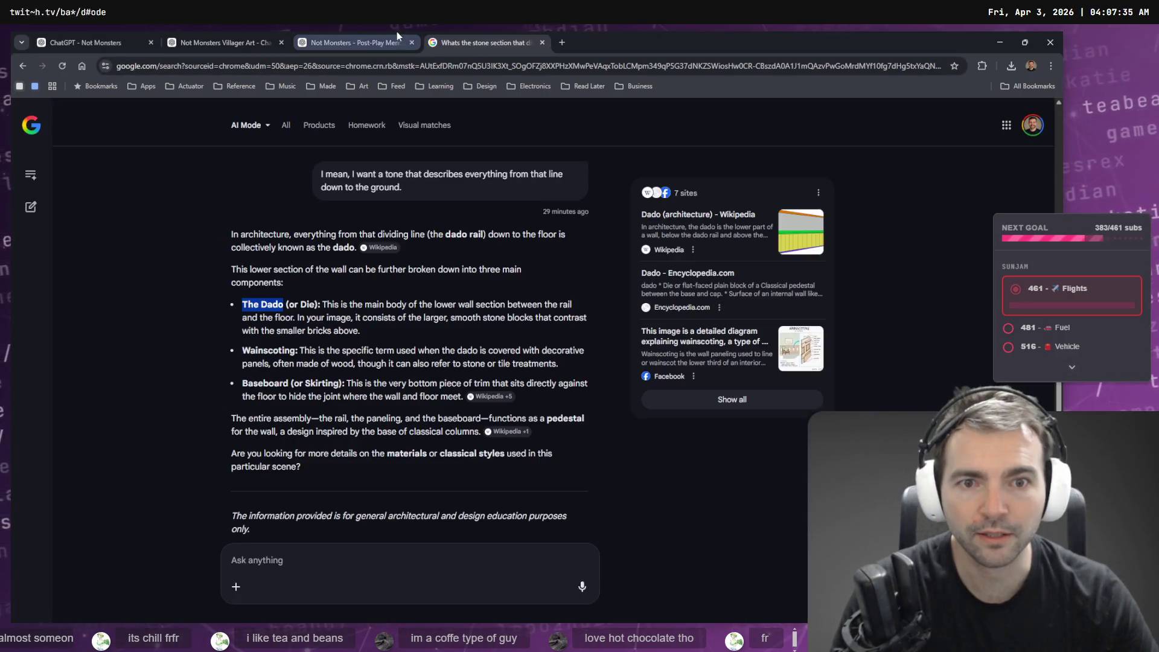
click(216, 41)
key(ctrl+w)
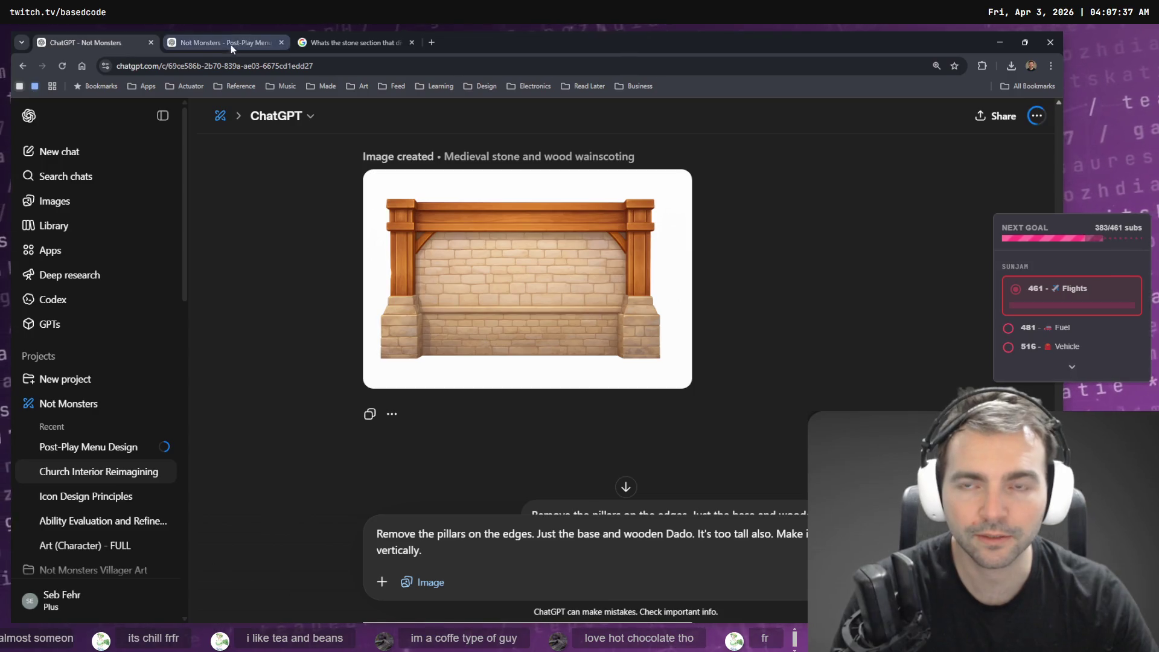
Copy the shorter warm wooden wainscoting image and bring up the tldraw planning board.
scroll(401, 400, down, 5)
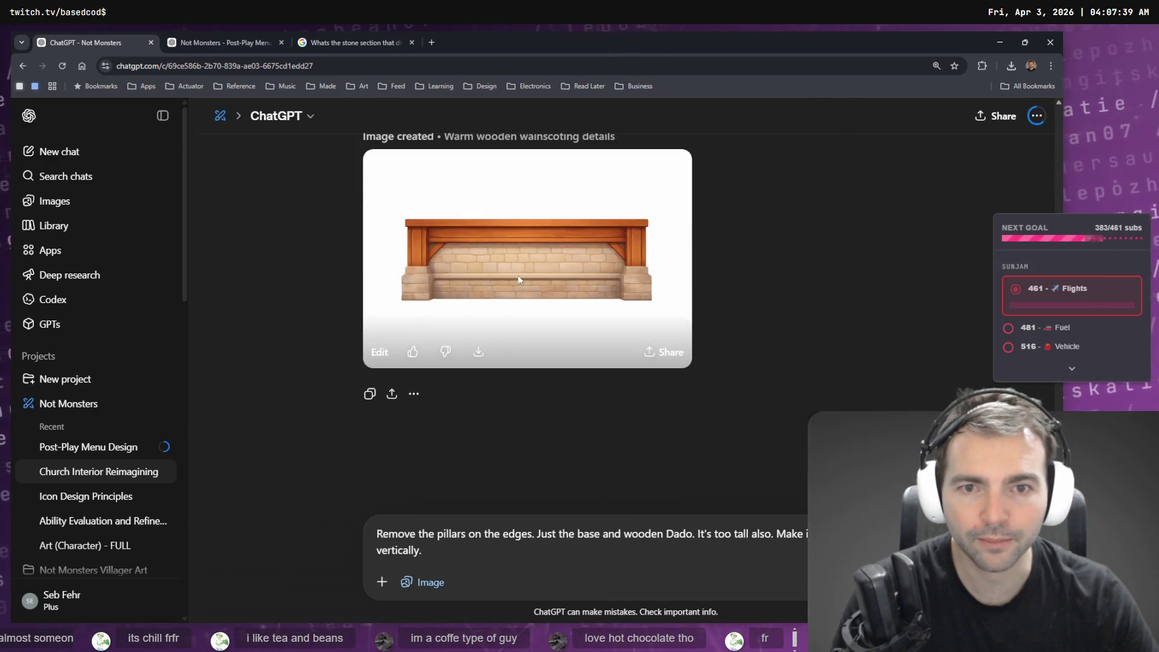
click(518, 276)
right_click(497, 318)
click(575, 362)
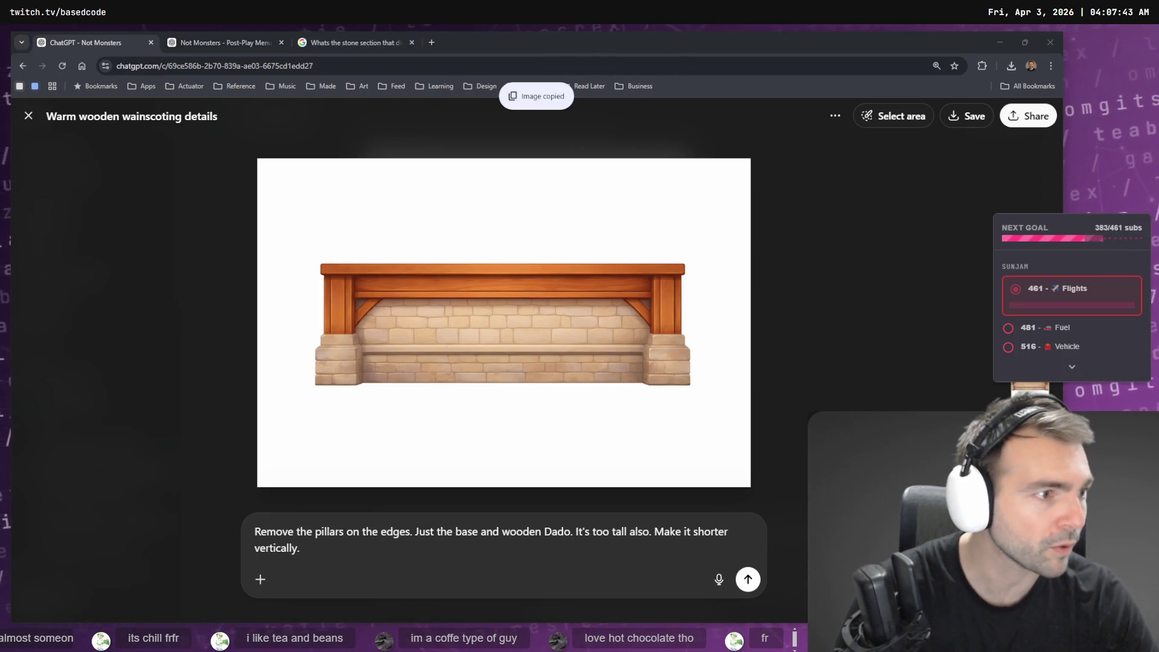
key(alt+Tab)
scroll(969, 288, down, 3)
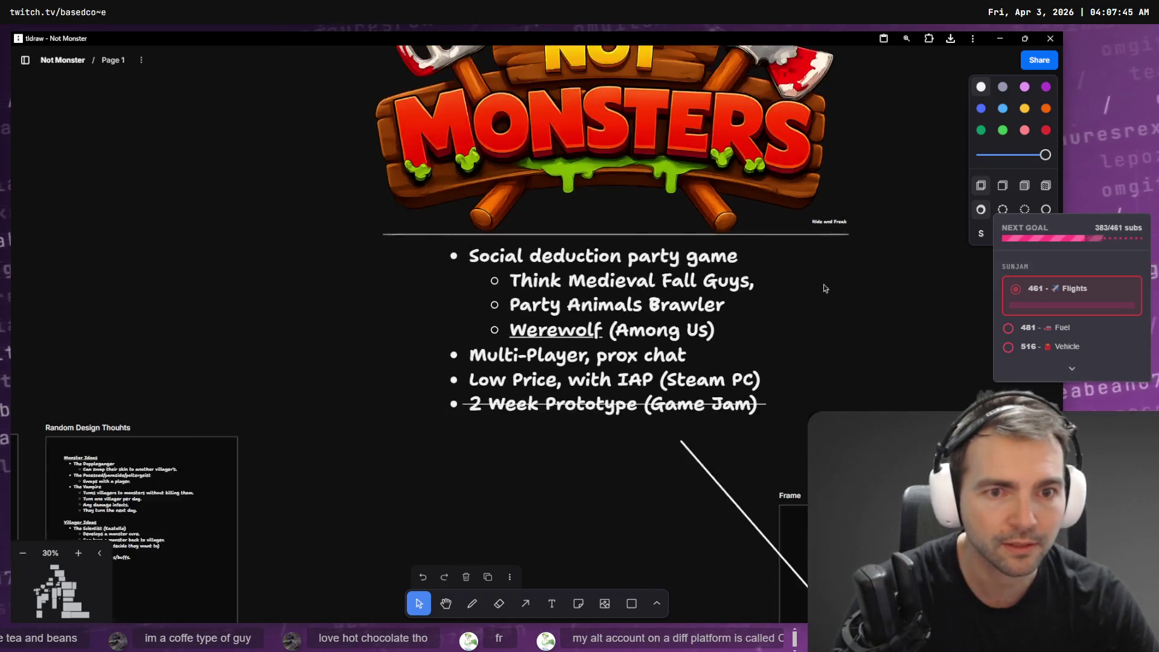
Paste the copied wainscoting image into the chapel Frame on the tldraw board.
scroll(824, 285, up, 3)
scroll(693, 209, up, 4)
scroll(289, 451, right, 5)
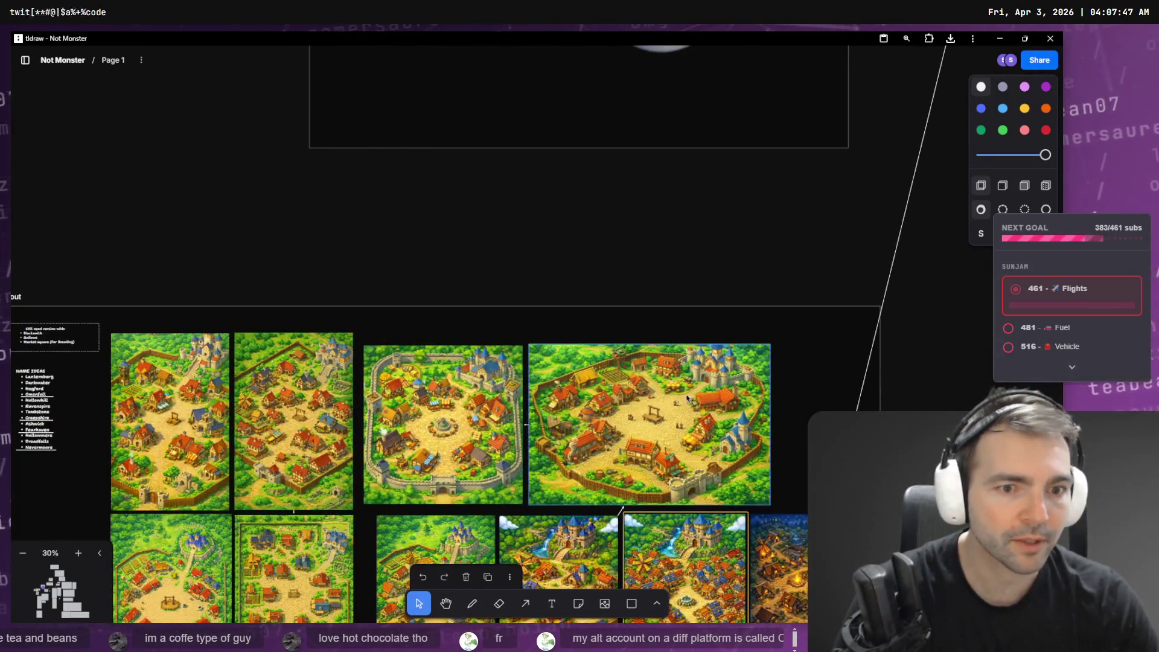
scroll(384, 497, up, 3)
scroll(385, 498, up, 10)
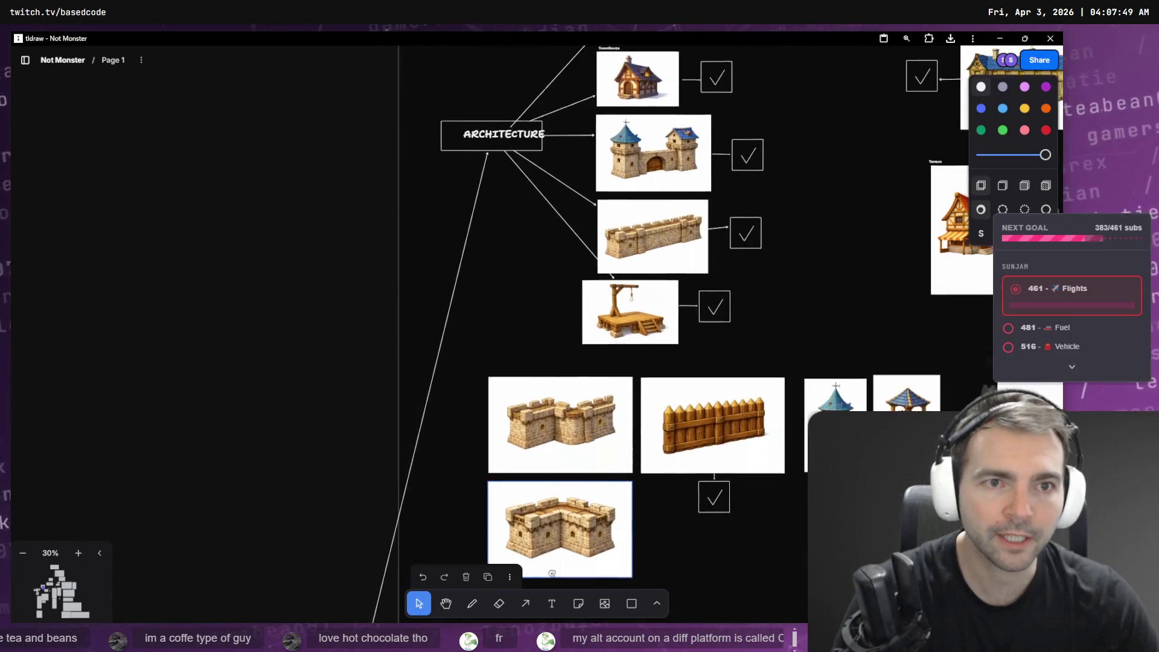
scroll(757, 404, down, 10)
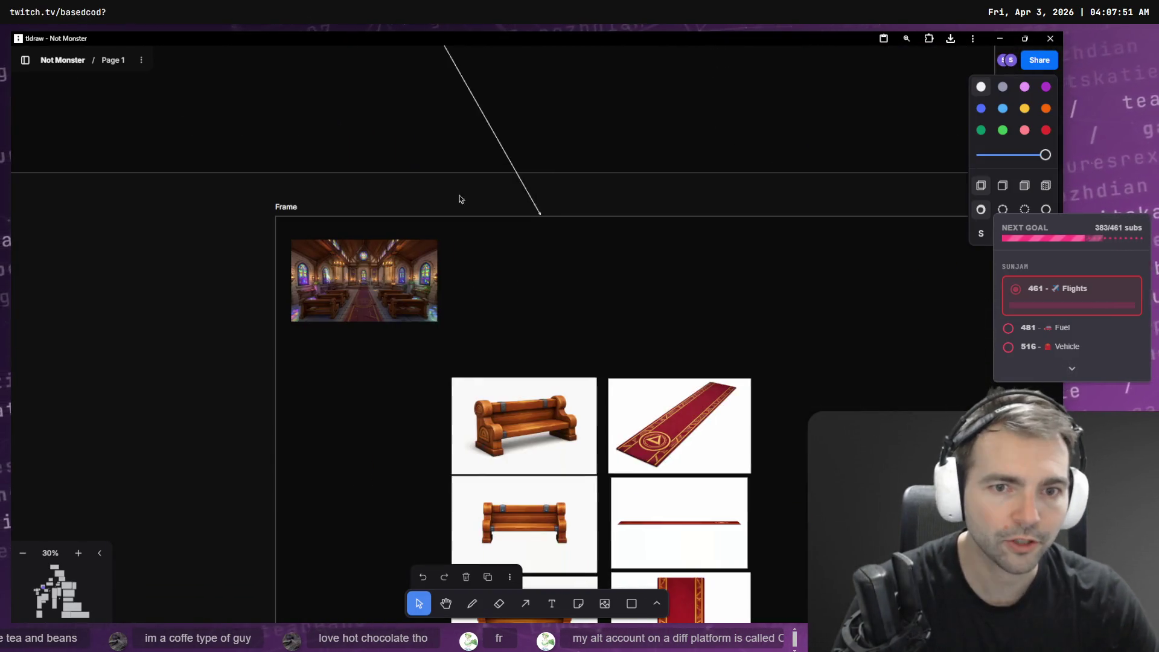
key(ctrl+v)
mouse_move(608, 266)
mouse_down()
mouse_move(292, 236)
mouse_move(406, 191)
mouse_up()
Shrink the wainscoting image and position it left of the bench column, below the chapel interior picture.
scroll(524, 427, up, 3)
drag(600, 475, 521, 423)
mouse_move(492, 326)
mouse_down()
mouse_move(463, 254)
mouse_move(590, 168)
mouse_move(802, 253)
mouse_move(595, 279)
mouse_move(578, 304)
mouse_move(554, 293)
mouse_up()
mouse_move(627, 359)
mouse_down()
mouse_move(539, 296)
mouse_move(579, 330)
mouse_move(393, 299)
mouse_up()
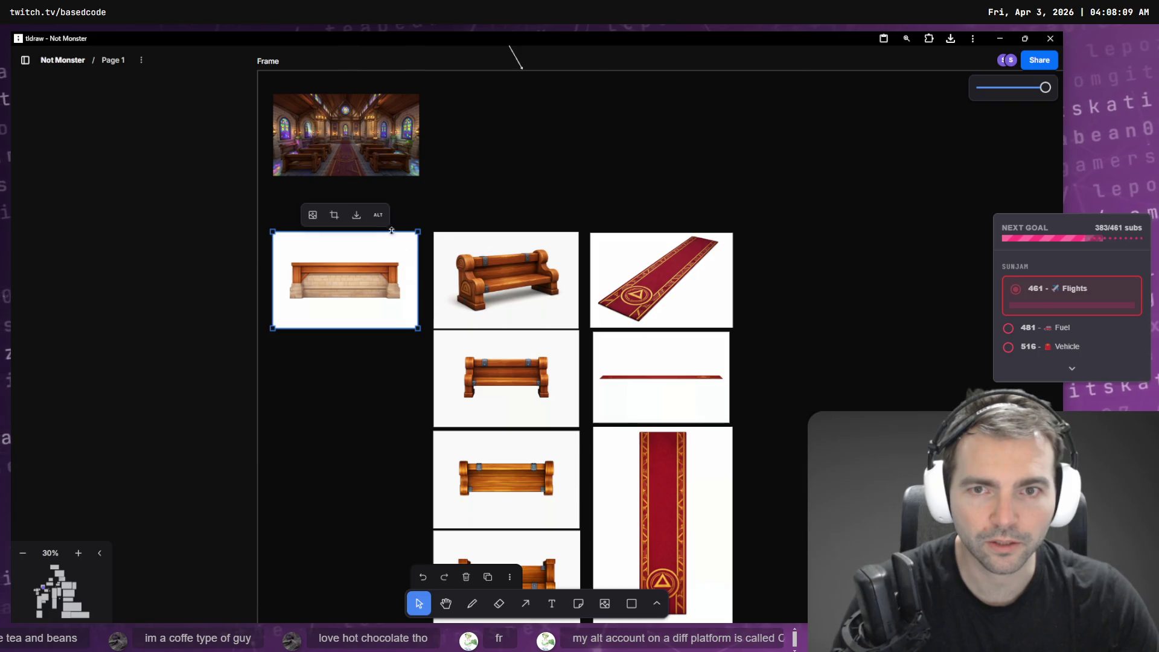
click(396, 230)
click(380, 245)
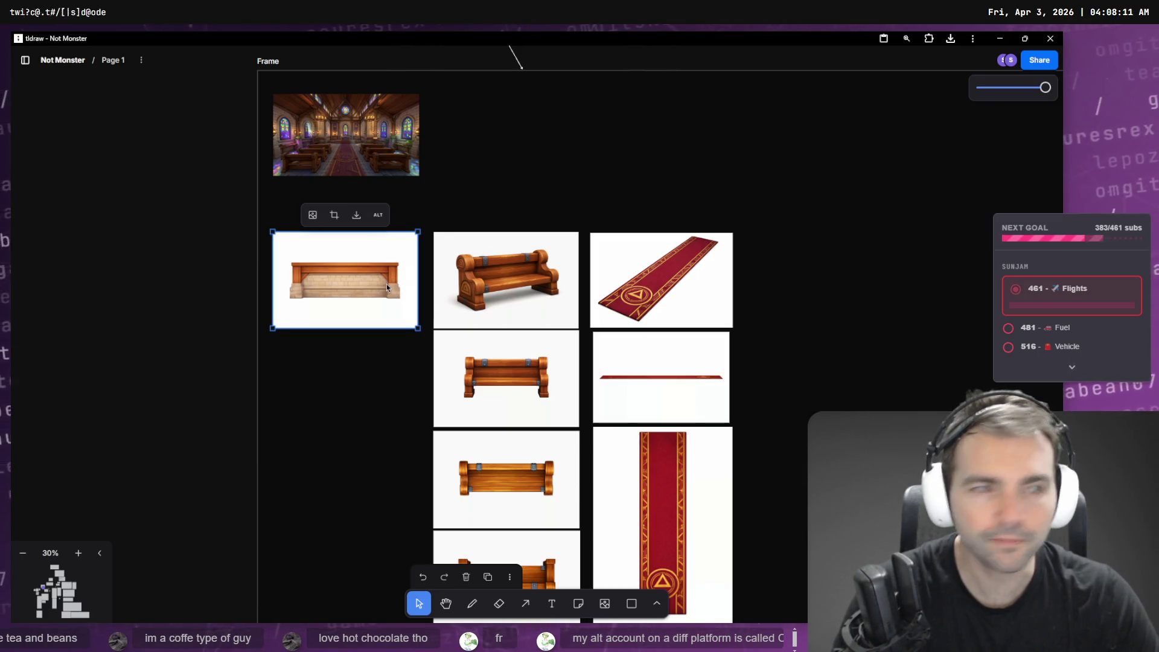
key(alt+Tab)
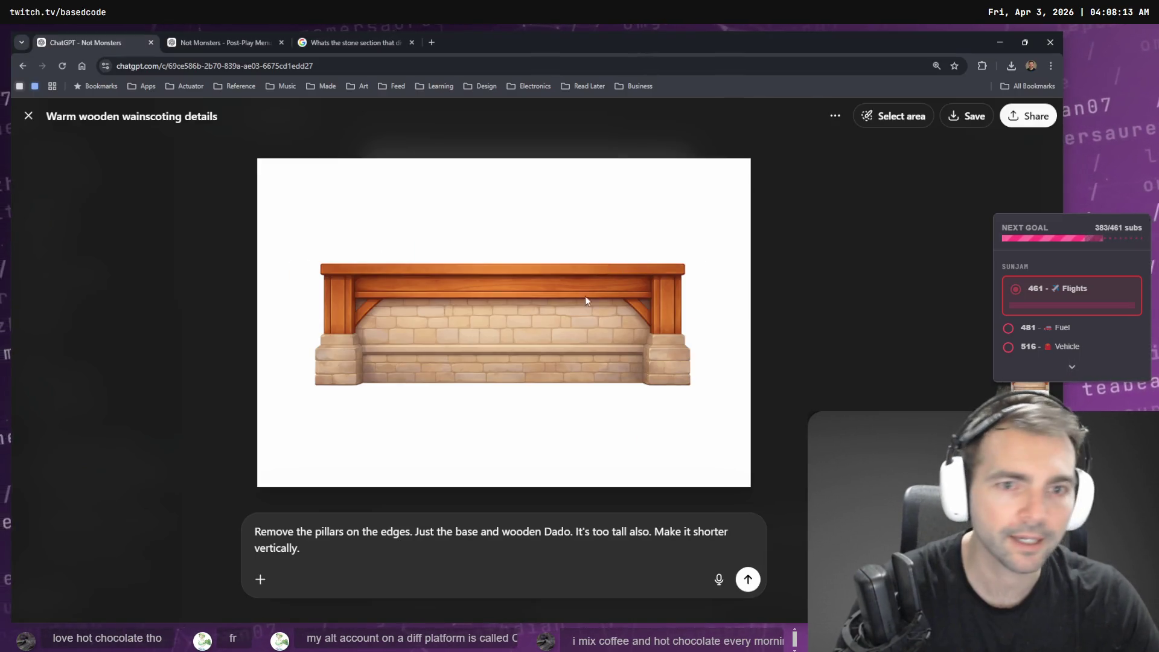
Close the enlarged wainscoting image view and the dado search results tab.
mouse_move(668, 218)
mouse_down()
mouse_move(903, 277)
mouse_move(1158, 283)
mouse_up()
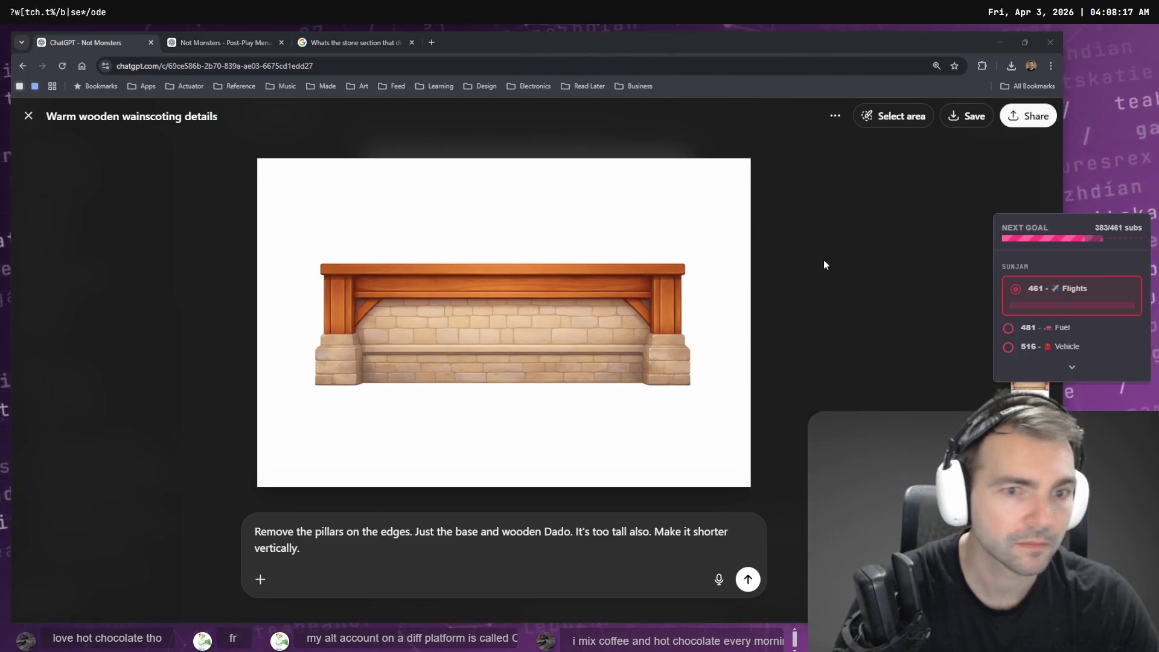
click(825, 264)
click(245, 45)
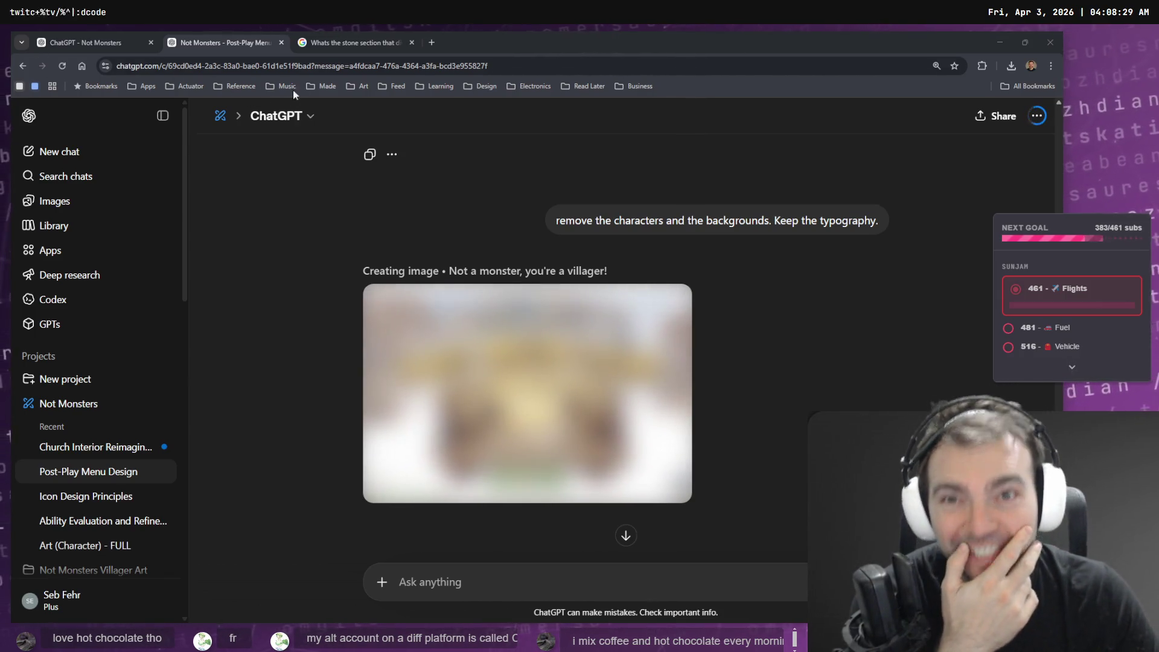
click(352, 37)
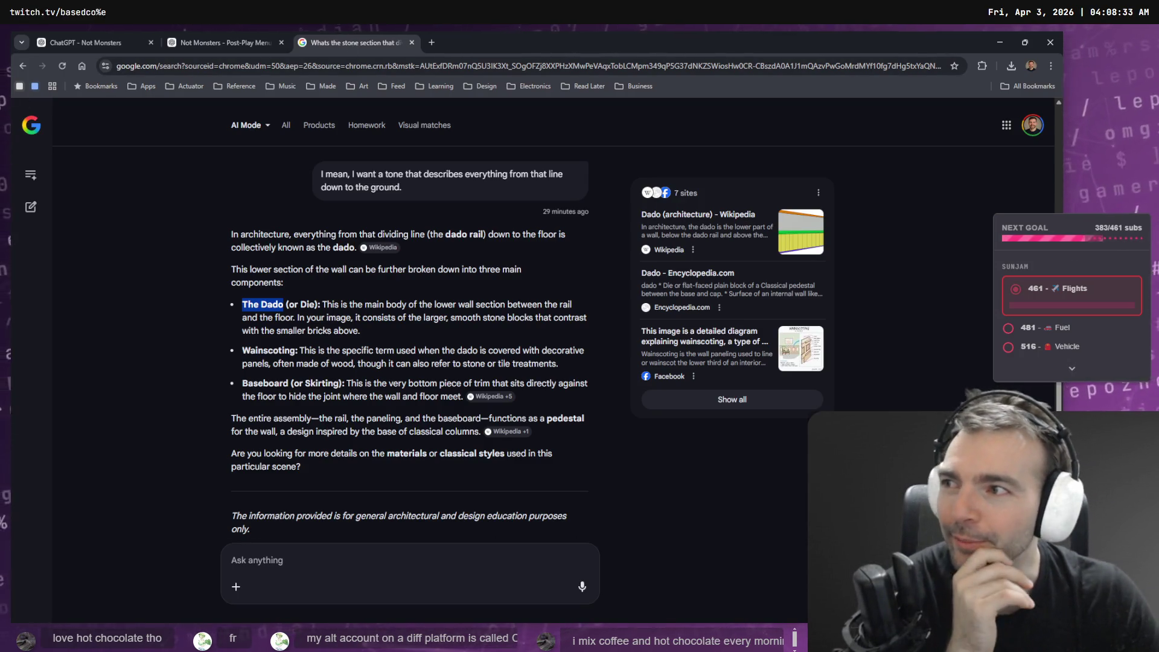
click(266, 43)
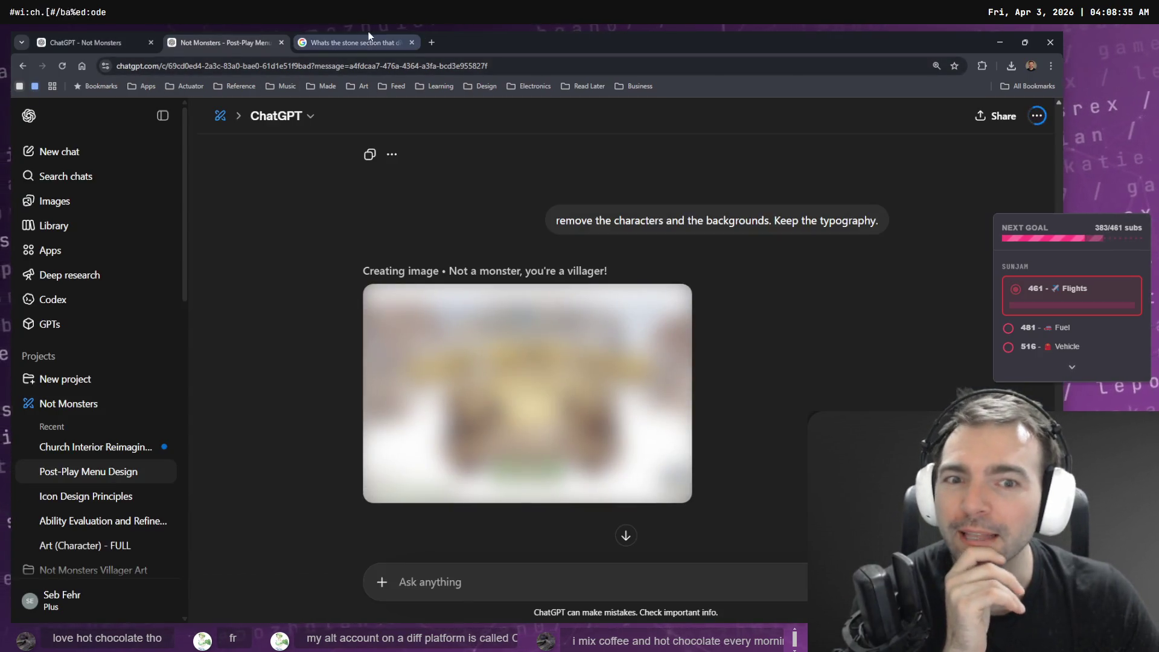
click(360, 38)
middle_click(360, 37)
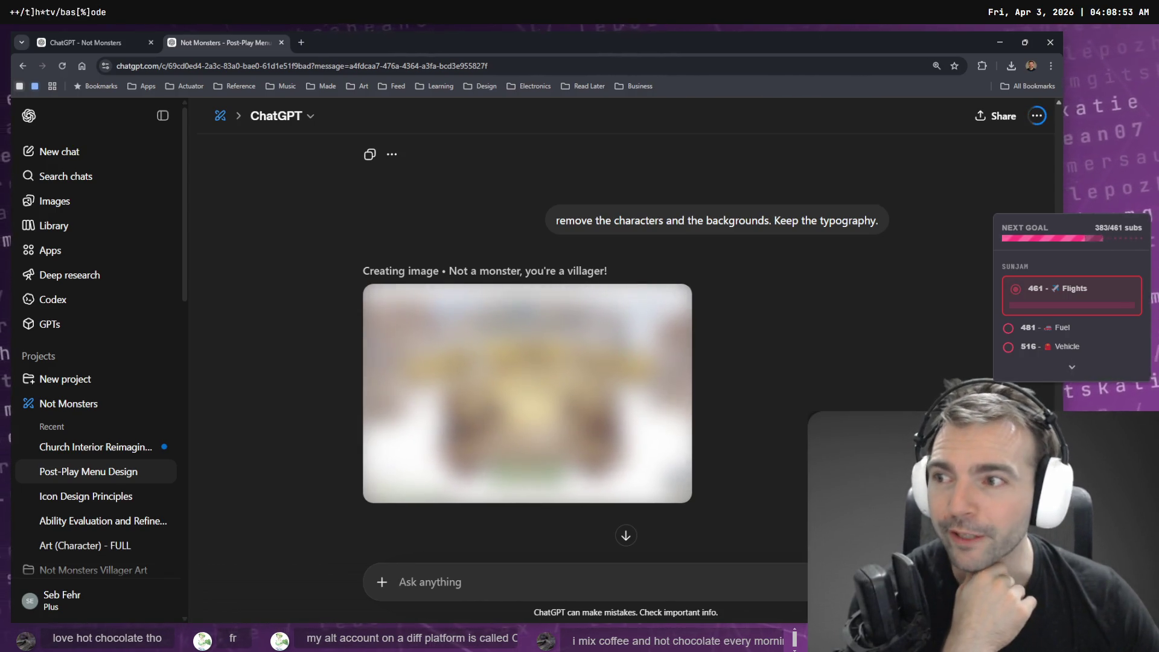
Check the church interior chat's wainscoting image, then view the Post-Play Menu chat's finished typography image.
click(95, 39)
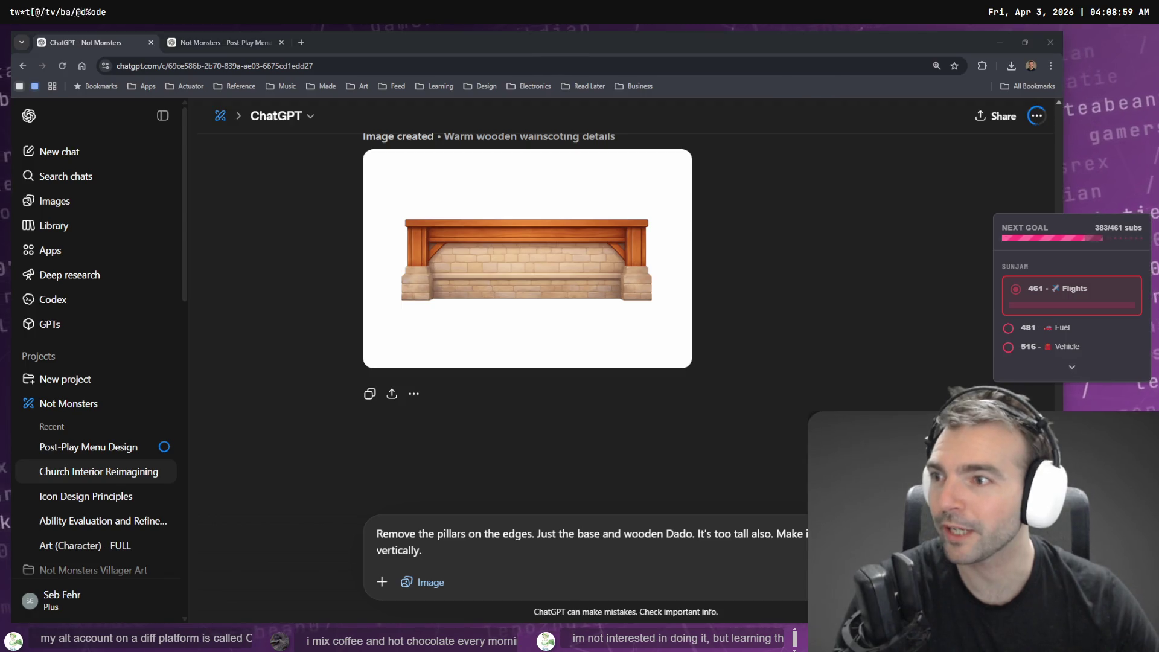
click(237, 40)
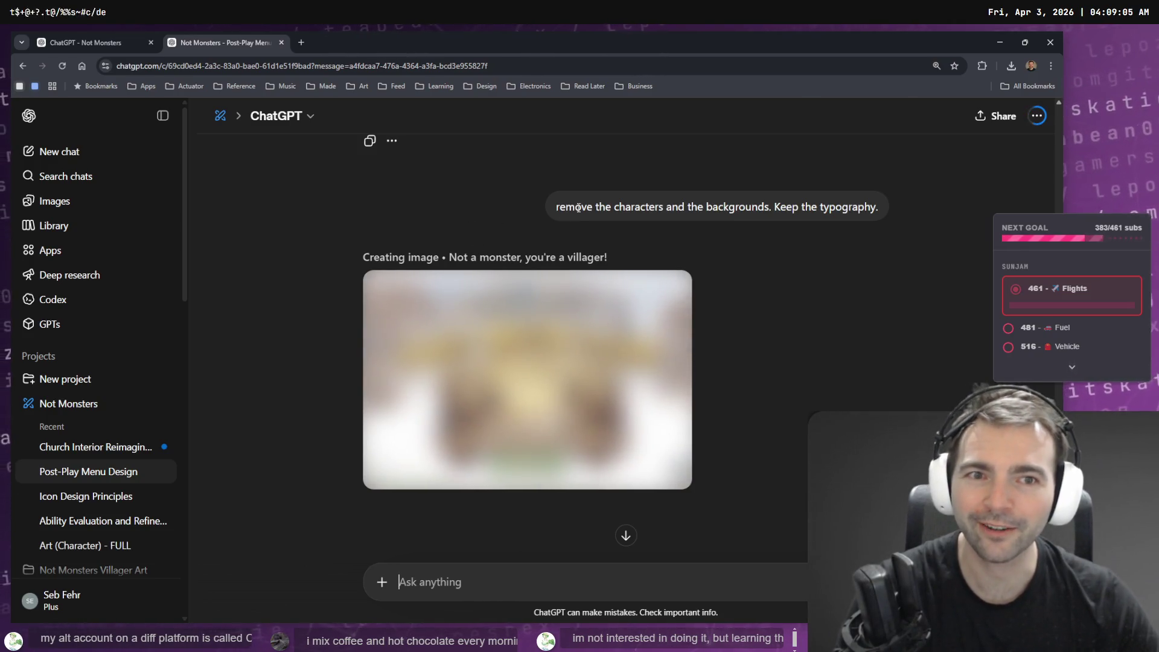
scroll(581, 218, up, 2)
scroll(581, 218, down, 3)
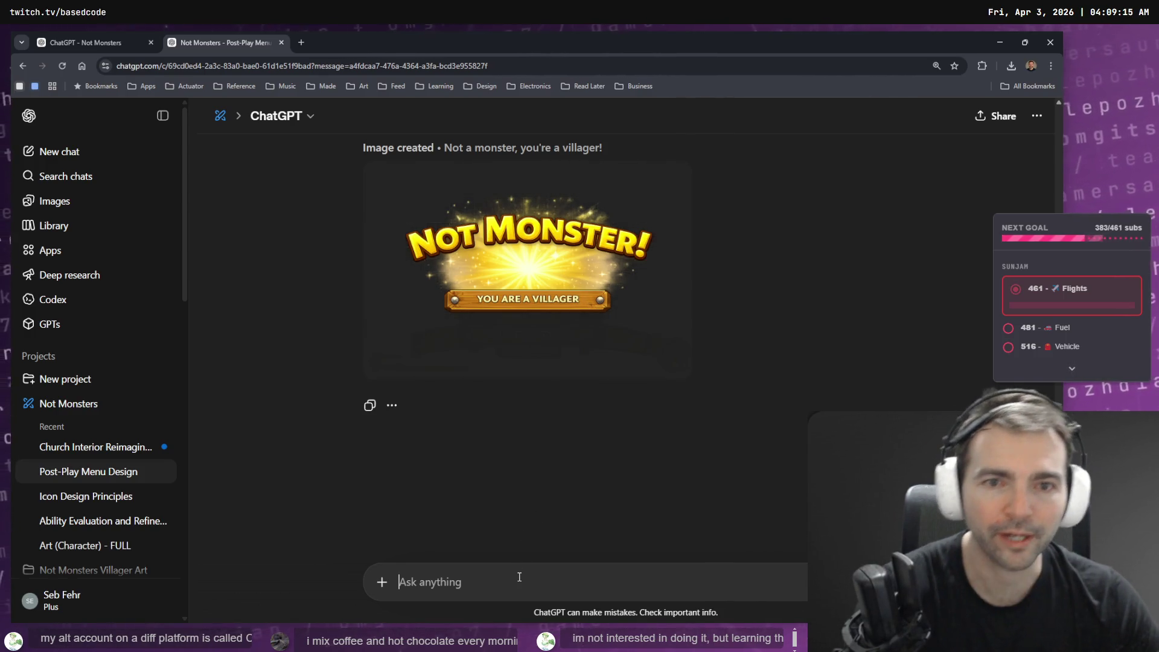
Dictate and send 'remove the sparkles and the wooden banner. just the typography please.'.
key(super+h)
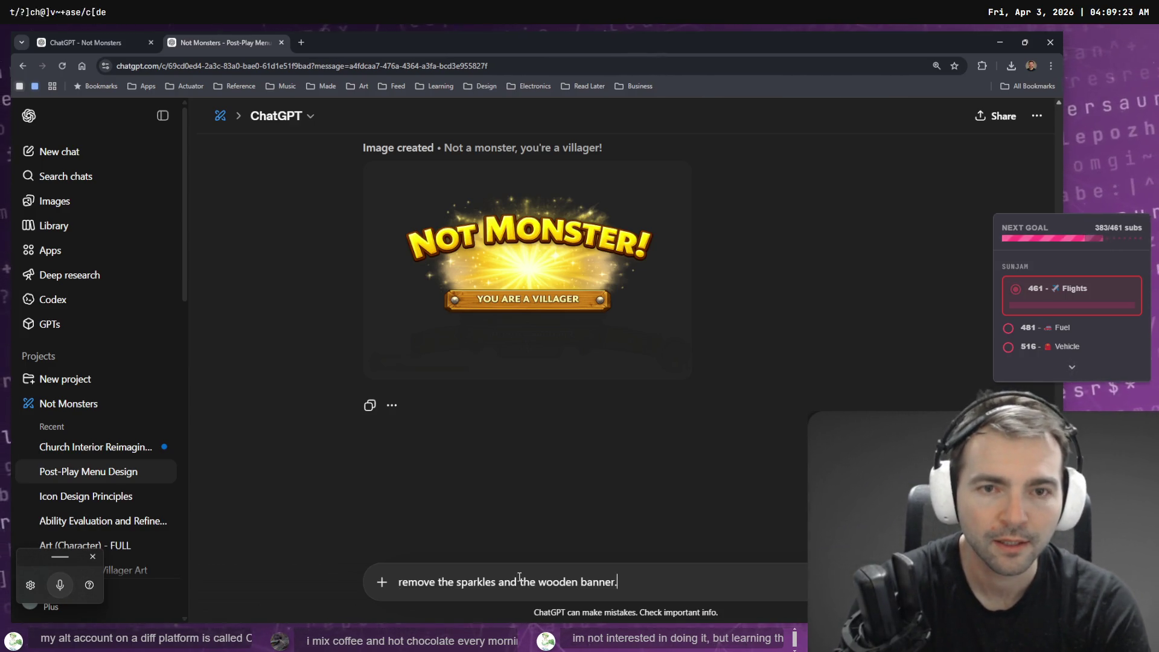
key(super+h)
text(just the t)
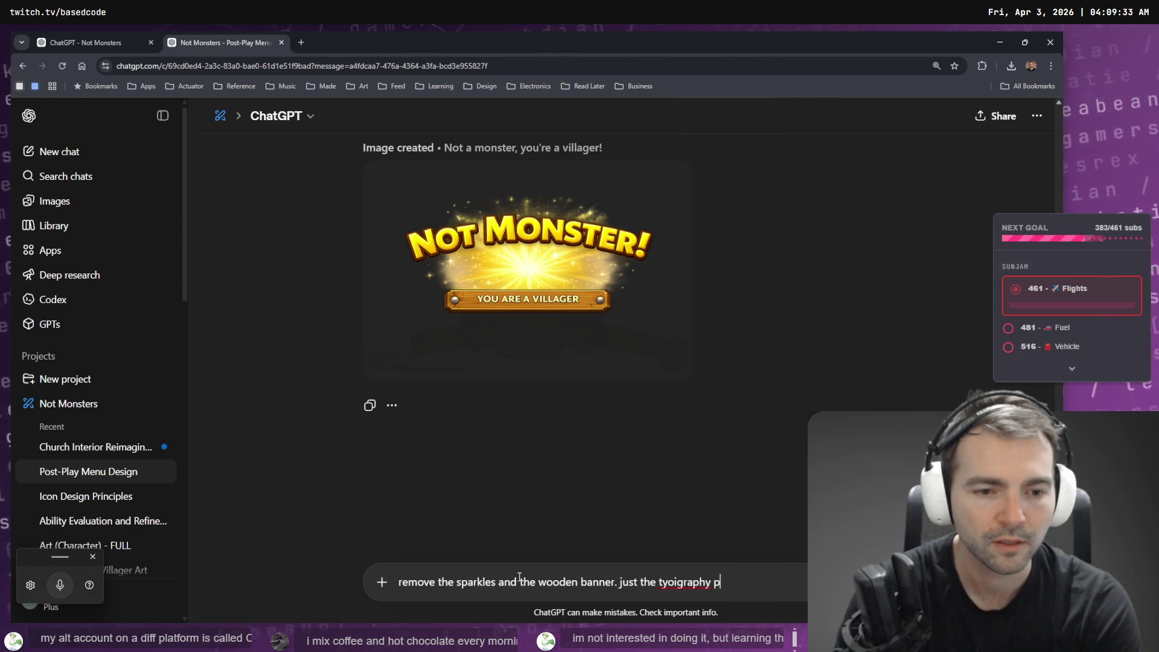
text(ypog)
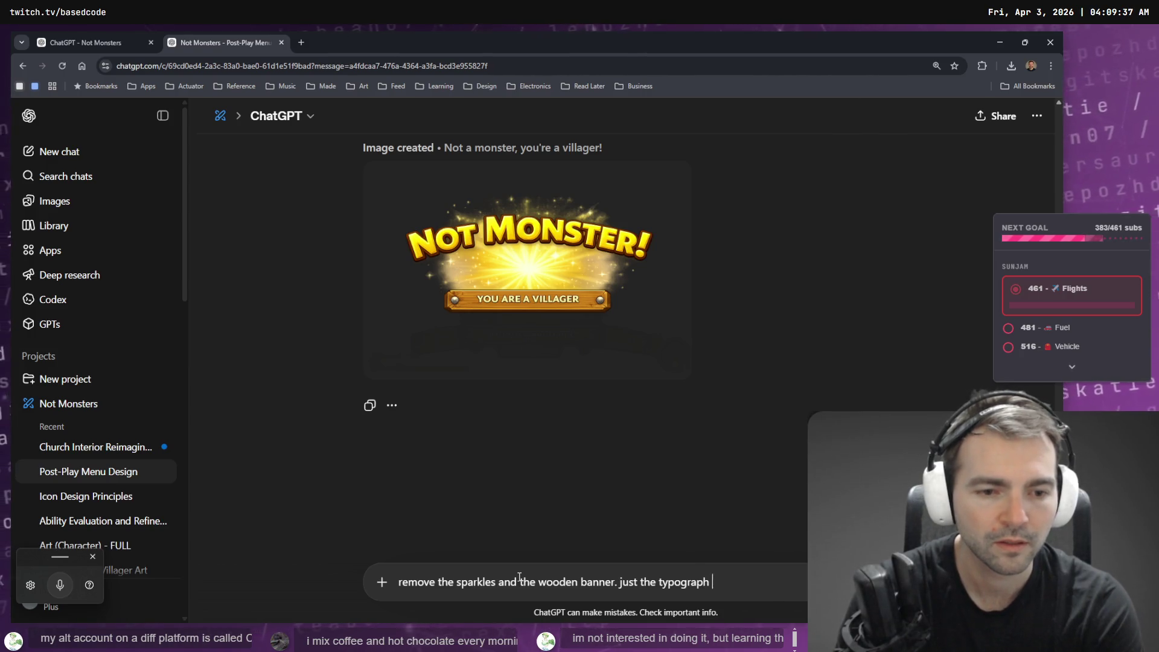
text(lease.)
key(Return)
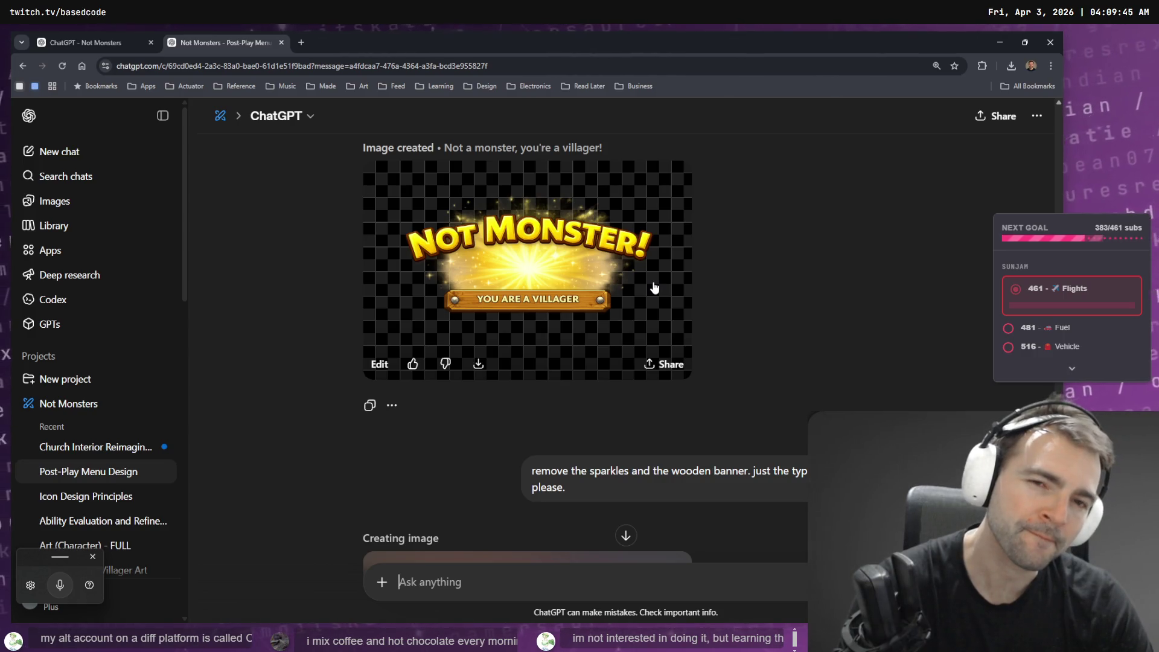
Scroll through the Post-Play Menu chat to review the earlier generated images.
scroll(654, 288, up, 10)
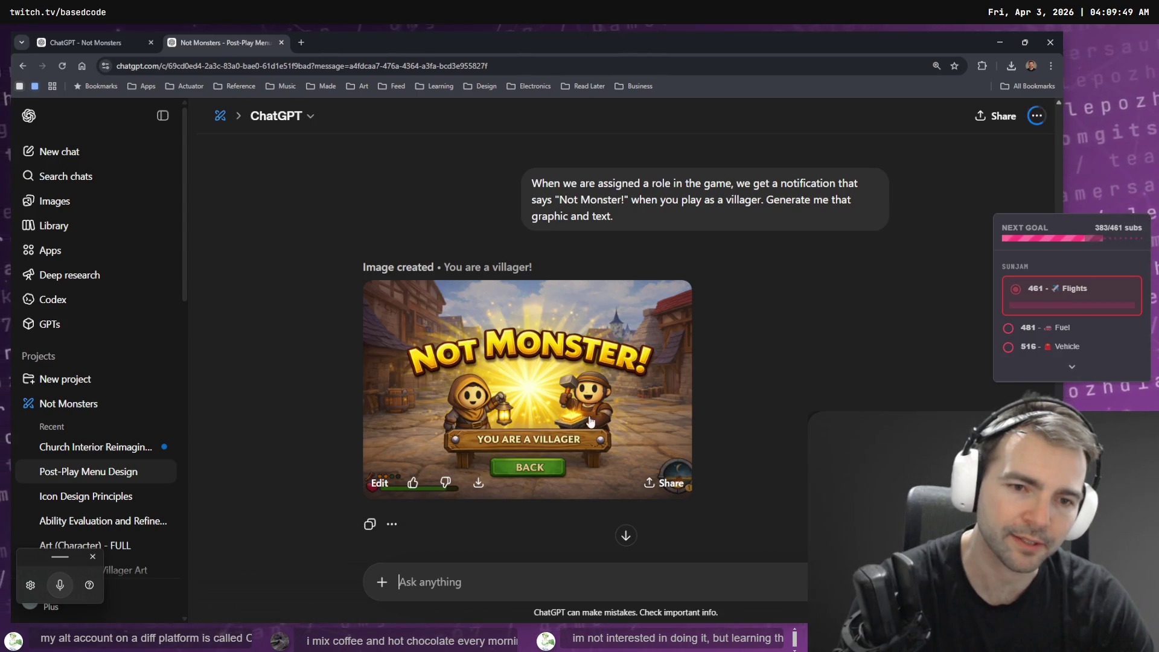
scroll(607, 403, up, 6)
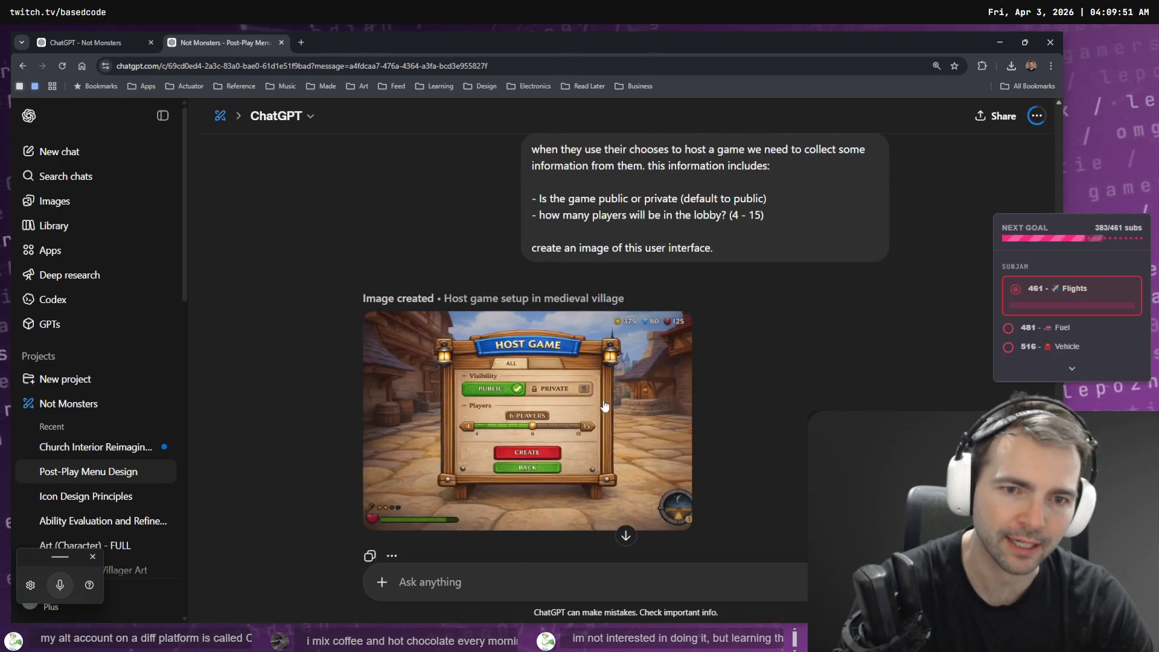
scroll(601, 403, down, 7)
scroll(598, 389, down, 10)
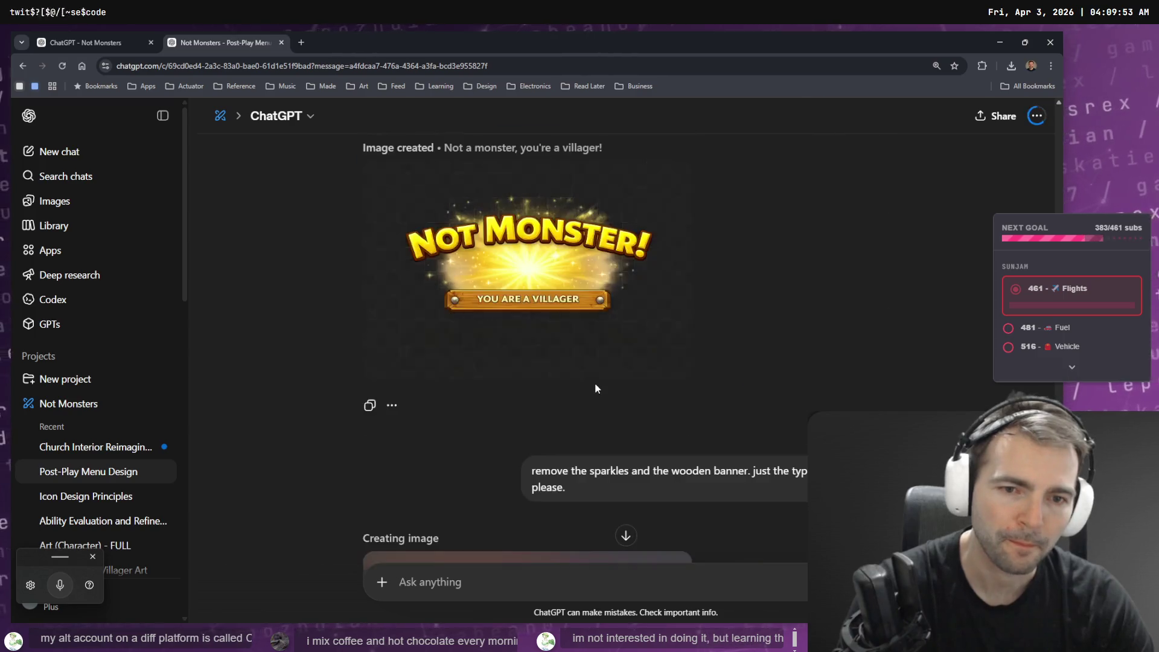
scroll(604, 371, up, 2)
scroll(615, 372, up, 8)
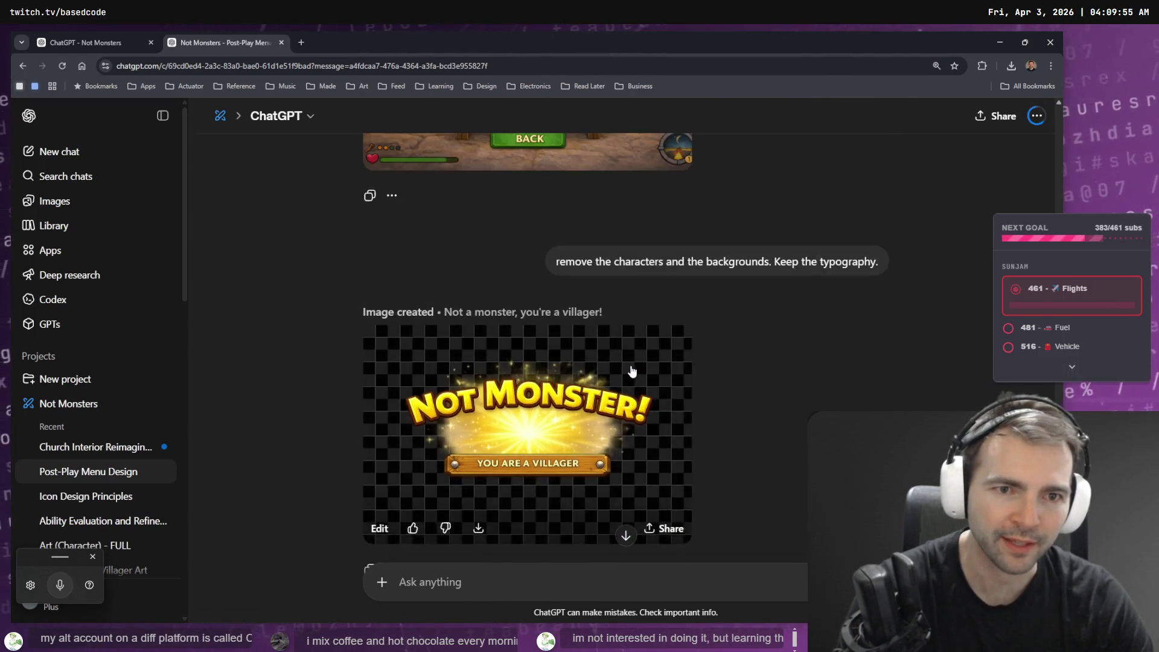
scroll(512, 451, down, 4)
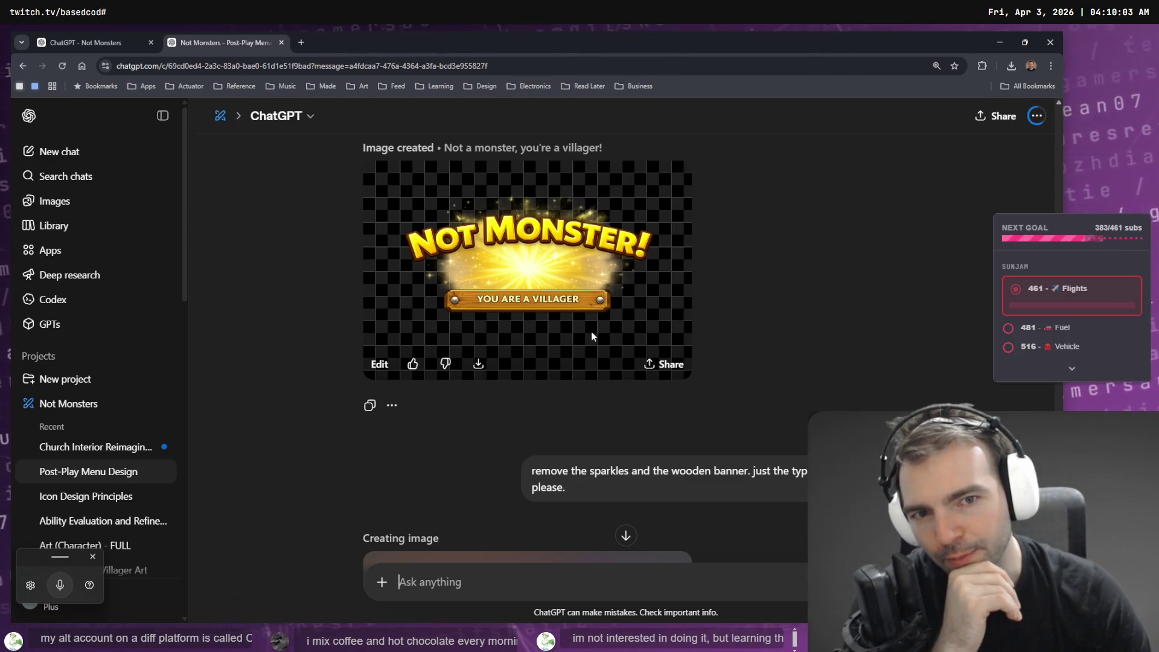
scroll(589, 291, down, 5)
scroll(590, 291, up, 10)
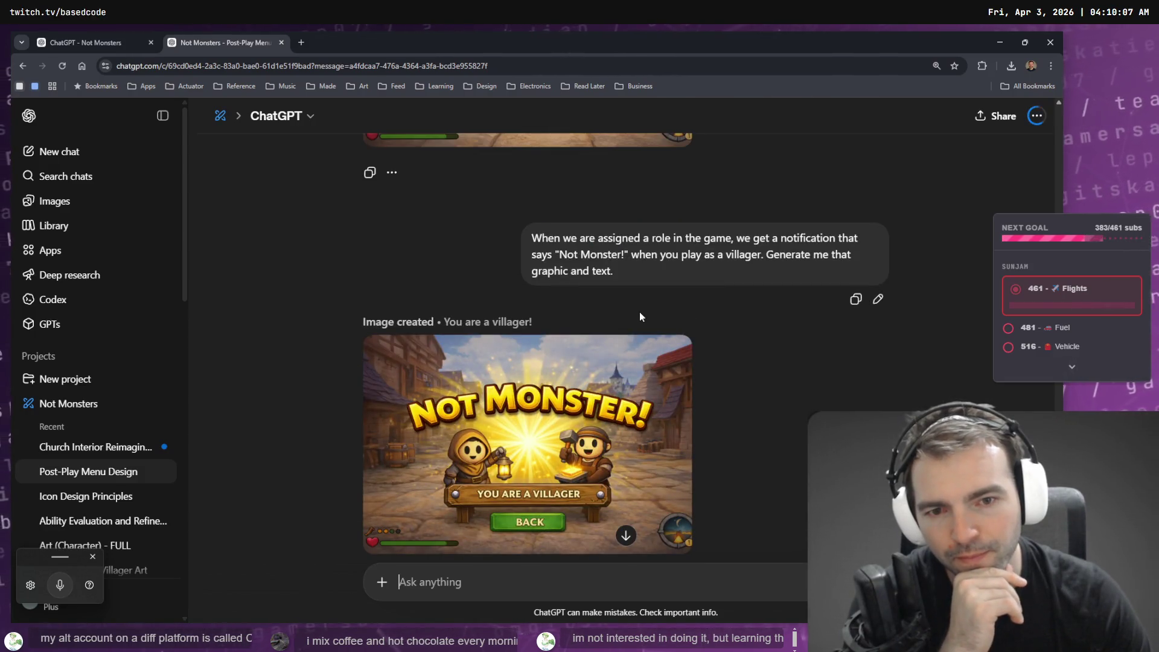
scroll(639, 312, down, 6)
scroll(657, 327, down, 2)
scroll(686, 349, up, 3)
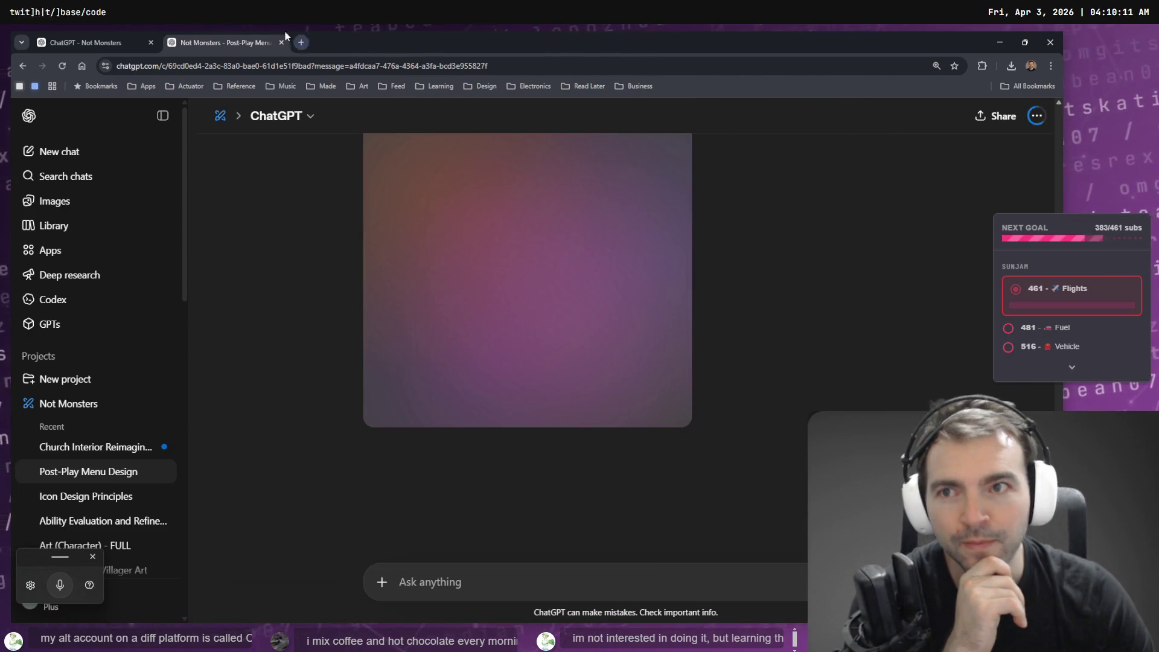
Check the church interior chat's wainscoting image, then bring the tldraw Not Monster board forward.
click(66, 38)
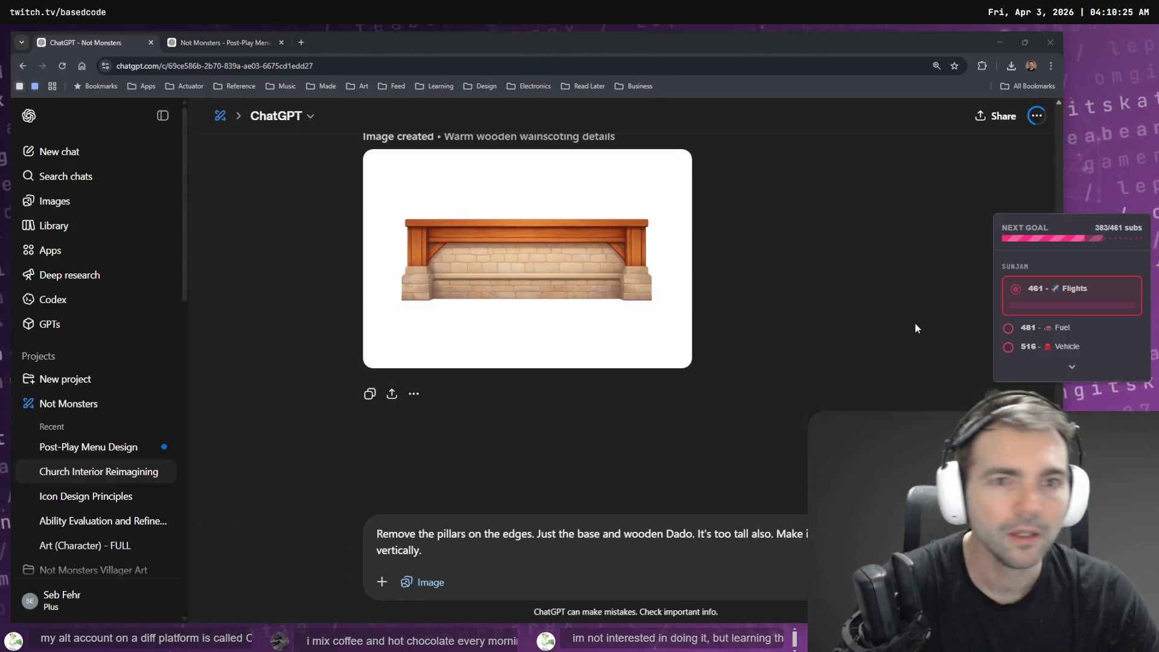
click(209, 36)
click(111, 41)
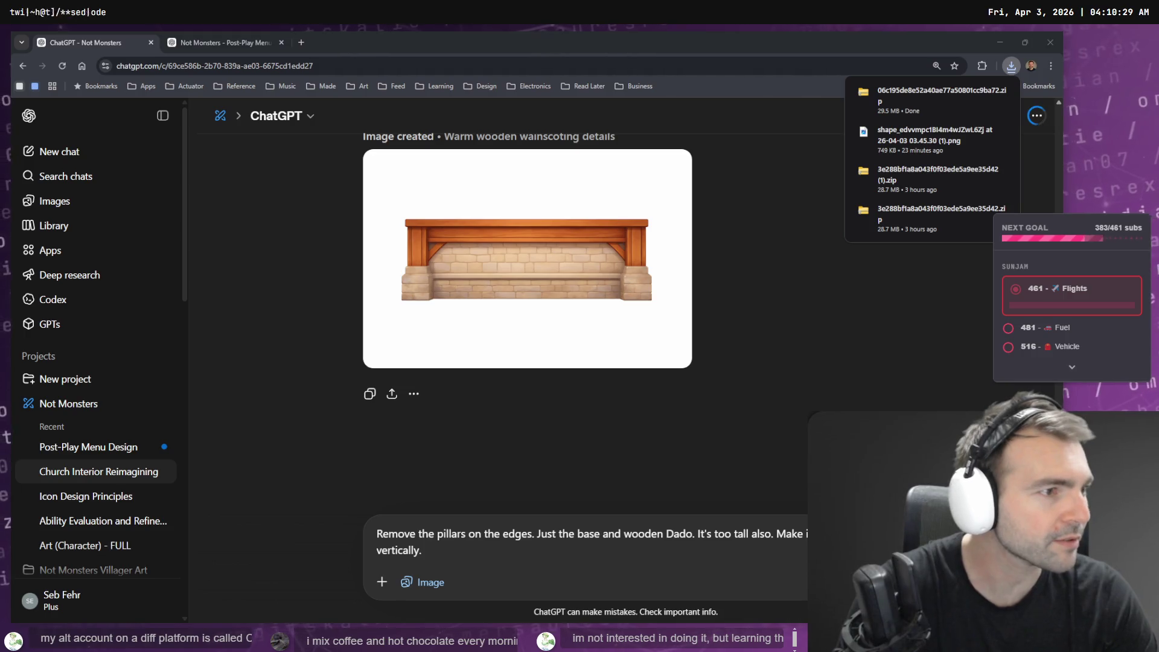
key(alt+Tab)
scroll(488, 201, up, 10)
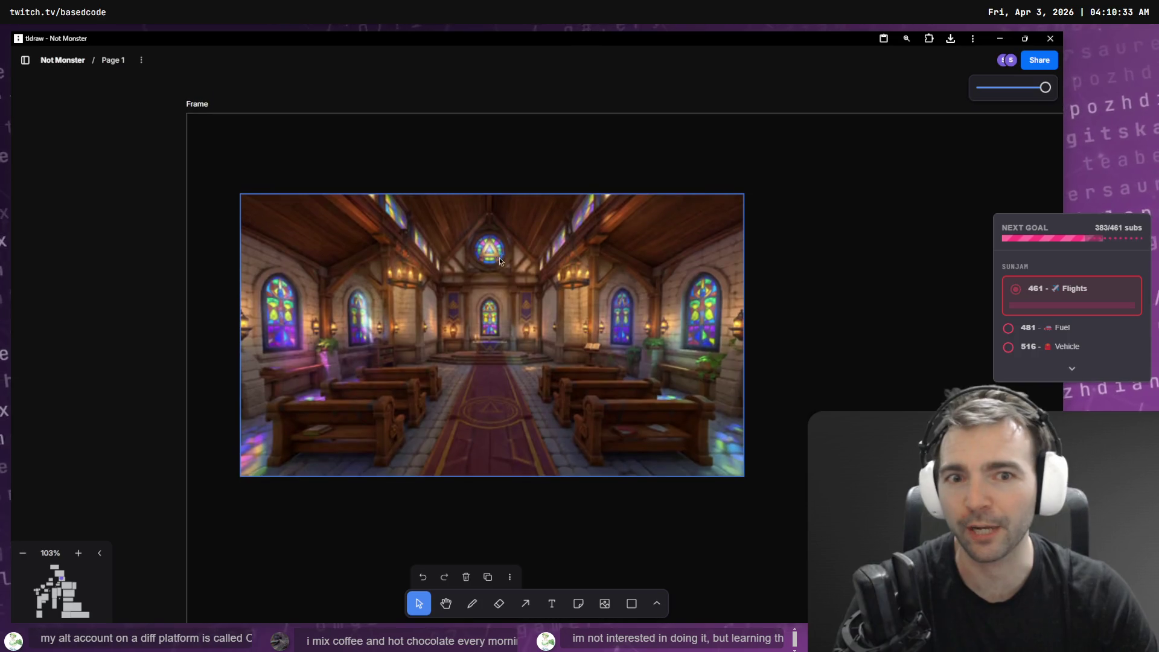
Look over the church interior and bench references in tldraw, then return to Godot's Main scene.
scroll(487, 273, up, 5)
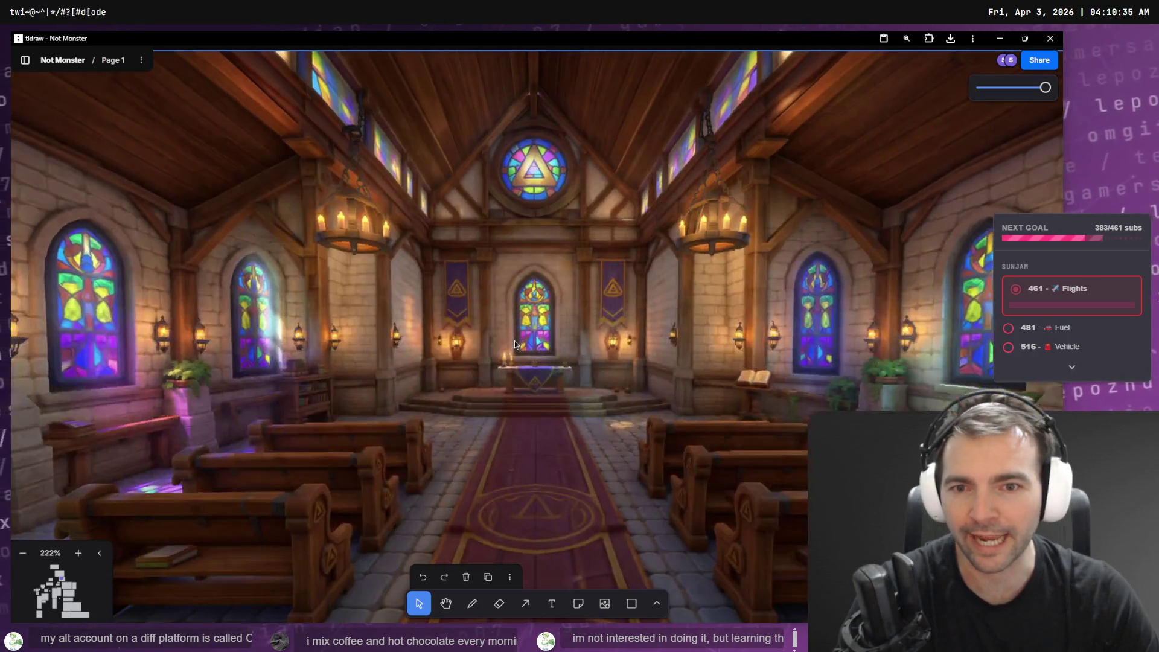
drag(475, 396, 515, 340)
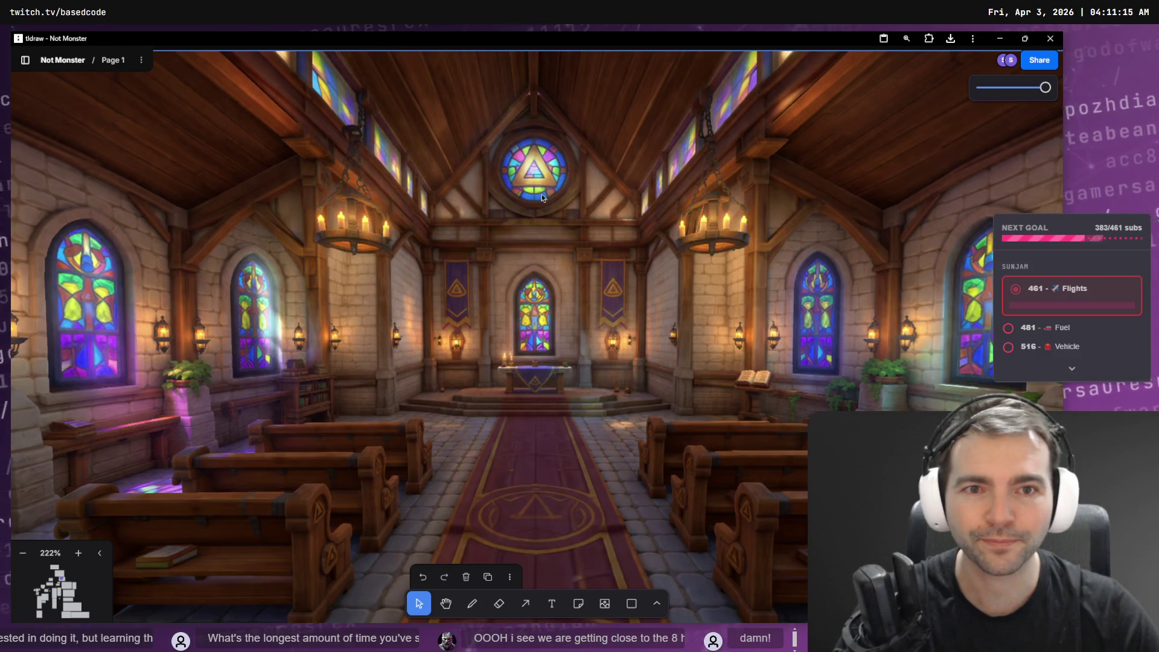
key(alt+Tab)
key(alt+Tab)
key(ctrl+v)
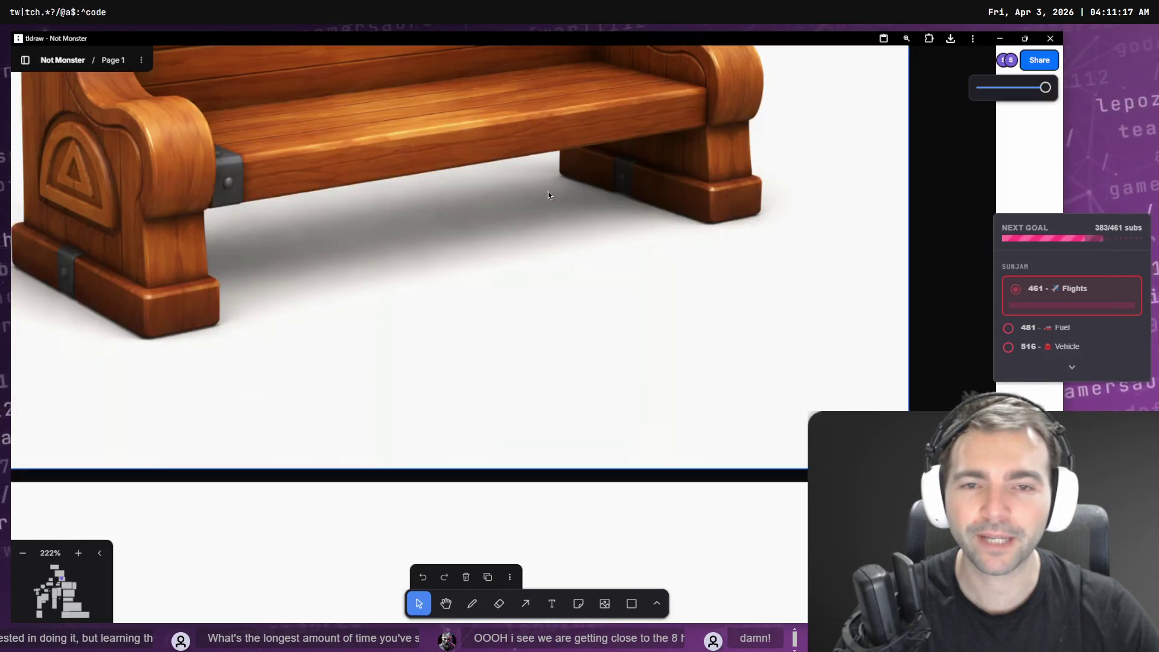
scroll(523, 206, down, 10)
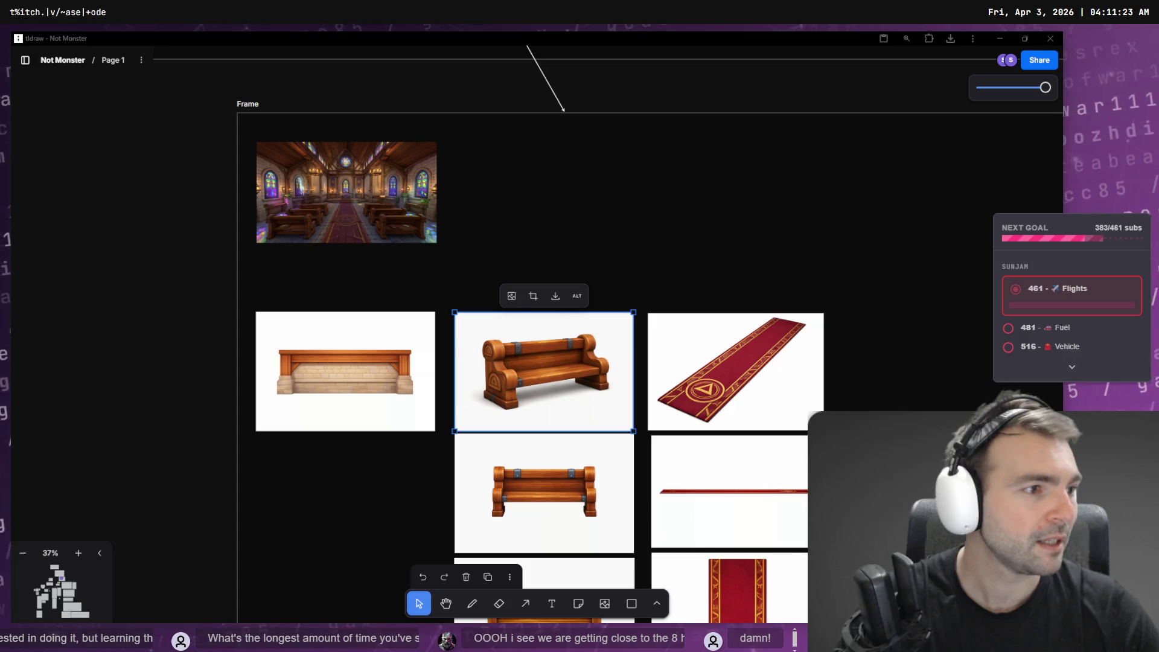
key(alt+Tab)
click(46, 490)
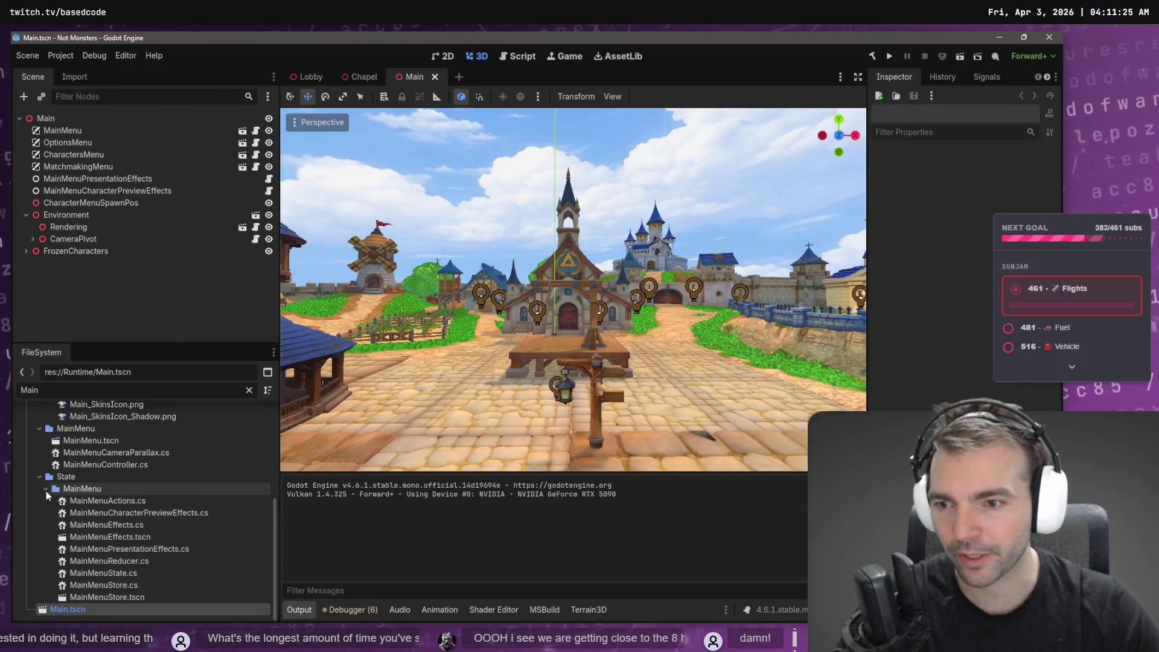
Clear the Main file filter and collapse FileSystem folders to reach the Chapel folder.
click(44, 490)
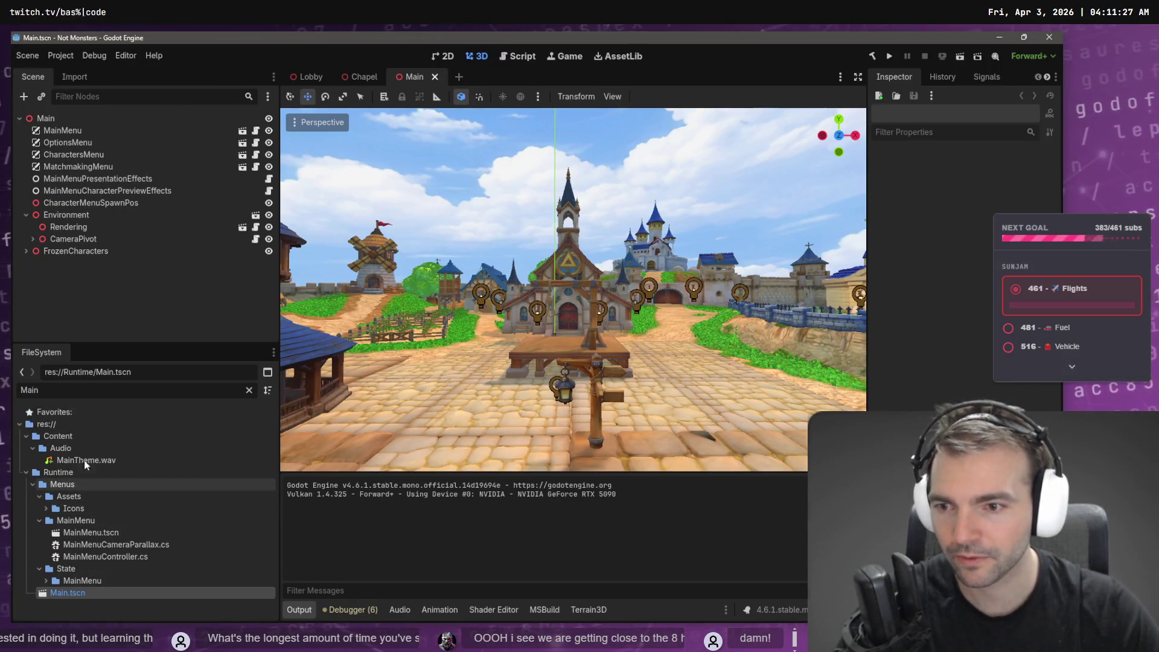
click(250, 391)
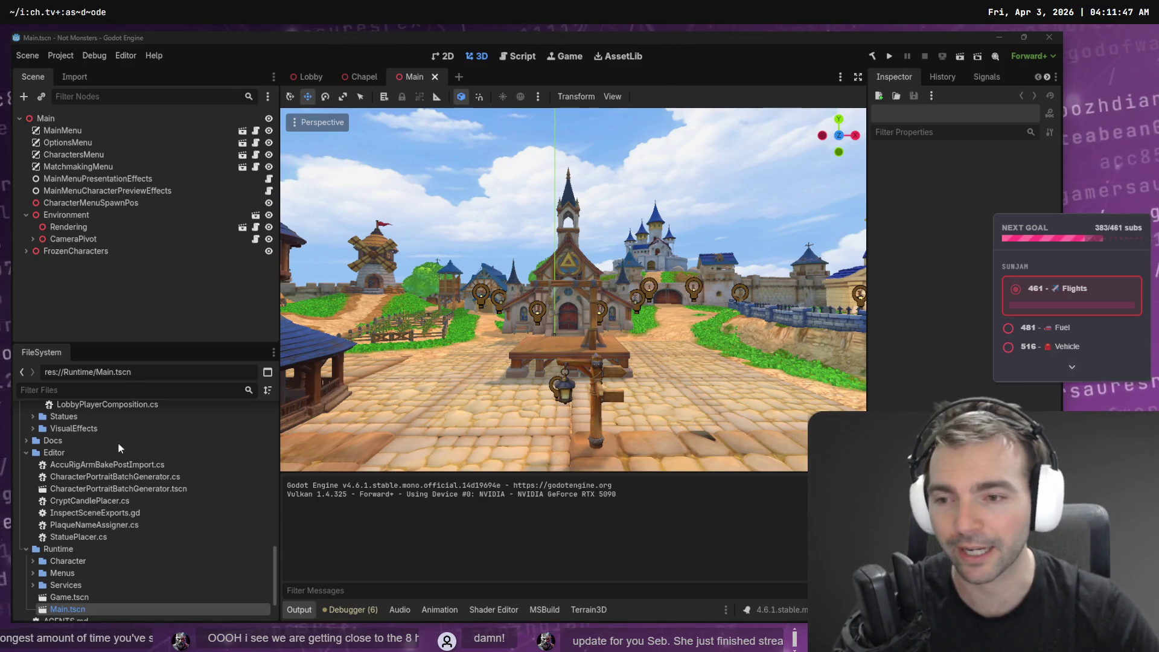
click(27, 453)
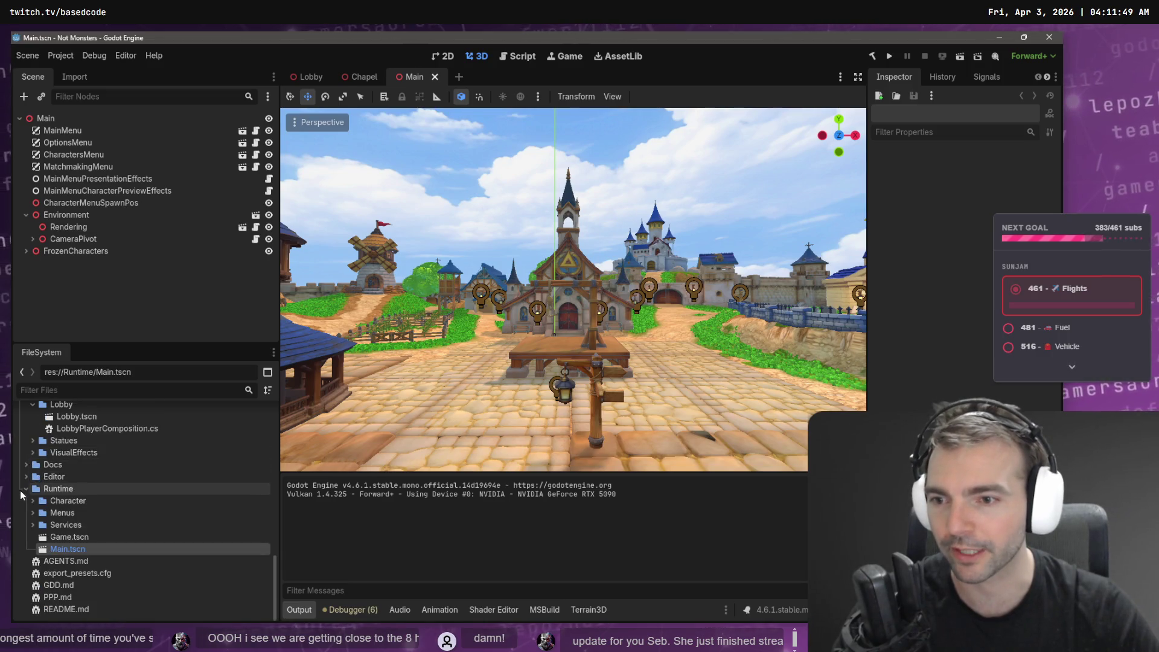
click(33, 500)
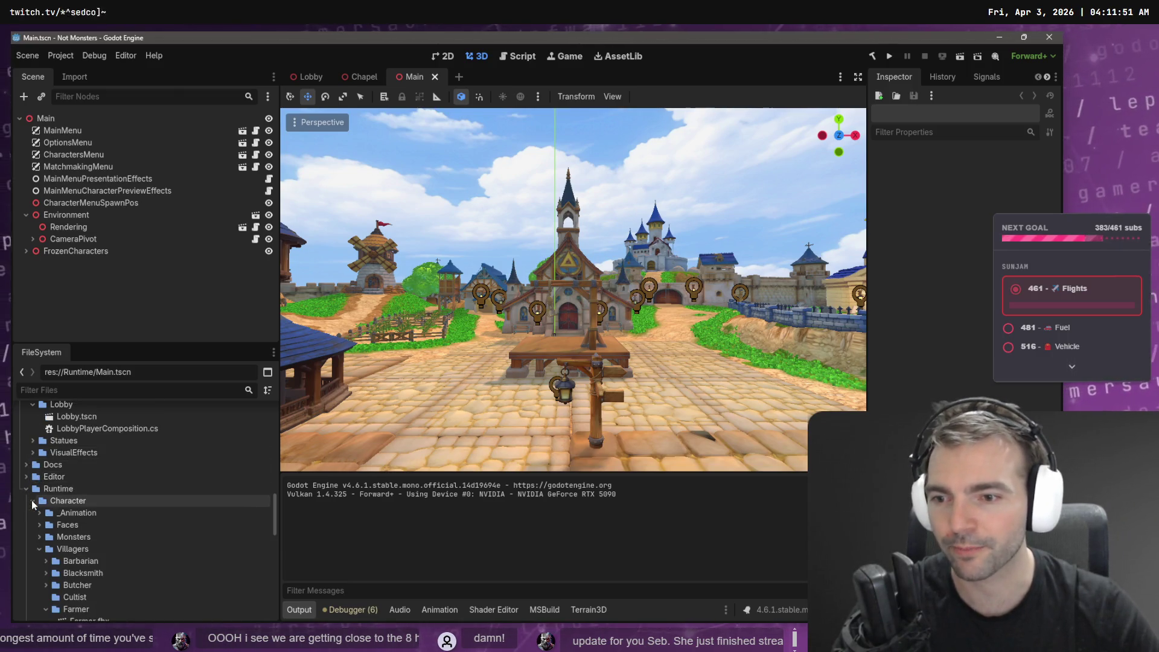
click(39, 549)
scroll(45, 543, down, 2)
click(46, 557)
scroll(45, 532, down, 2)
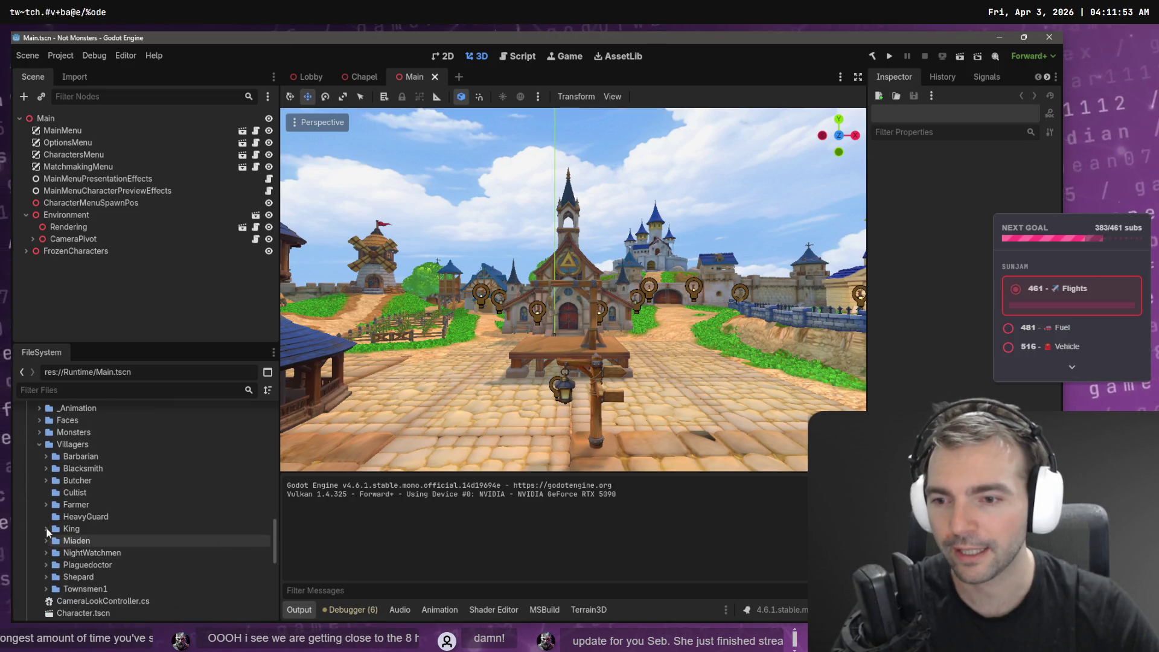
click(39, 445)
scroll(55, 463, up, 2)
scroll(49, 462, up, 5)
click(33, 509)
click(33, 509)
scroll(46, 502, up, 10)
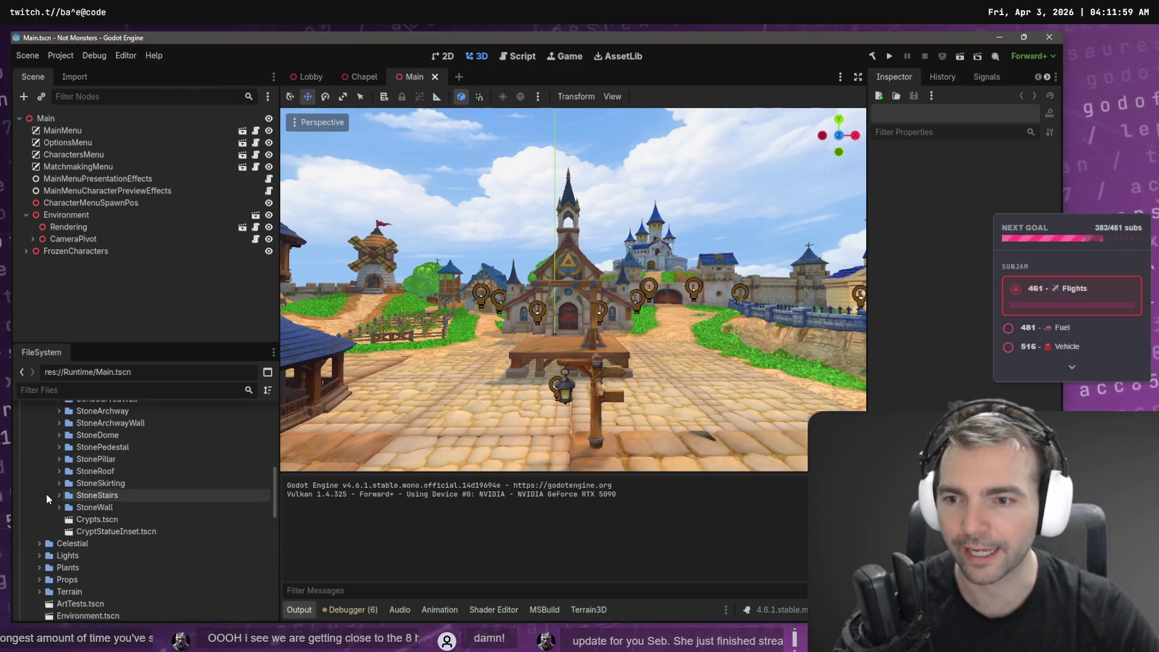
scroll(49, 474, up, 3)
click(54, 479)
click(60, 427)
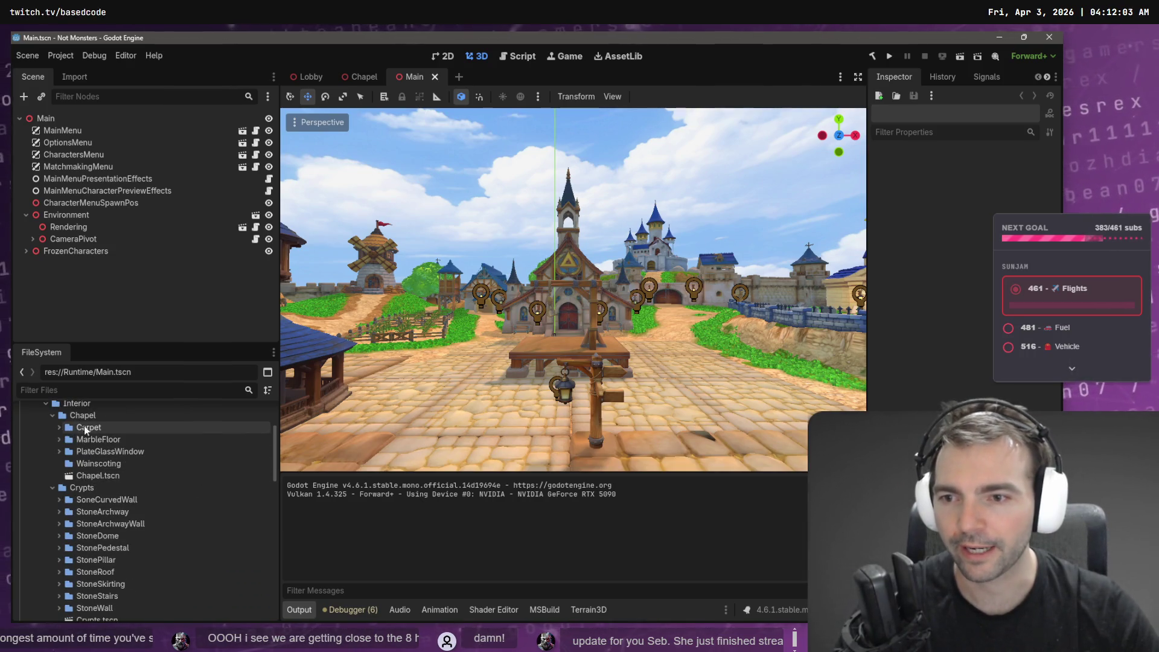
Create a new folder named PlateGlassFeature inside the Chapel folder.
right_click(87, 428)
click(97, 415)
right_click(97, 415)
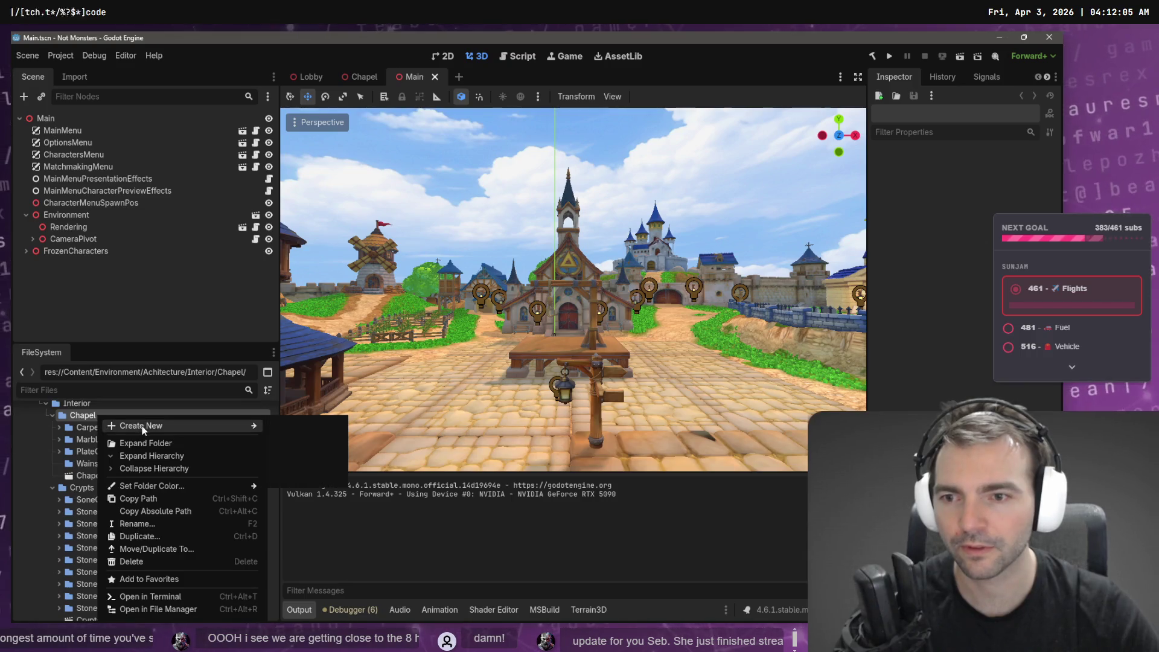
click(303, 428)
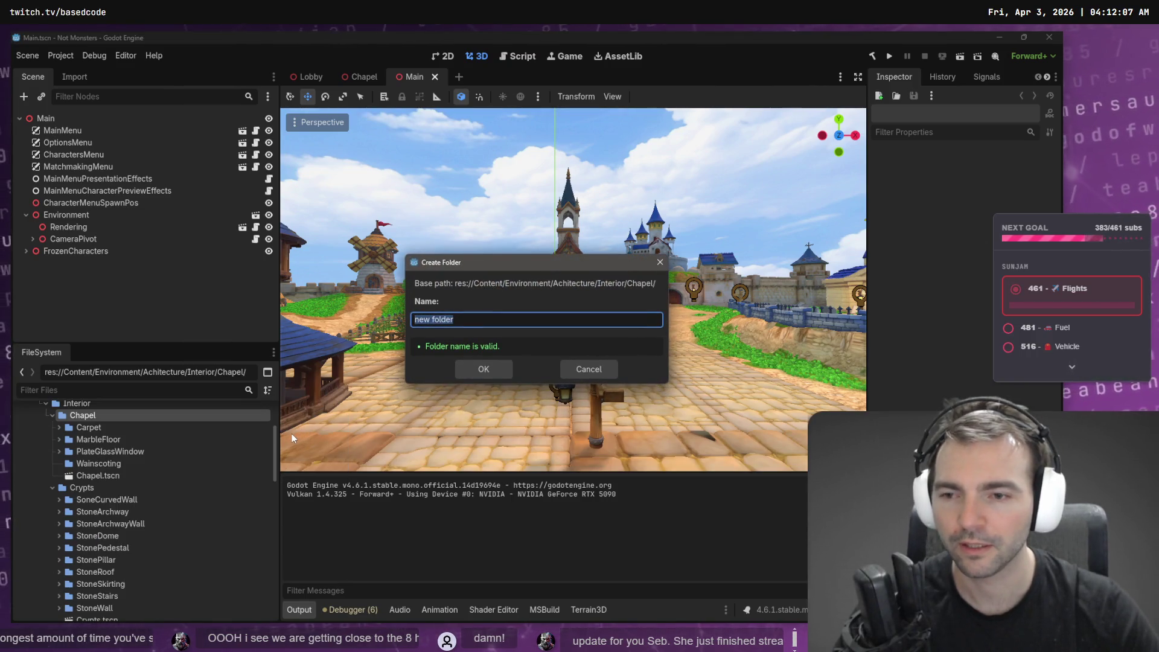
text(Props)
key(BackSpace)
key(BackSpace)
key(BackSpace)
text(Featyr)
key(BackSpace)
key(BackSpace)
key(BackSpace)
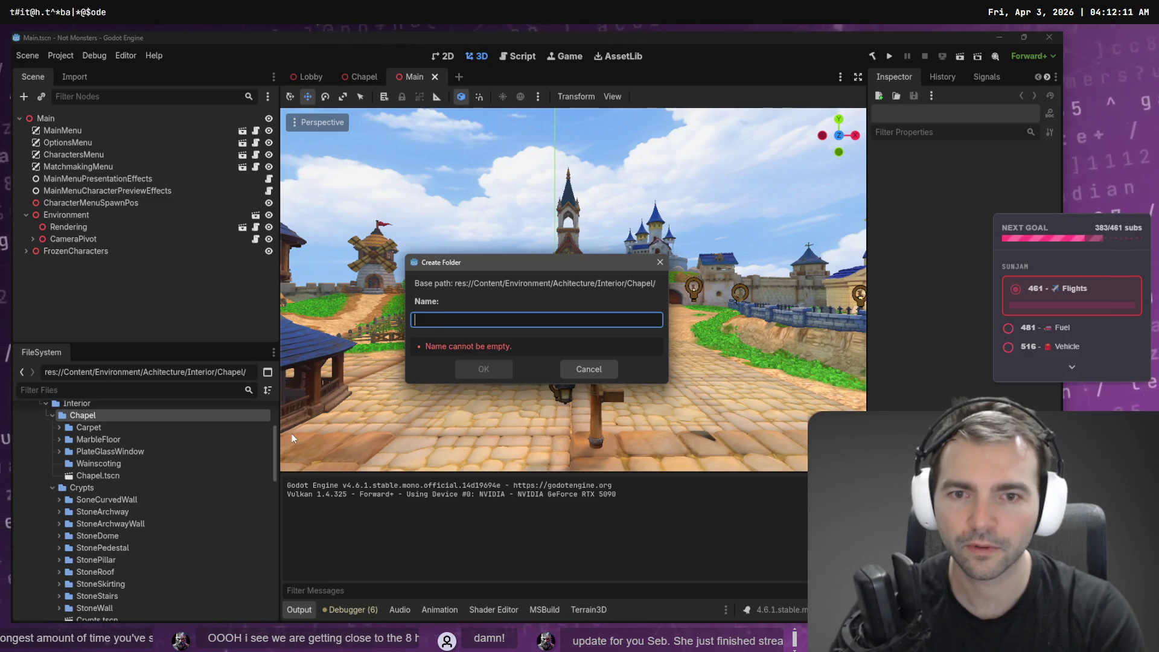
text(Fea)
key(BackSpace)
key(BackSpace)
key(BackSpace)
text(Pla)
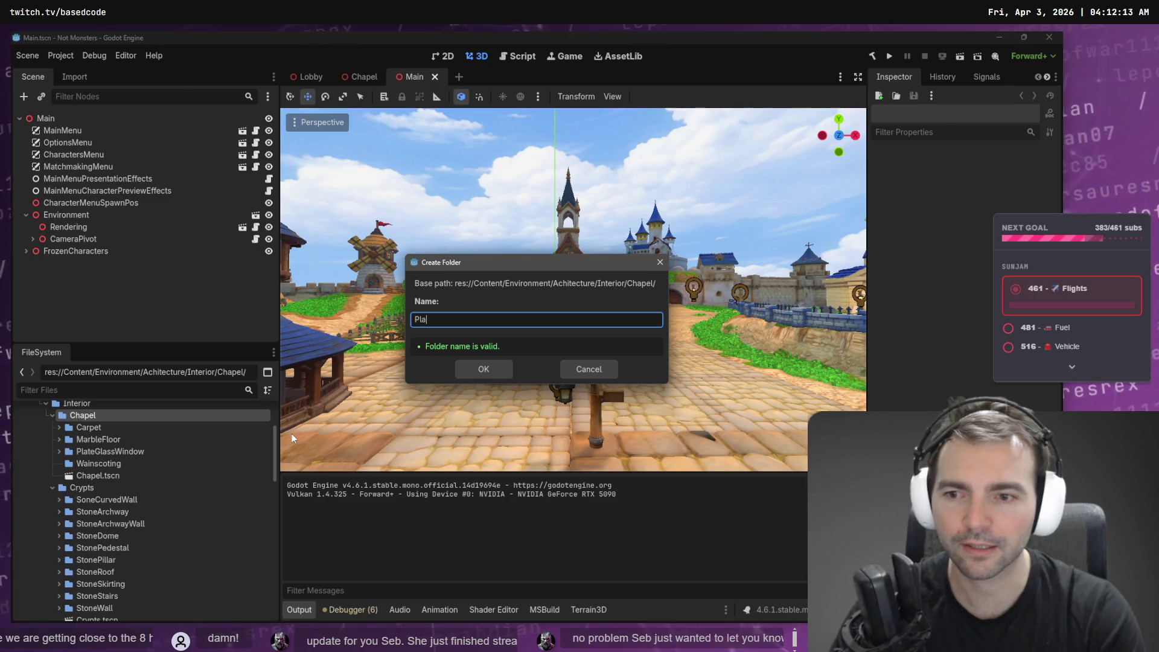
text(teGlassFeature)
key(Return)
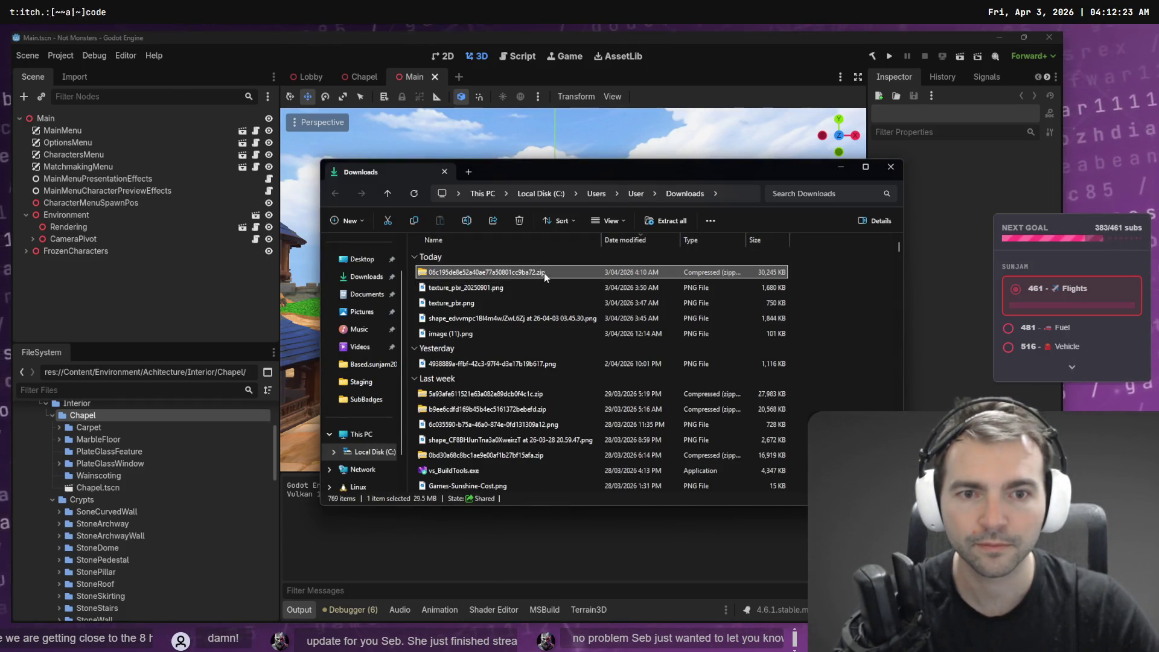
Copy the downloaded zip and browse the Work folder's Based.NotMonsters project folders.
right_click(545, 273)
click(574, 286)
click(369, 382)
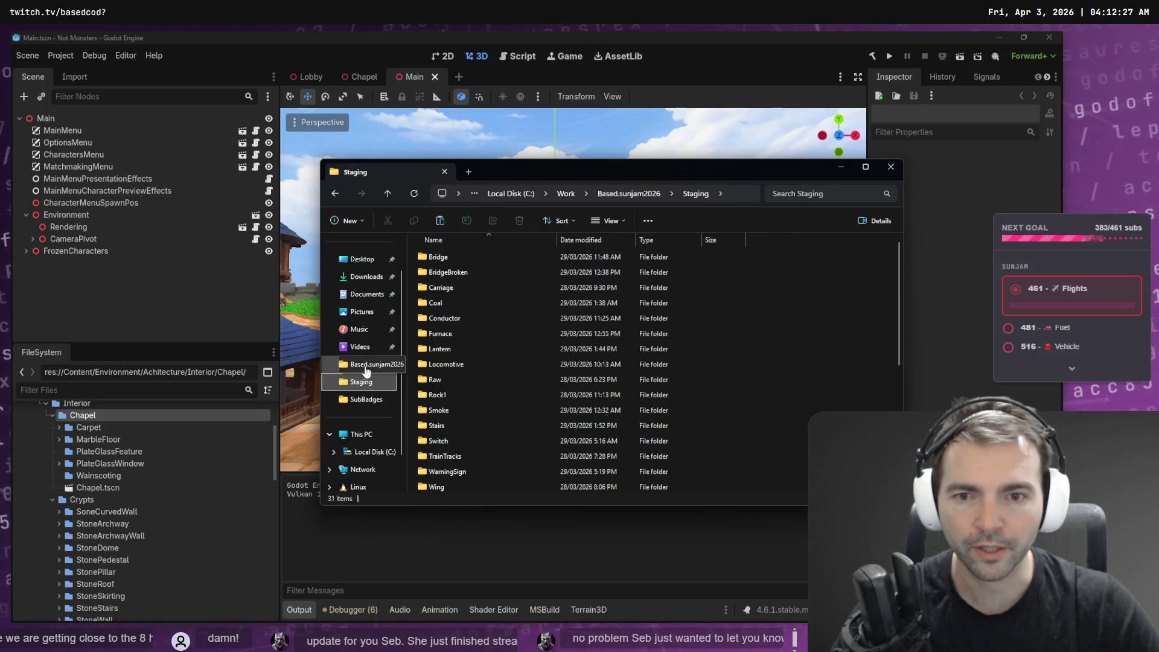
click(553, 193)
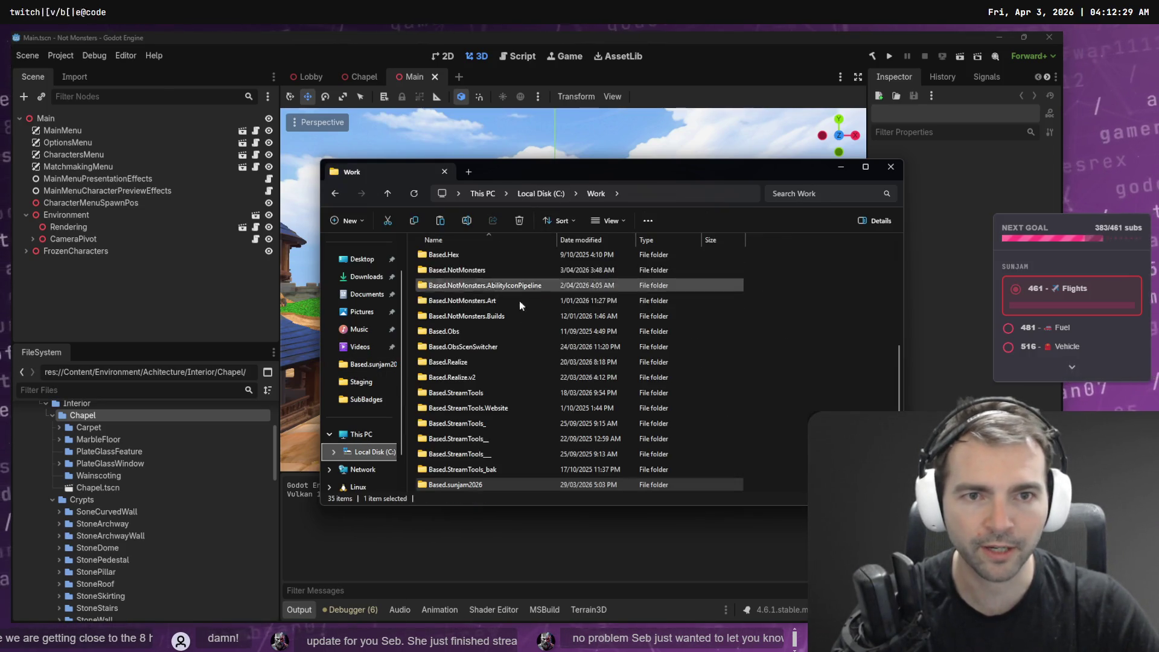
scroll(495, 381, up, 4)
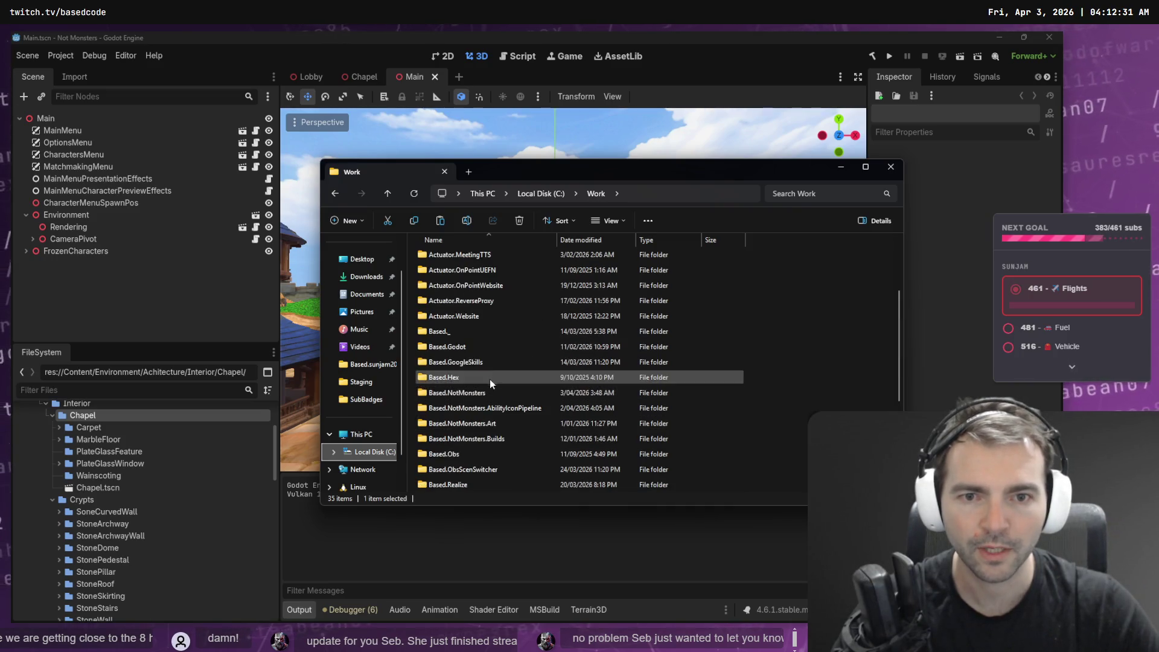
click(495, 437)
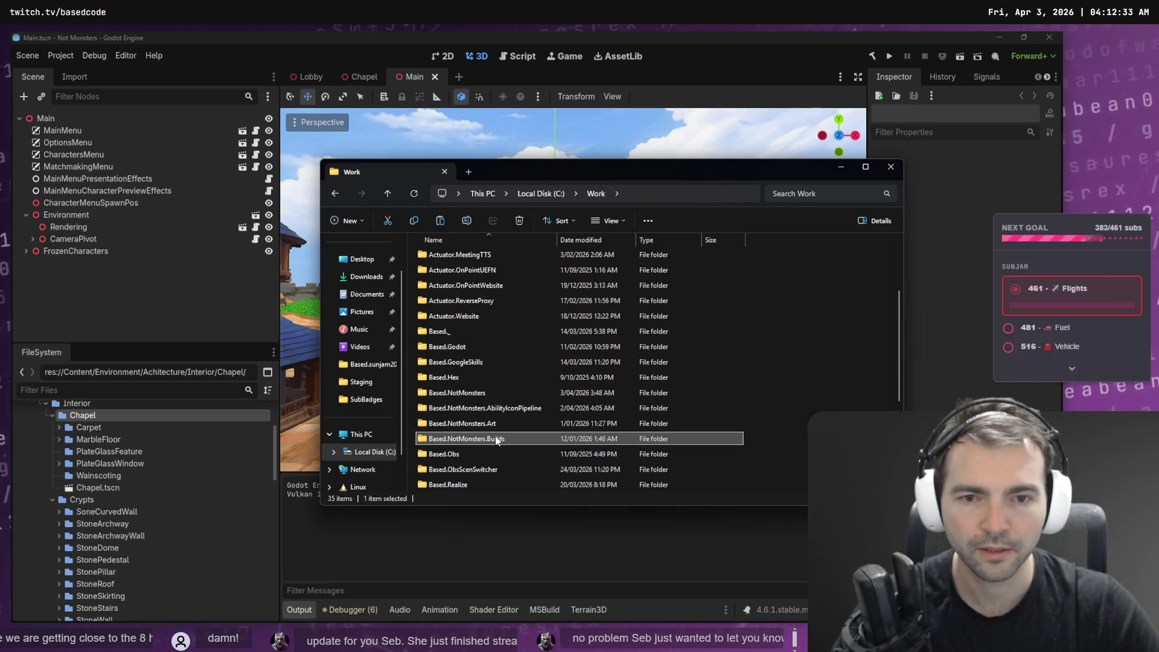
click(495, 425)
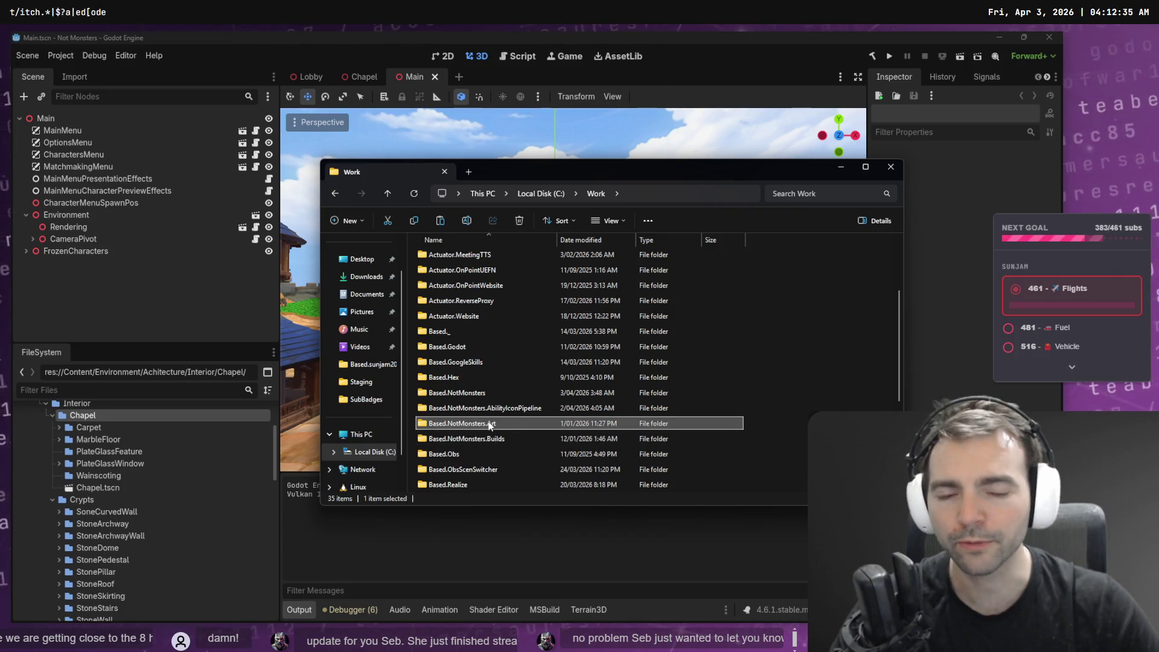
double_click(484, 438)
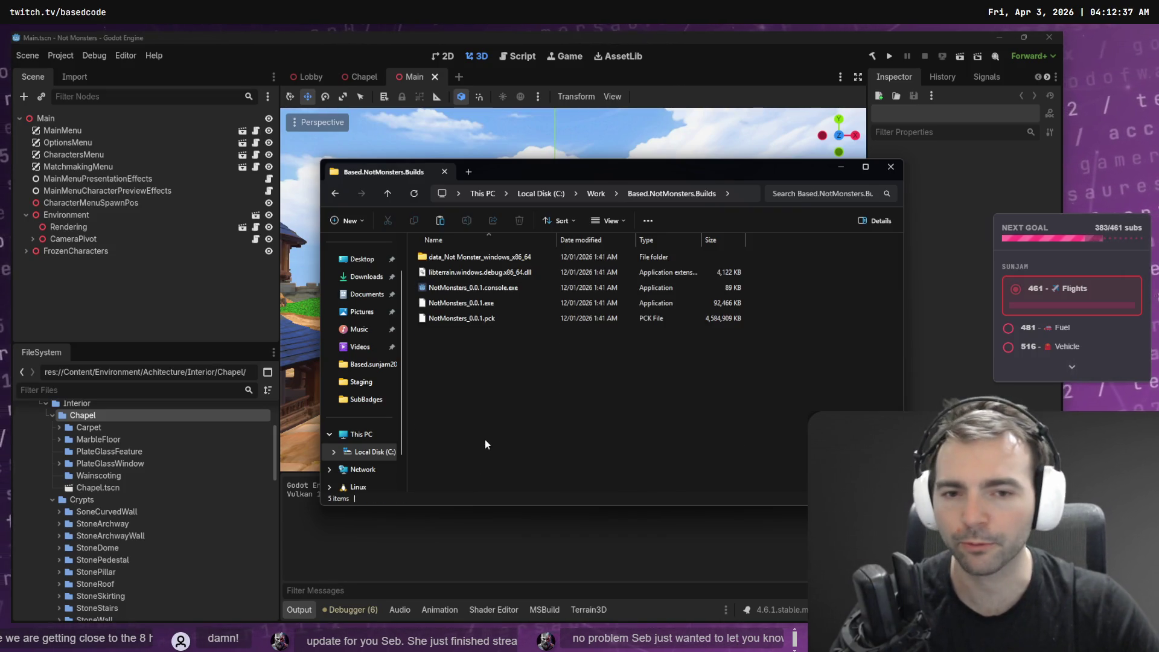
Paste the zip into Based.NotMonsters.Art > _To Process.
click(596, 194)
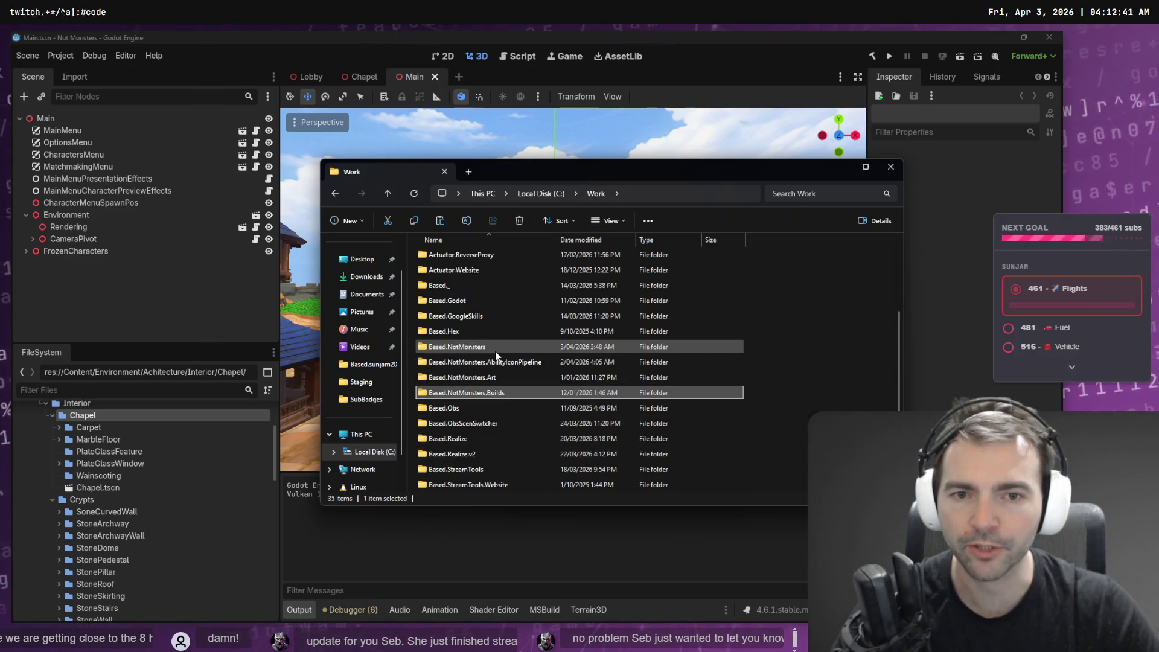
double_click(501, 347)
click(596, 193)
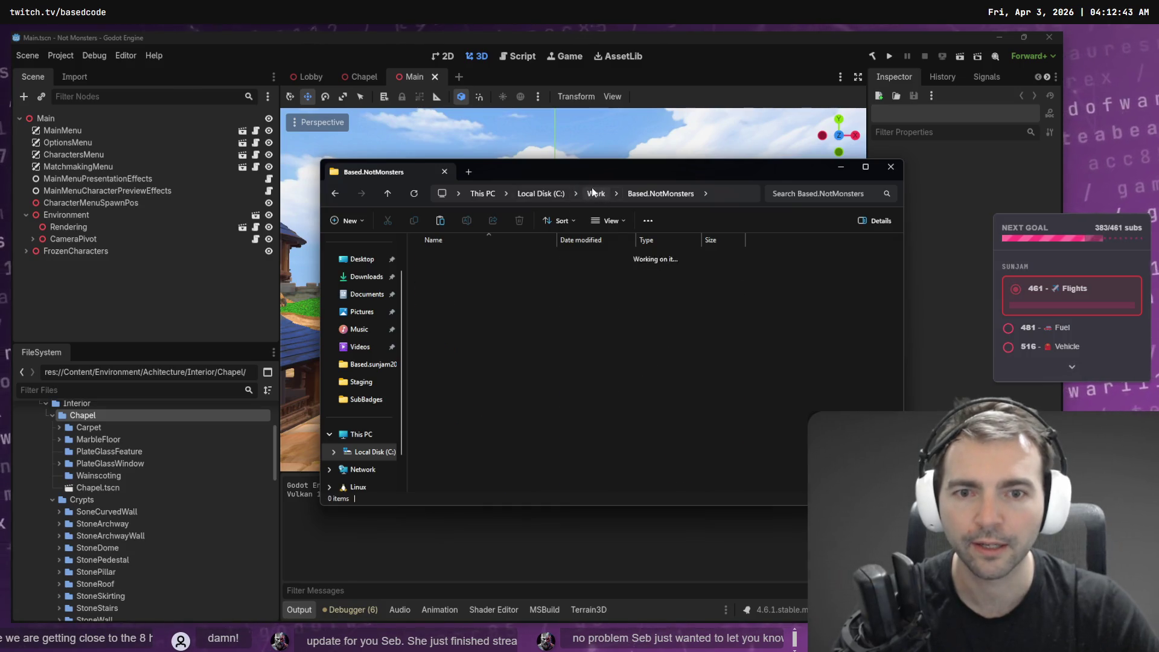
scroll(503, 382, down, 1)
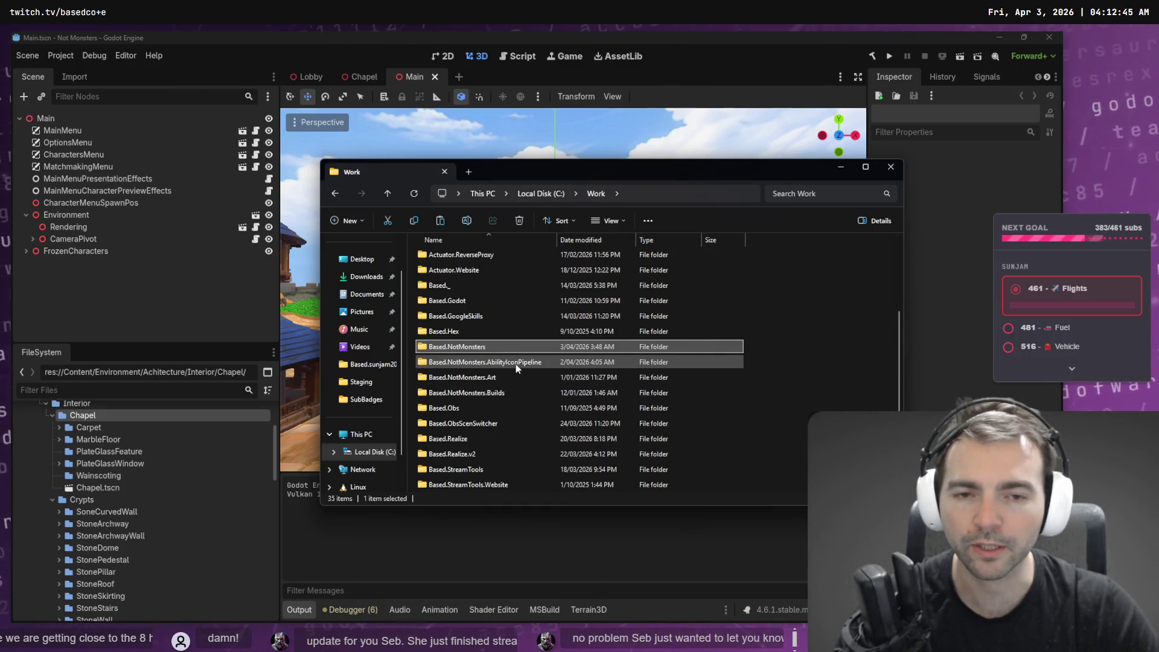
click(516, 365)
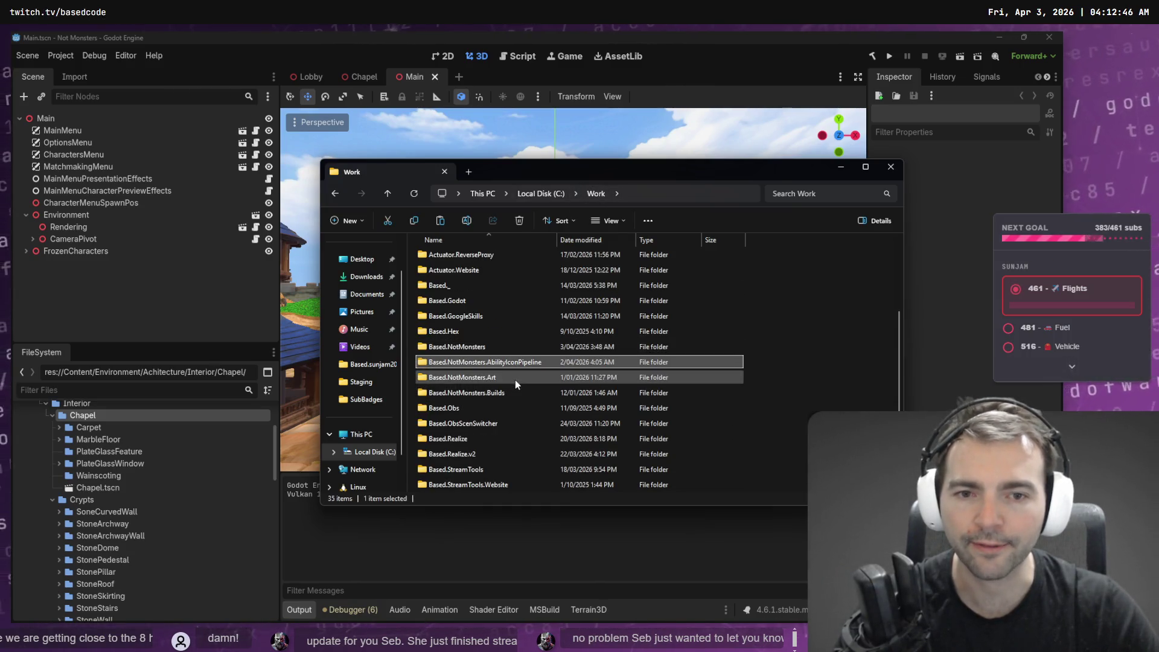
double_click(487, 346)
click(596, 193)
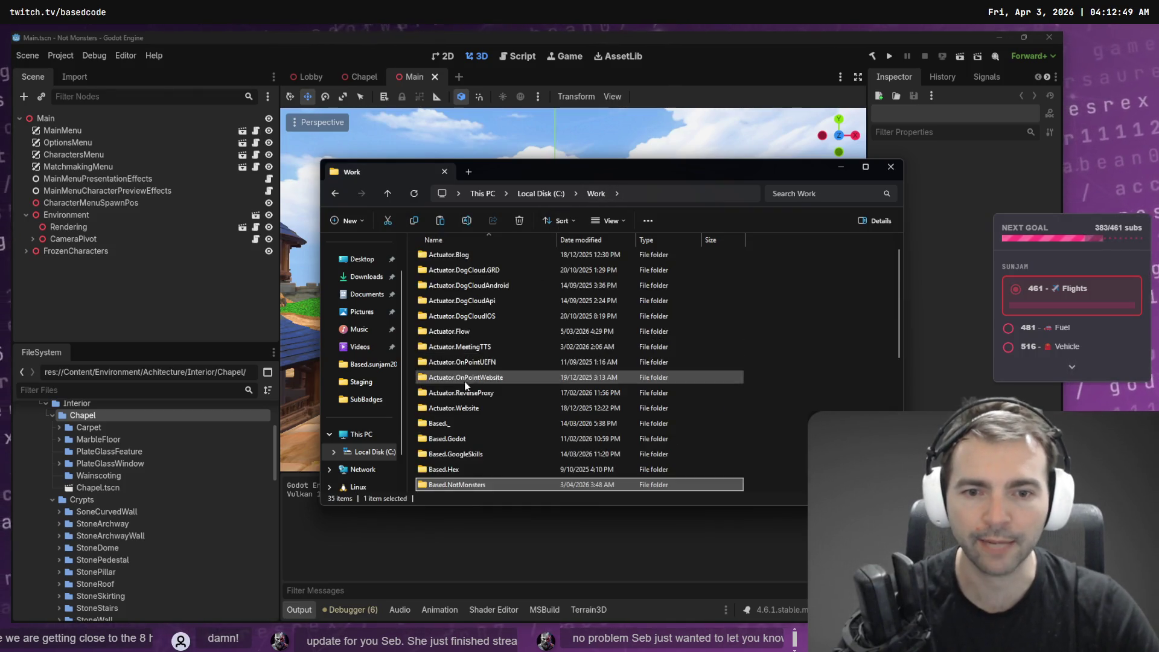
scroll(487, 404, down, 2)
double_click(501, 332)
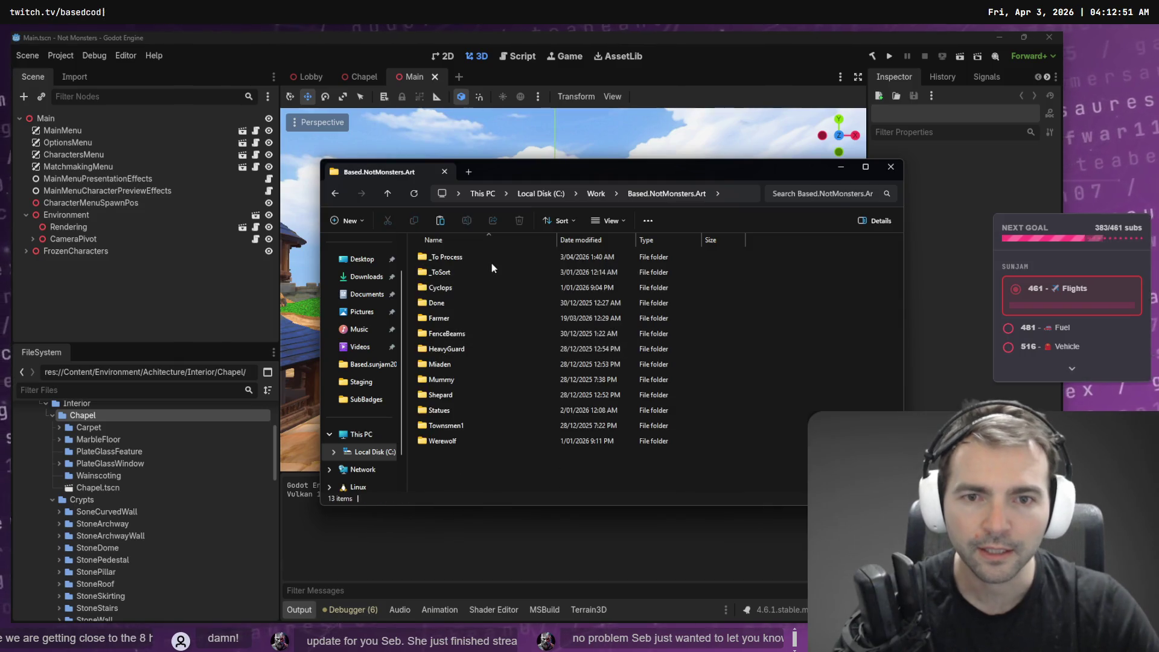
double_click(473, 258)
key(ctrl+v)
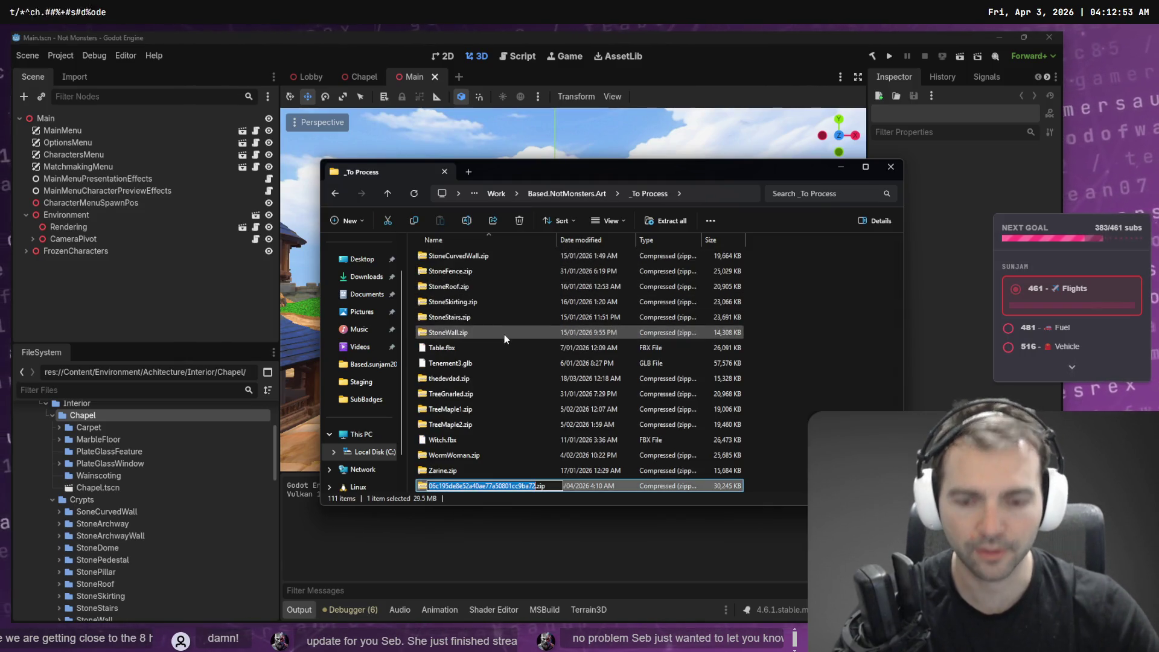
Rename the zip to PlateGlassFeature.zip and extract it into a PlateGlassFeature folder.
text(PlateGlass)
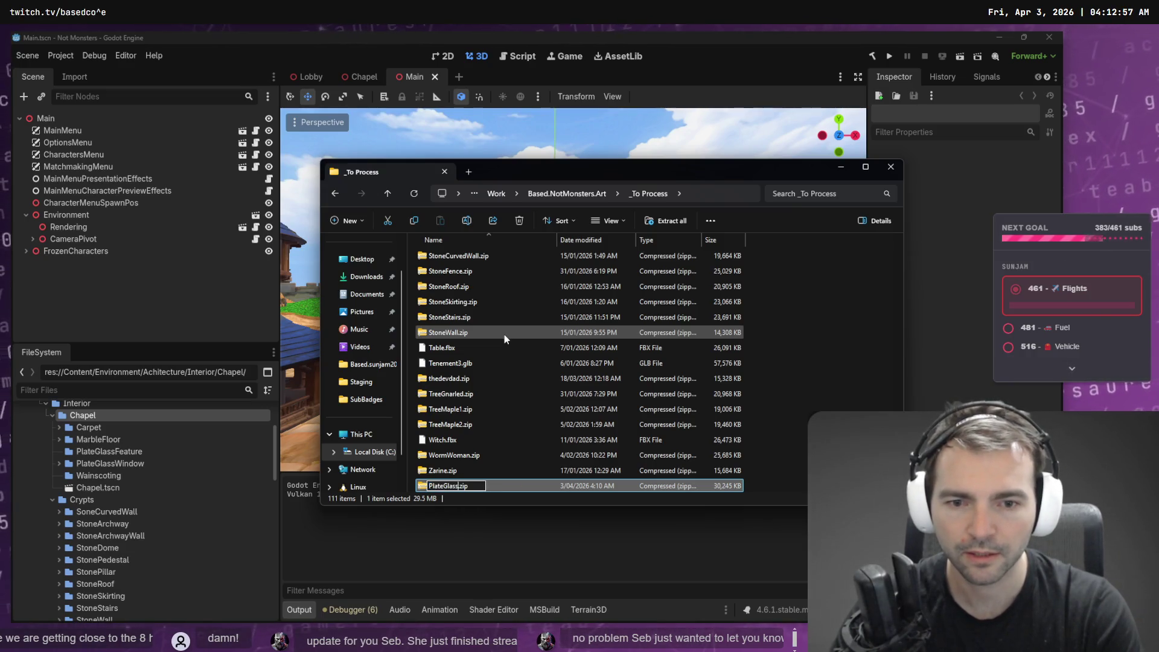
text(Feature)
key(Return)
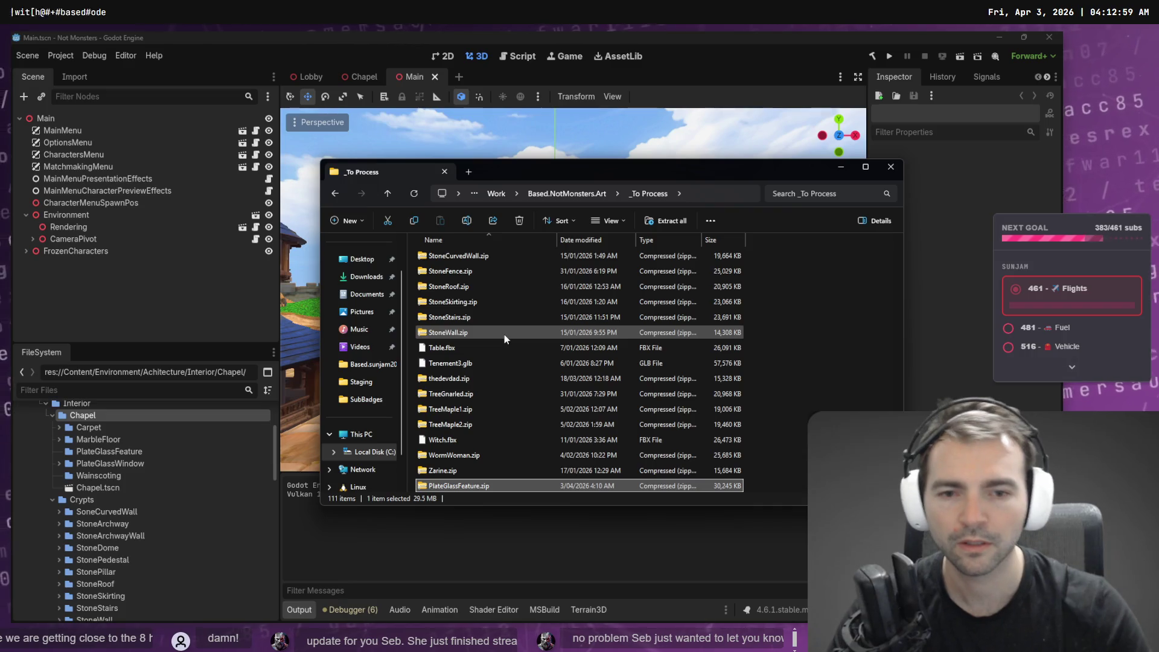
right_click(461, 488)
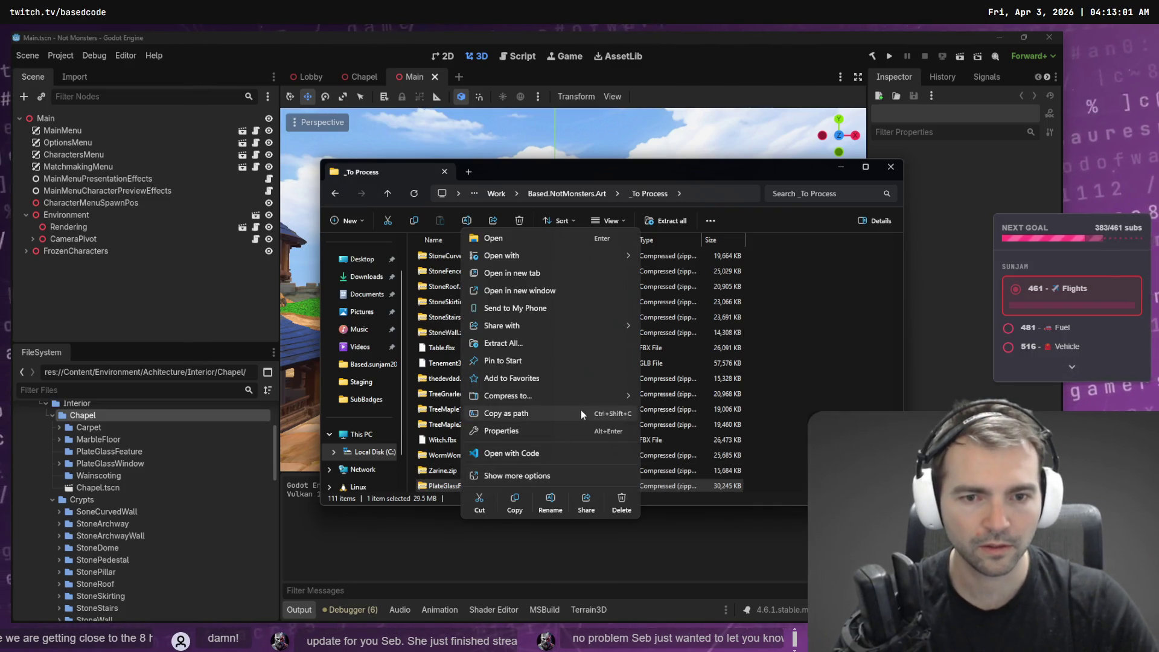
click(517, 343)
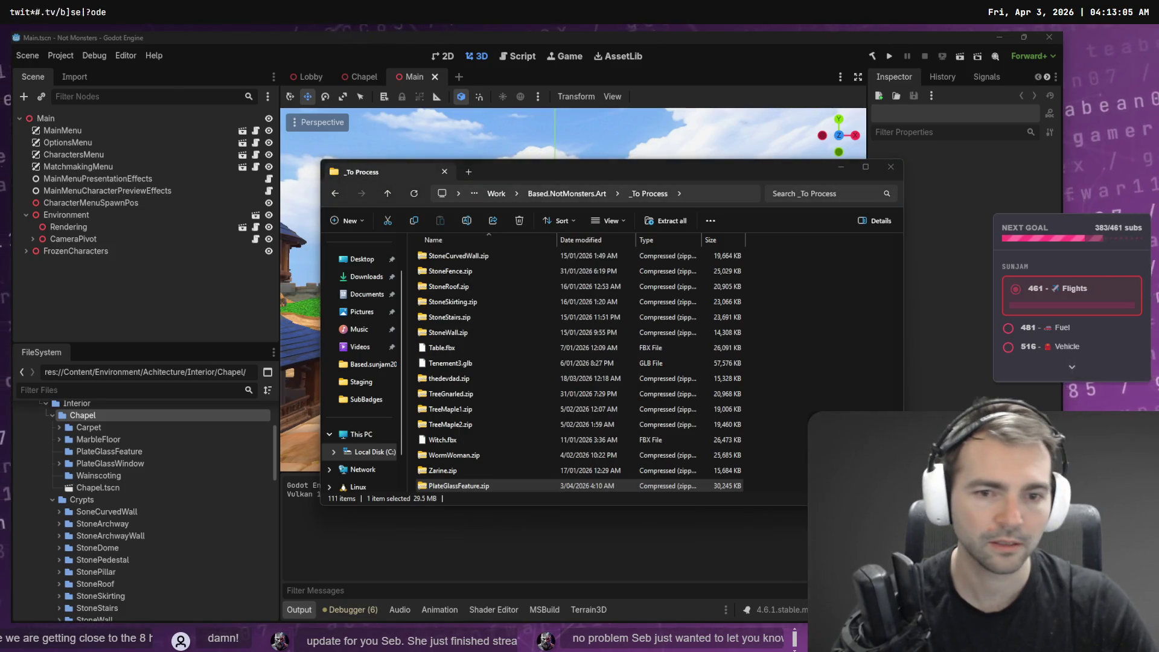
click(674, 208)
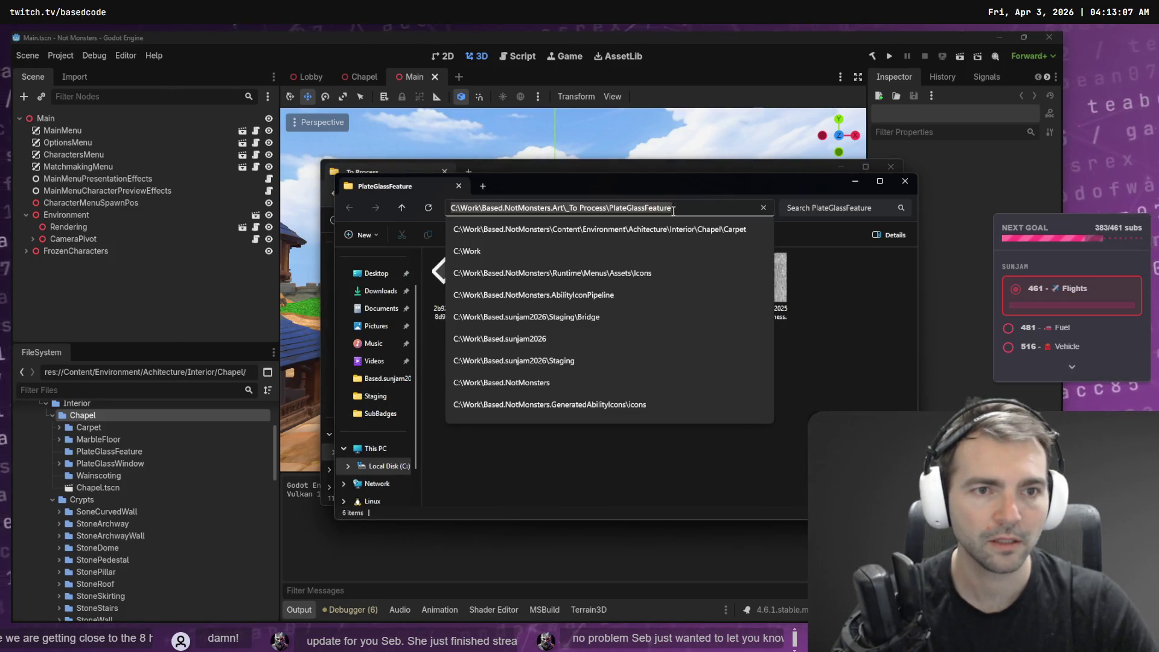
Check the six extracted model and texture files, then close the Explorer windows.
click(462, 283)
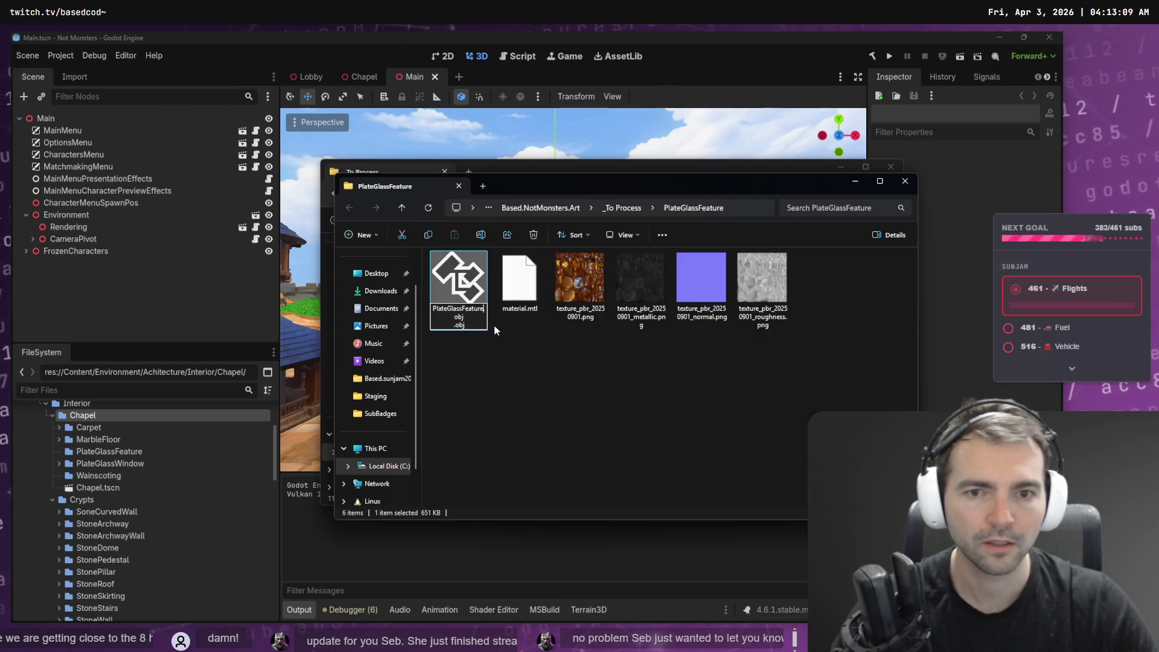
key(Return)
key(ctrl+a)
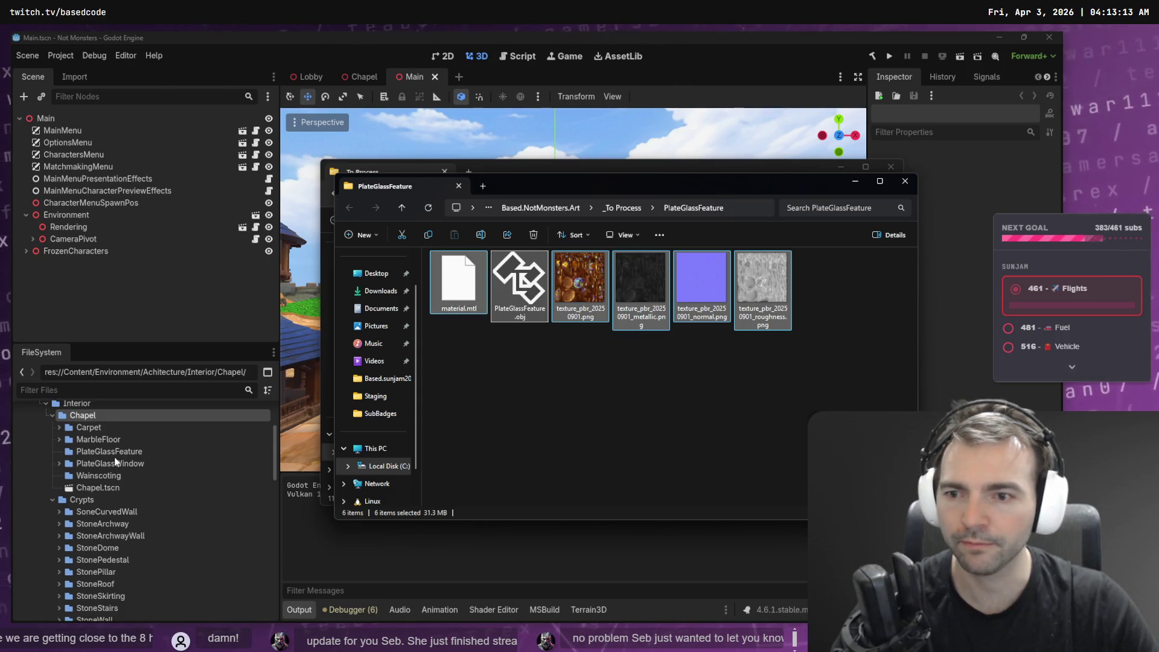
click(845, 382)
click(905, 181)
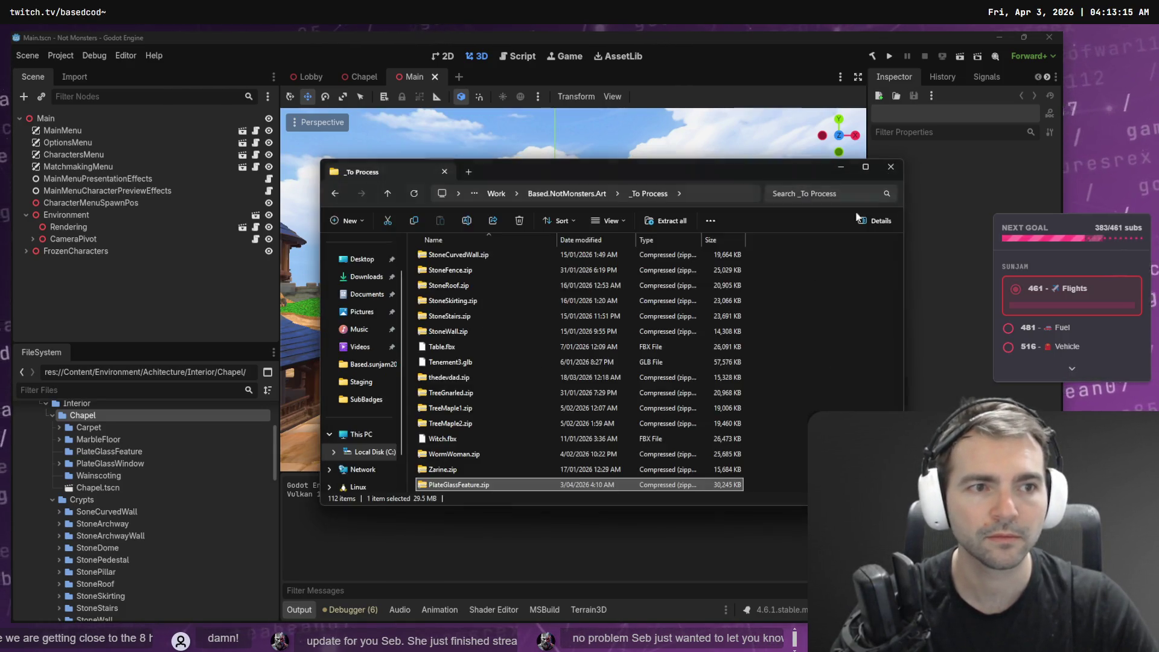
click(848, 169)
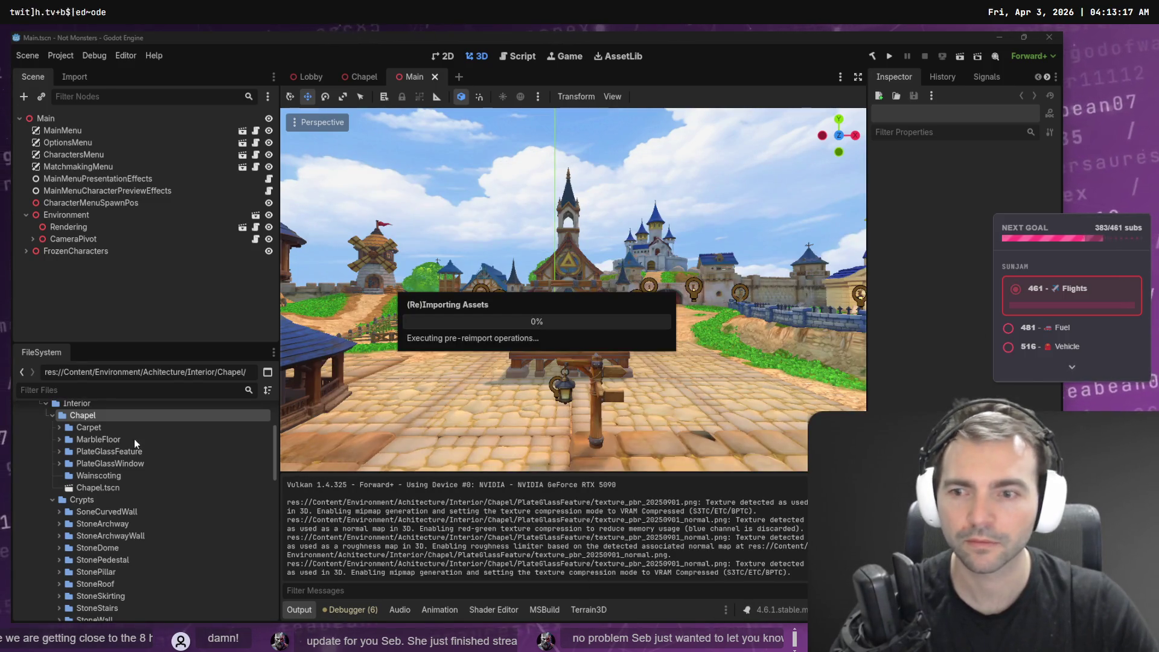
Create a PlateGlassFeature scene in the PlateGlassFeature folder and add PlateGlassFeature.obj to it.
click(58, 451)
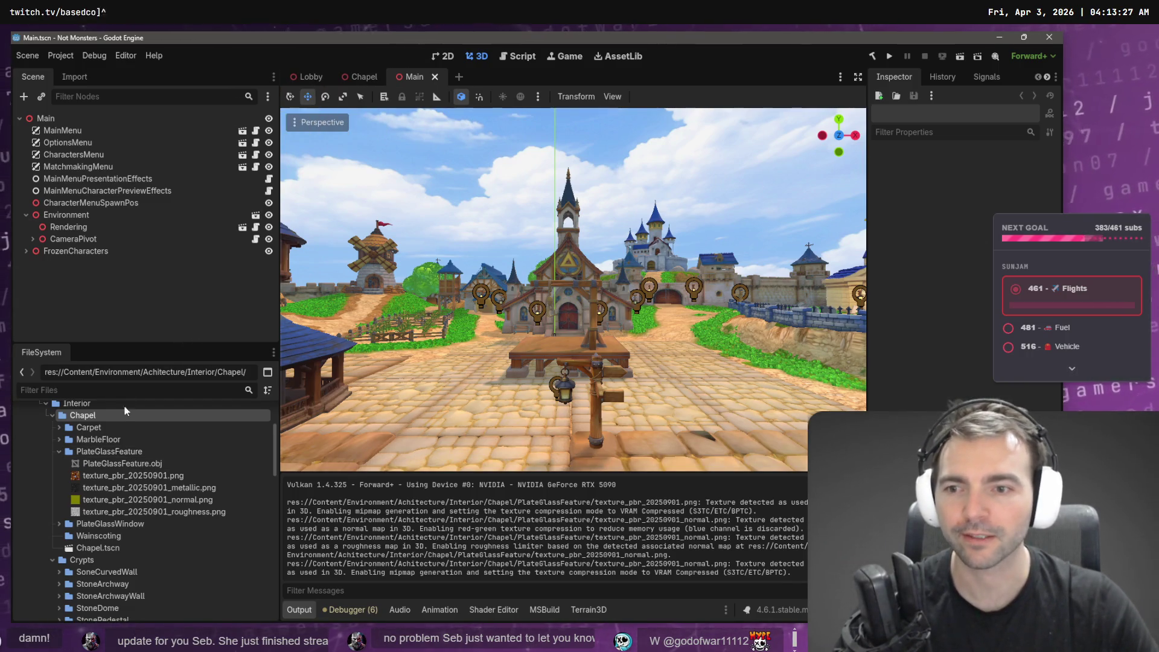
right_click(123, 455)
mouse_move(256, 431)
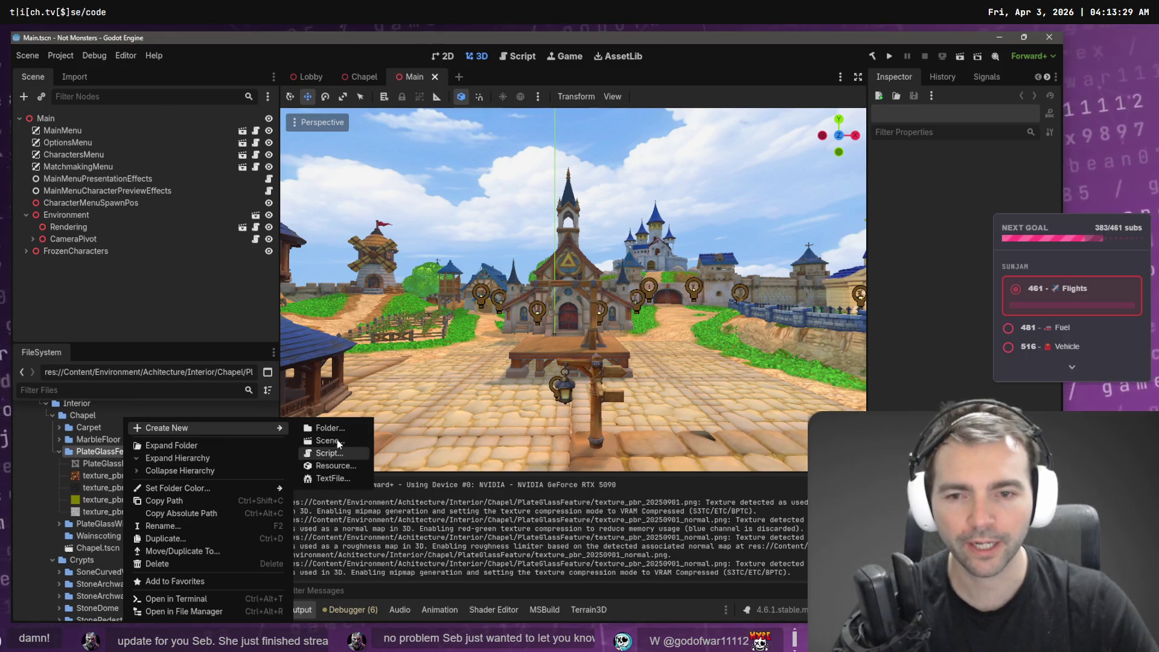
click(338, 440)
text(PlateGlassFaatur)
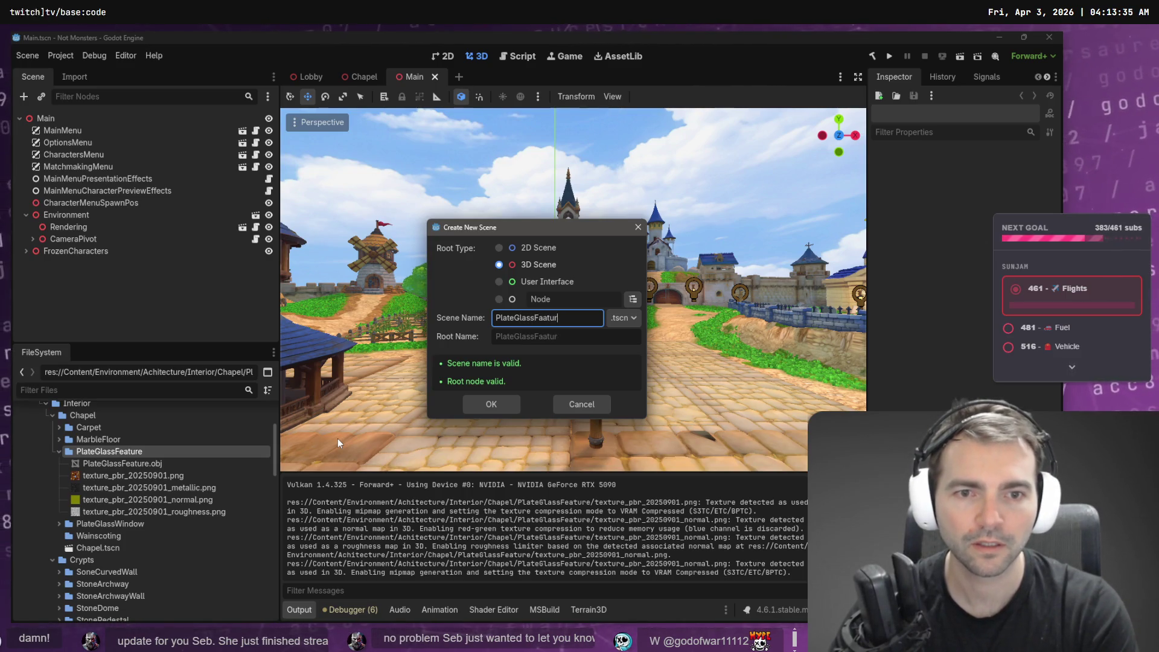
text(e)
key(Return)
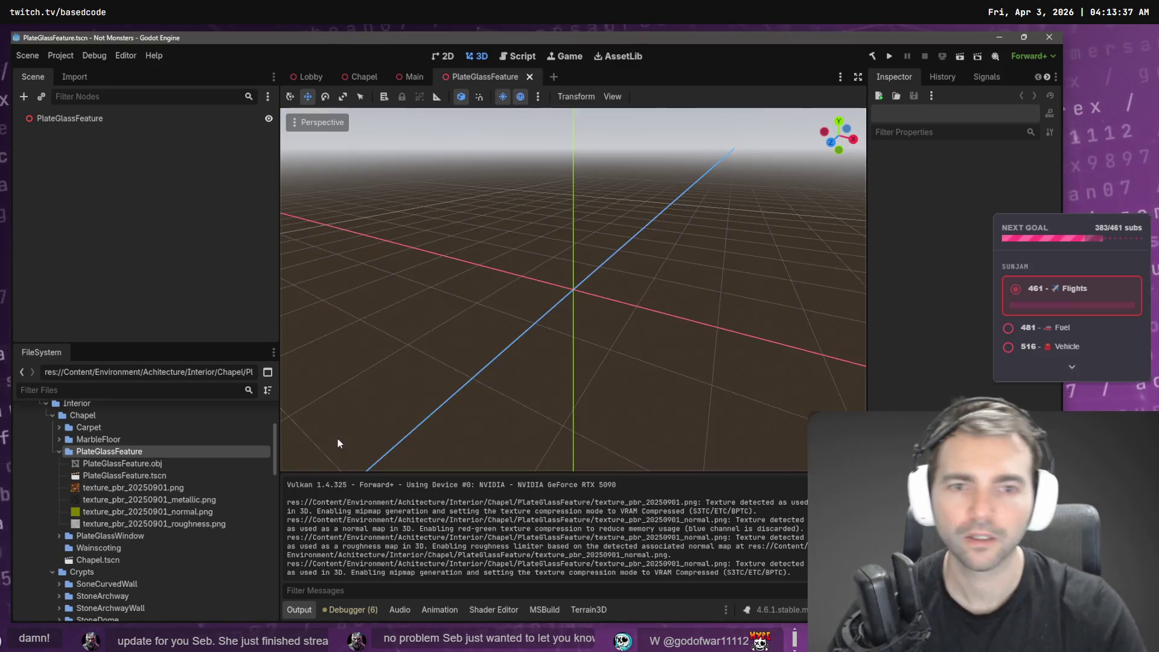
mouse_move(151, 463)
mouse_down()
mouse_move(453, 290)
mouse_move(574, 295)
mouse_up()
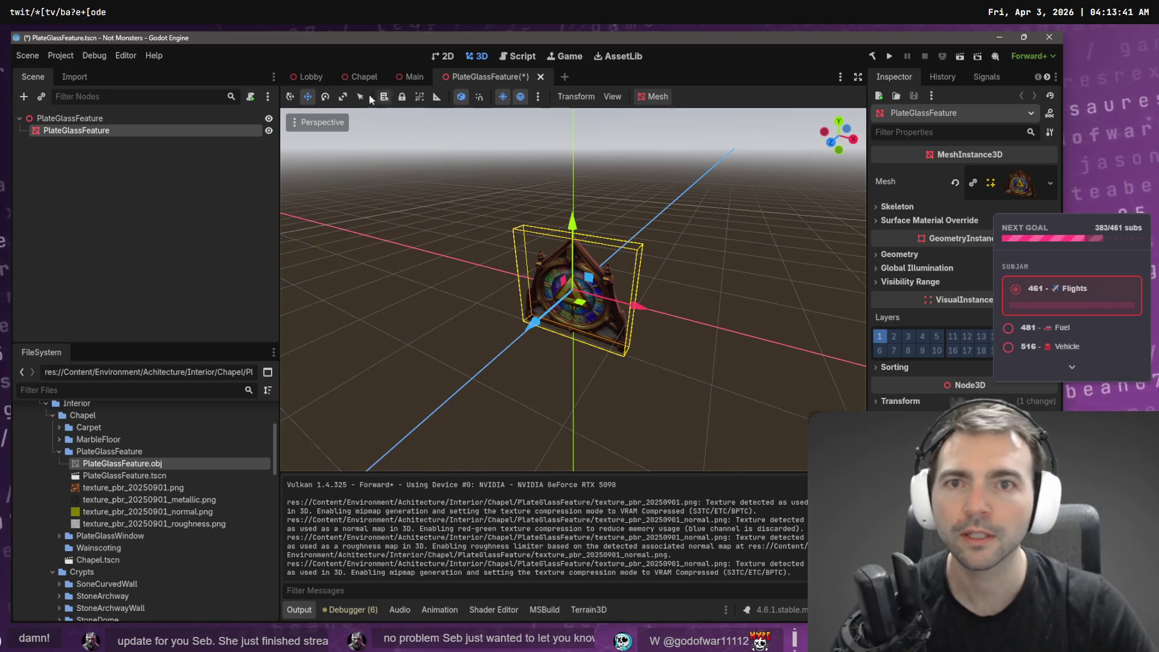
Open the ArtTests scene and raise the stained-glass PlateGlassWindow higher up the wall.
text(ArtTest)
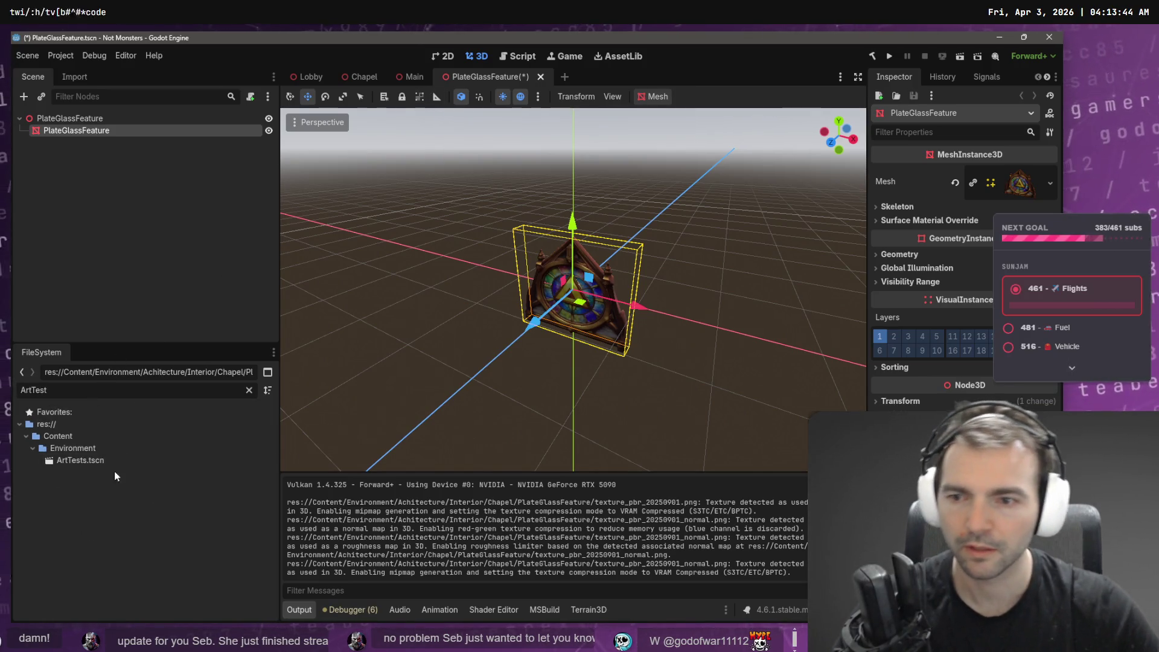
double_click(86, 458)
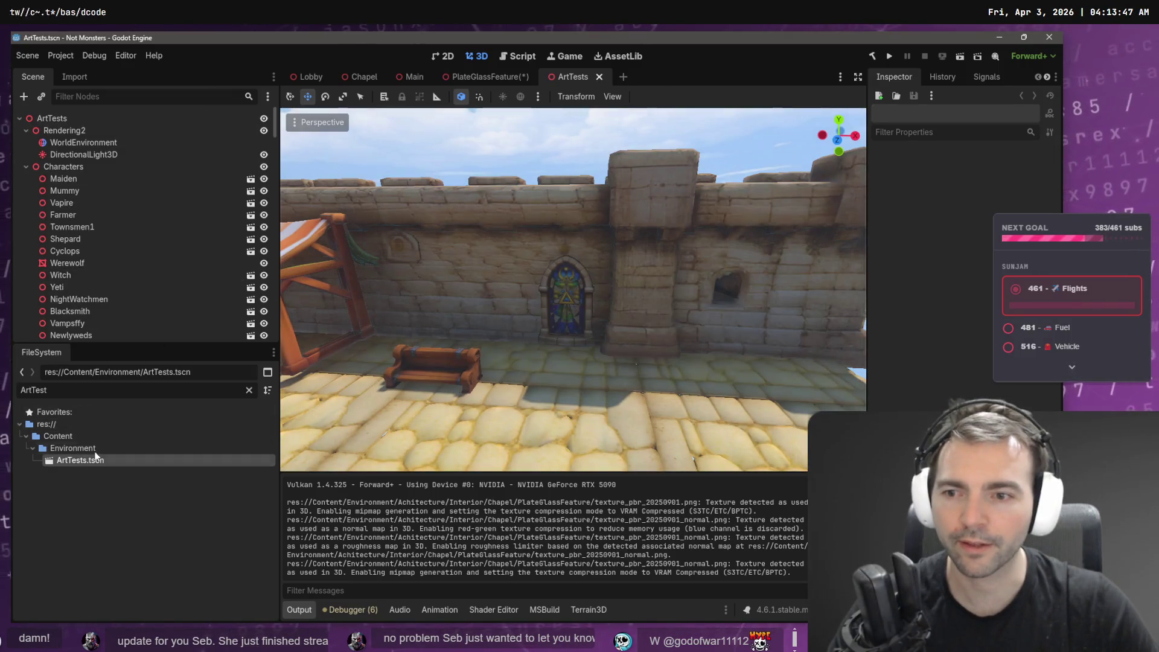
click(248, 390)
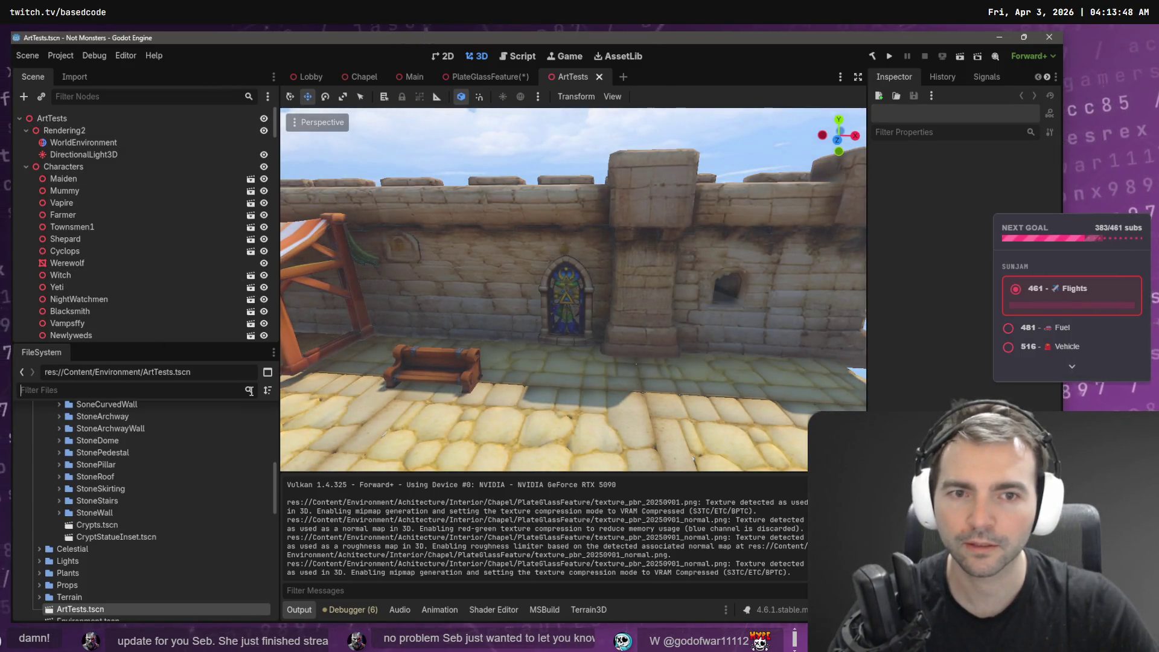
click(558, 329)
drag(568, 277, 568, 255)
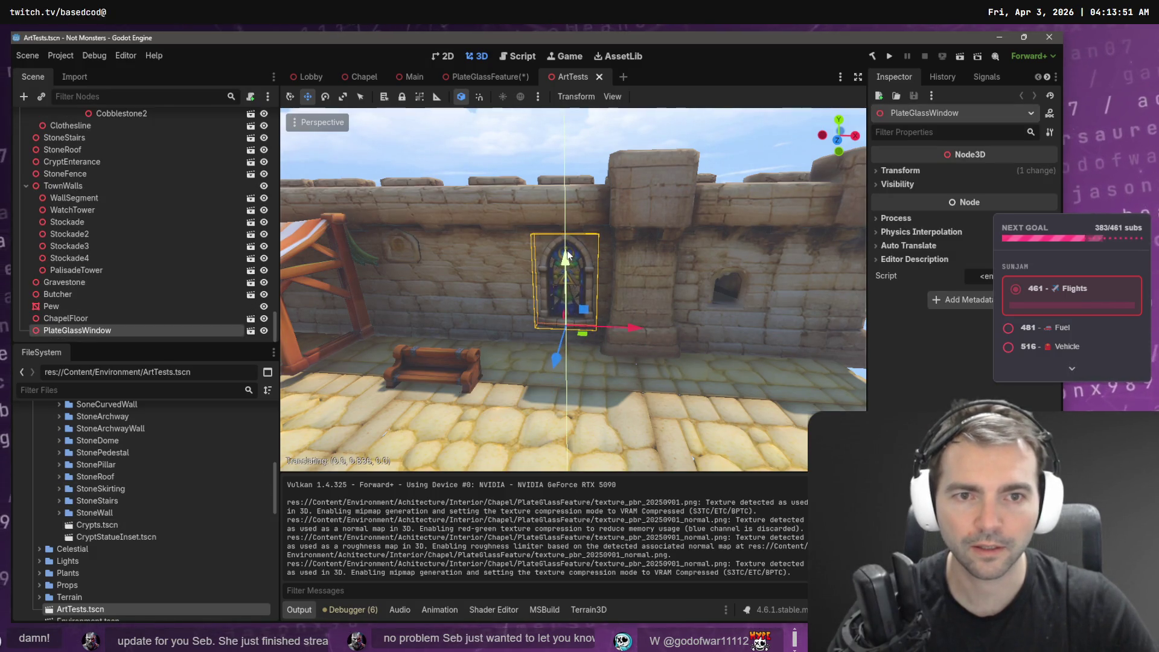
scroll(79, 587, up, 10)
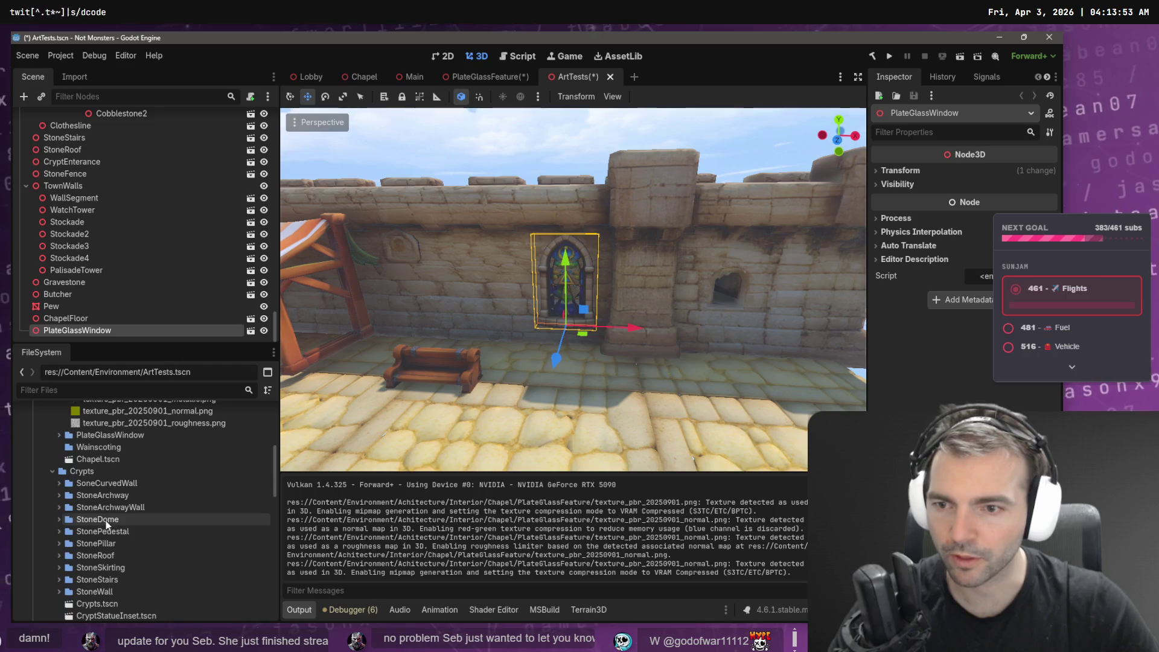
Place a PlateGlassFeature instance, save the scenes, and lift it onto the wall beside the arched window.
drag(91, 531, 462, 314)
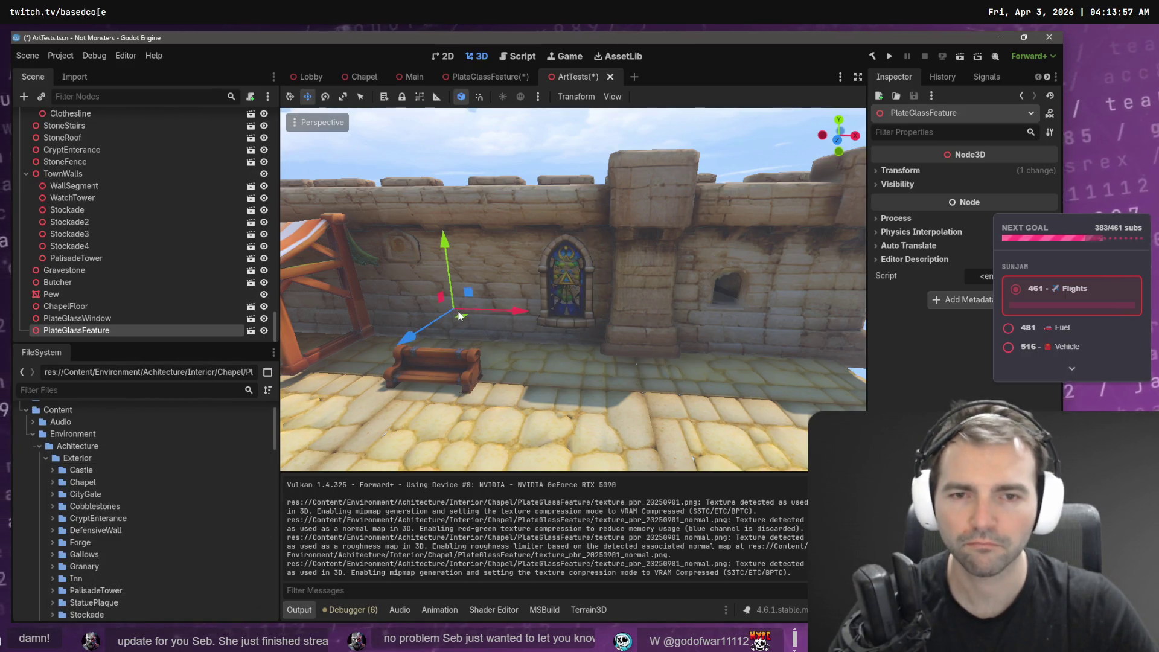
key(ctrl+z)
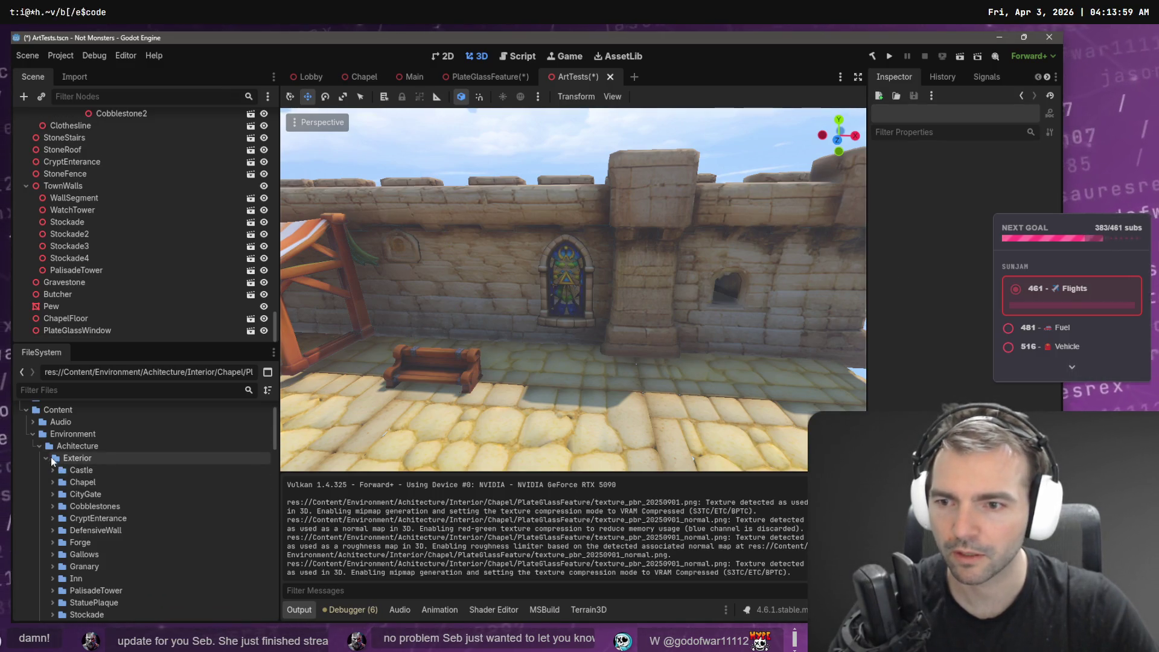
click(47, 458)
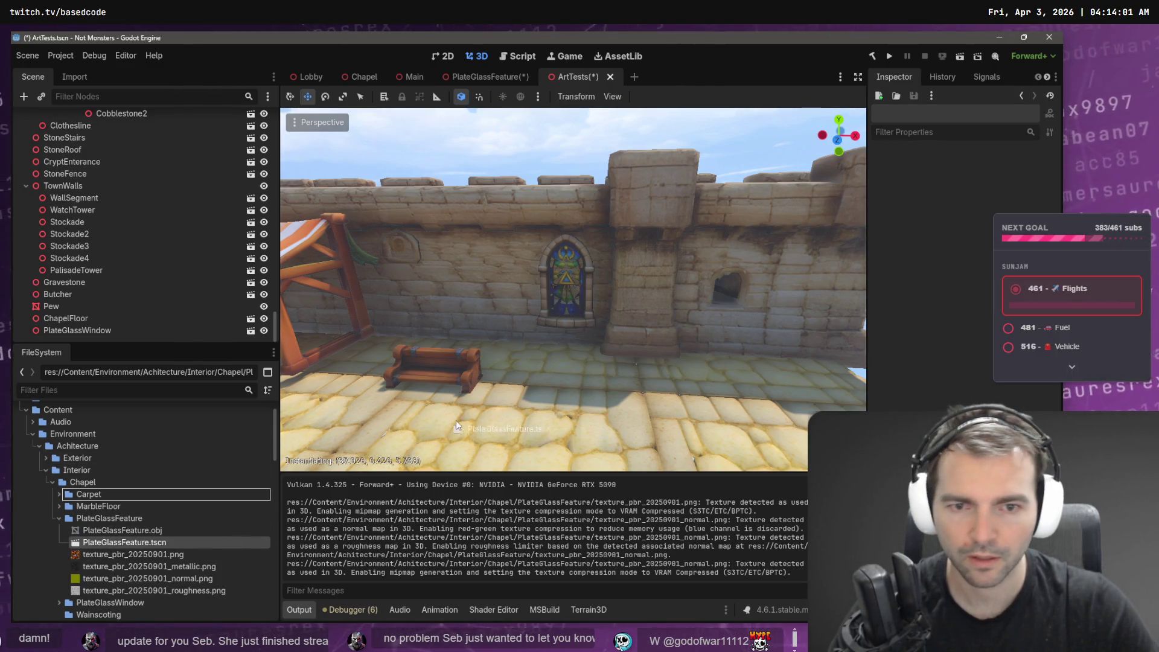
drag(456, 420, 507, 409)
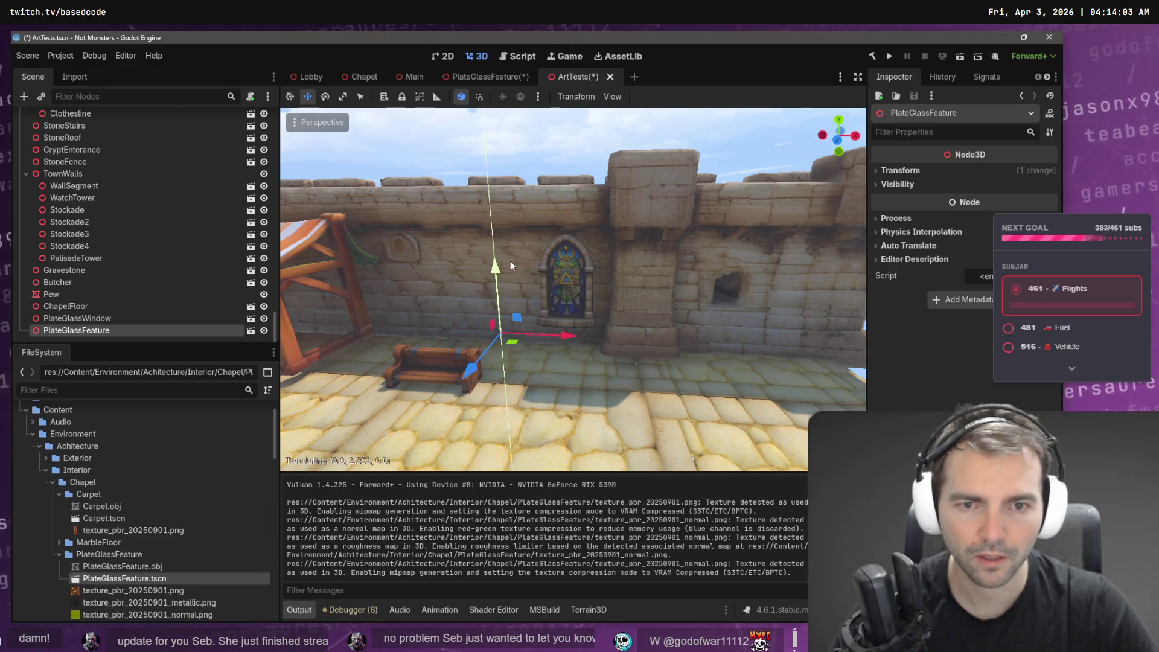
click(490, 77)
key(ctrl+s)
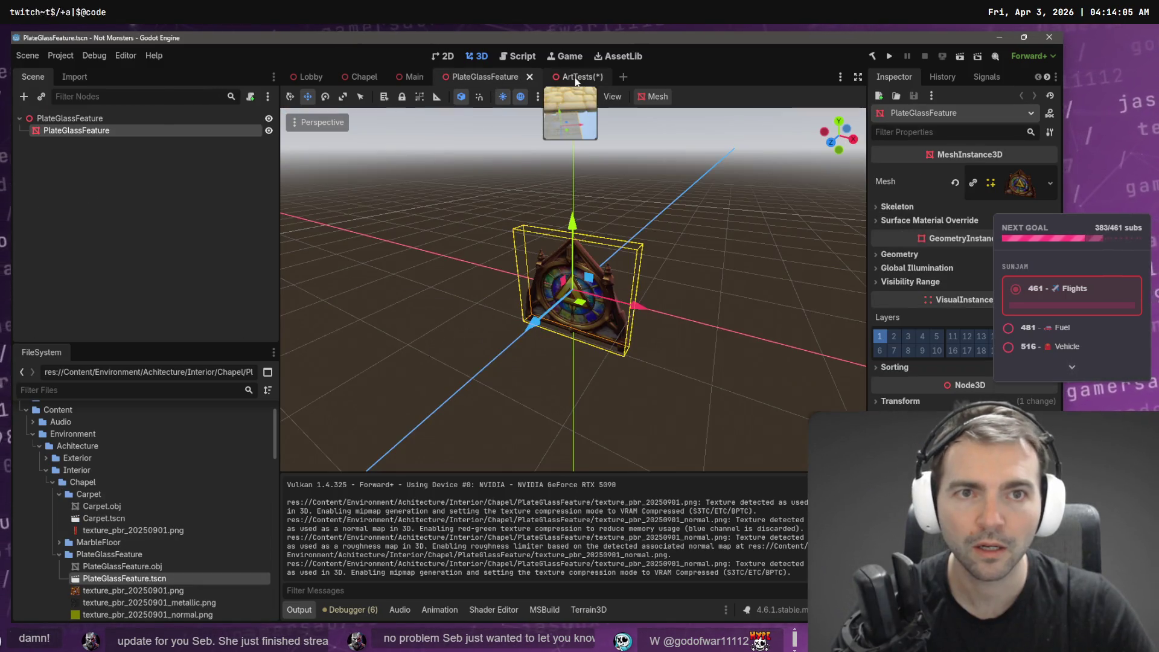
click(567, 76)
mouse_move(490, 293)
mouse_down()
mouse_move(495, 212)
mouse_move(495, 223)
mouse_up()
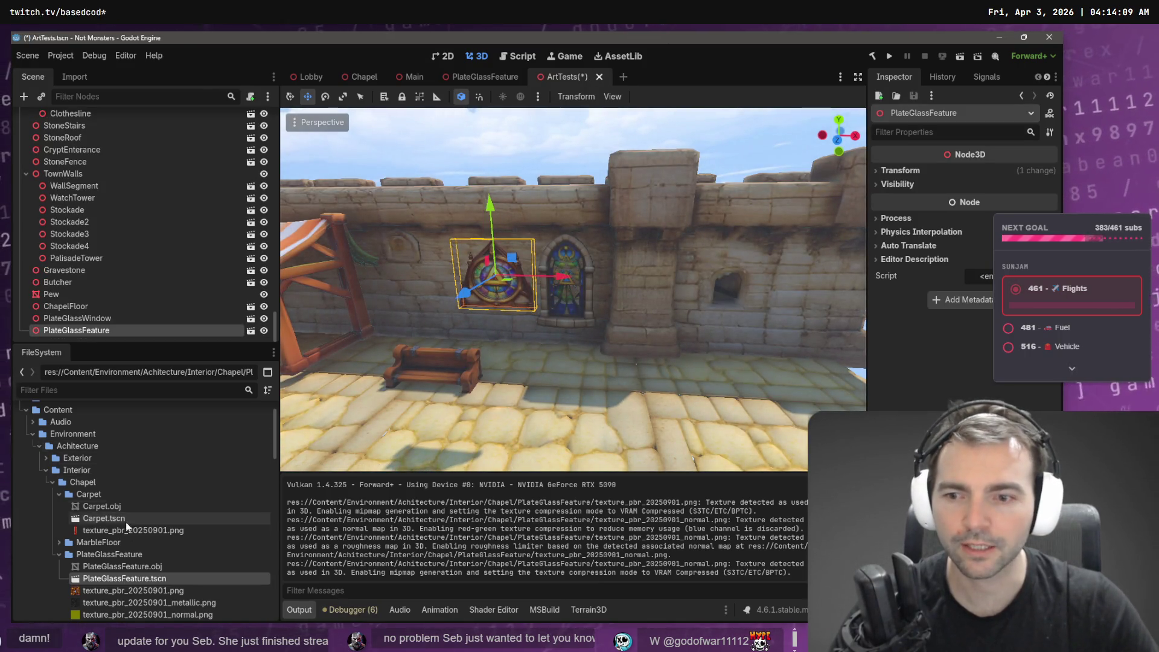
click(143, 566)
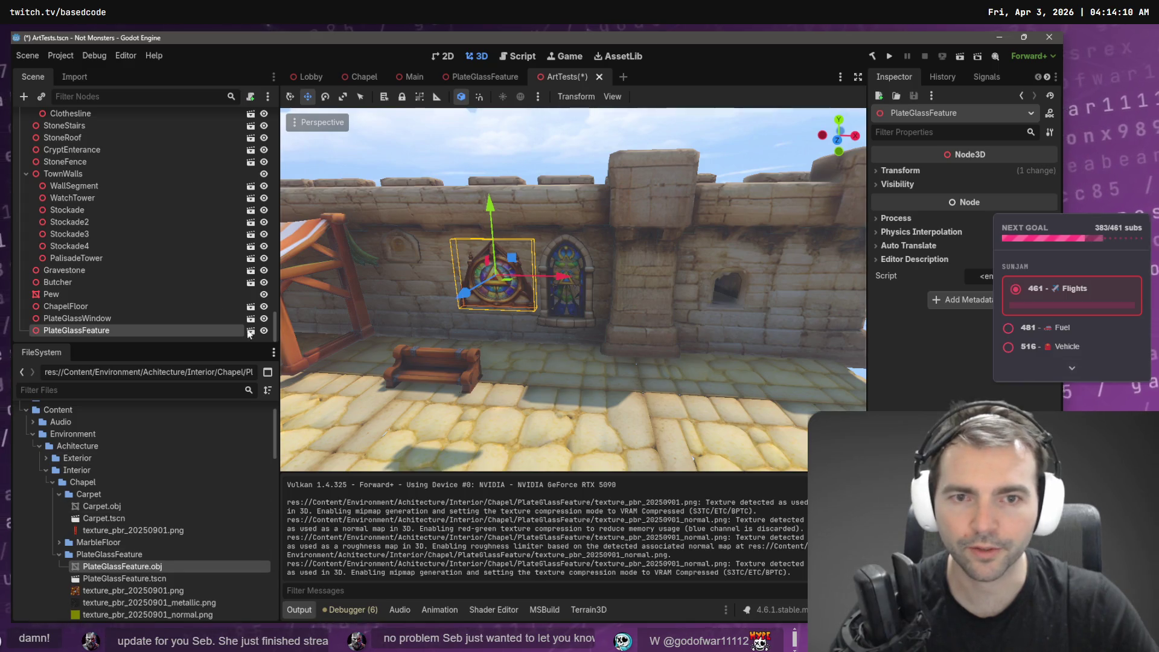
Reimport PlateGlassFeature.obj with a 1.5 mesh scale.
click(70, 77)
text(1.5)
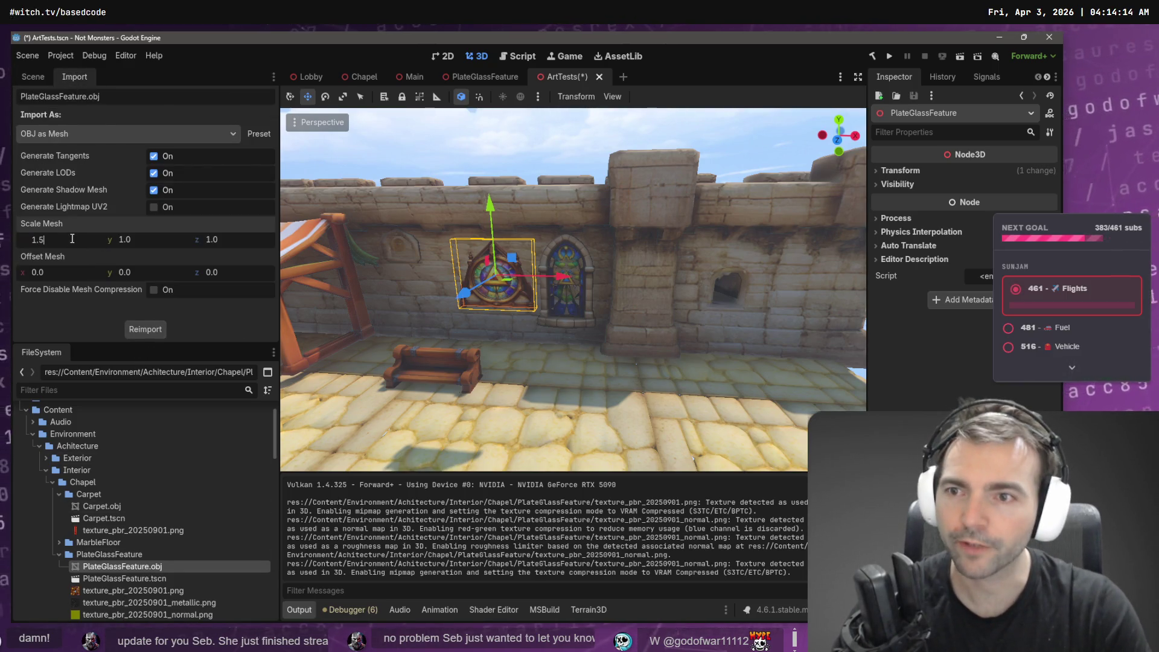
key(Tab)
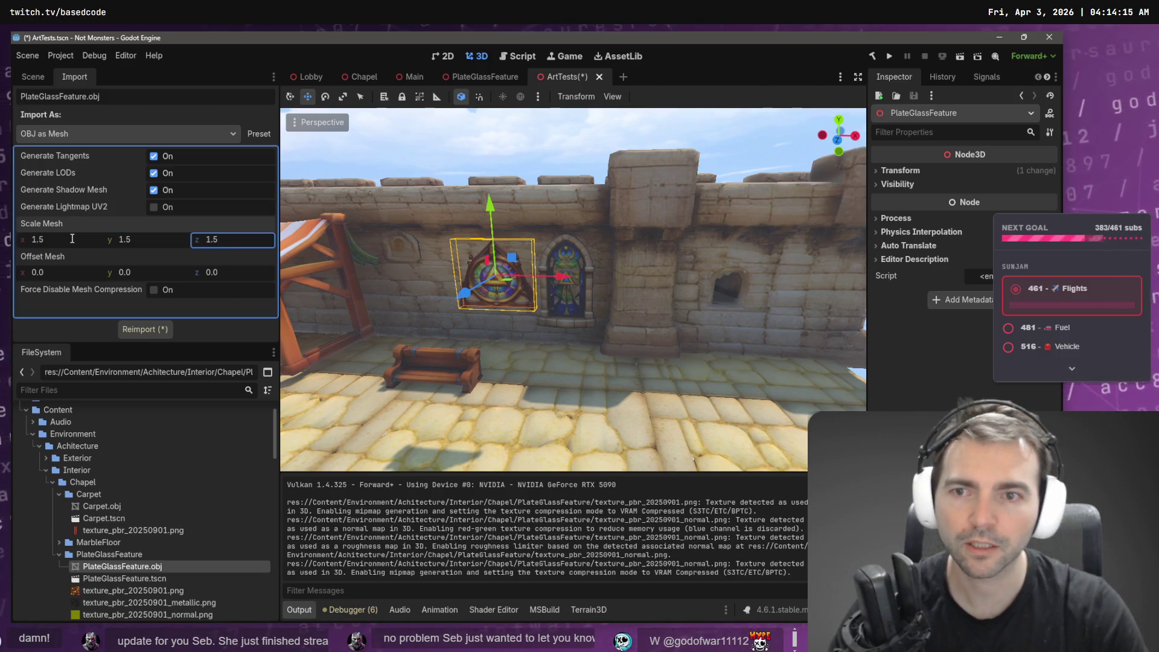
click(151, 333)
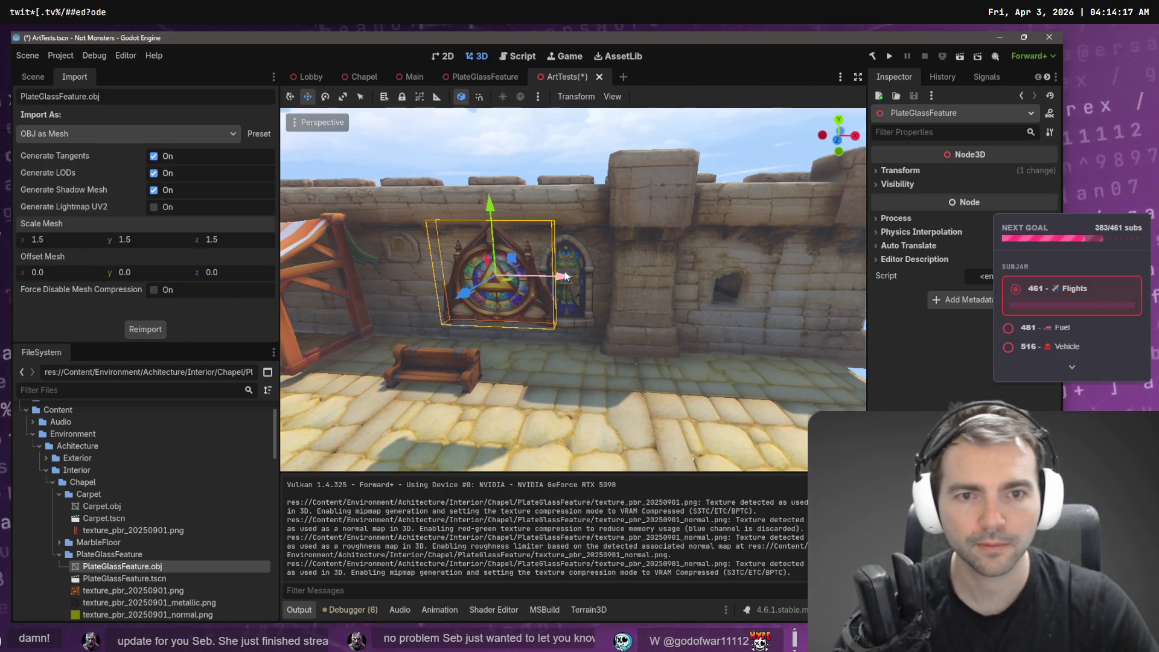
Reposition the plate-glass feature along Z, X and Y beside the arched window.
drag(556, 276, 664, 269)
drag(513, 270, 631, 255)
drag(631, 255, 574, 259)
drag(537, 299, 503, 308)
drag(433, 220, 434, 248)
Reimport at 2.0 mesh scale, lower the feature slightly, save ArtTests, and switch to Chapel.
text(2)
key(Tab)
text(2)
click(137, 331)
mouse_move(439, 245)
mouse_down()
mouse_move(439, 264)
mouse_move(427, 261)
mouse_up()
key(ctrl+s)
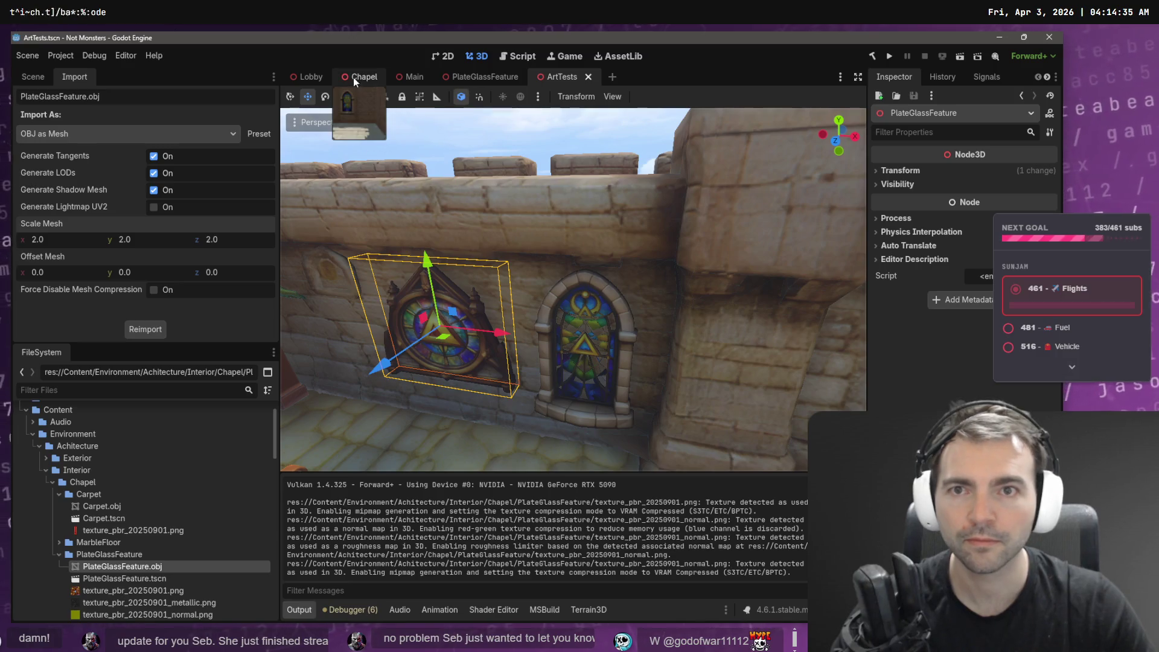
click(359, 77)
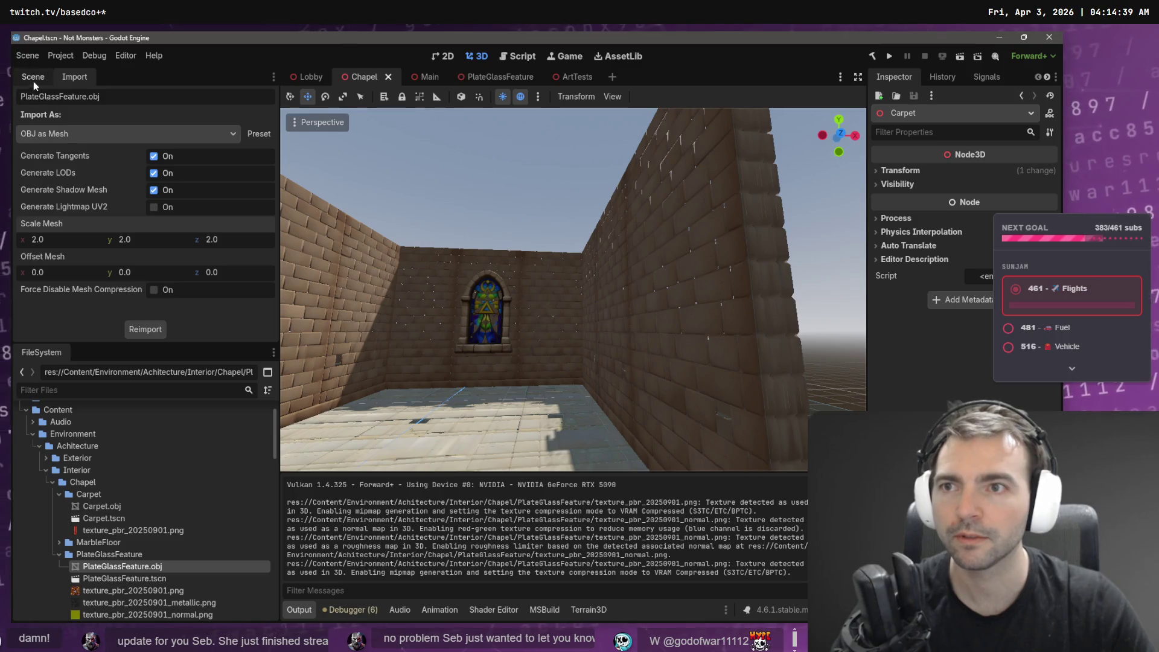
Make the Blockout ceiling and walls visible in the Chapel scene tree.
click(34, 77)
scroll(224, 139, up, 5)
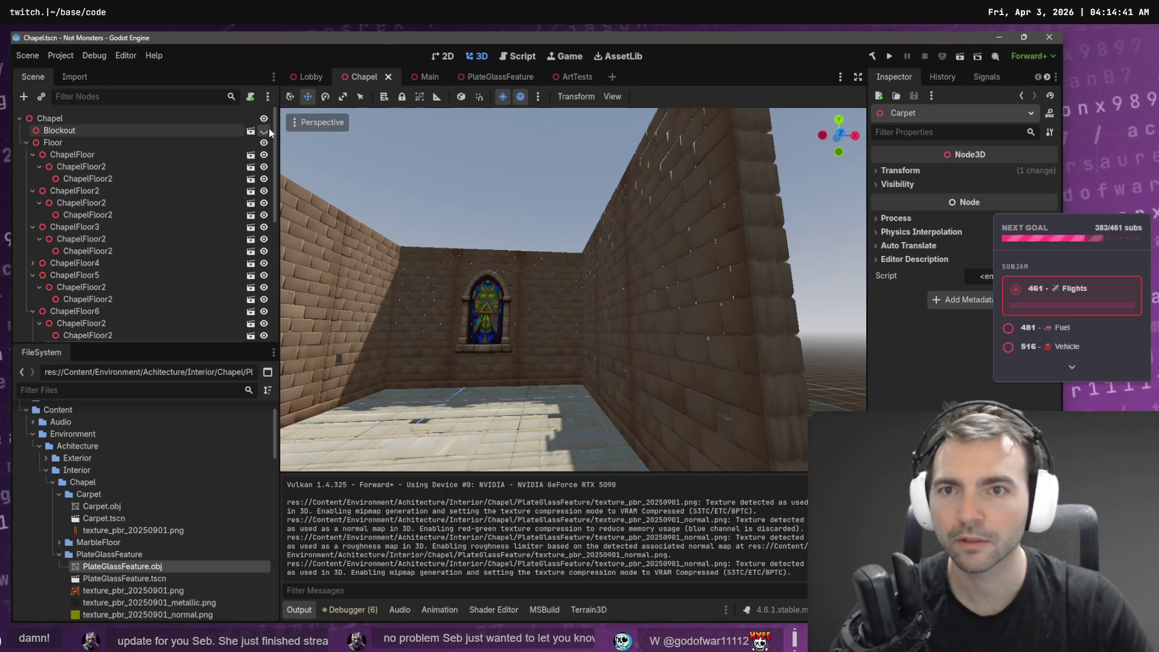
click(266, 131)
Place a PlateGlassFeature instance high near the end wall's gable and save the Chapel scene.
mouse_move(133, 578)
mouse_down()
mouse_move(428, 280)
mouse_move(497, 183)
mouse_move(492, 375)
mouse_move(527, 333)
mouse_move(543, 272)
mouse_move(529, 278)
mouse_move(534, 121)
mouse_move(537, 136)
mouse_up()
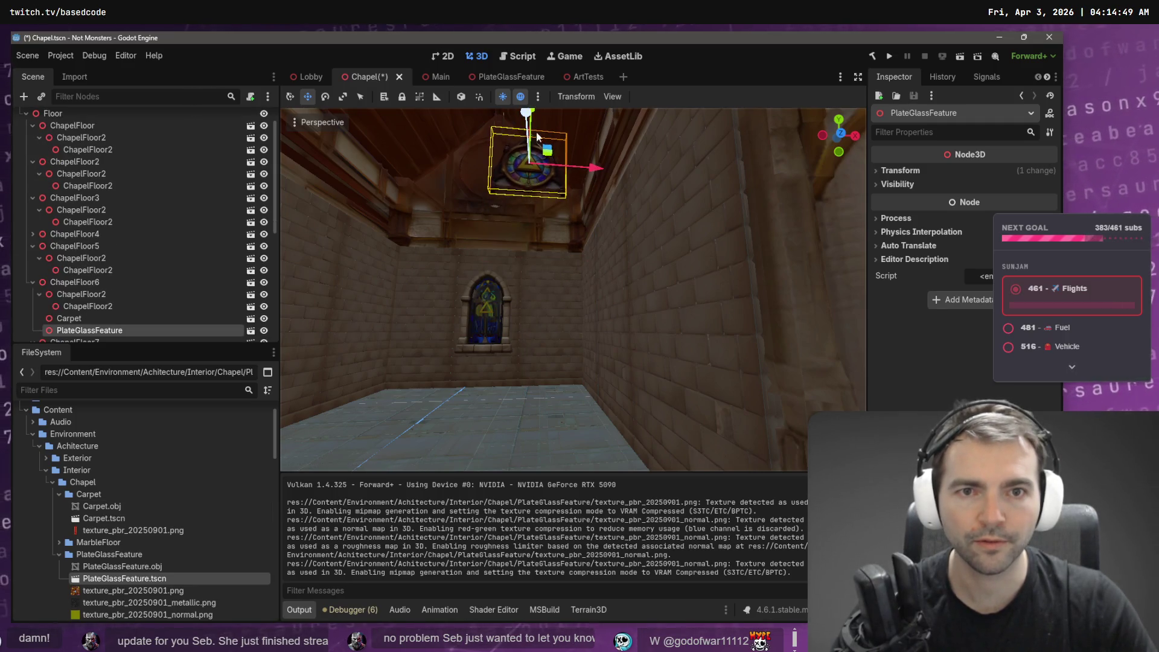
drag(594, 168, 568, 176)
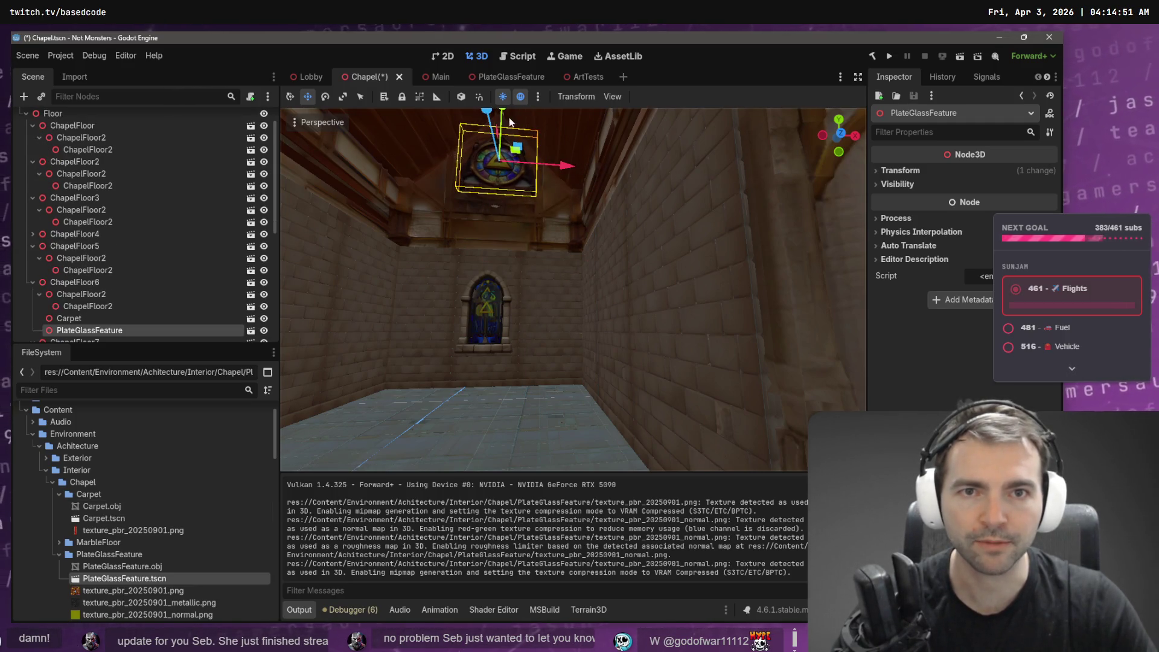
drag(502, 116, 520, 142)
key(f)
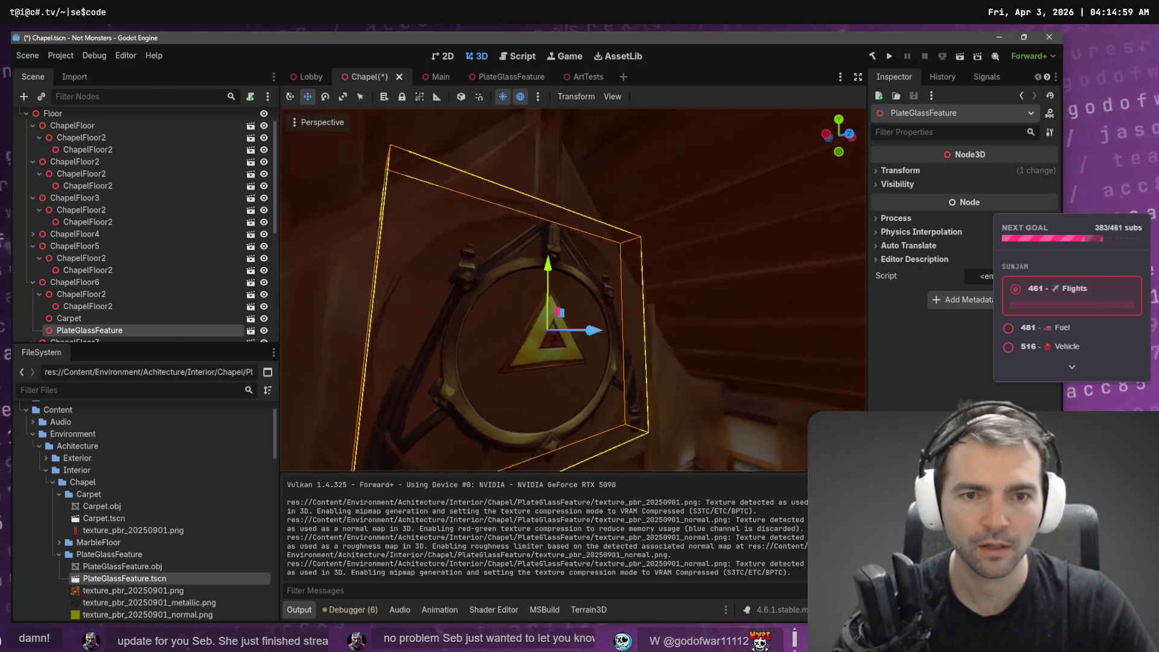
drag(557, 357, 564, 362)
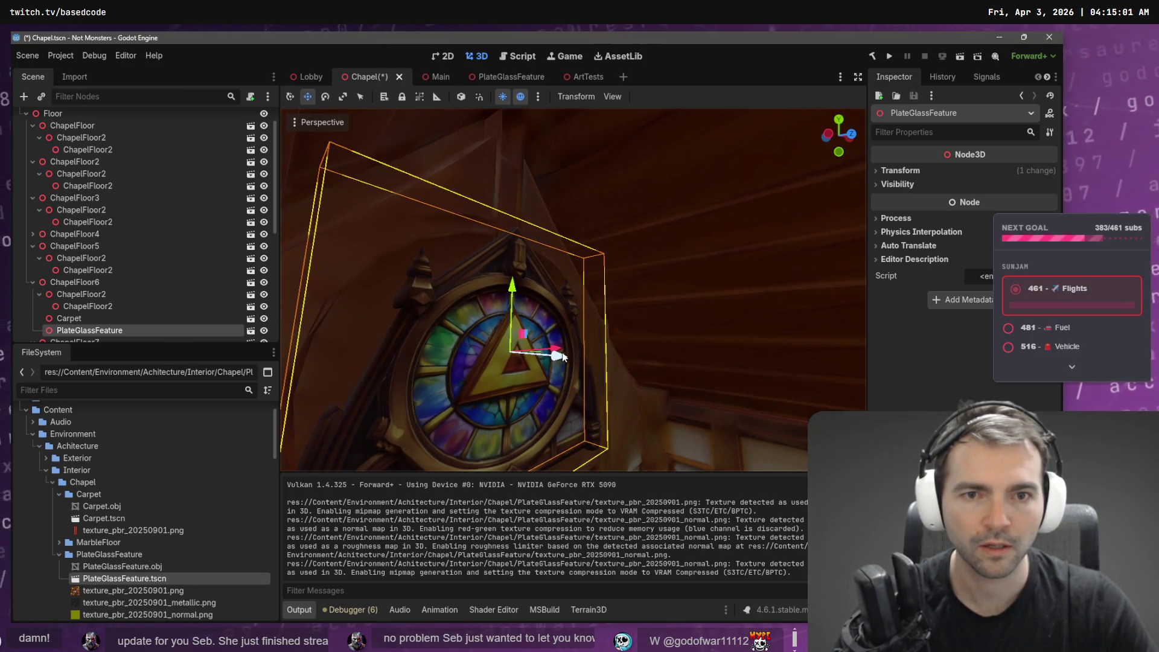
key(ctrl+s)
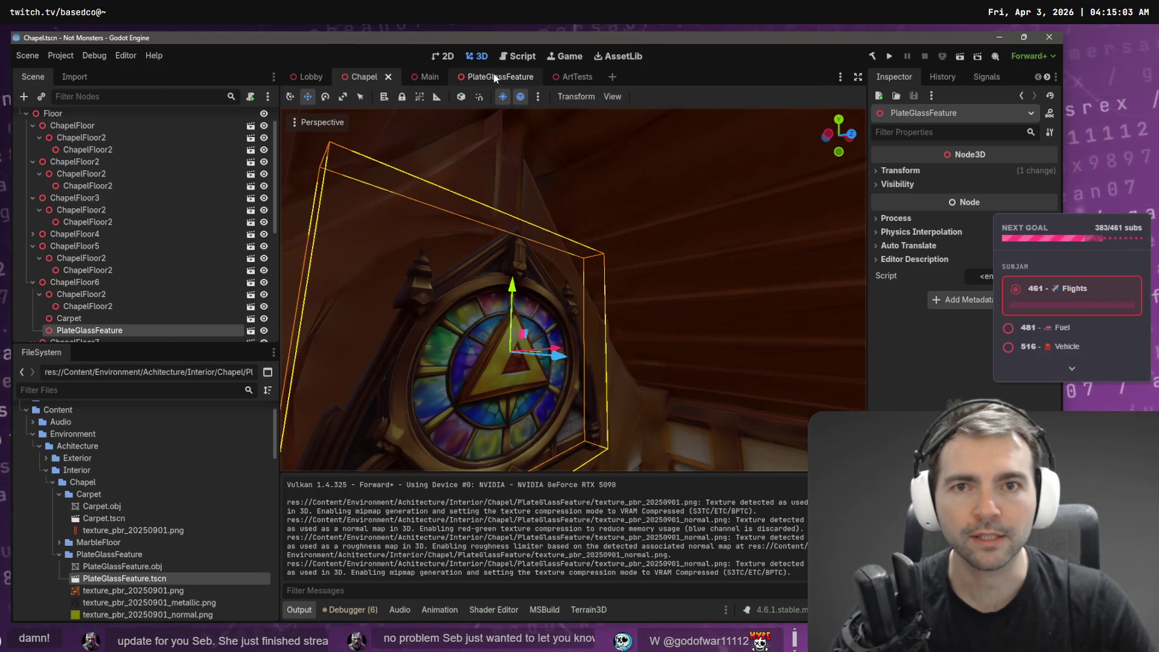
Reimport PlateGlassFeature.obj at 3.0 mesh scale.
click(495, 77)
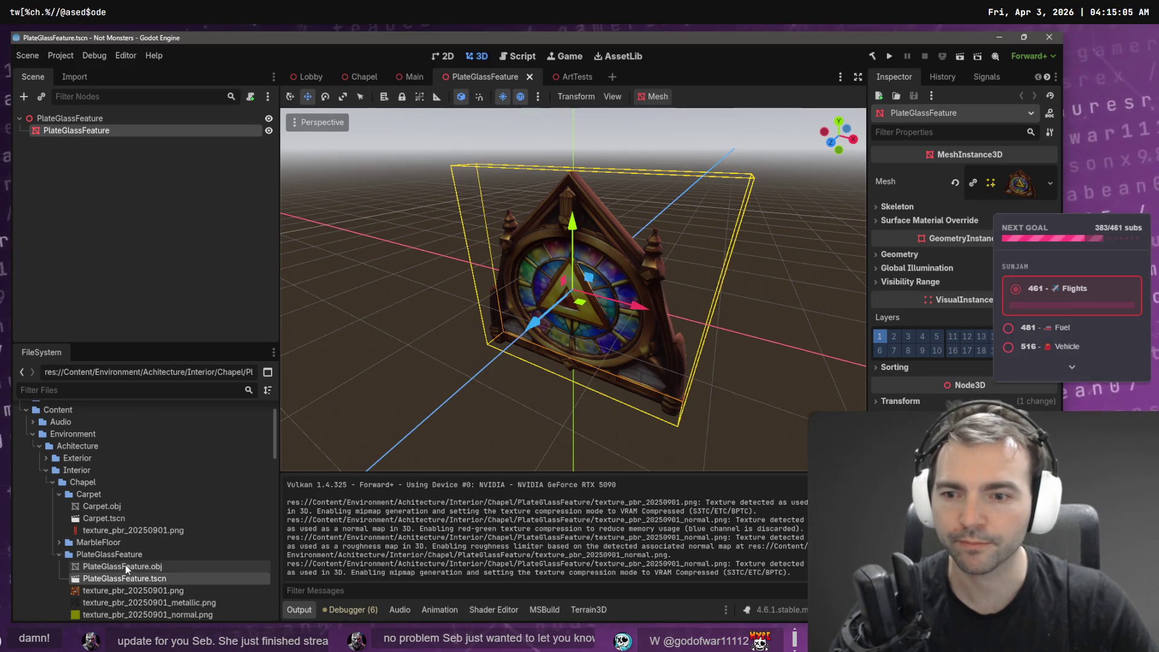
click(144, 567)
click(72, 77)
text(3)
key(Tab)
text(3)
click(137, 327)
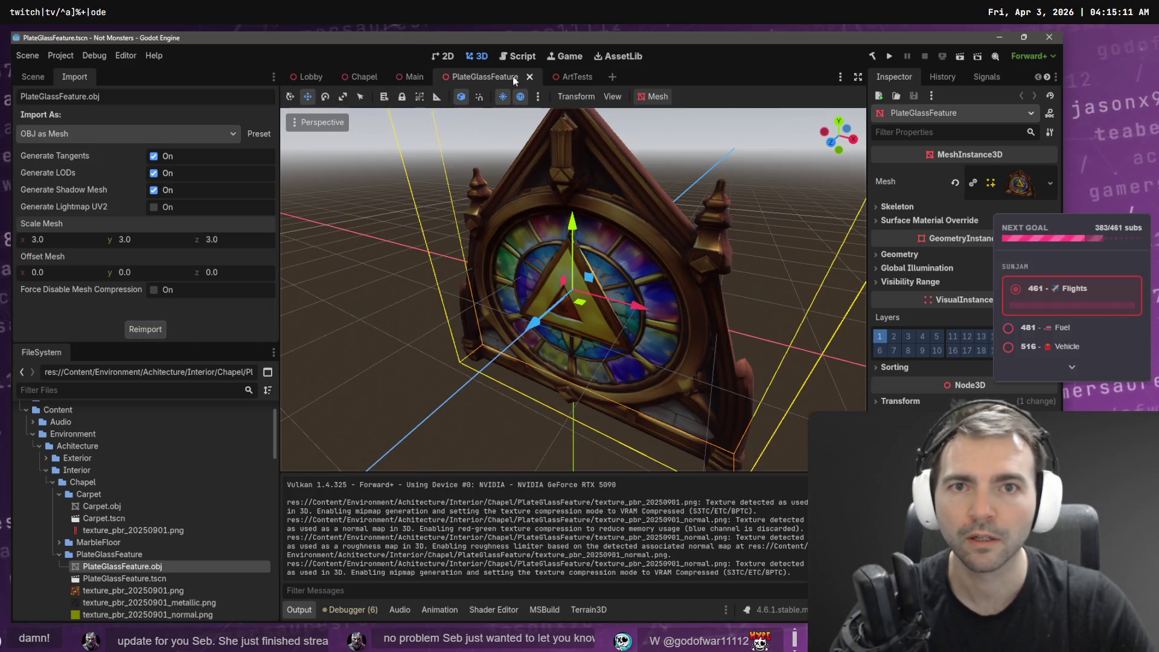
In ArtTests, shift the enlarged plate-glass feature left along X.
click(563, 77)
scroll(492, 234, down, 5)
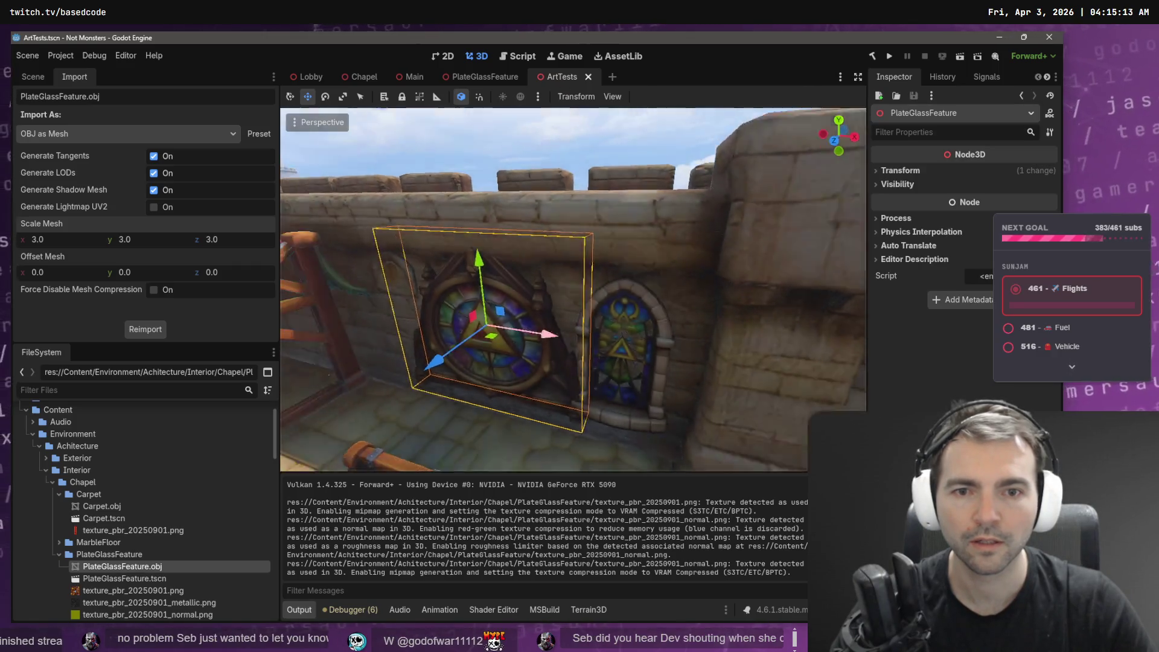
drag(568, 307, 500, 233)
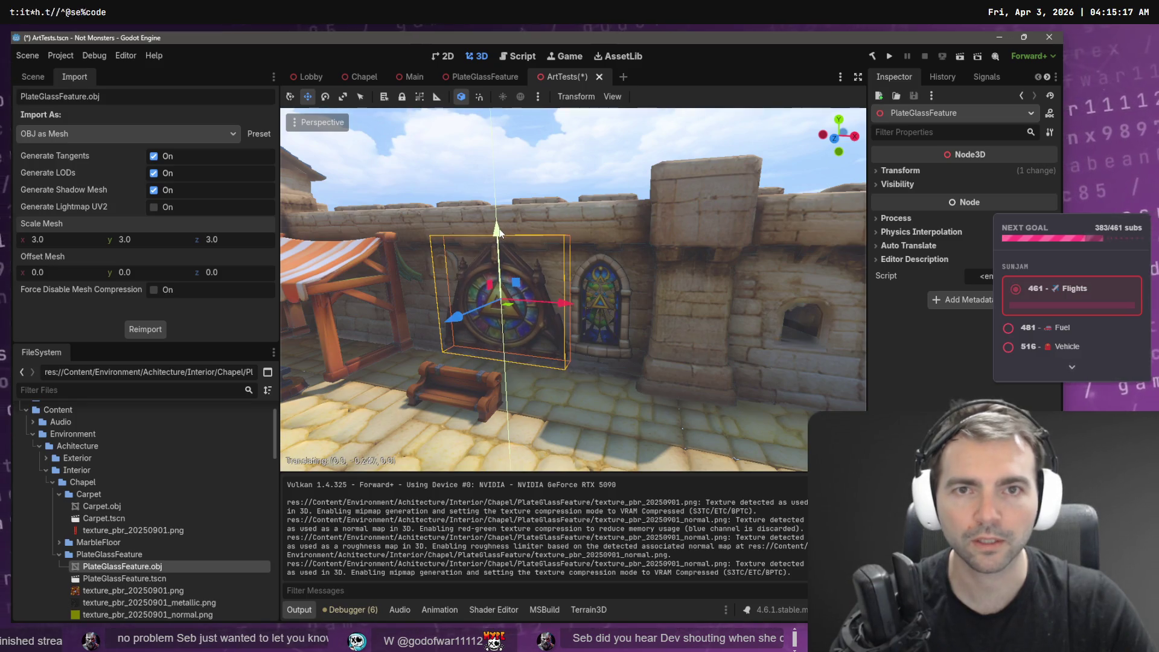
In Chapel, move the window along Z until it sits against the end wall.
click(350, 78)
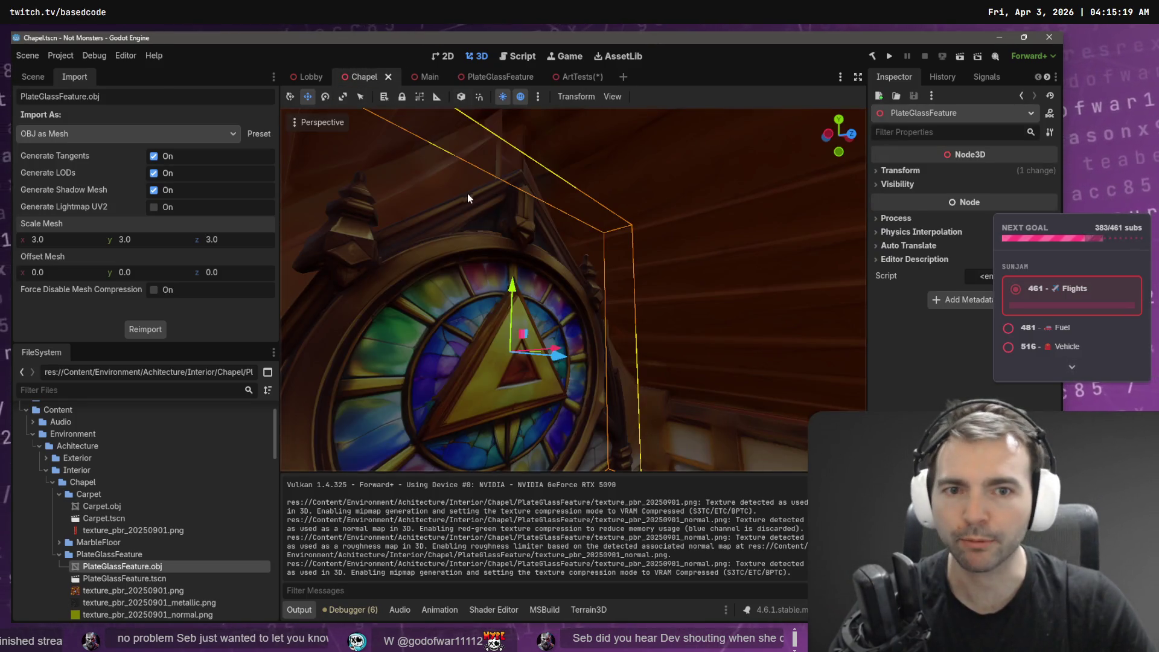
key(f)
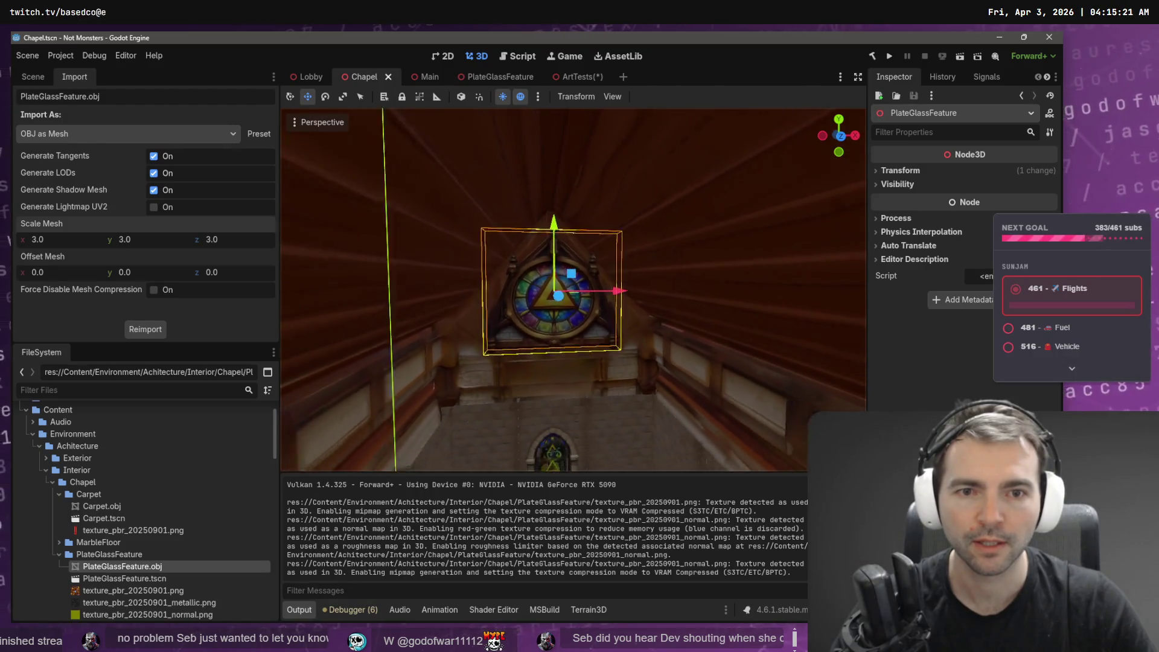
scroll(510, 233, up, 6)
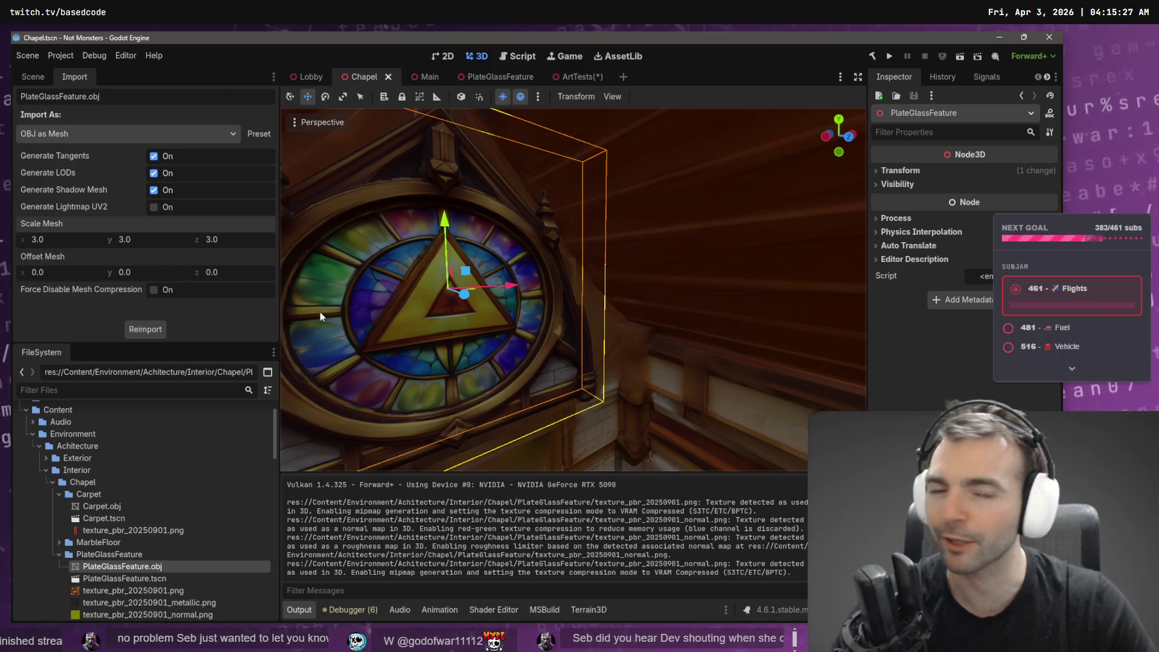
key(g)
key(z)
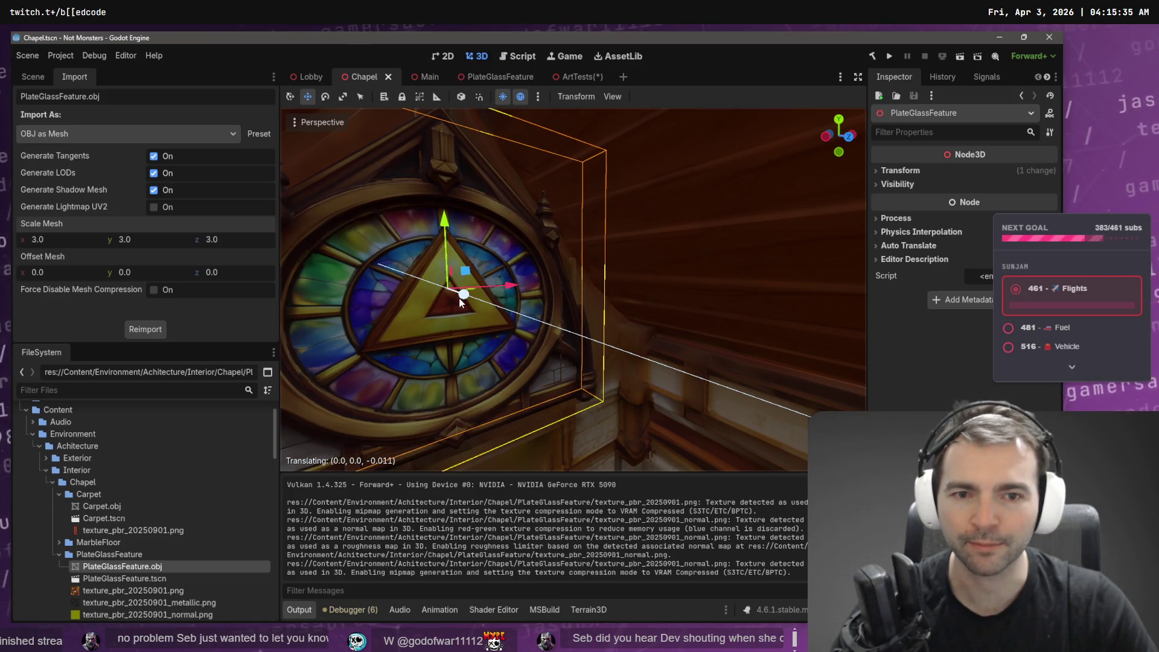
click(457, 297)
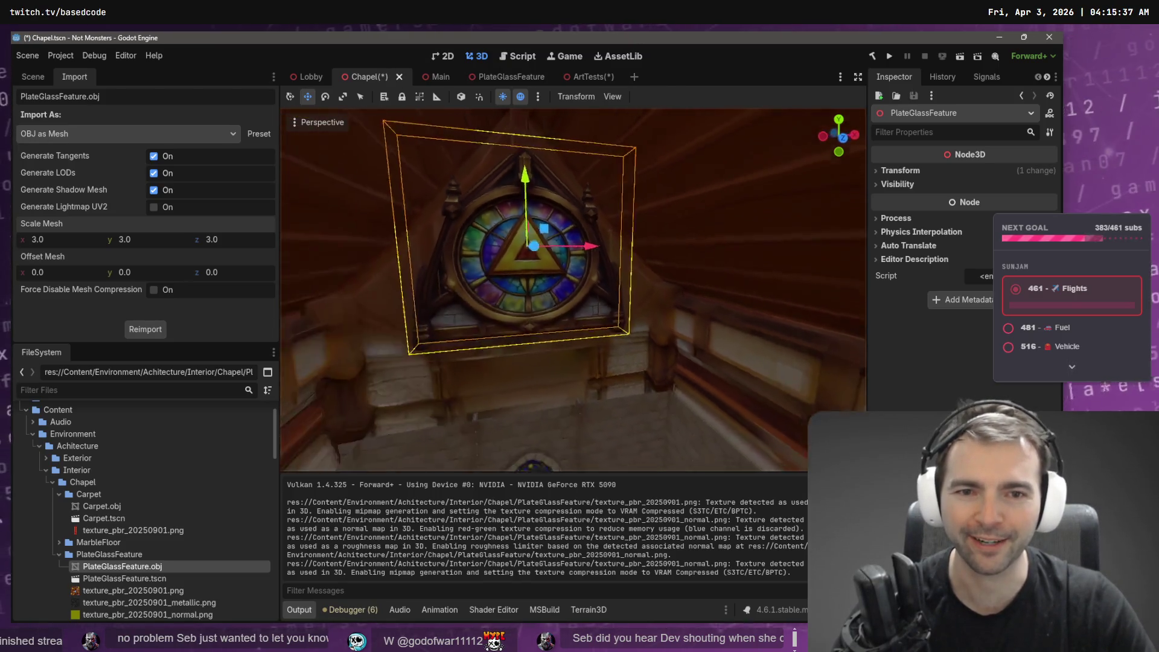
key(s)
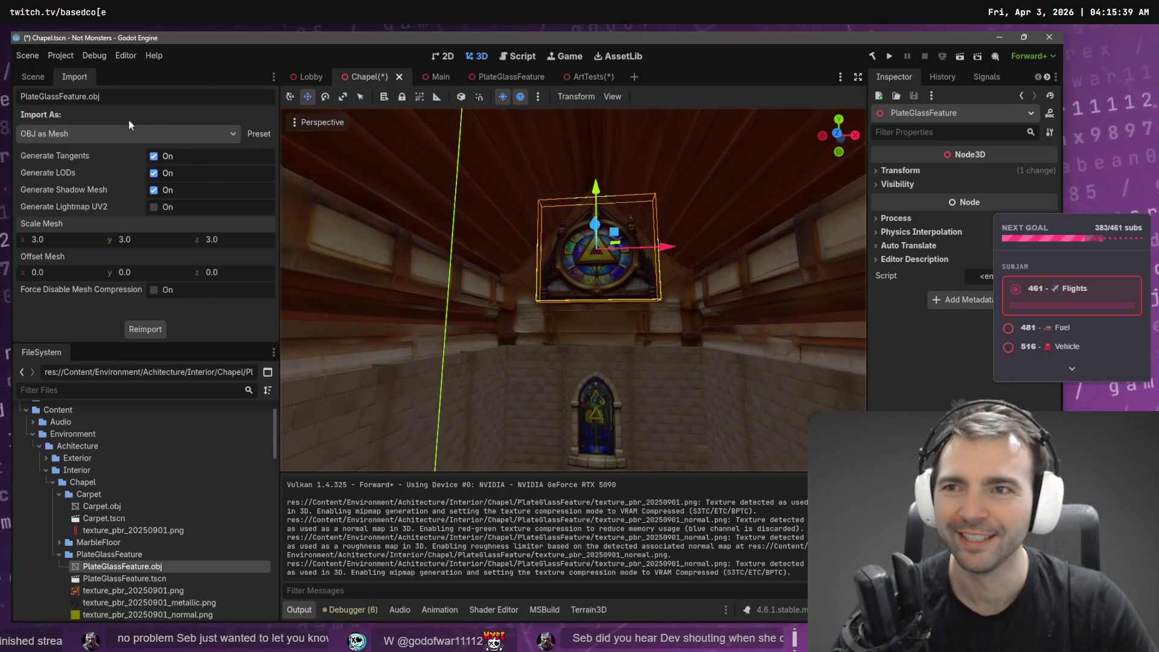
click(41, 80)
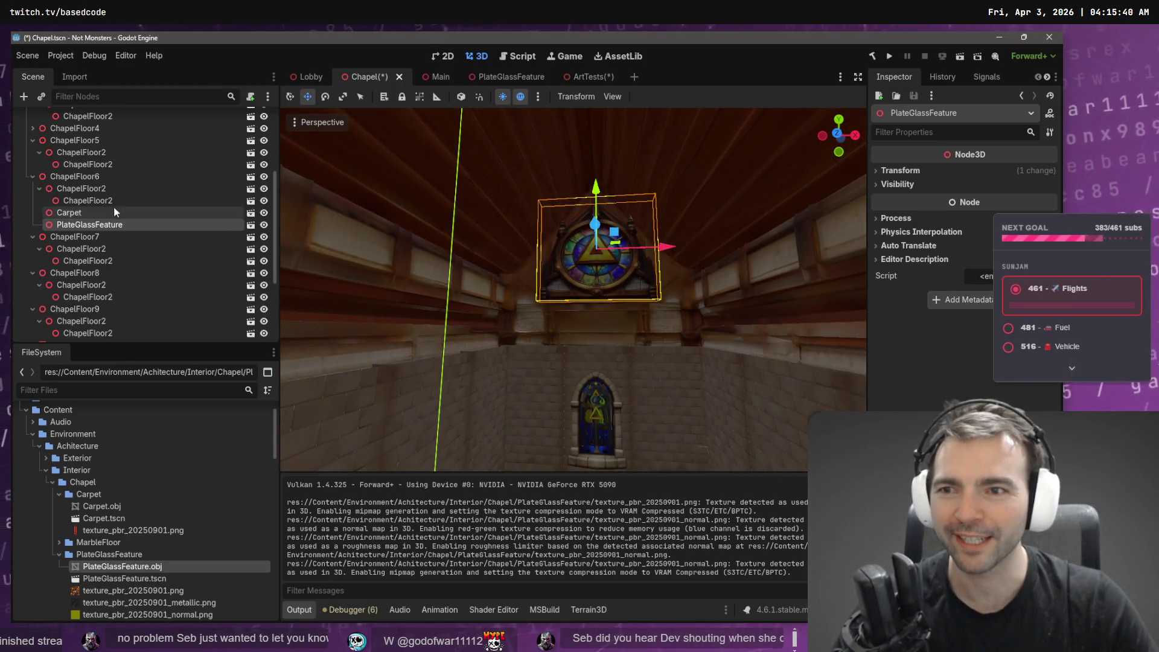
Reparent PlateGlassFeature under Windows, then duplicate it as PlateGlassFeature2.
right_click(71, 227)
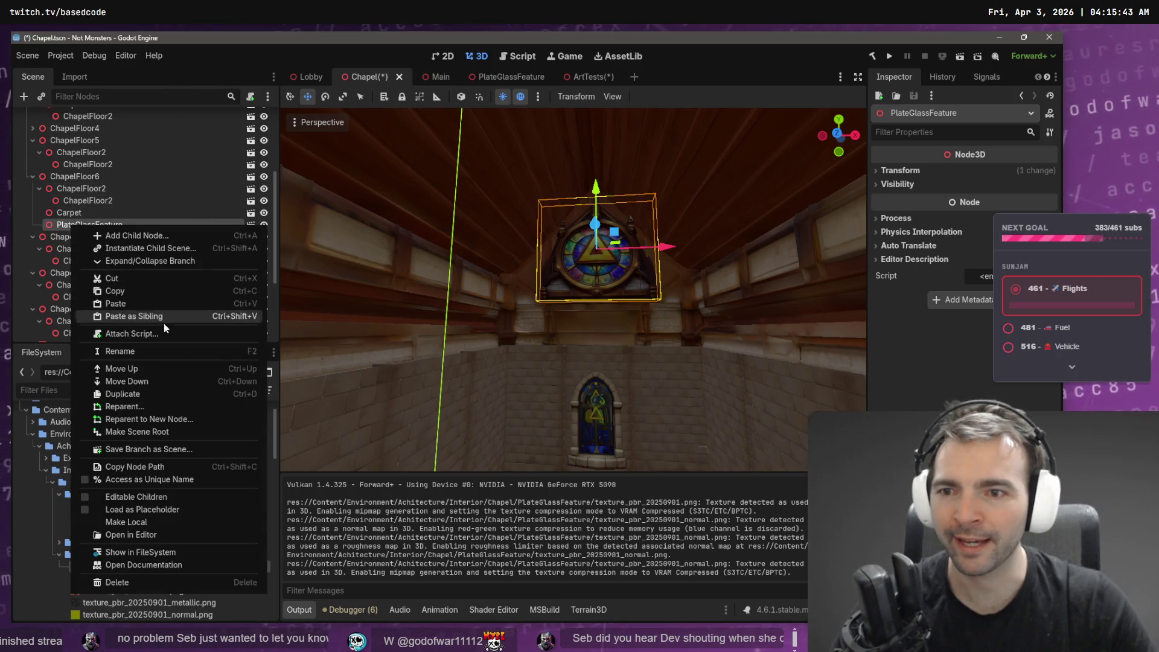
click(159, 407)
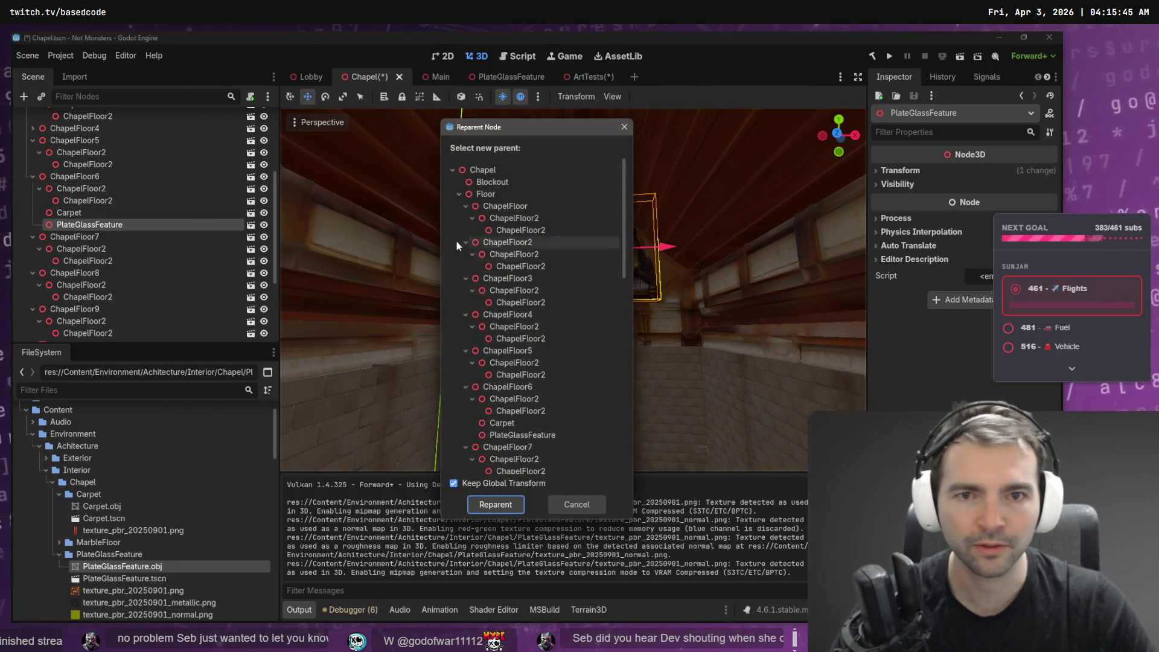
click(460, 207)
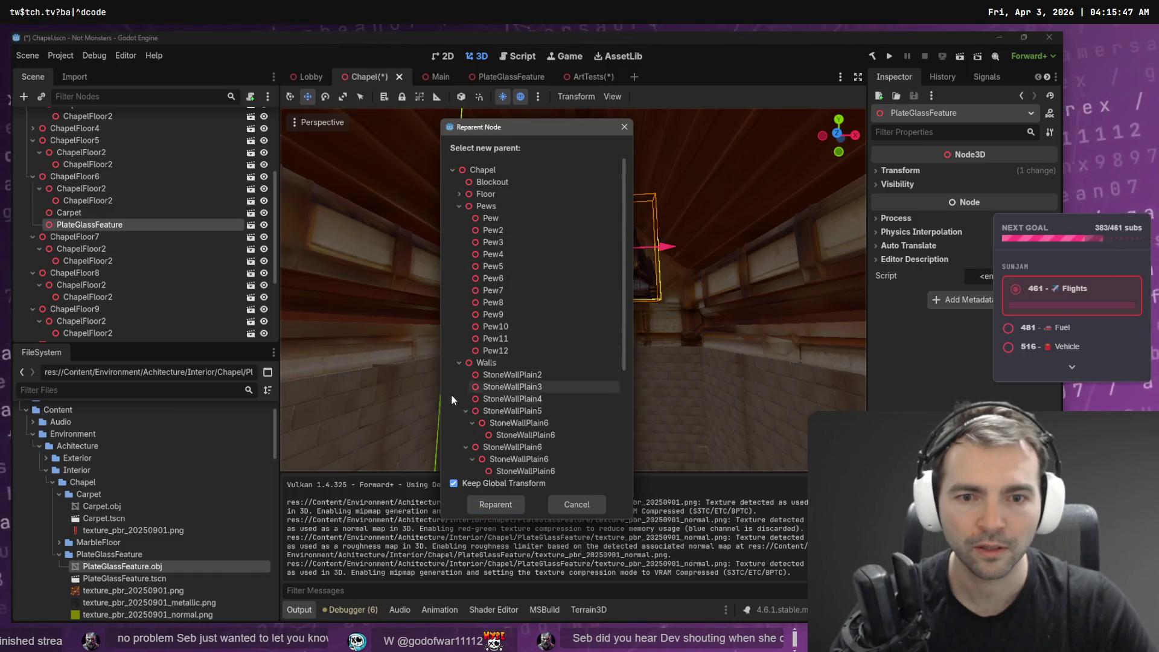
click(459, 363)
double_click(486, 374)
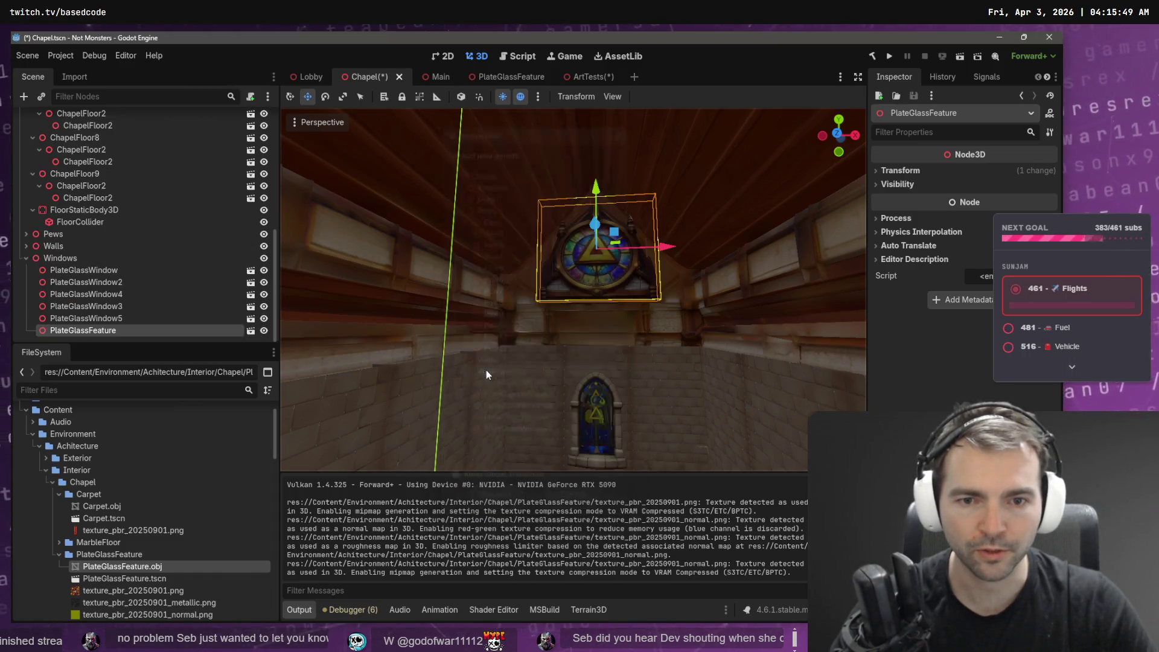
key(ctrl+v)
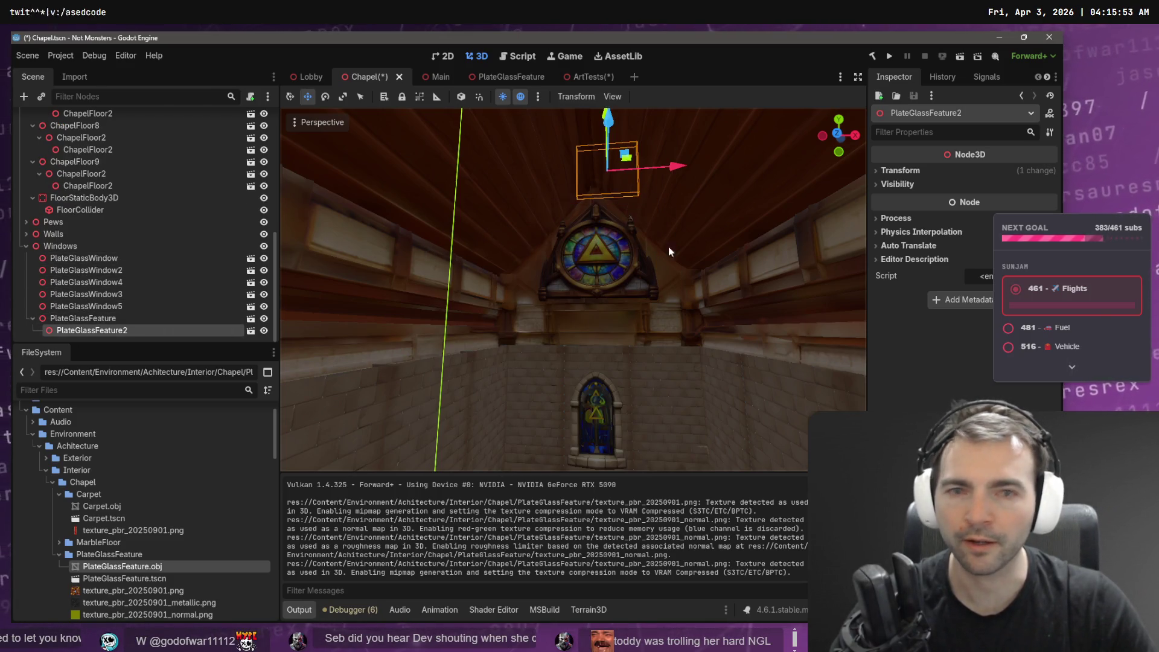
Zero the copy's position, set its Y rotation to 180, and move it directly under Windows.
click(902, 171)
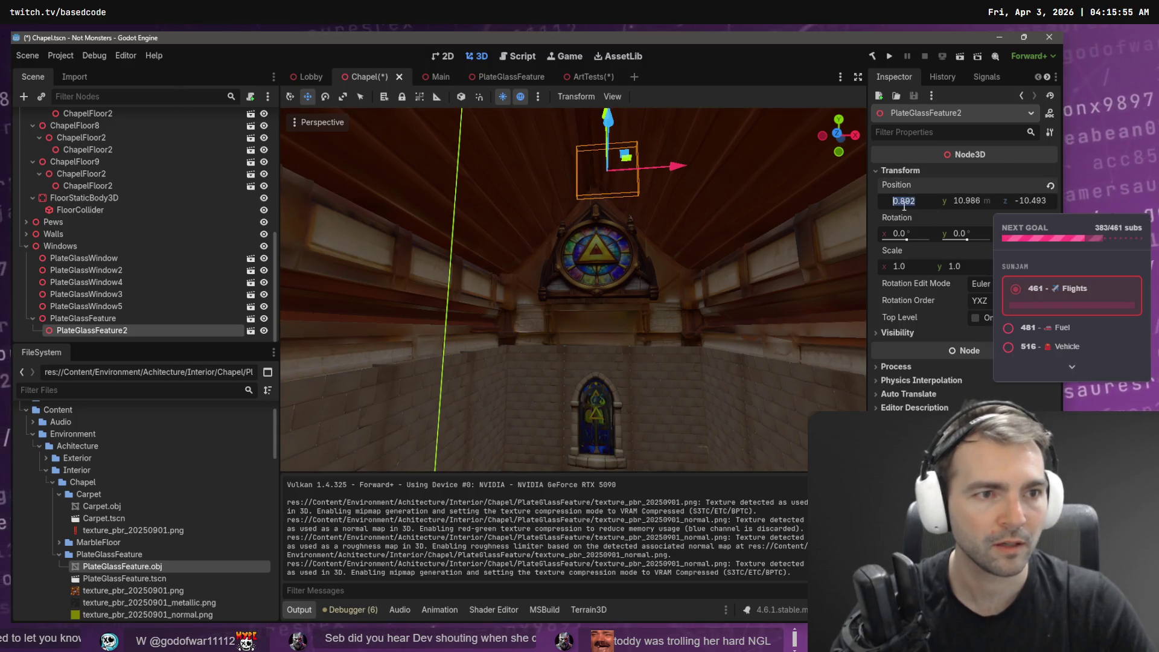
text(0)
key(Tab)
text(0)
key(Tab)
text(0)
key(Return)
click(966, 234)
text(180)
key(Return)
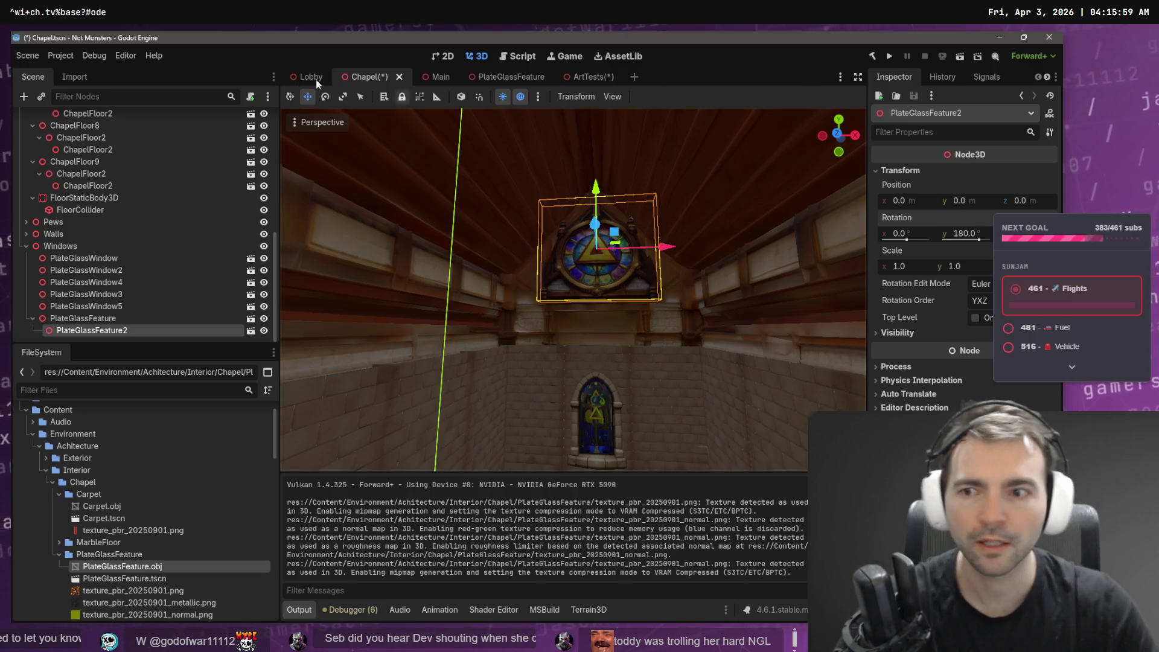
drag(83, 251, 83, 247)
Slide PlateGlassFeature2 along Z to the opposite end wall and save the Chapel scene.
drag(600, 230, 520, 296)
drag(595, 244, 728, 336)
scroll(728, 336, up, 5)
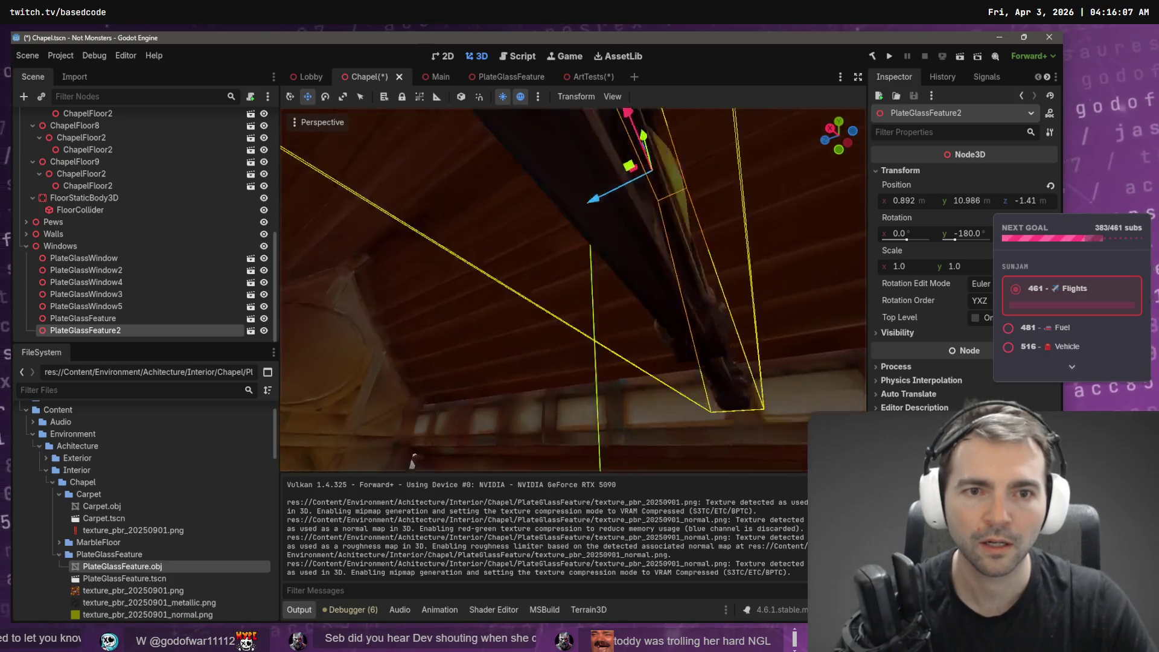
key(s)
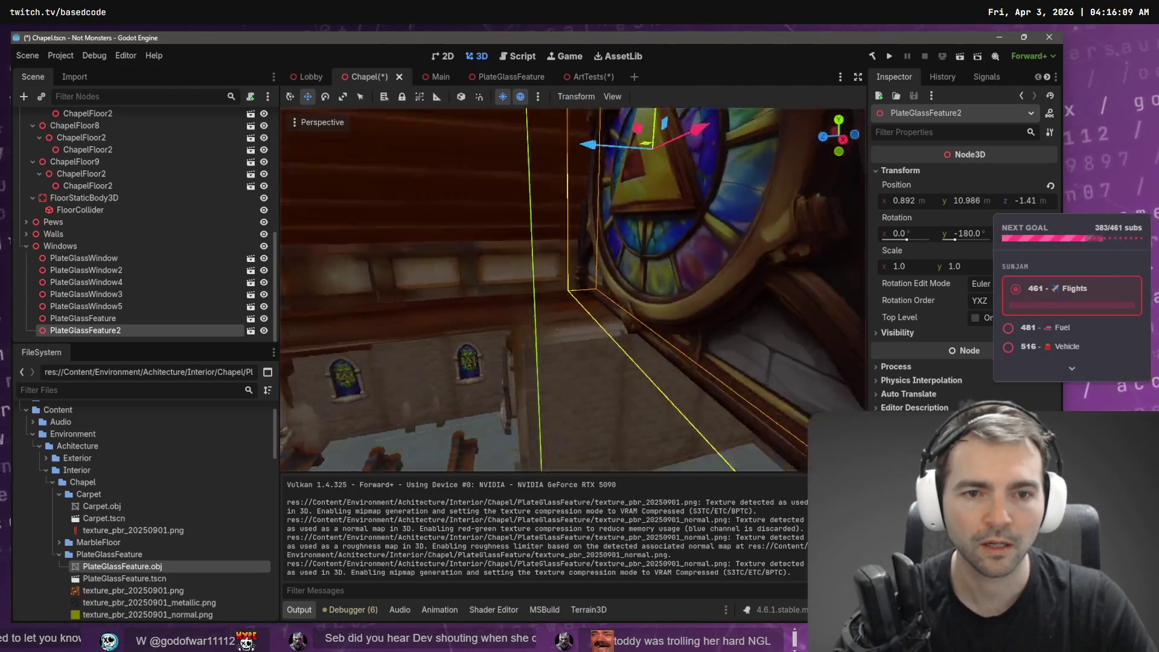
key(w)
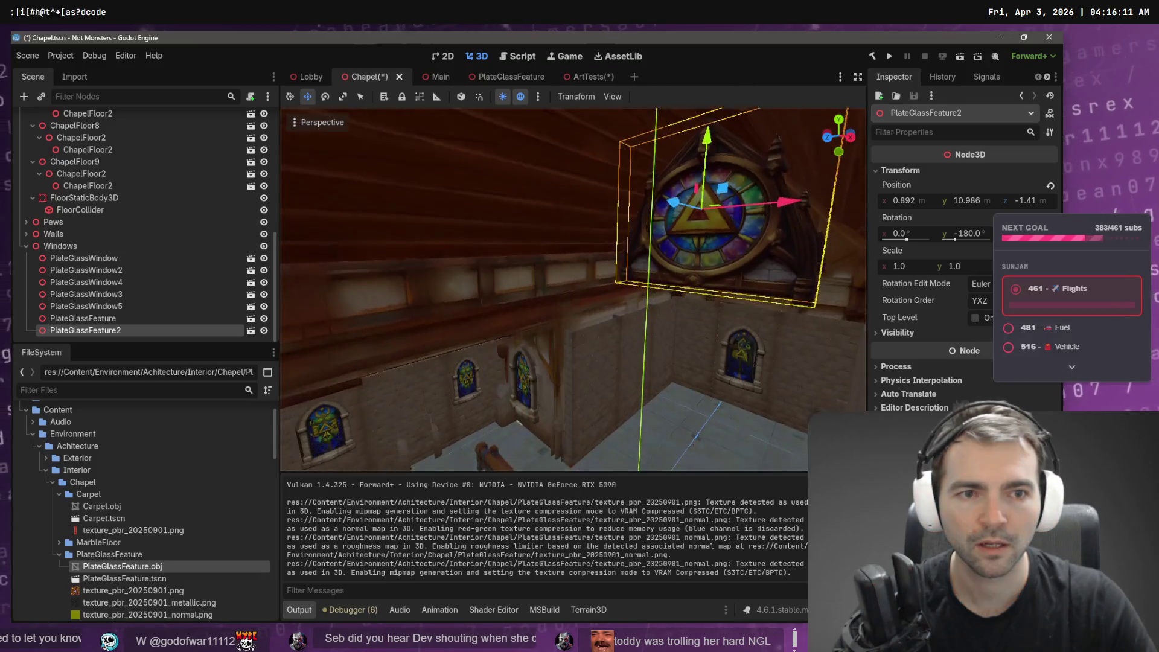
key(s)
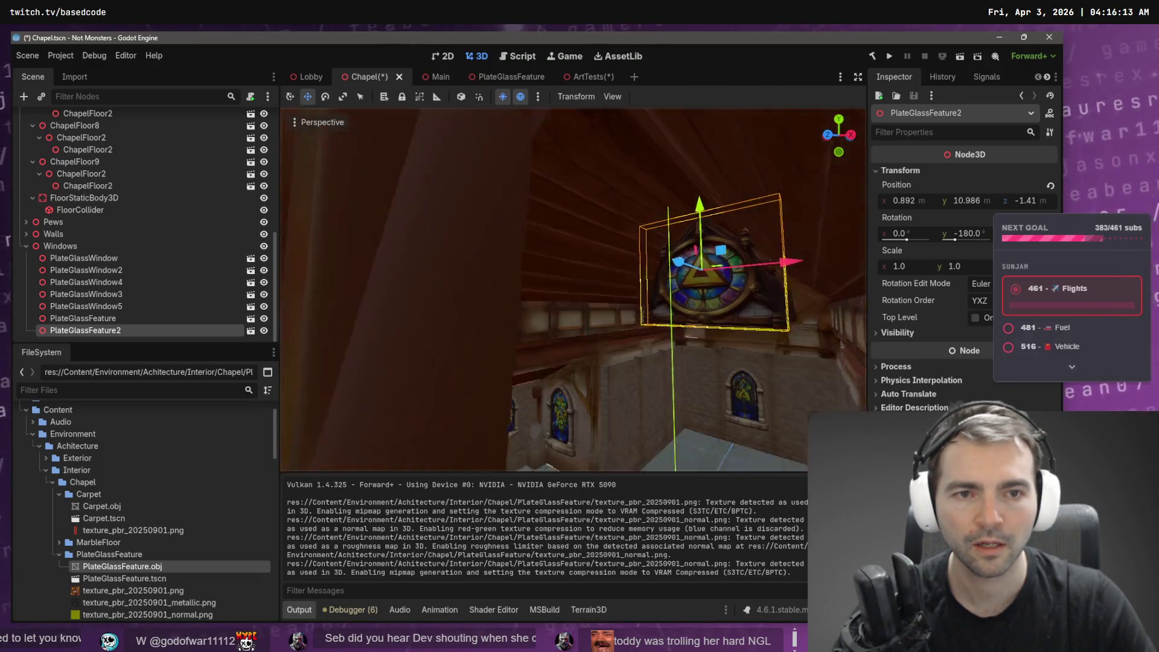
drag(700, 303, 309, 322)
key(f)
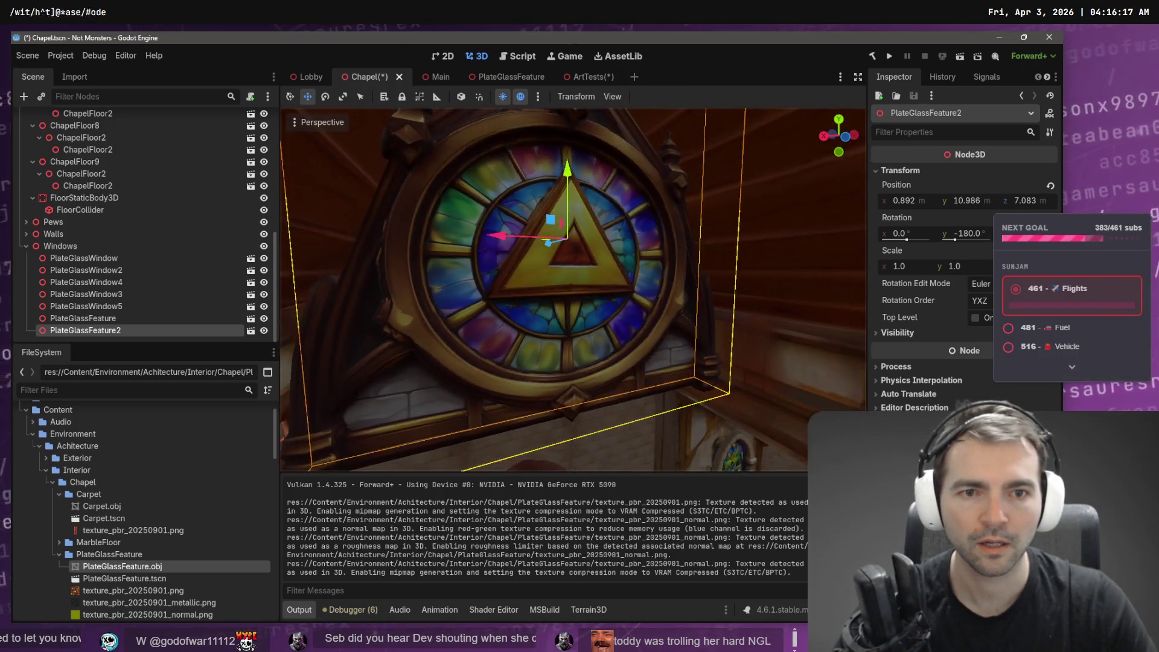
mouse_move(552, 256)
mouse_down()
mouse_move(512, 266)
mouse_move(522, 274)
mouse_up()
key(ctrl+s)
drag(586, 296, 586, 296)
scroll(270, 196, up, 3)
scroll(271, 196, up, 5)
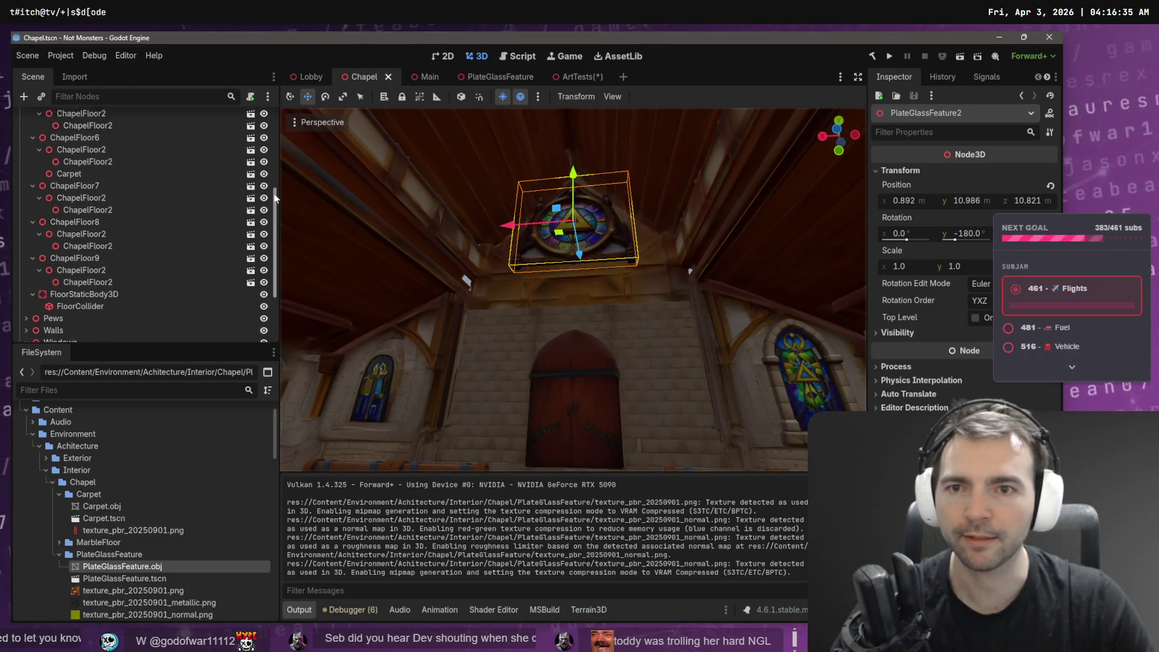
click(251, 132)
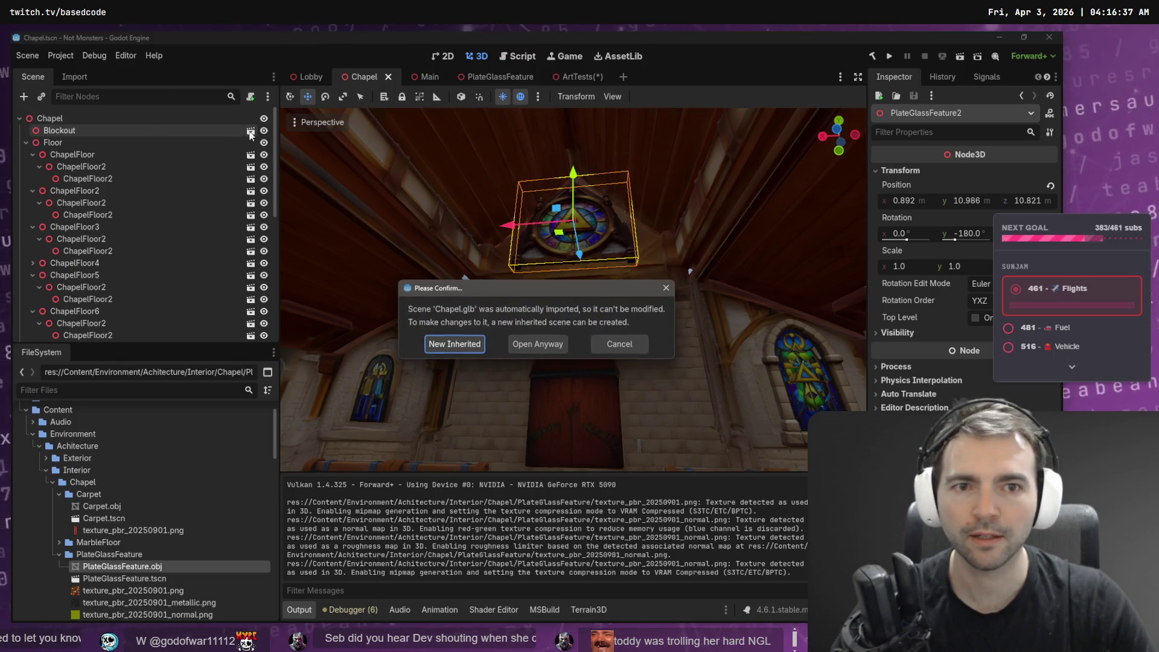
key(Escape)
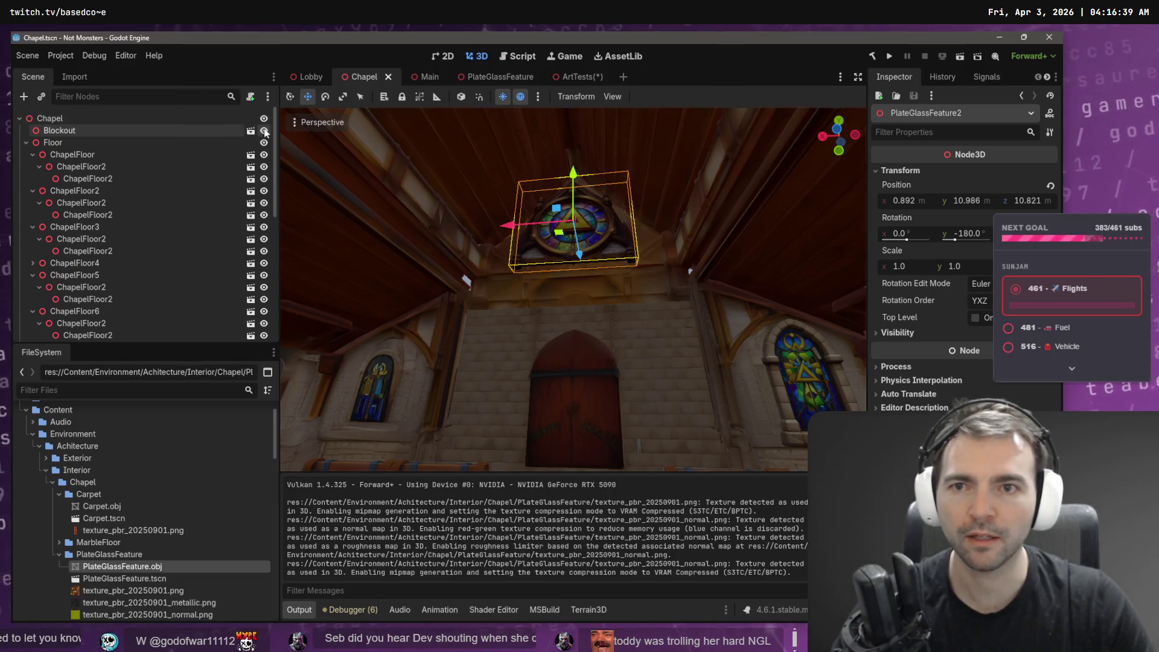
click(264, 131)
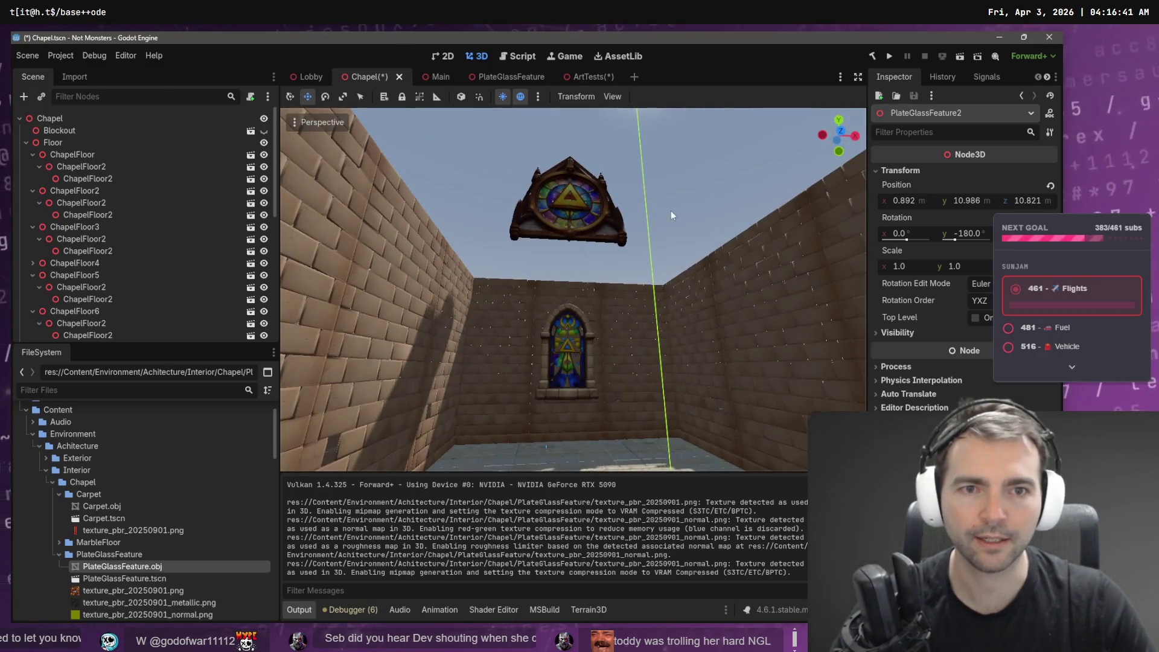
scroll(672, 211, down, 5)
click(668, 205)
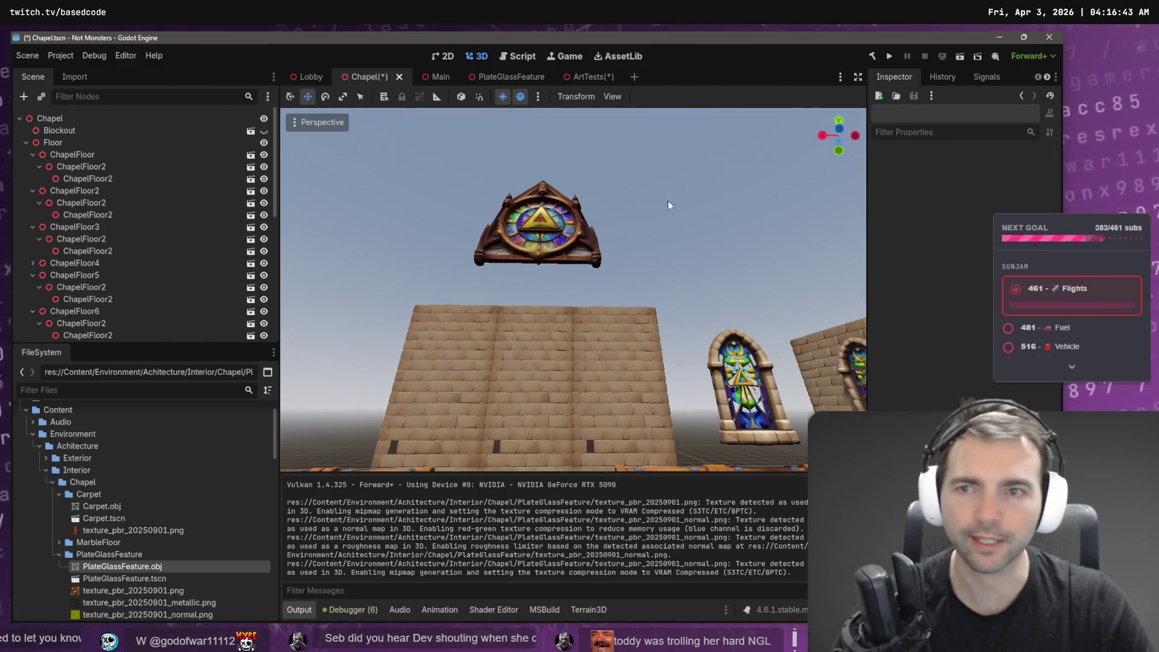
click(264, 134)
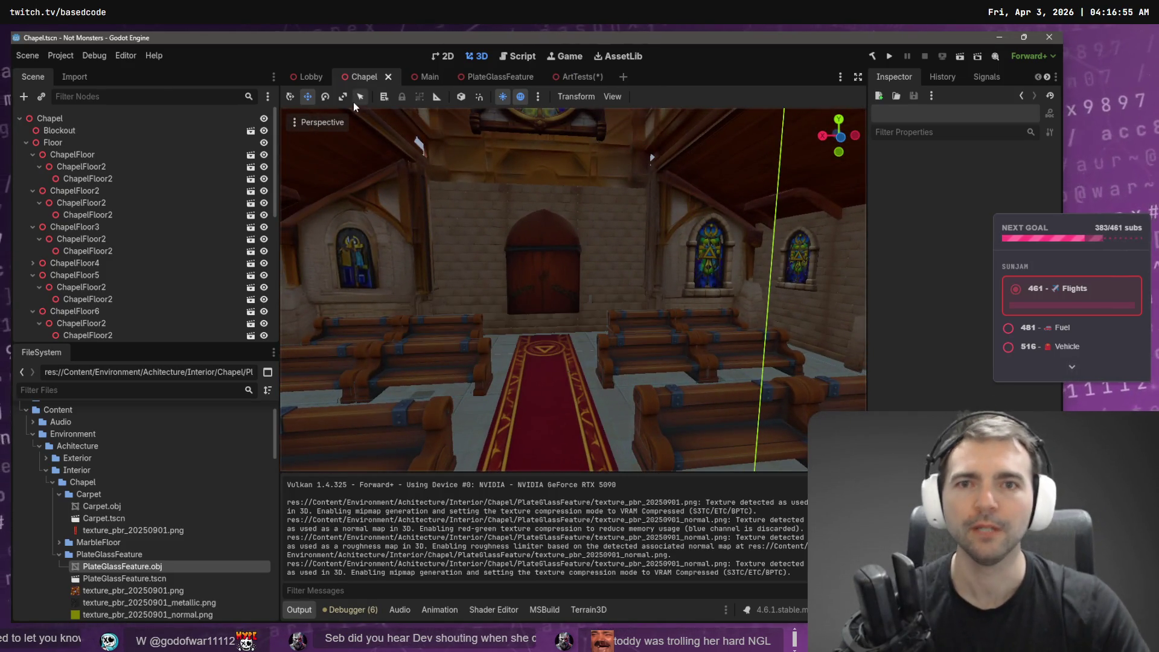
Save the ArtTests scene and look over the plate-glass feature on the wall.
click(581, 79)
key(ctrl+s)
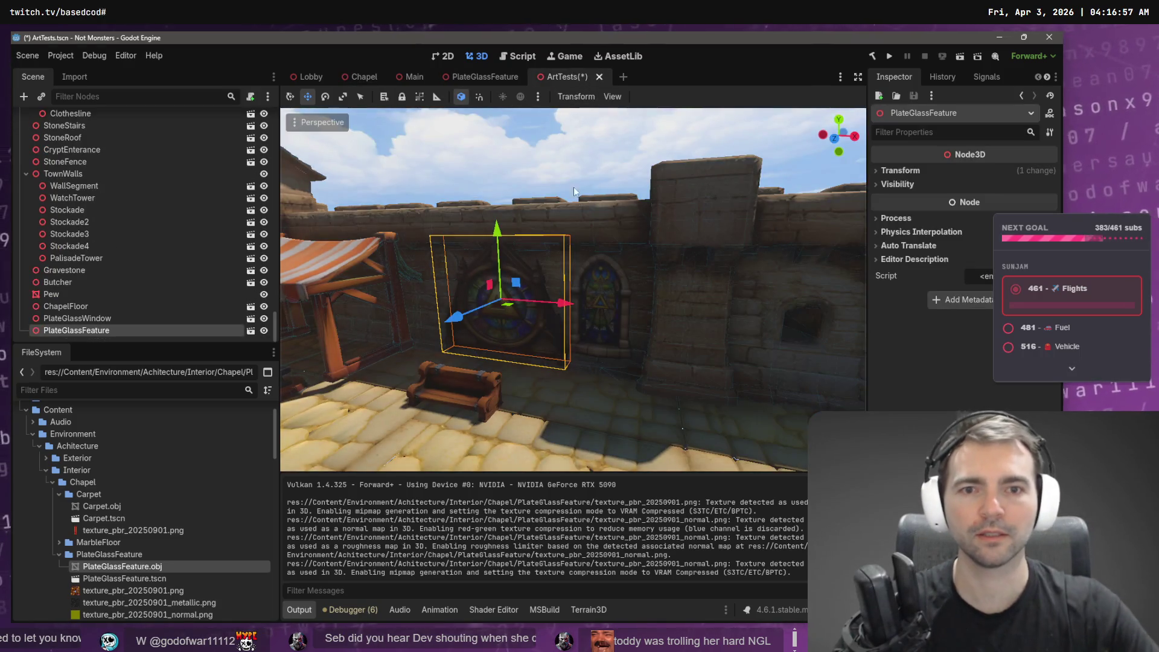
scroll(588, 198, down, 3)
scroll(574, 290, down, 5)
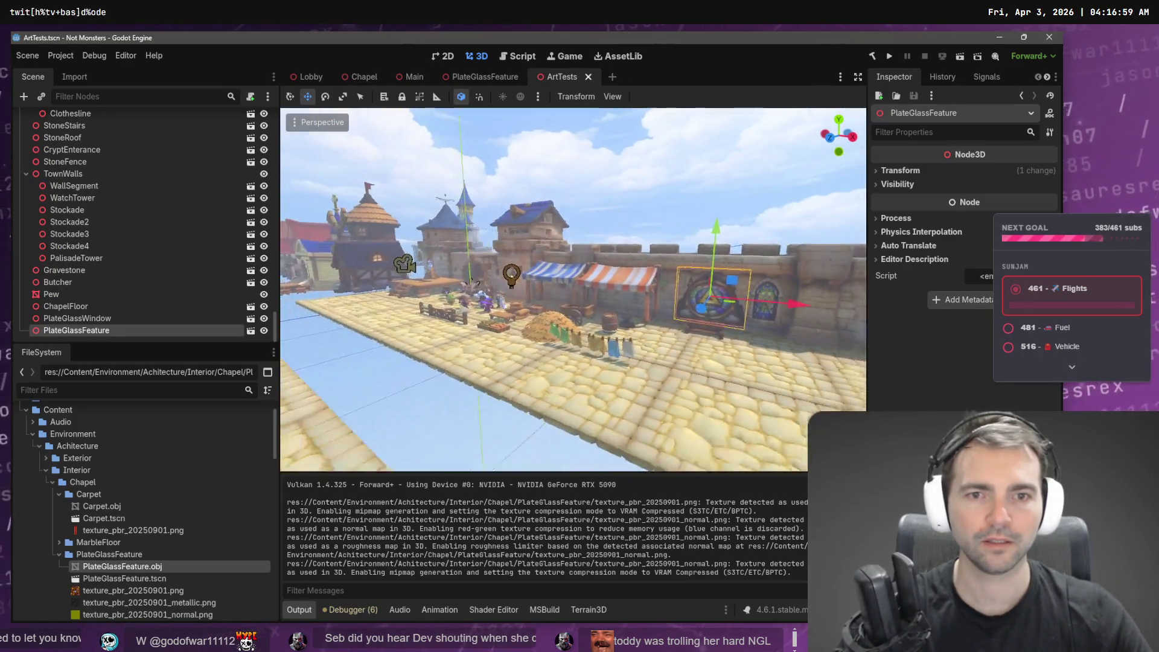
mouse_move(574, 290)
mouse_down()
mouse_move(453, 290)
mouse_move(459, 229)
mouse_move(478, 296)
mouse_move(489, 290)
mouse_up()
key(w)
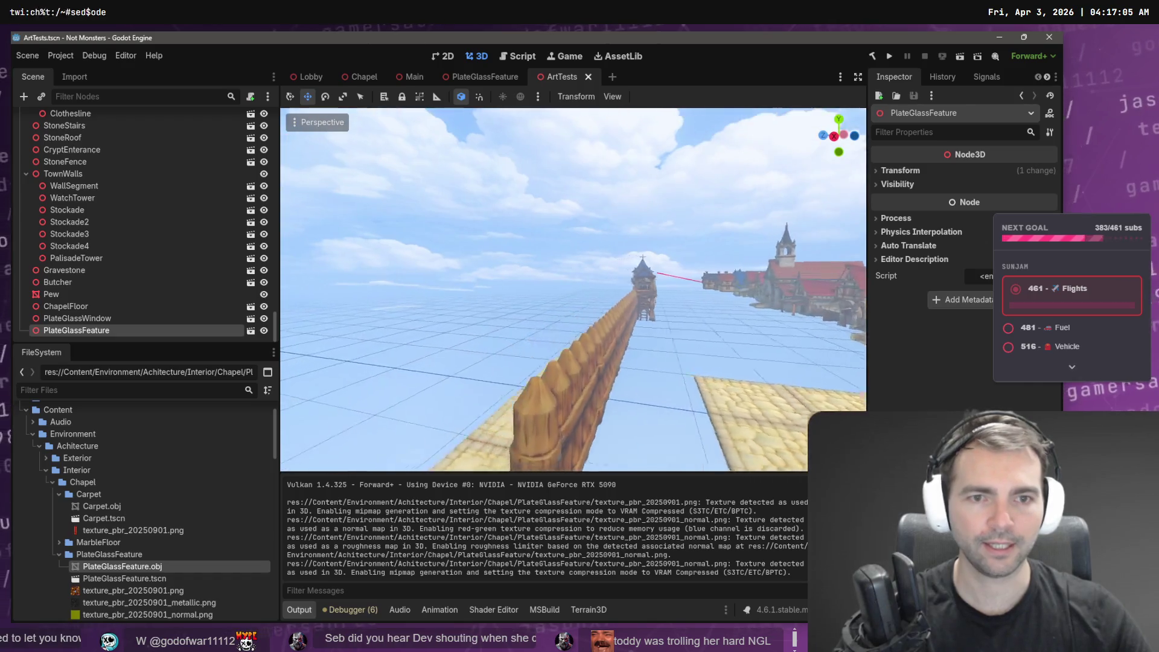
key(s)
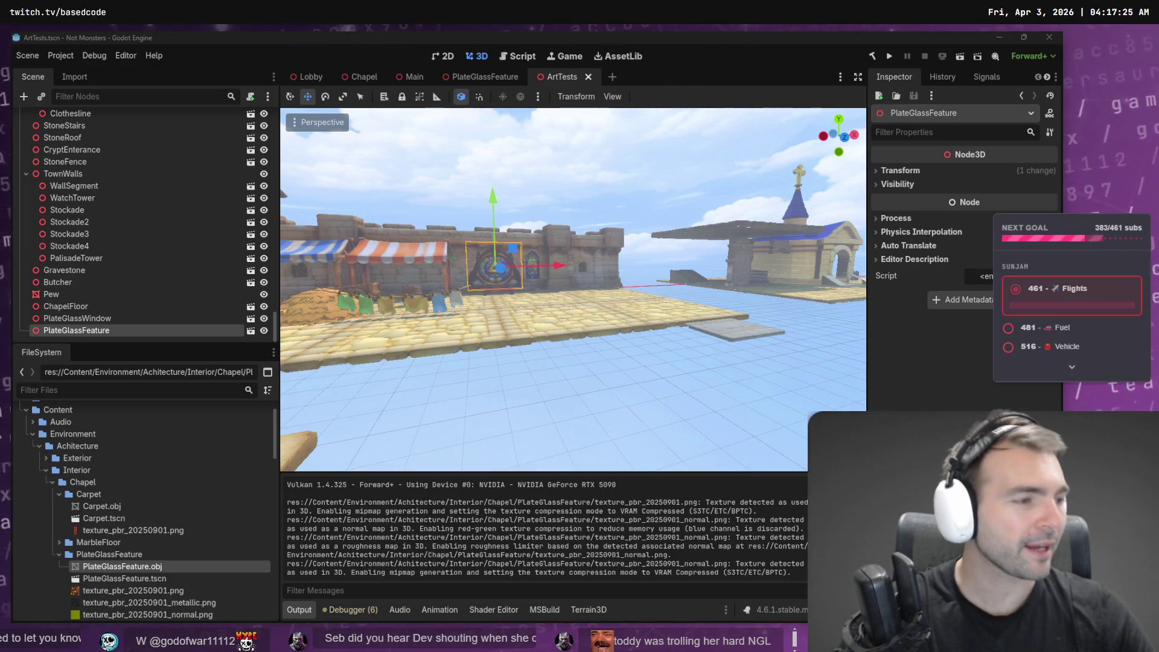
Run the game from the Main scene with F5.
key(alt+Tab)
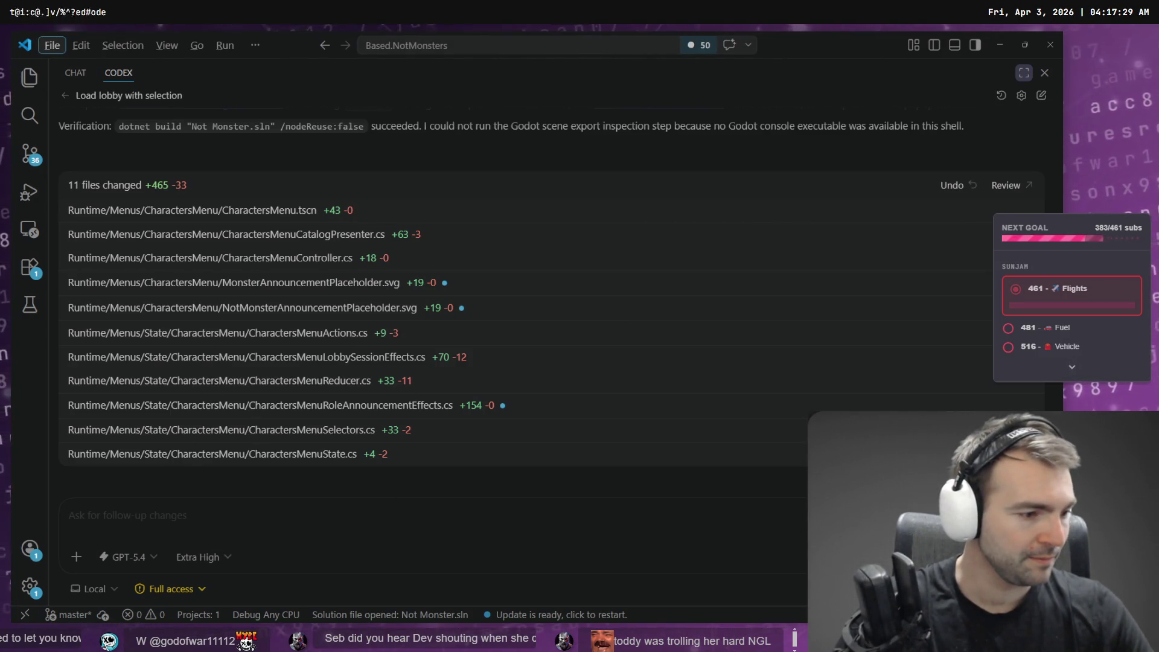
key(alt+Tab)
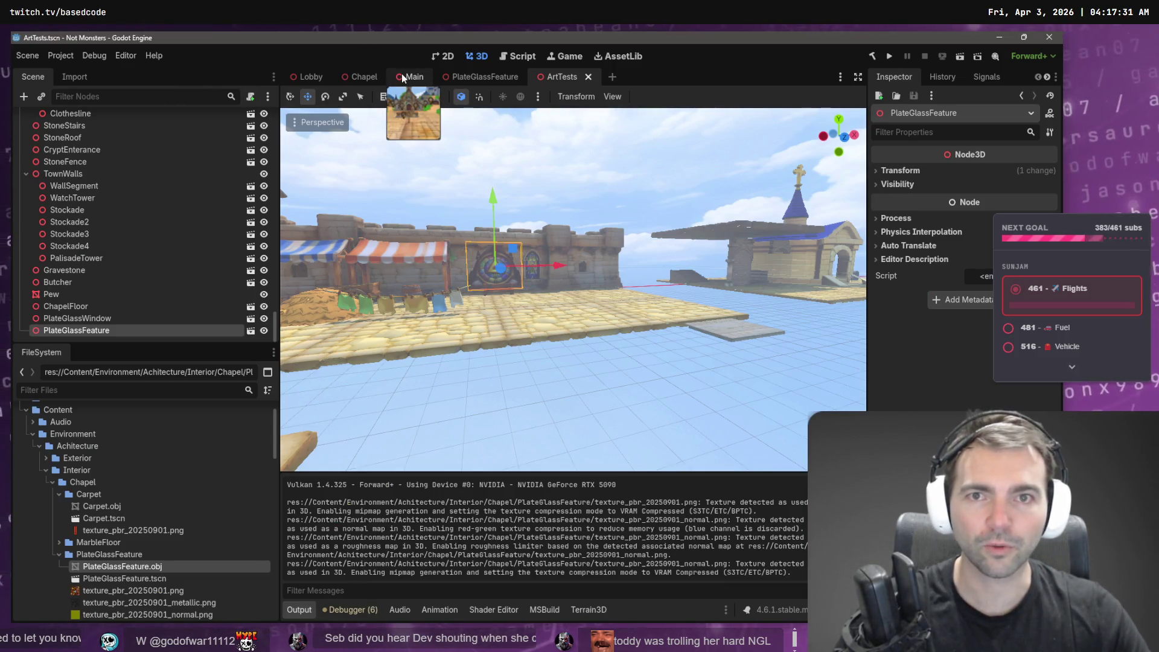
click(401, 73)
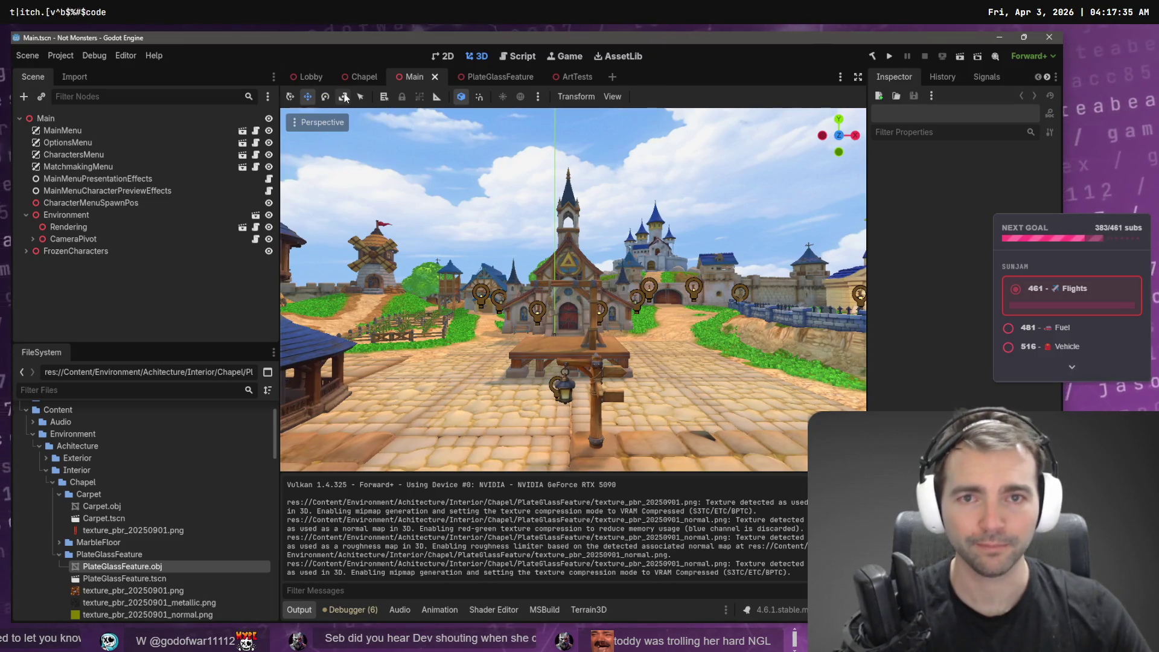
key(F5)
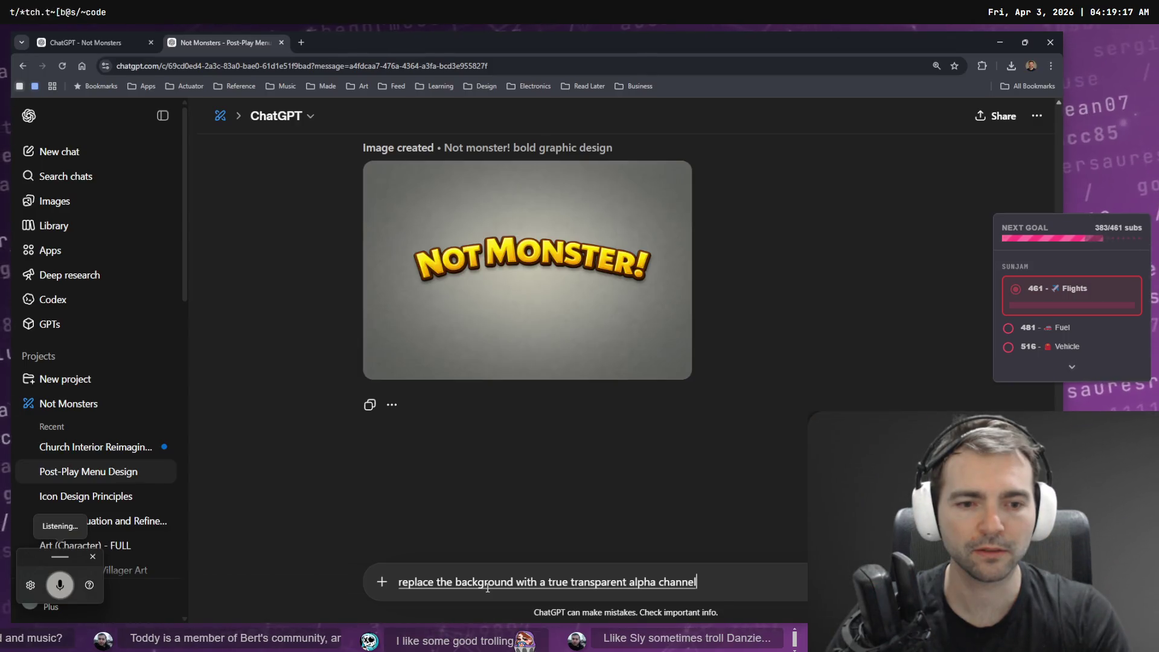
Capitalize the prompt's first word to 'R' and send the transparent-background request.
key(Delete)
text(R)
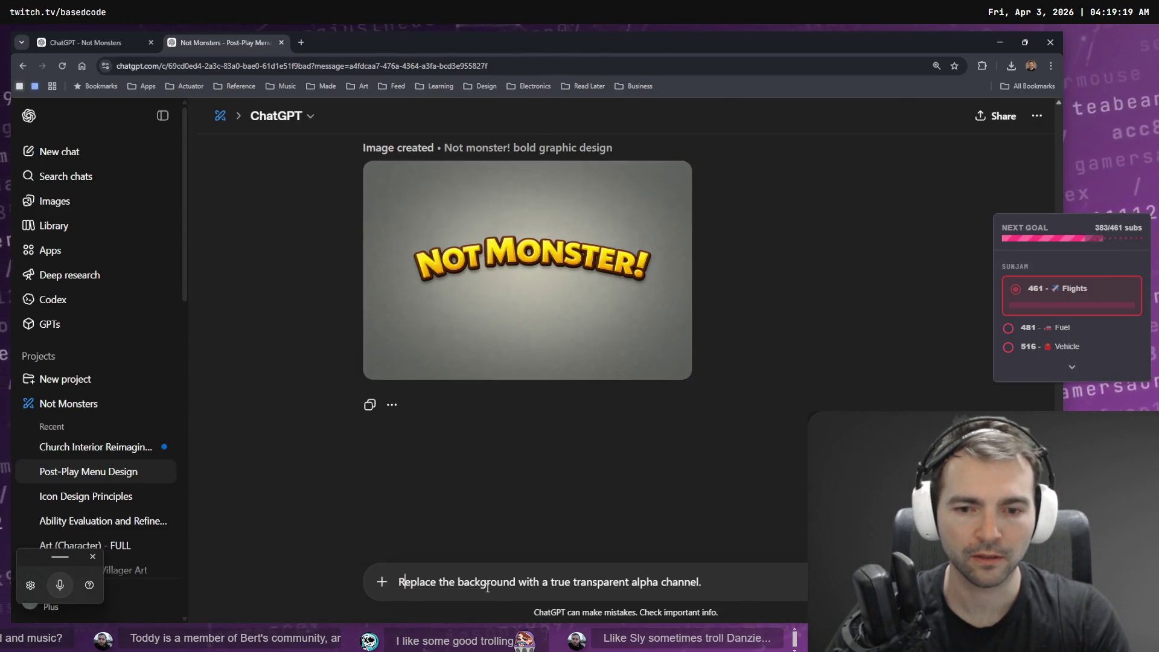
key(Return)
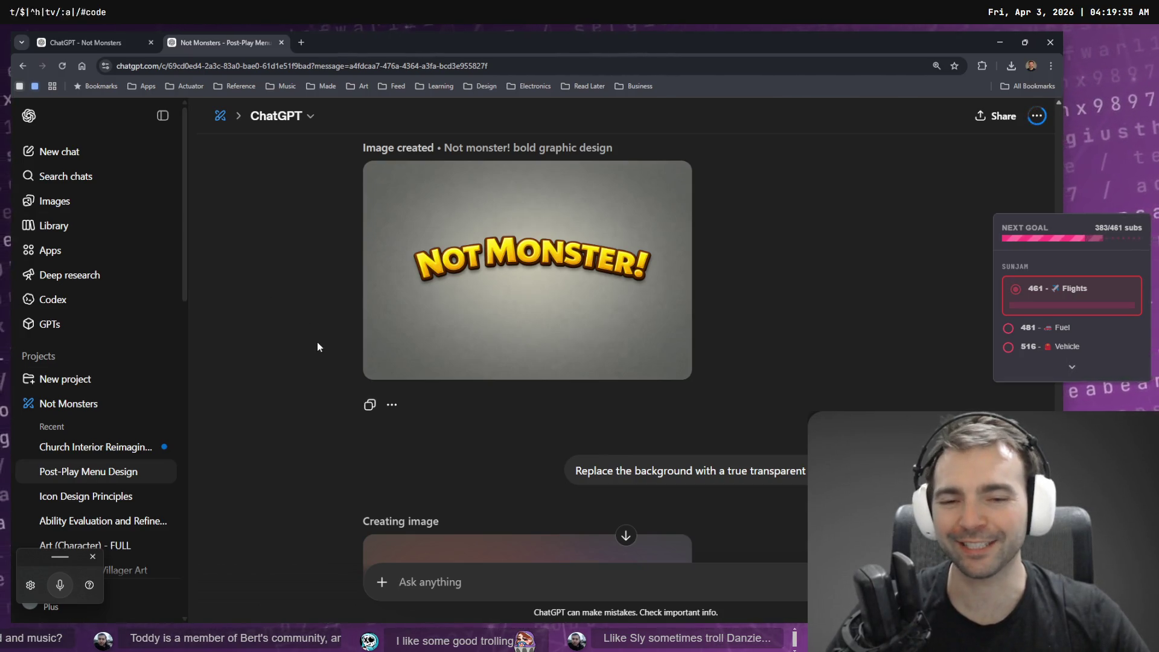
scroll(317, 344, down, 5)
scroll(317, 349, down, 1)
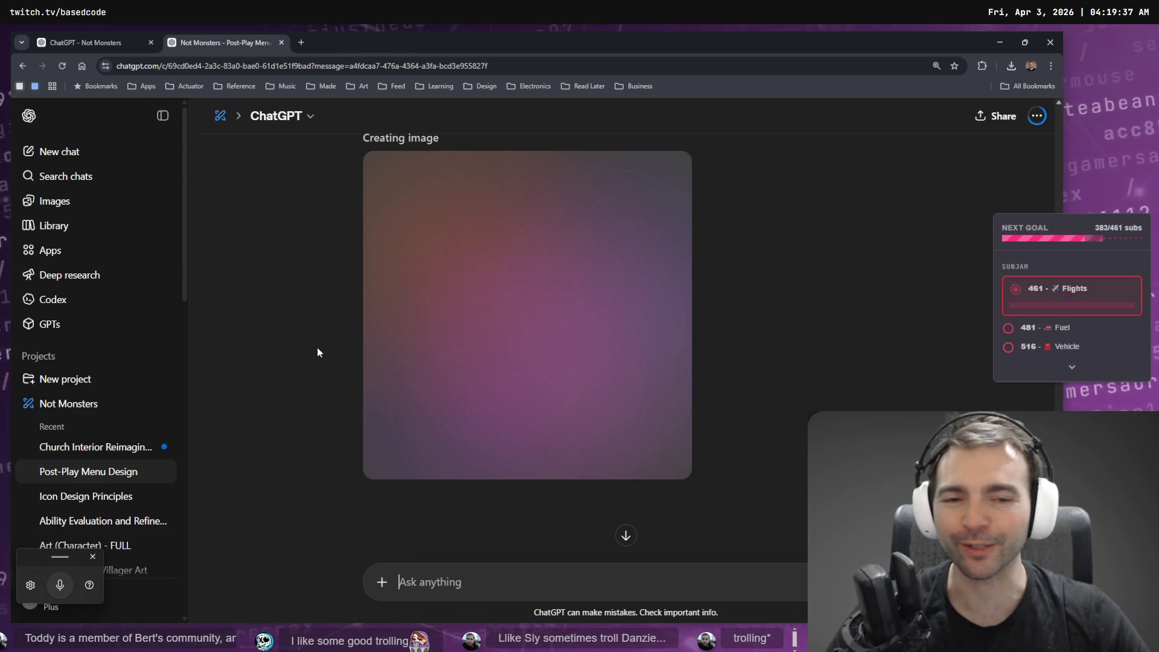
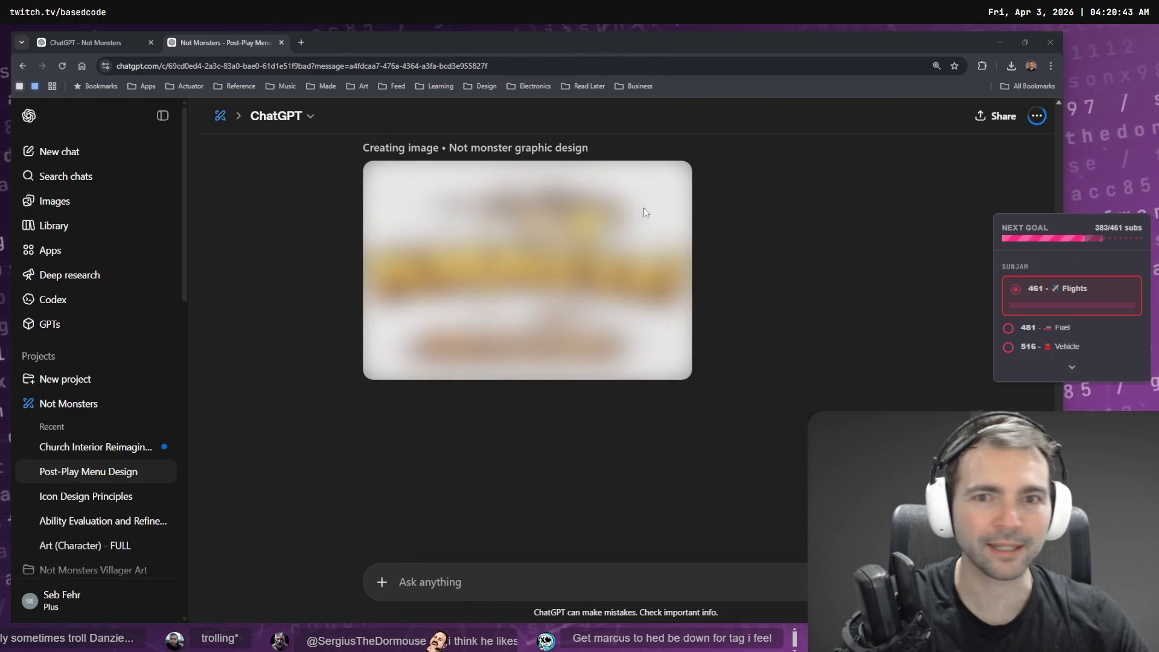
View the finished wainscoting image full size in its ChatGPT chat and pick out the word 'wainscoting'.
click(110, 40)
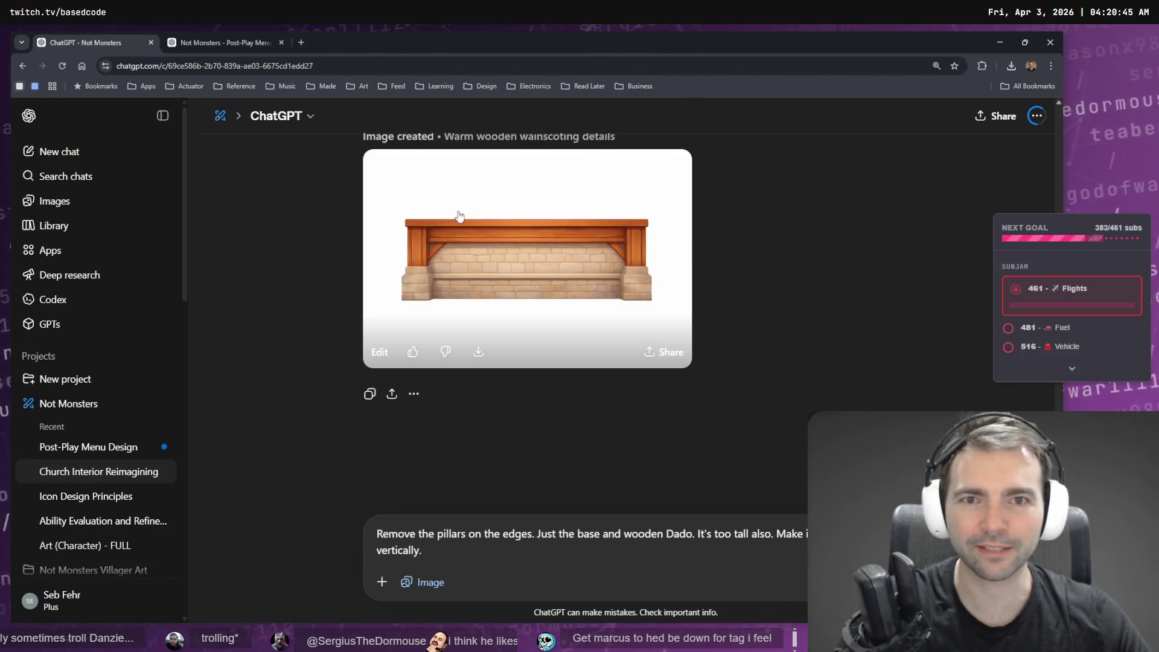
click(527, 249)
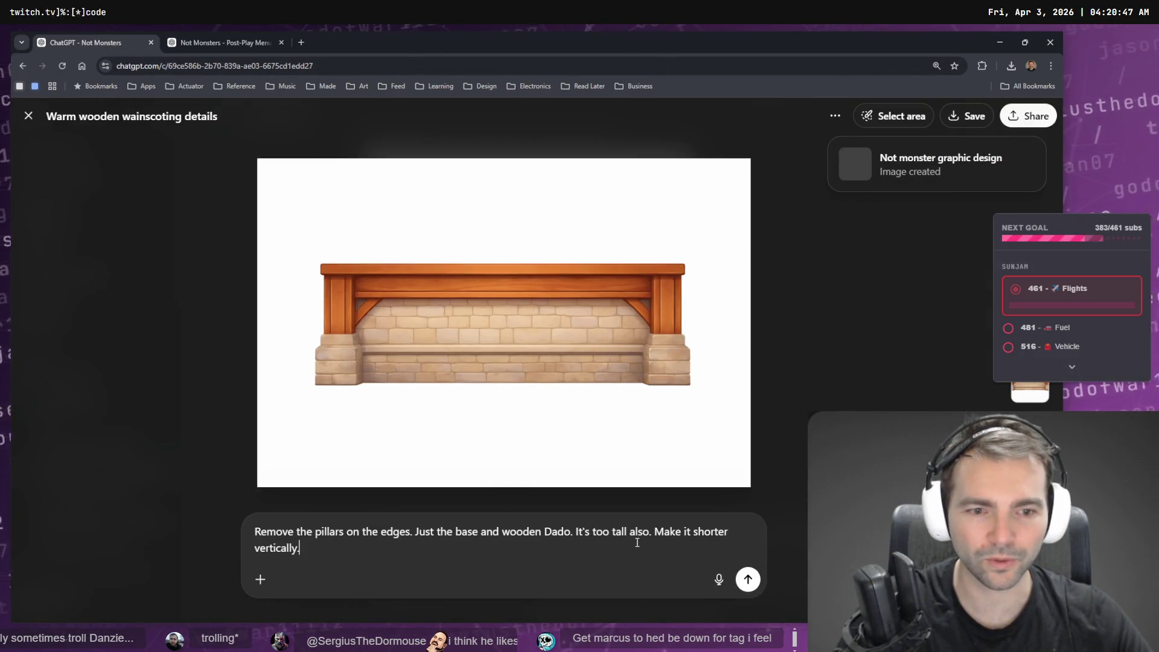
key(Escape)
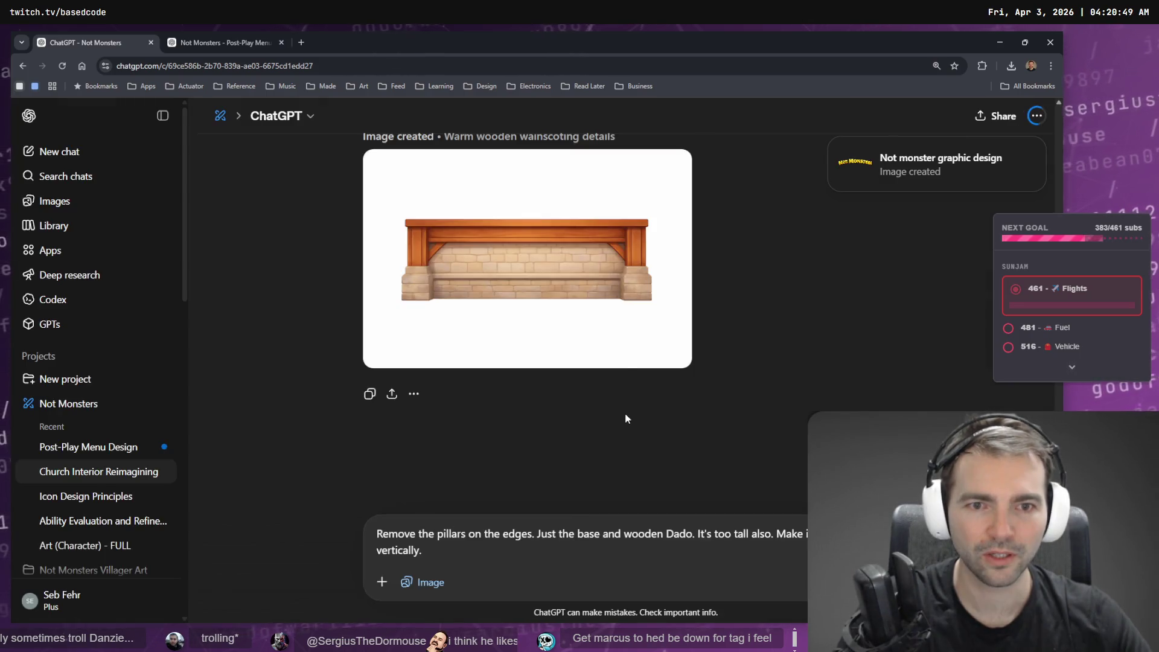
scroll(527, 353, up, 3)
scroll(483, 362, down, 3)
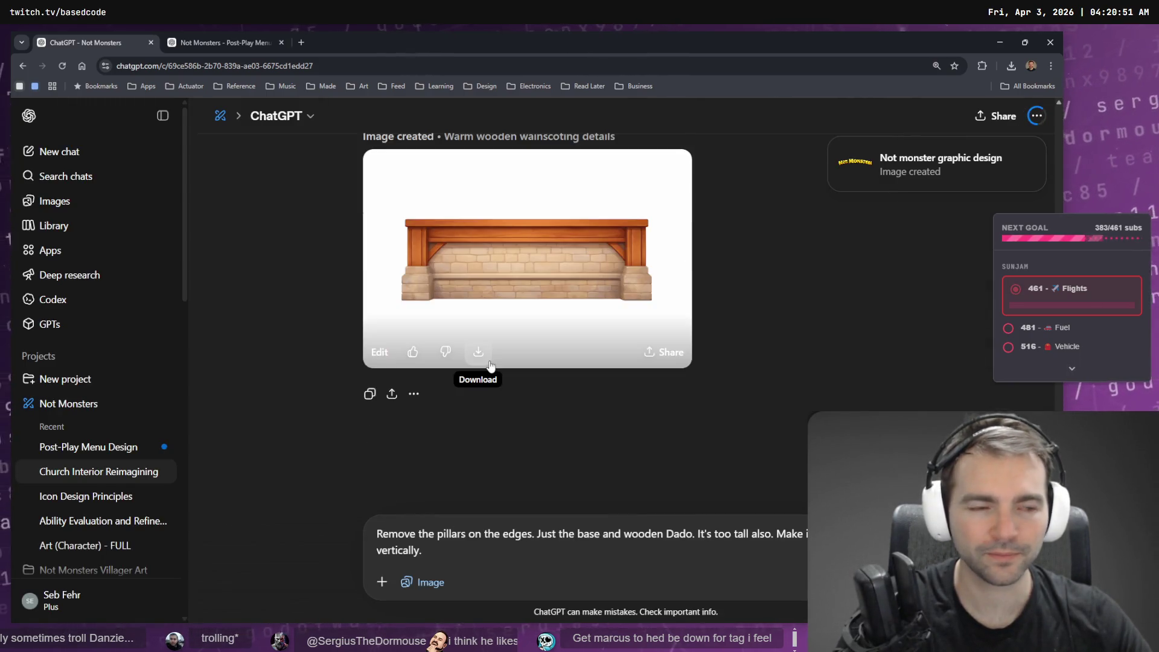
scroll(558, 318, up, 2)
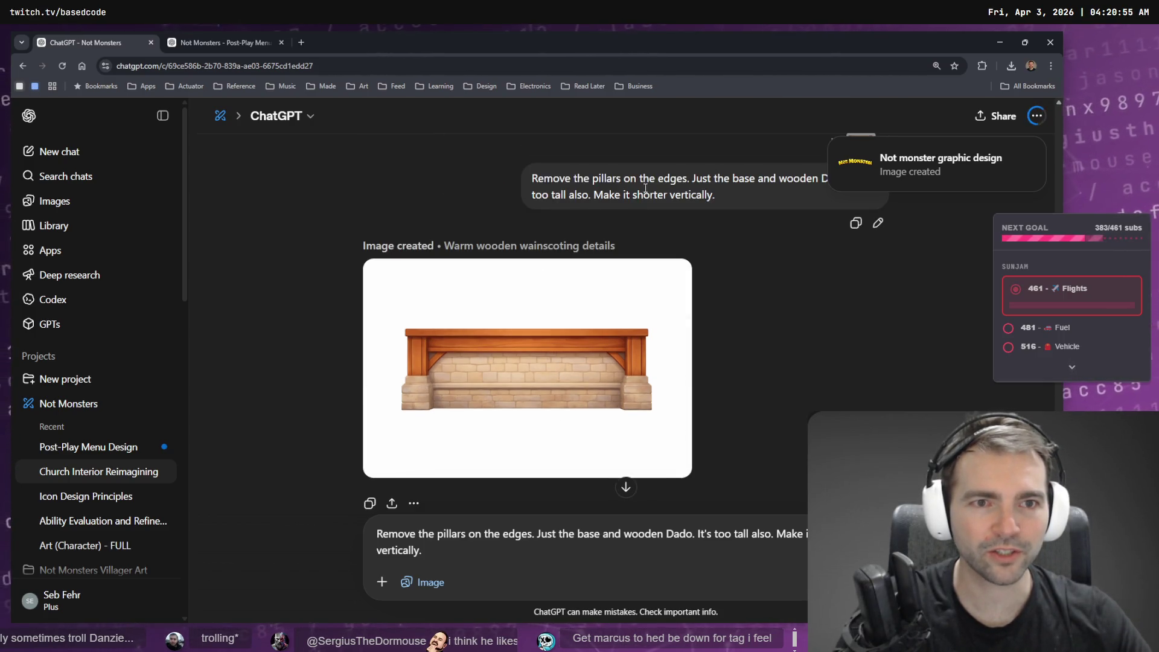
scroll(752, 202, up, 1)
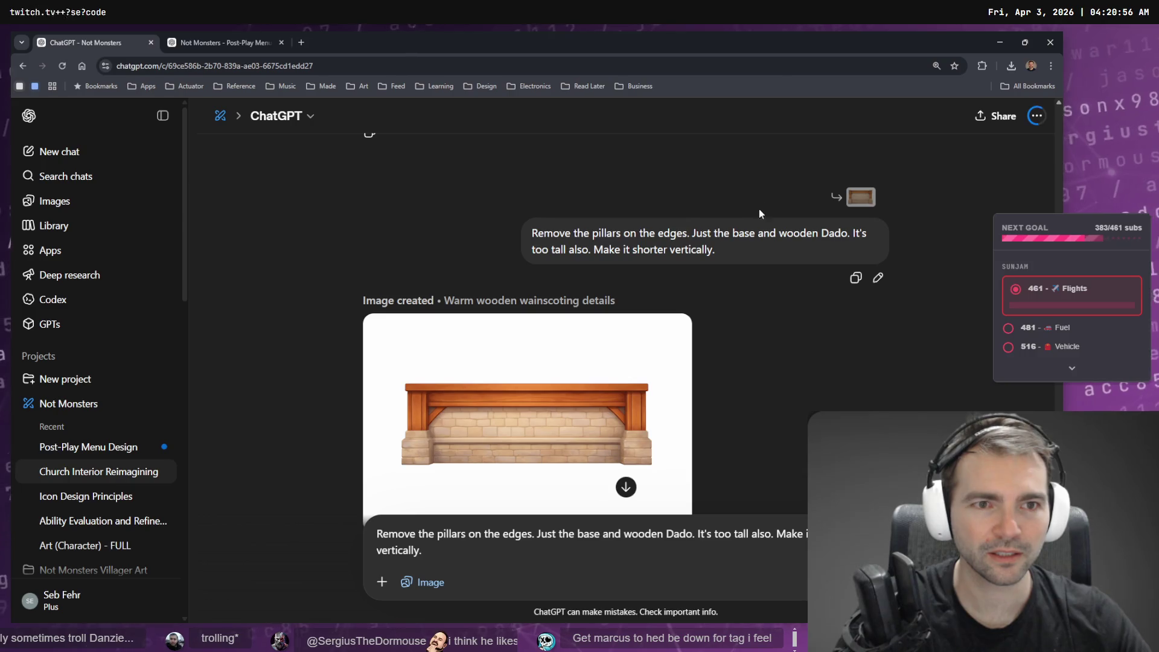
double_click(536, 299)
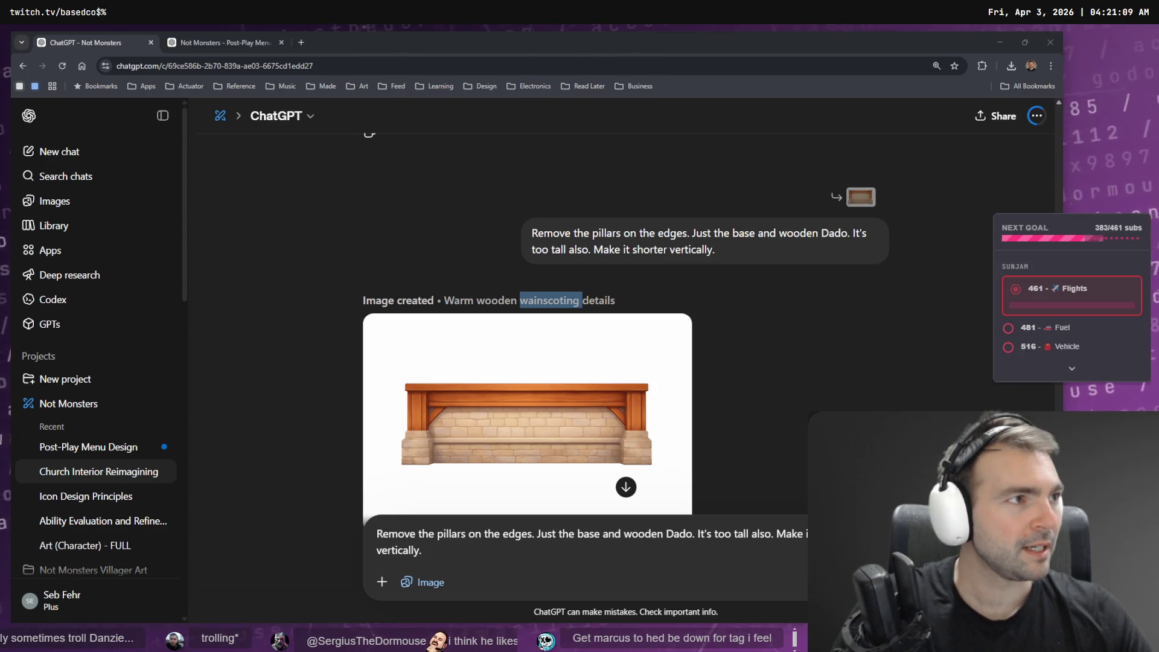
Rename the downloaded zip in Downloads to Wainscoting.zip.
click(511, 305)
text(wainscoting)
key(Home)
key(Delete)
text(W)
key(Return)
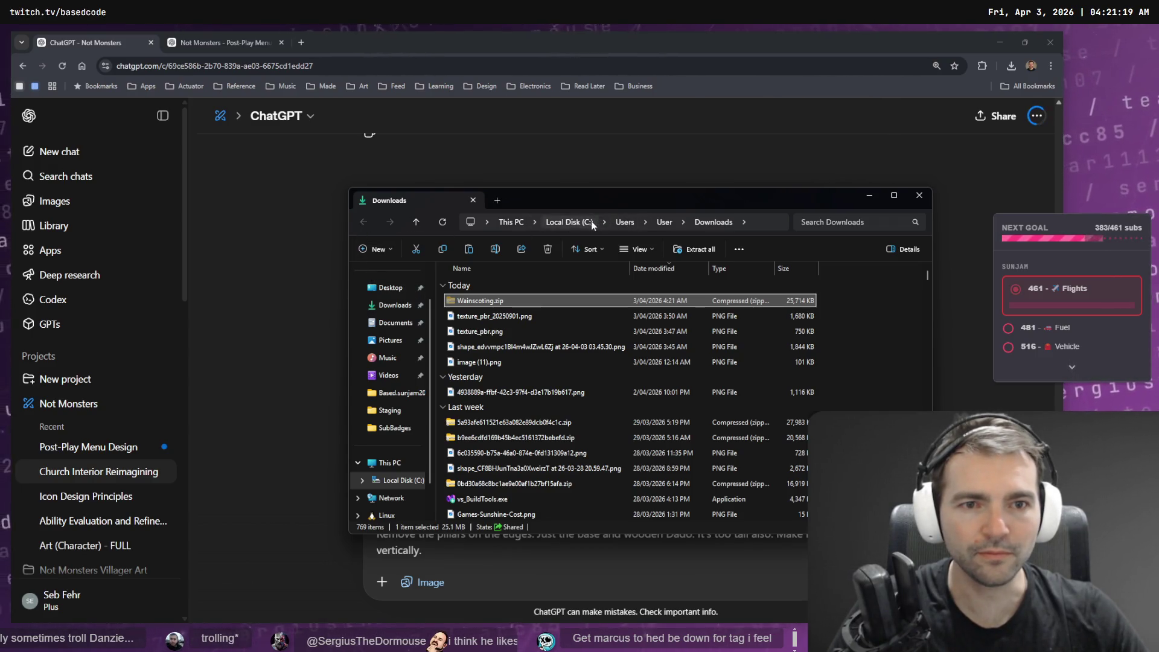
Paste Wainscoting.zip into C:\Work\Based.NotMonsters.Art\_To Process.
click(571, 222)
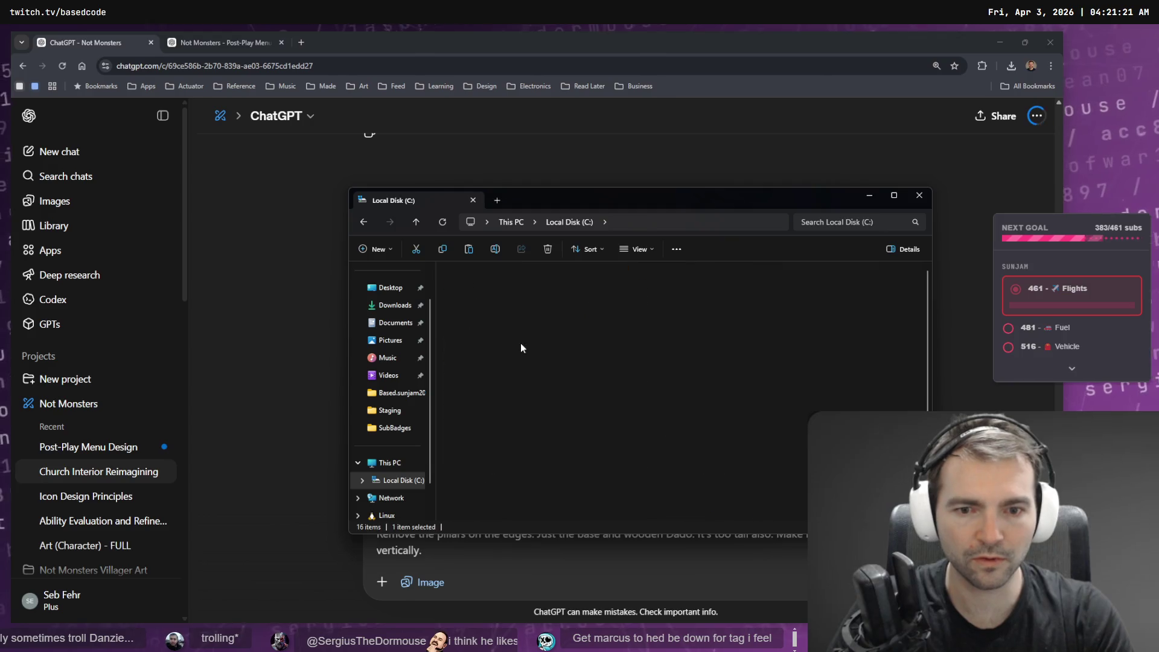
text(based.goo)
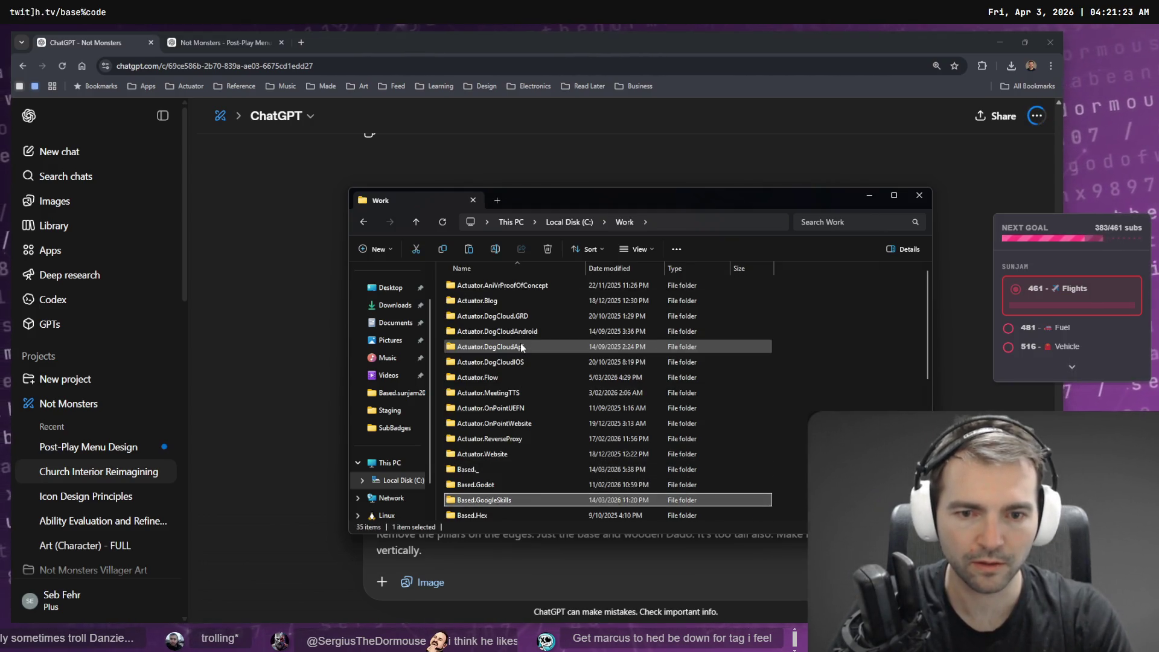
key(Down)
key(Down)
key(Down)
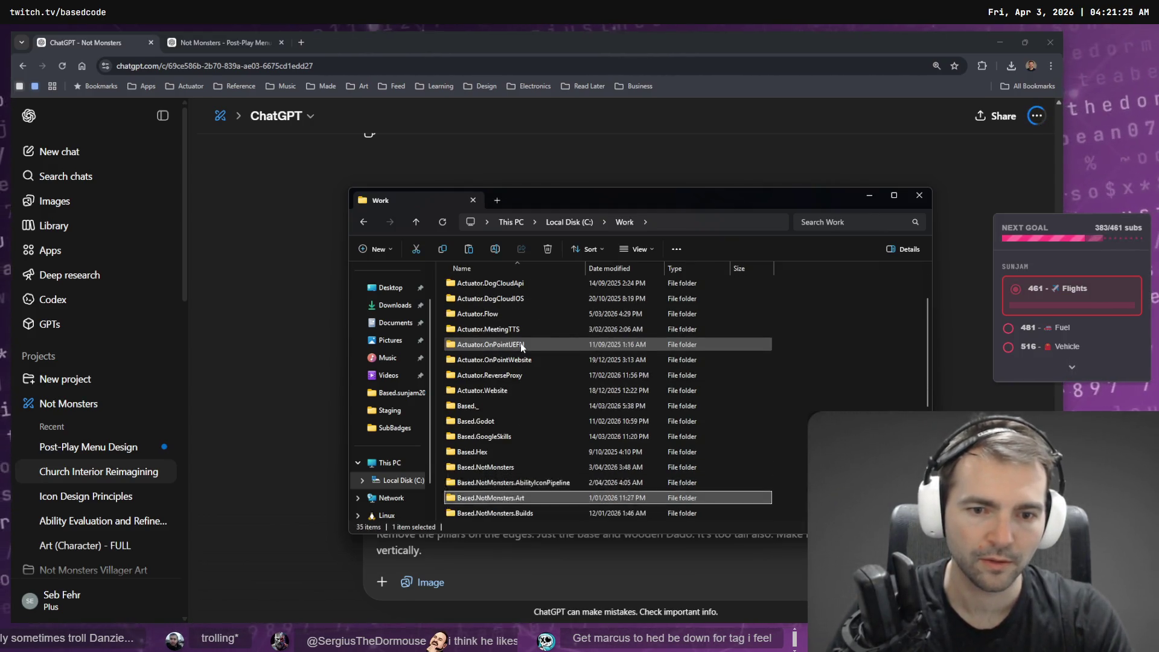
key(Return)
text(_t)
key(Return)
key(ctrl+v)
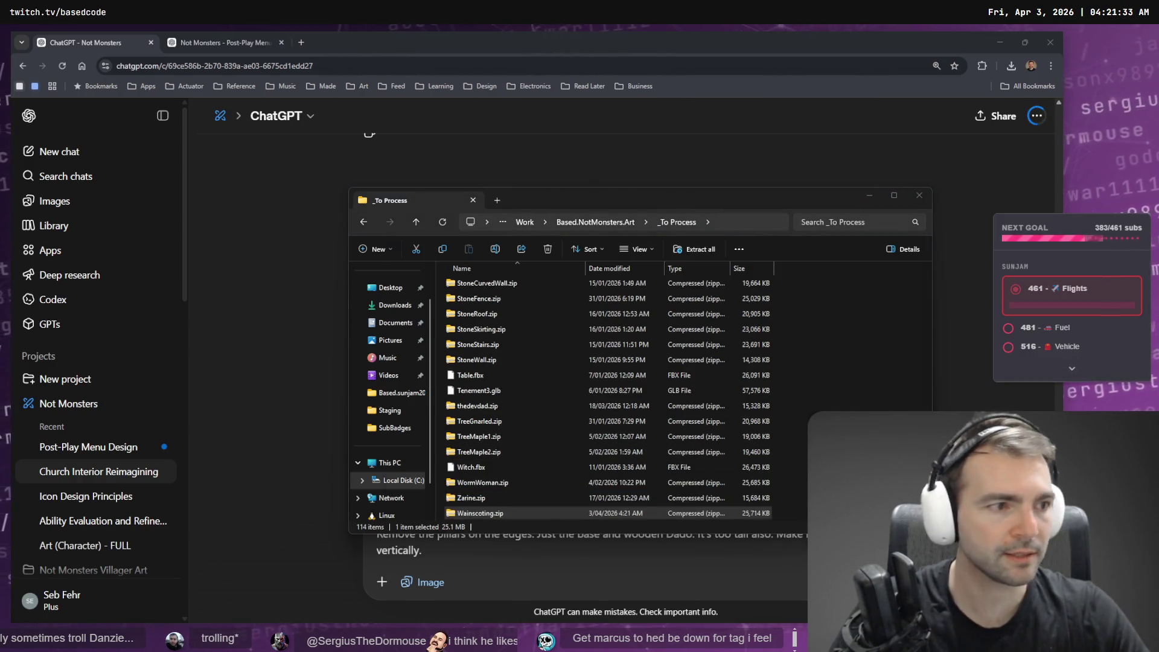
Rename the extracted model file to Wainscoting.obj.
click(484, 322)
key(F2)
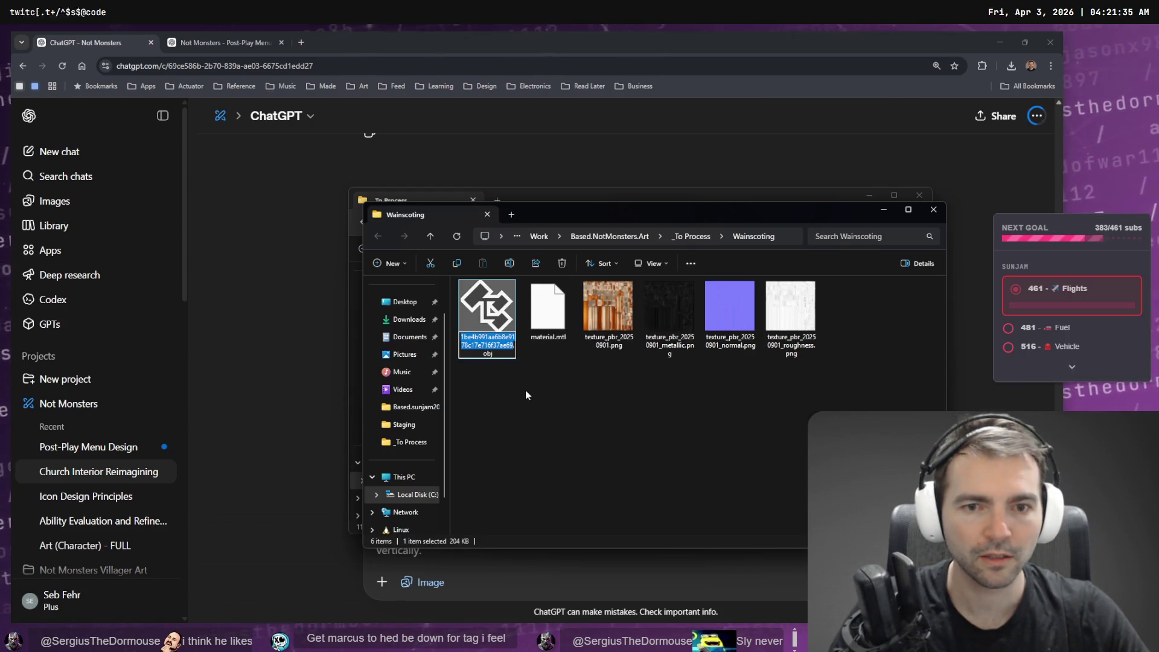
key(super+v)
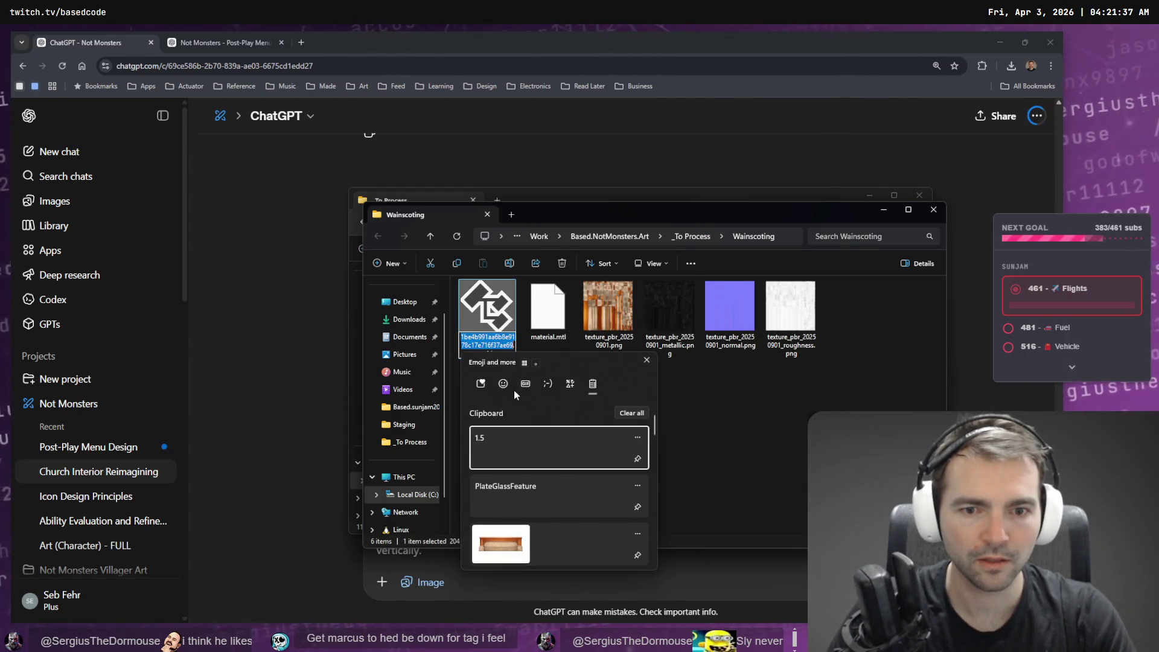
key(Escape)
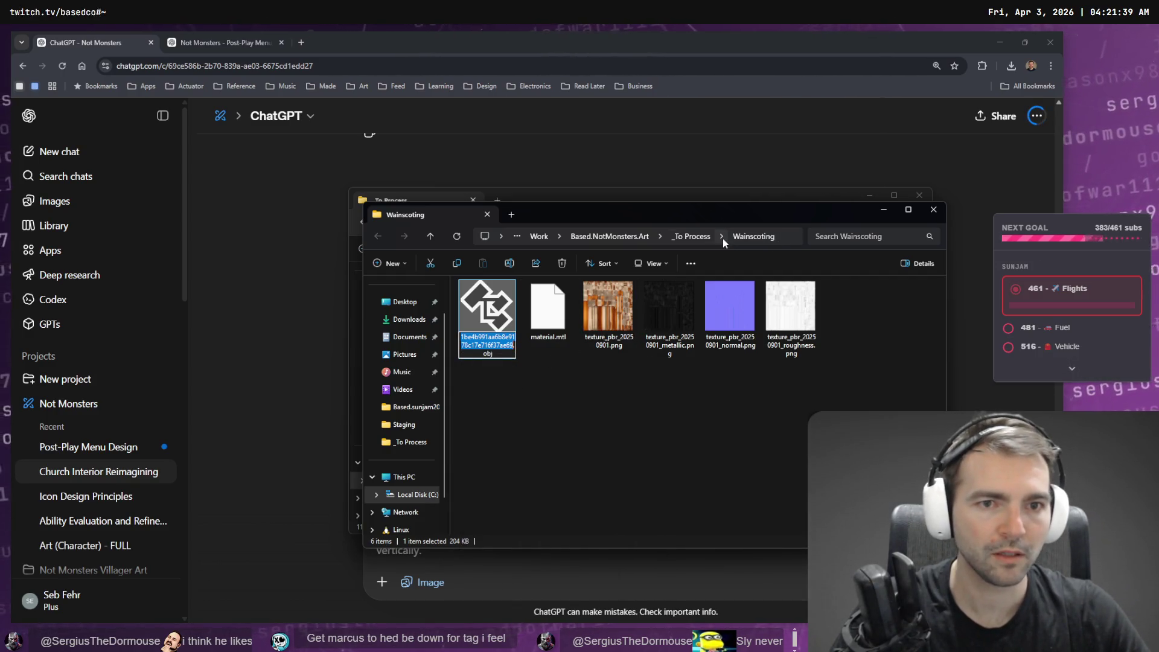
key(Escape)
click(789, 236)
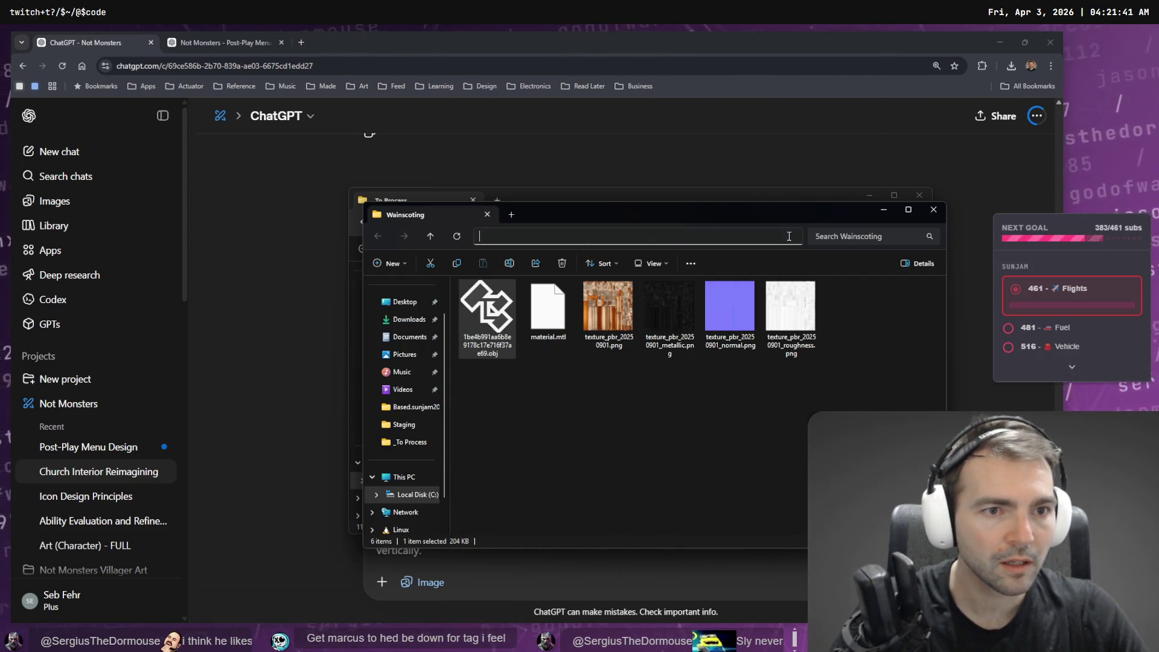
click(639, 237)
click(625, 496)
key(ctrl+l)
click(624, 499)
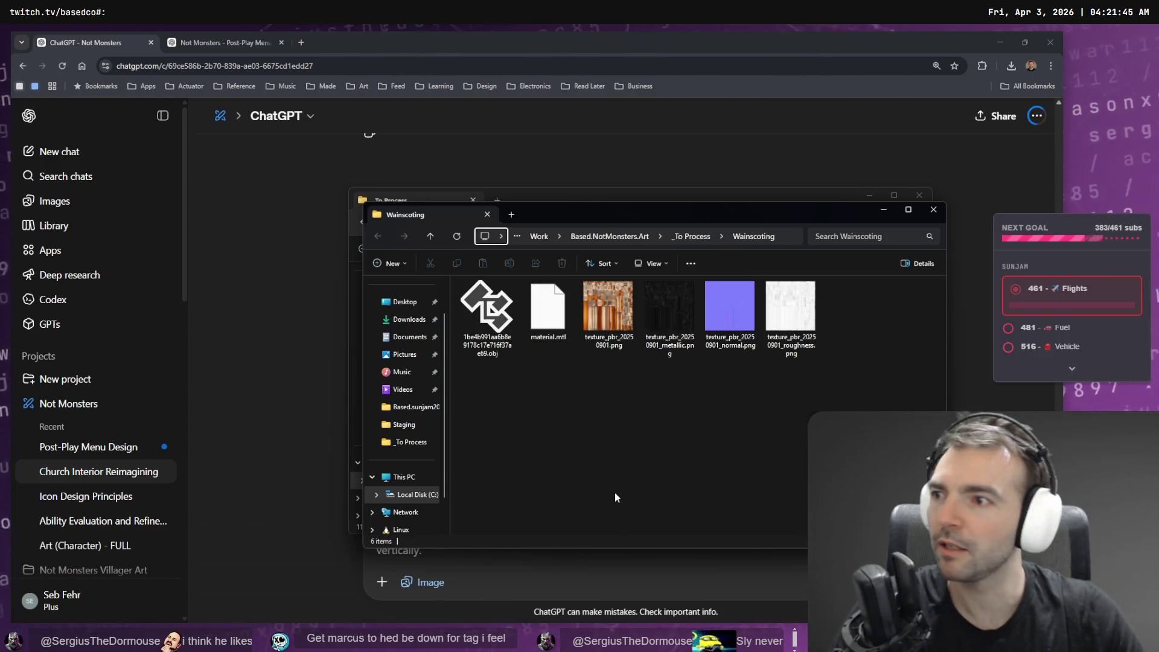
click(503, 342)
click(503, 342)
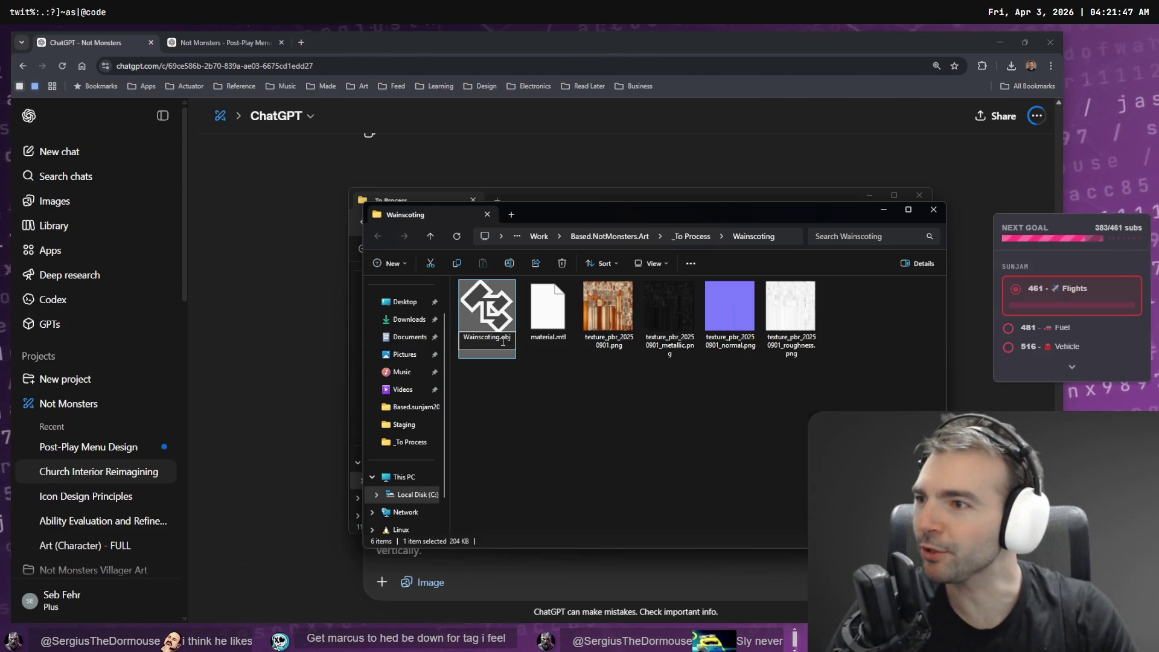
key(Return)
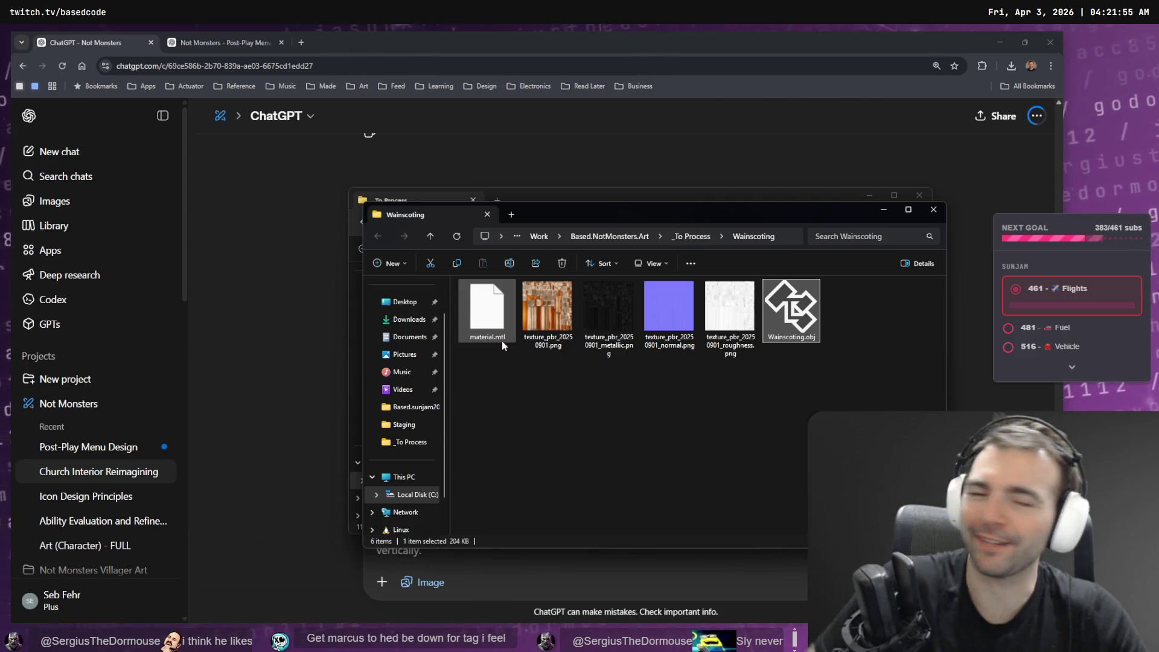
Select all six extracted Wainscoting files.
click(788, 404)
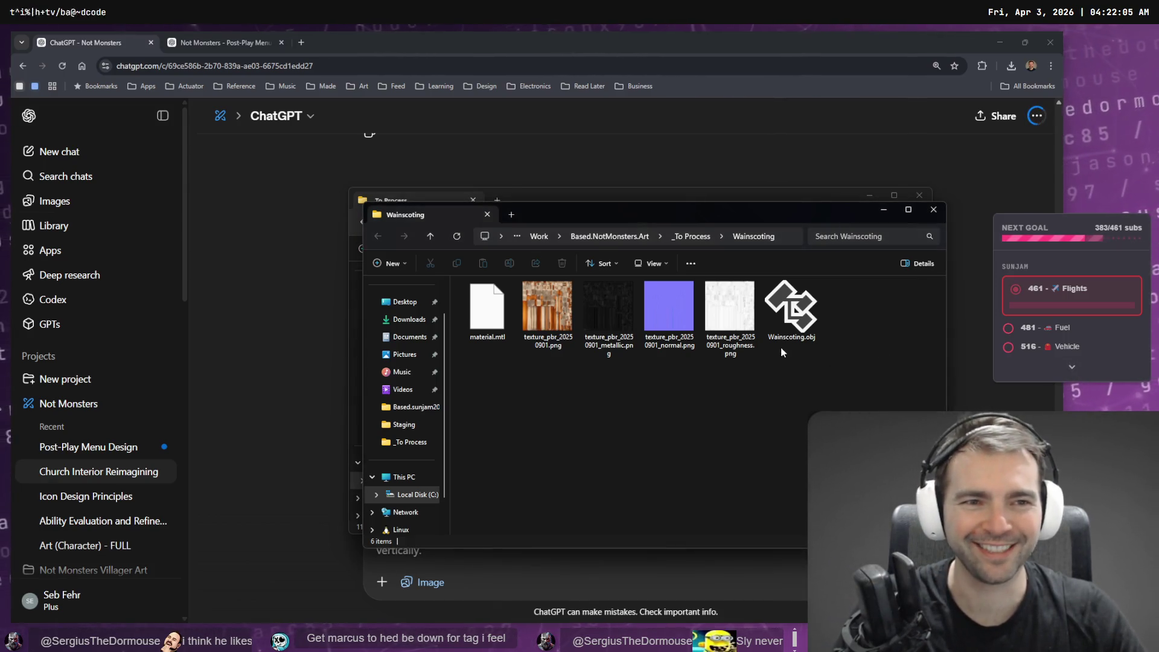
click(791, 309)
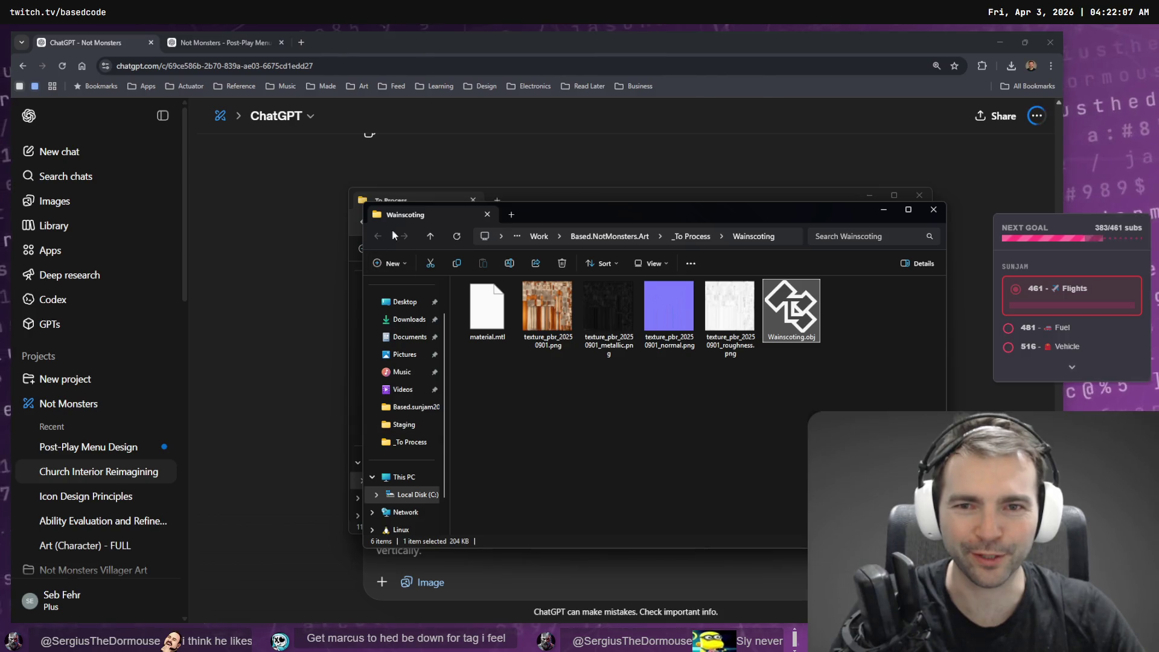
click(546, 194)
key(ctrl+w)
mouse_move(799, 397)
mouse_down()
mouse_move(702, 296)
mouse_move(489, 294)
mouse_up()
Import the six Wainscoting files into the Wainscoting folder of Godot's FileSystem dock.
key(alt+Tab)
key(alt+Tab)
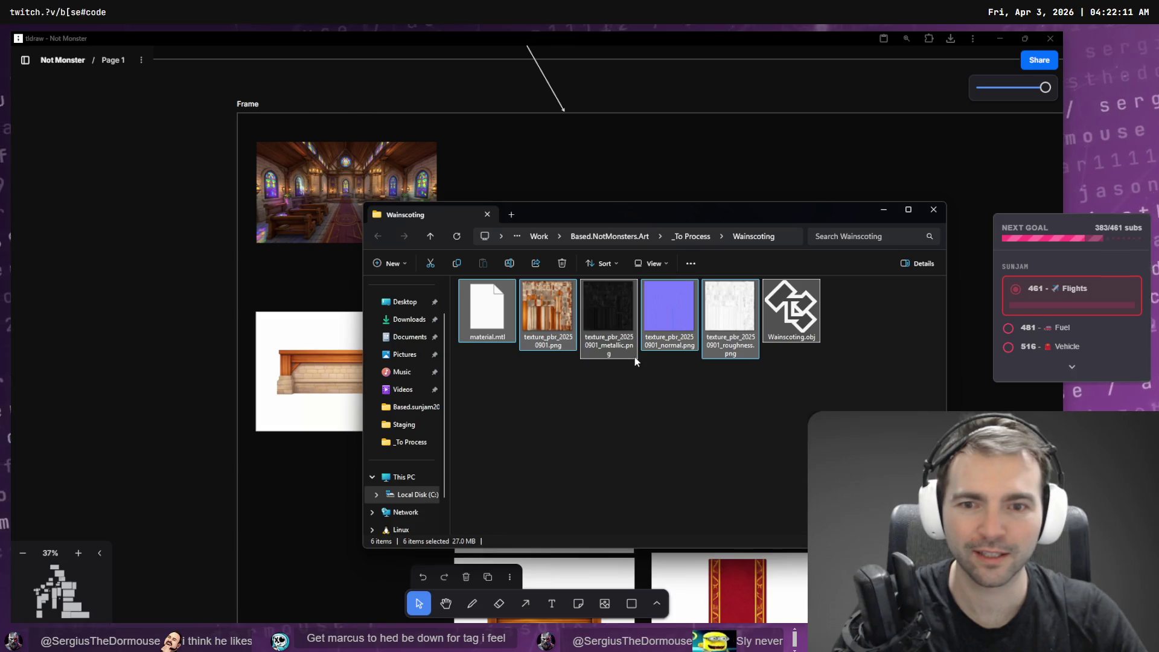
mouse_move(640, 318)
mouse_down()
mouse_move(636, 359)
mouse_move(356, 455)
mouse_up()
key(alt+Tab)
scroll(106, 527, down, 5)
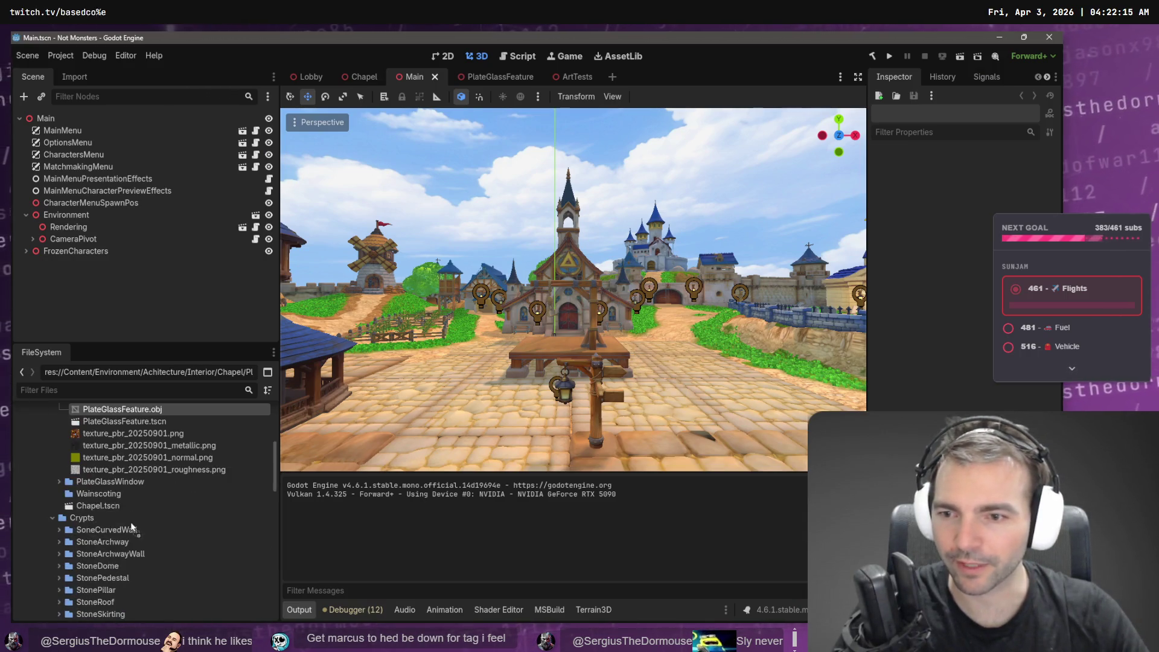
drag(100, 497, 101, 494)
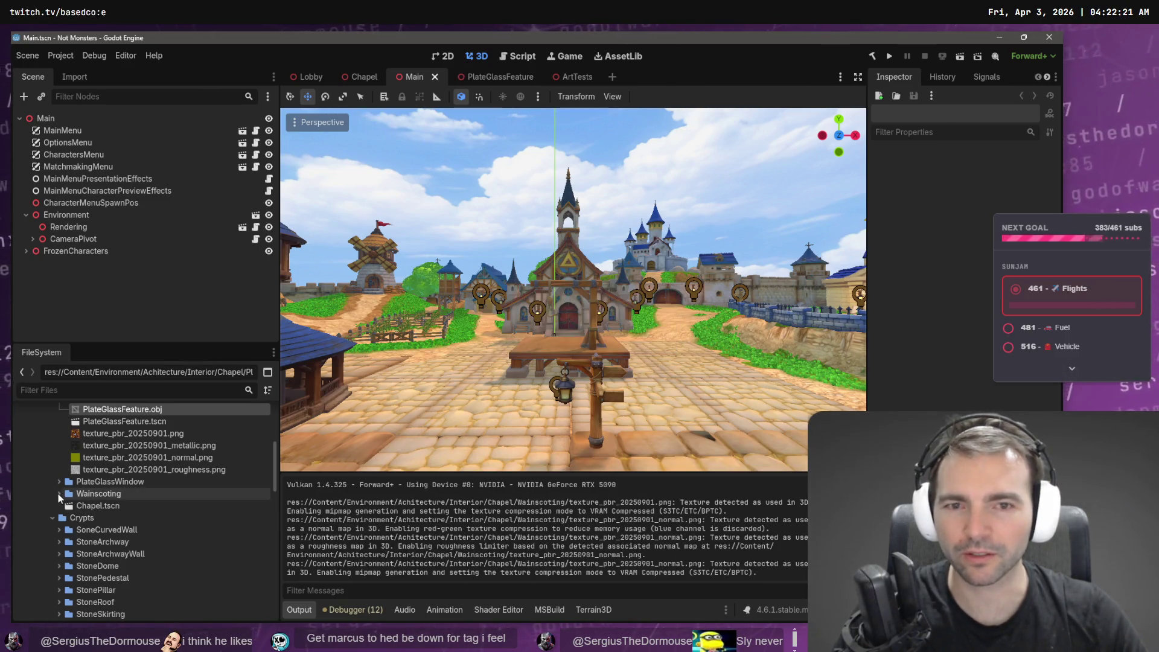
Open the Chapel scene, expand the Wainscoting folder and select Wainscoting.obj.
click(357, 81)
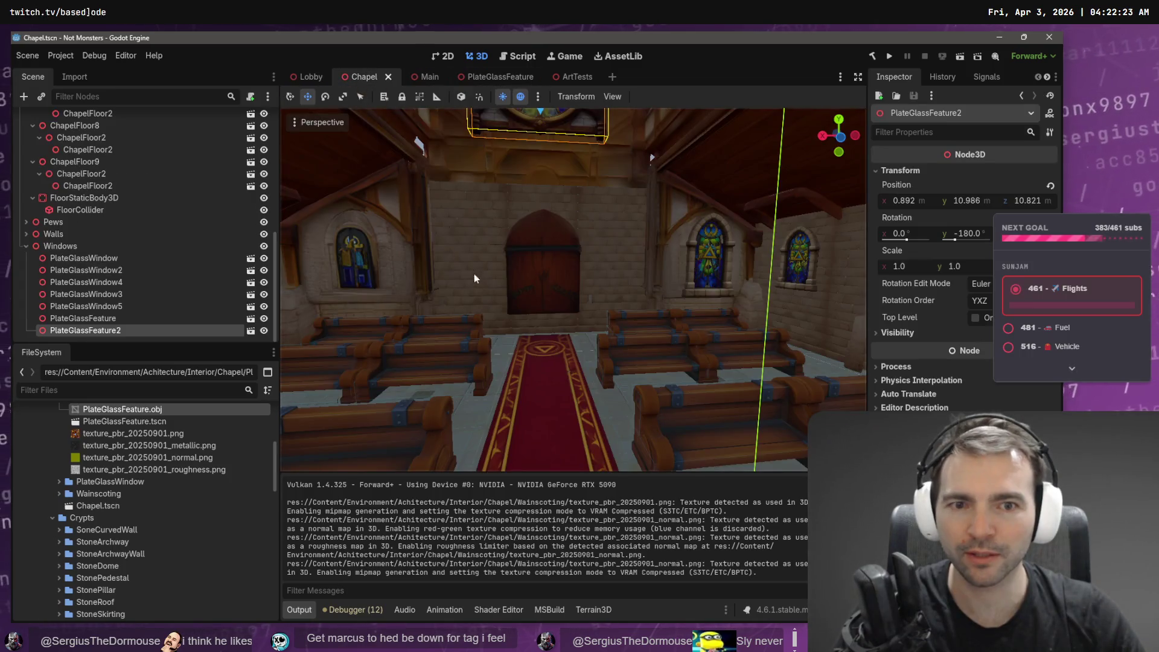
click(59, 494)
click(127, 555)
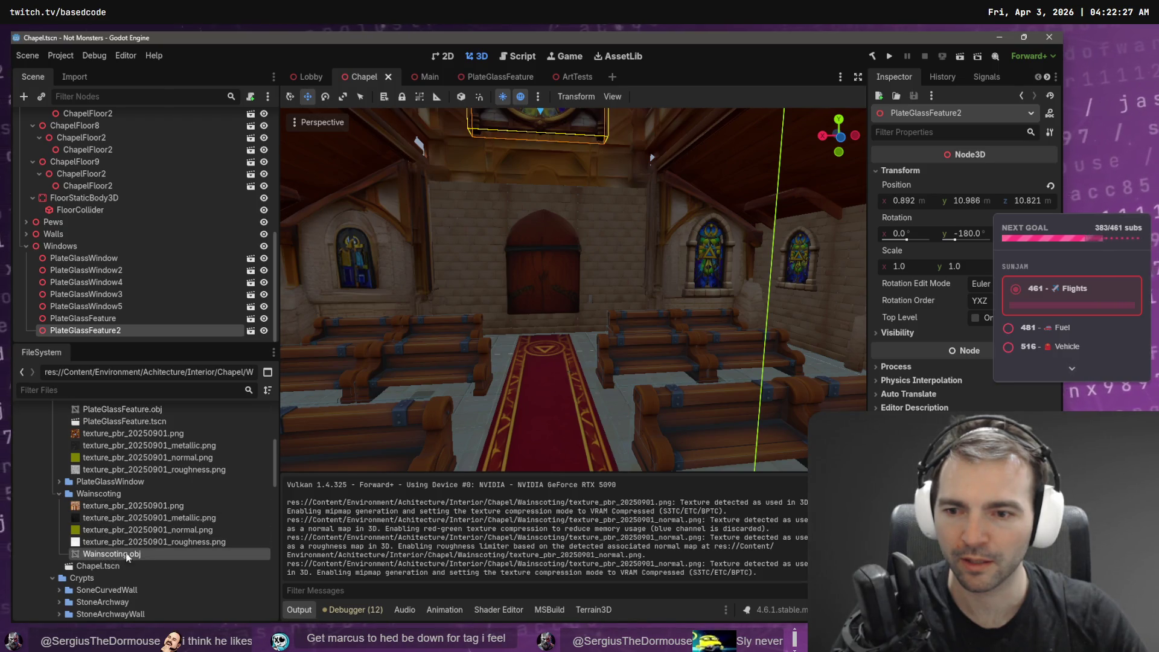
Create a new 3D scene named Wainscoting in the Wainscoting folder.
right_click(127, 494)
mouse_move(206, 427)
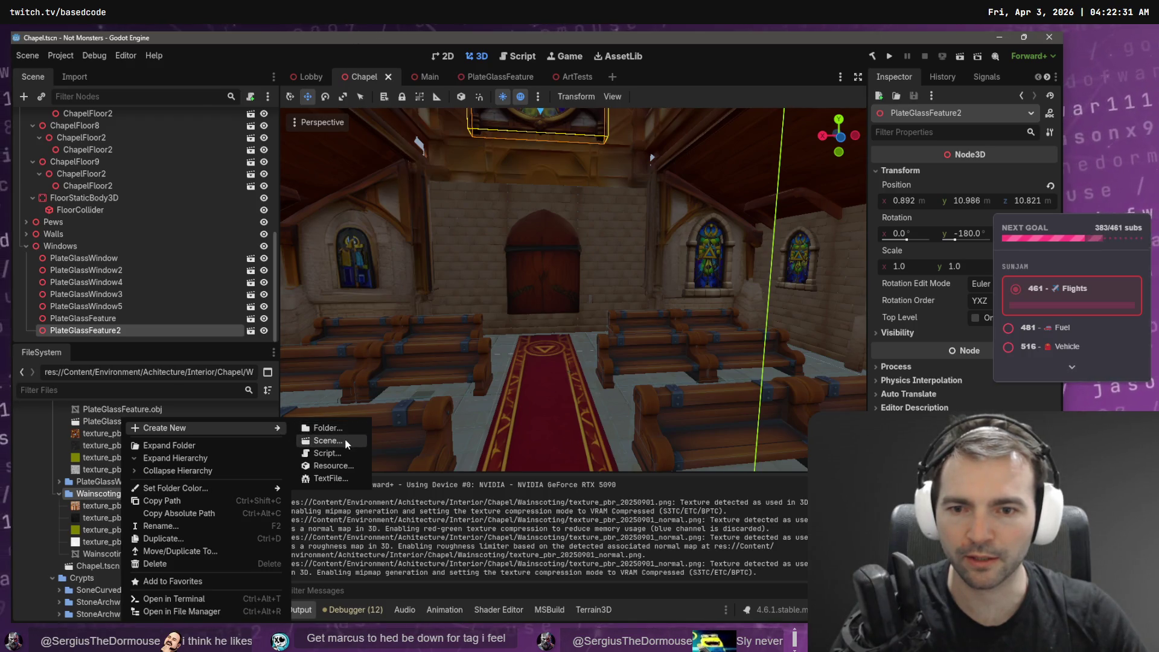
click(347, 443)
text(Wa)
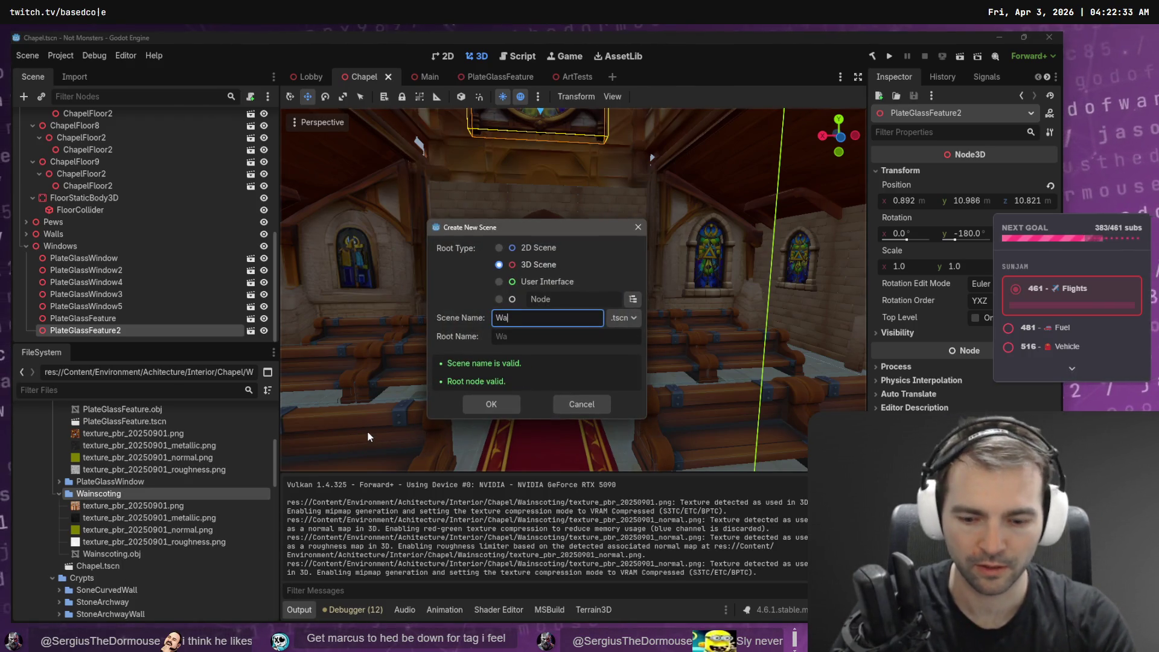
text(inscoting)
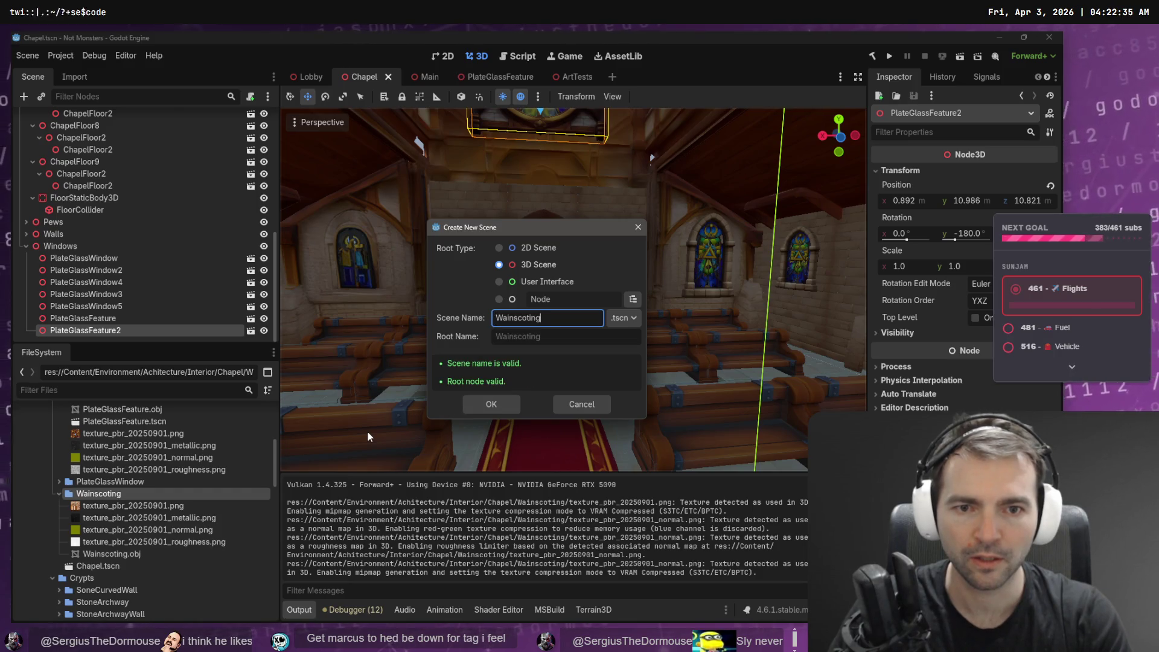
key(Return)
Add the Wainscoting.obj mesh to the scene, expand its Transform and save Wainscoting.tscn.
drag(119, 556, 571, 289)
click(903, 402)
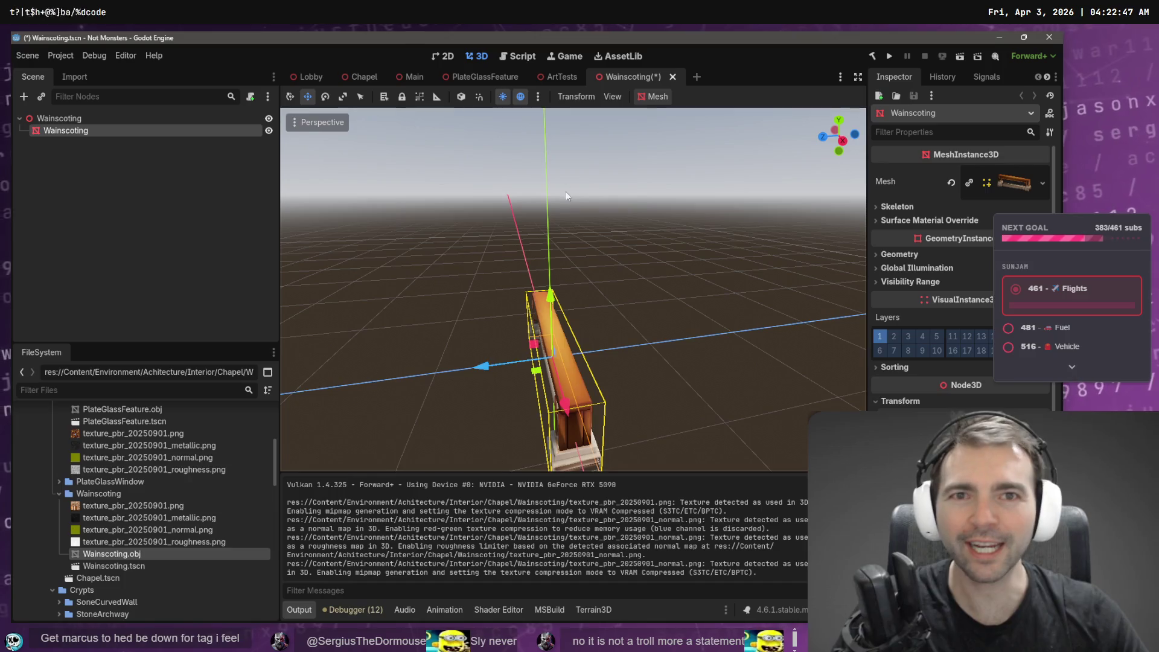
key(ctrl+s)
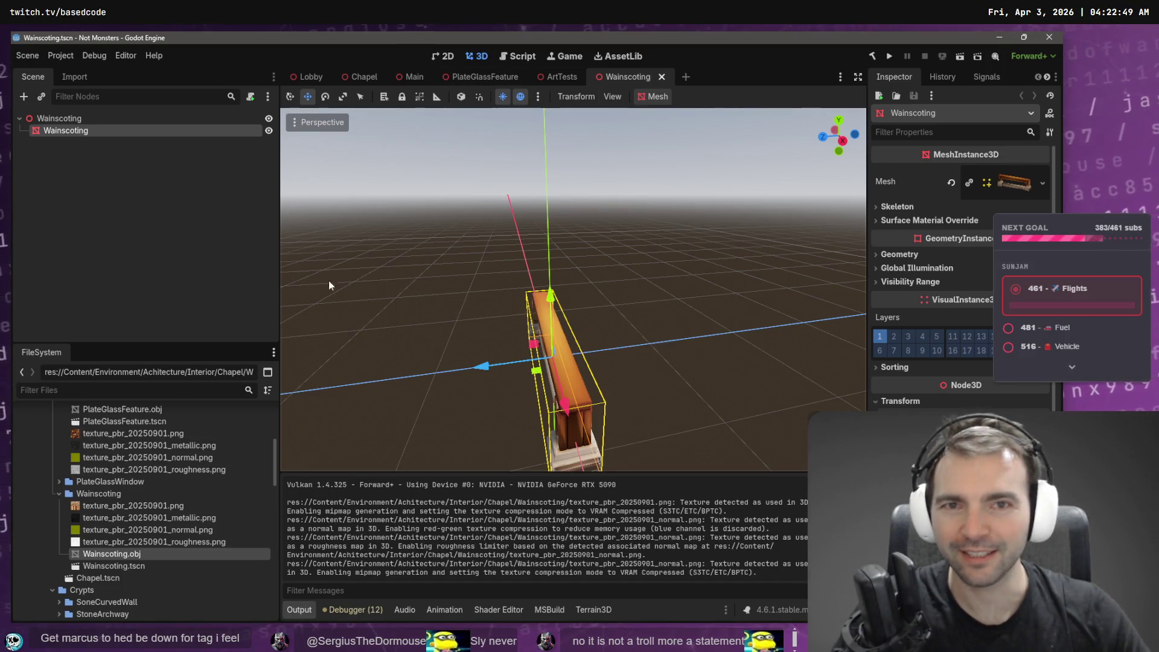
click(354, 76)
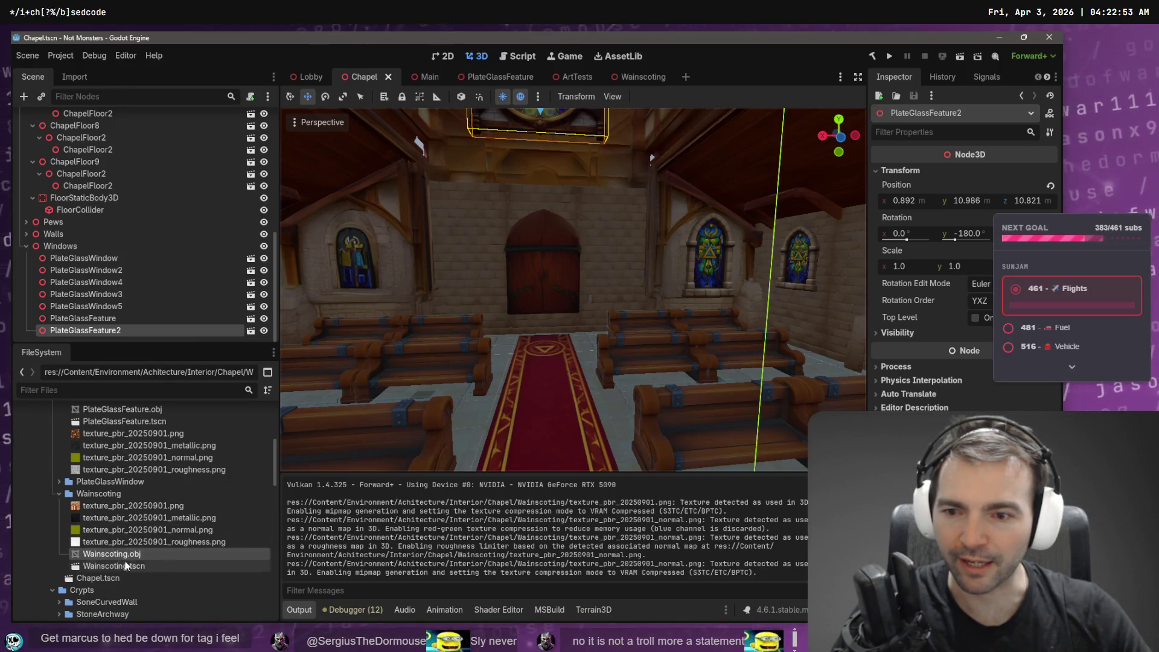
Place a Wainscoting instance in the Chapel, rotate it 90° and move it toward the right wall.
mouse_move(129, 567)
mouse_down()
mouse_move(448, 392)
mouse_move(583, 362)
mouse_move(795, 376)
mouse_up()
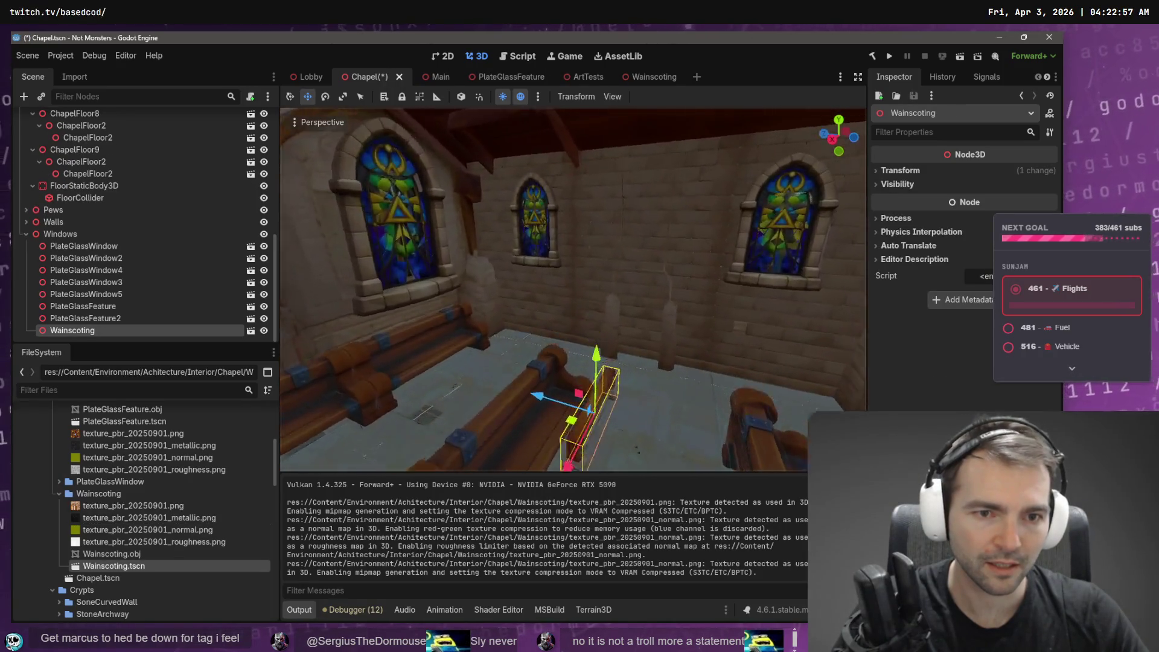
key(e)
mouse_move(623, 449)
mouse_down()
mouse_move(525, 447)
mouse_move(561, 436)
mouse_up()
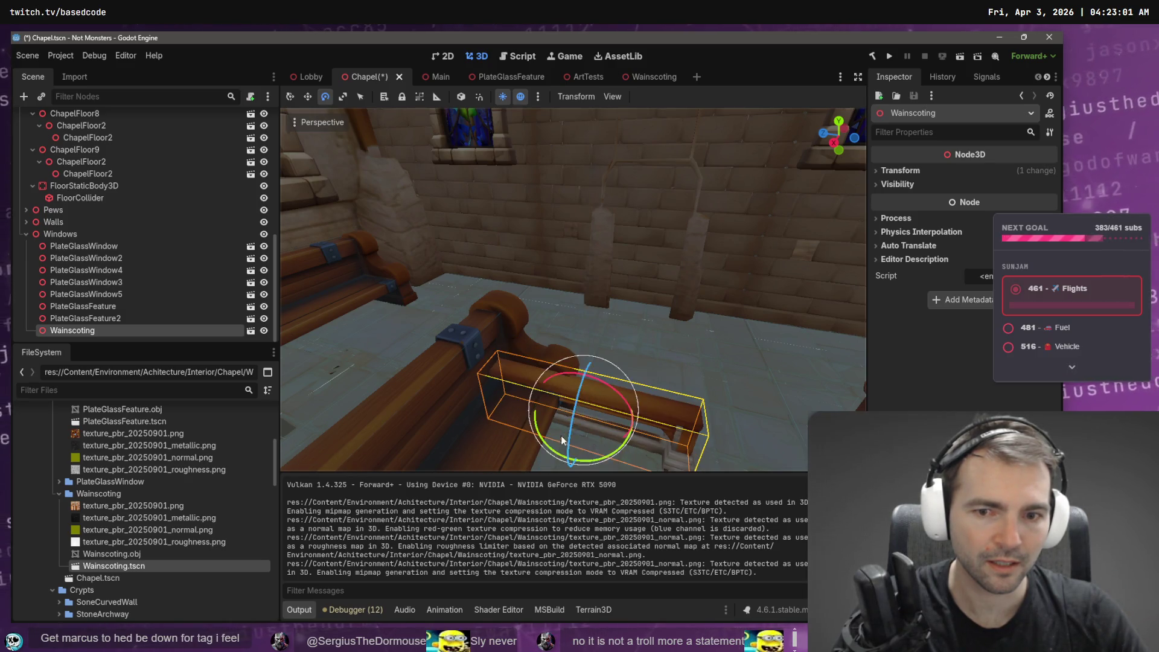
key(w)
scroll(543, 404, down, 5)
drag(458, 340, 671, 386)
key(r)
key(f)
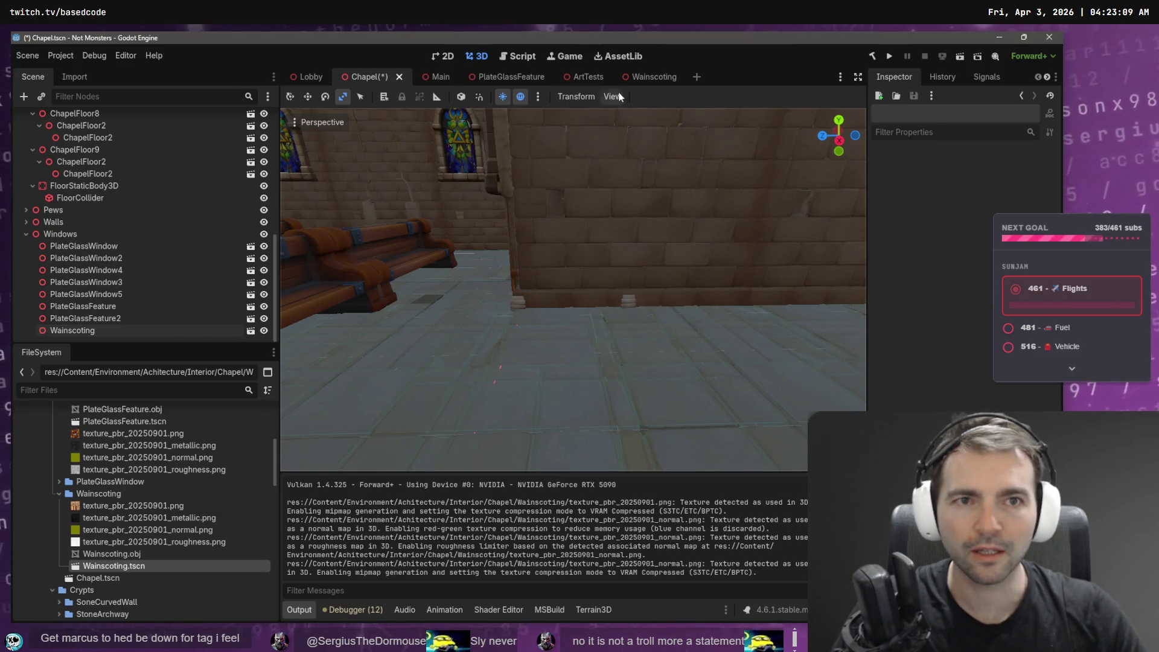
click(636, 79)
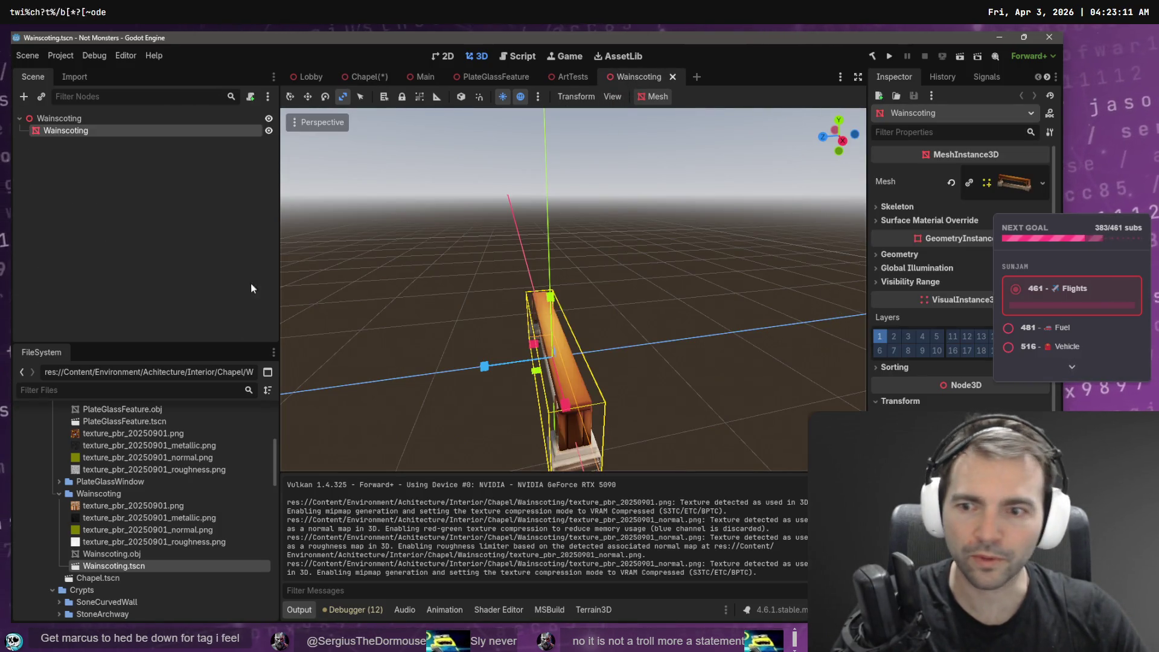
Reimport Wainscoting.obj with Scale Mesh set to 2 on all three axes.
click(115, 554)
click(73, 77)
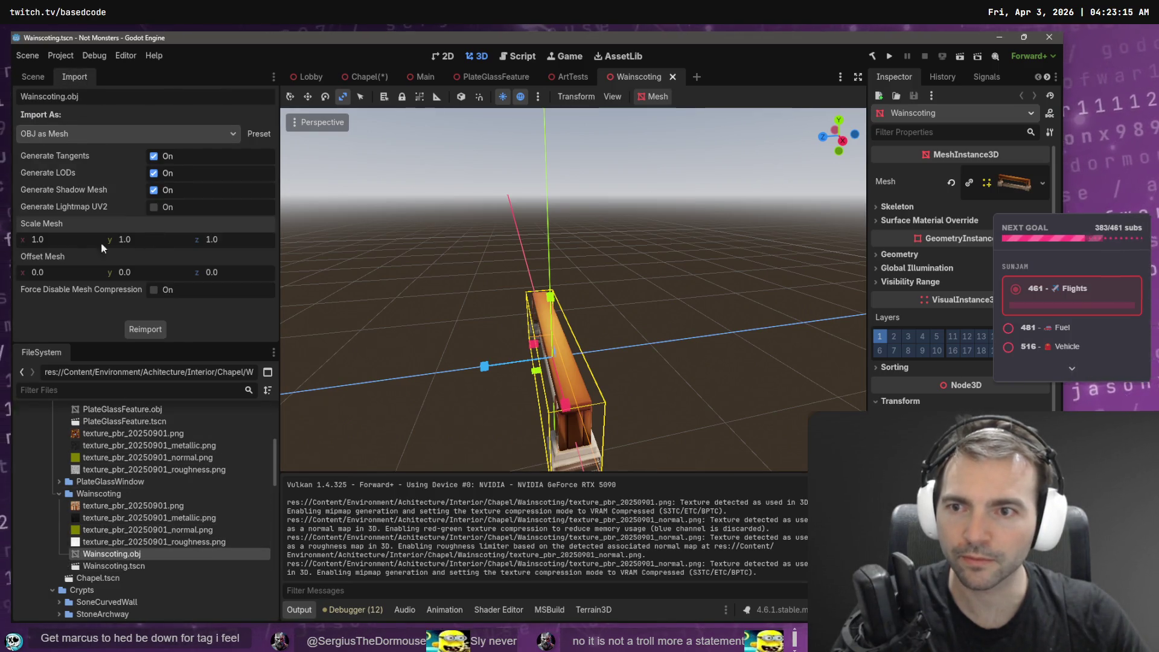
text(2)
key(Tab)
text(2)
key(Tab)
text(2)
click(134, 334)
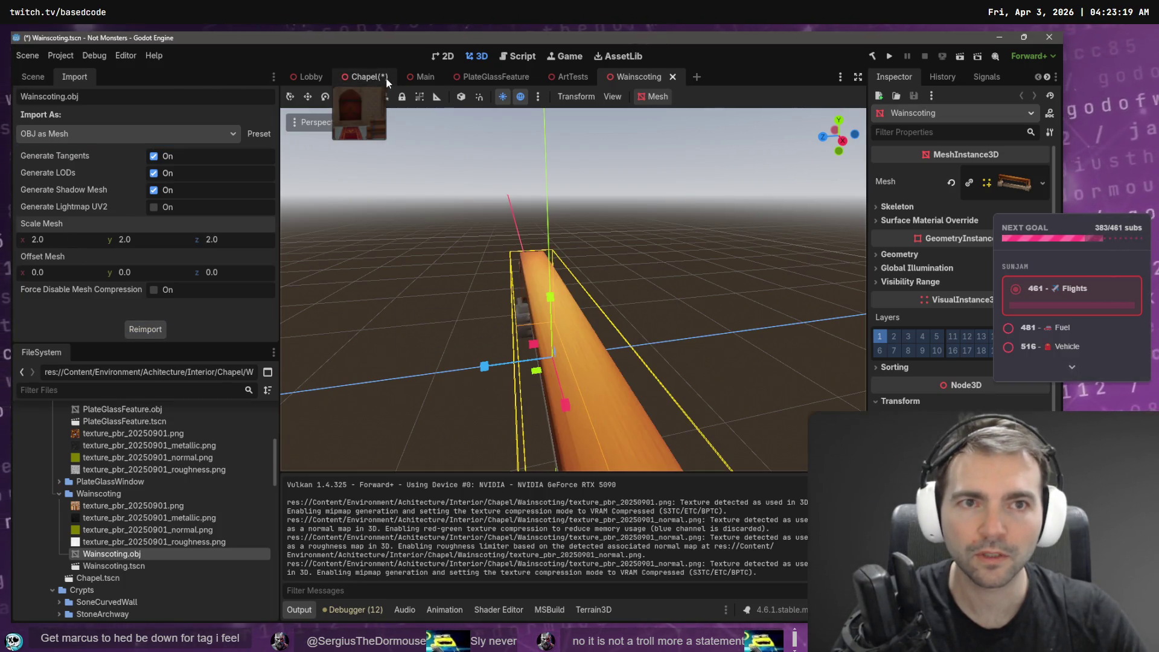
Turn the Wainscoting mesh 180° in its own scene and save it.
click(367, 74)
mouse_move(593, 288)
mouse_down()
mouse_move(542, 298)
mouse_move(566, 299)
mouse_up()
key(e)
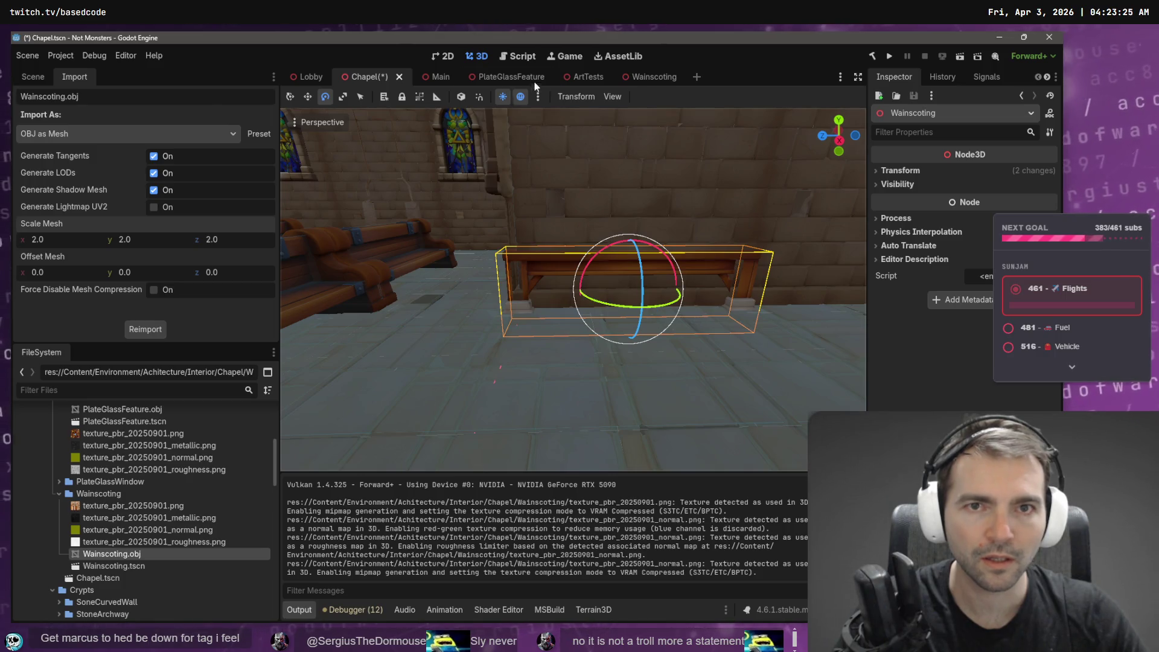
click(652, 77)
mouse_move(577, 386)
mouse_down()
mouse_move(526, 411)
mouse_move(489, 351)
mouse_move(481, 297)
mouse_up()
key(ctrl+s)
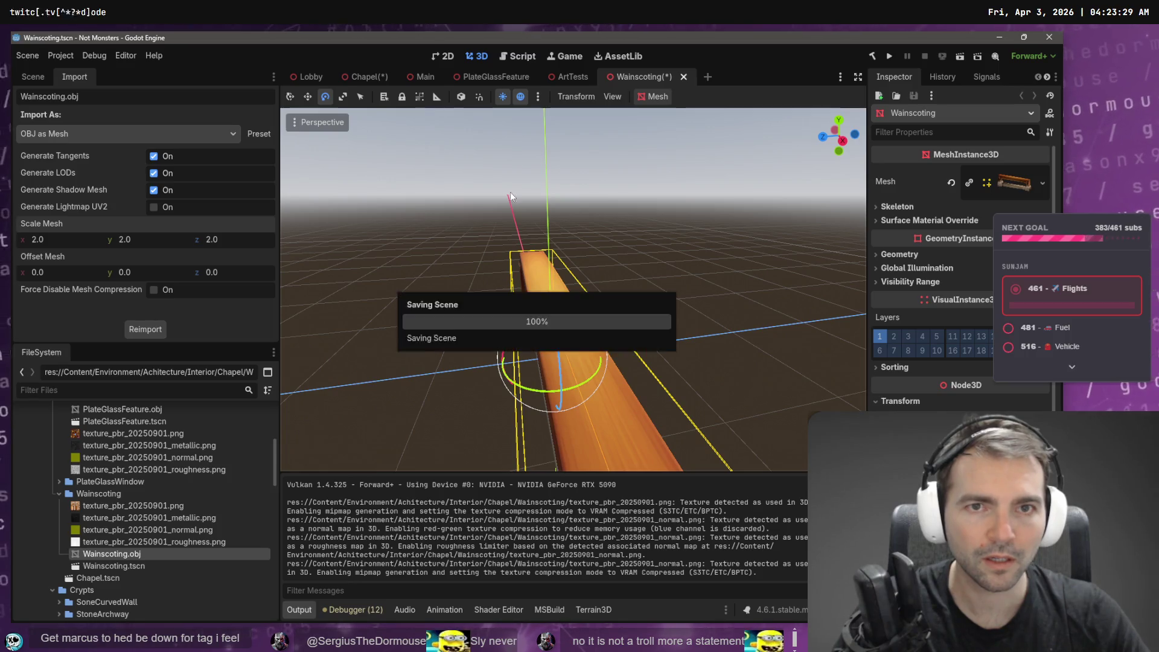
Compare the Chapel and Wainscoting scenes, framing the mesh from a few angles.
click(364, 76)
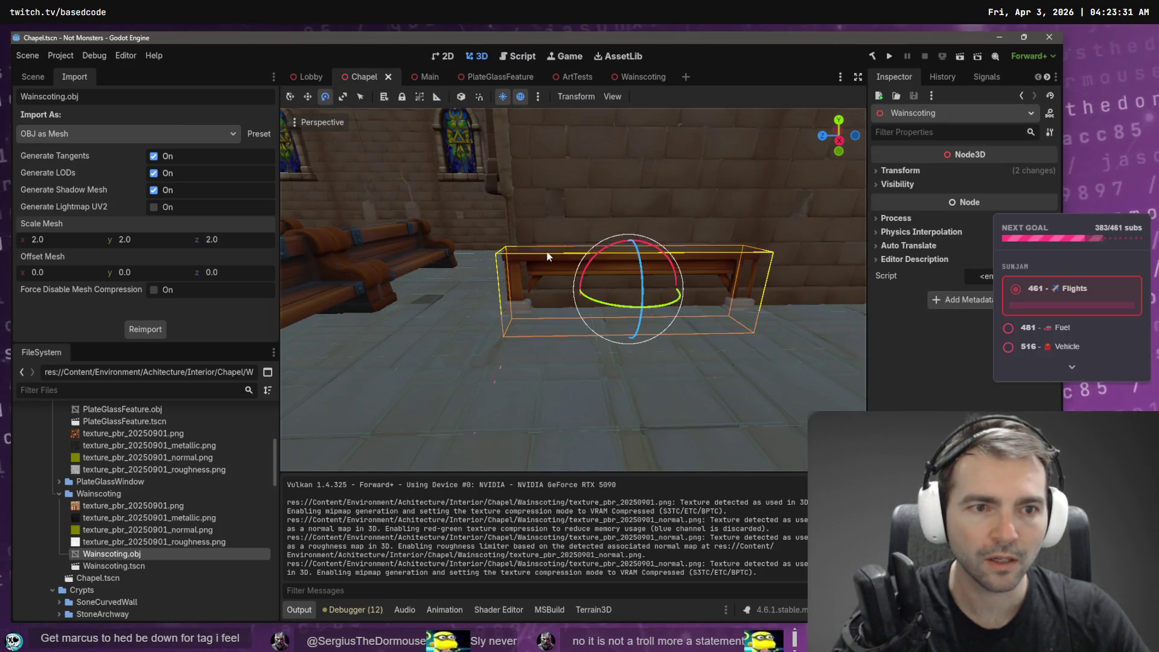
click(643, 76)
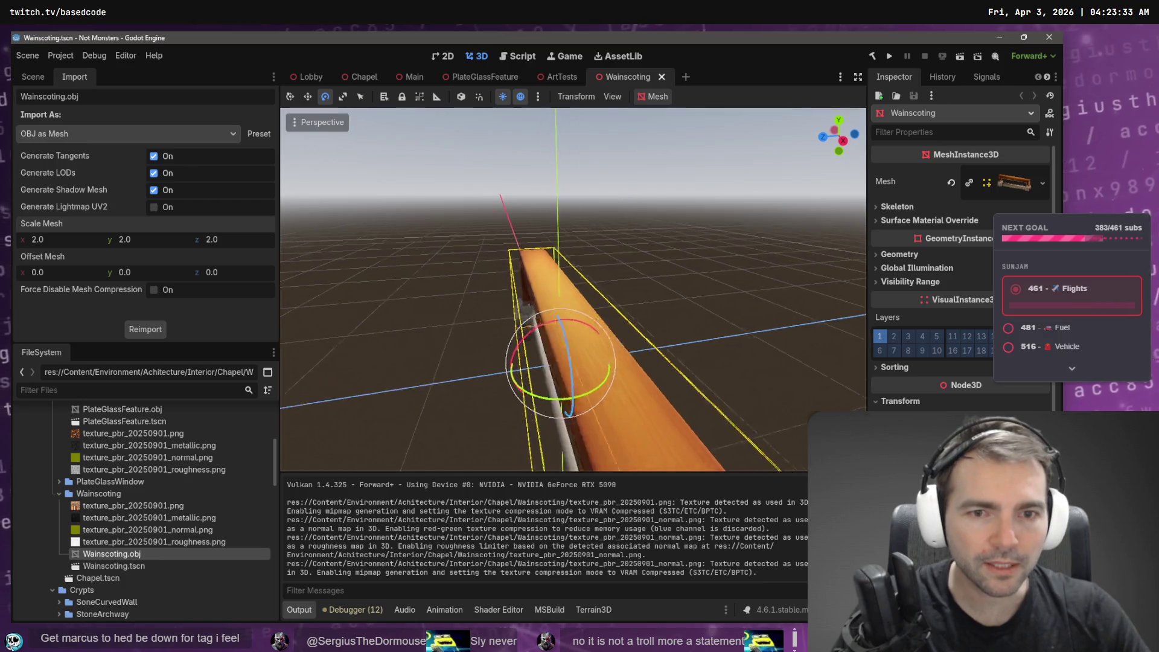
key(a)
key(w)
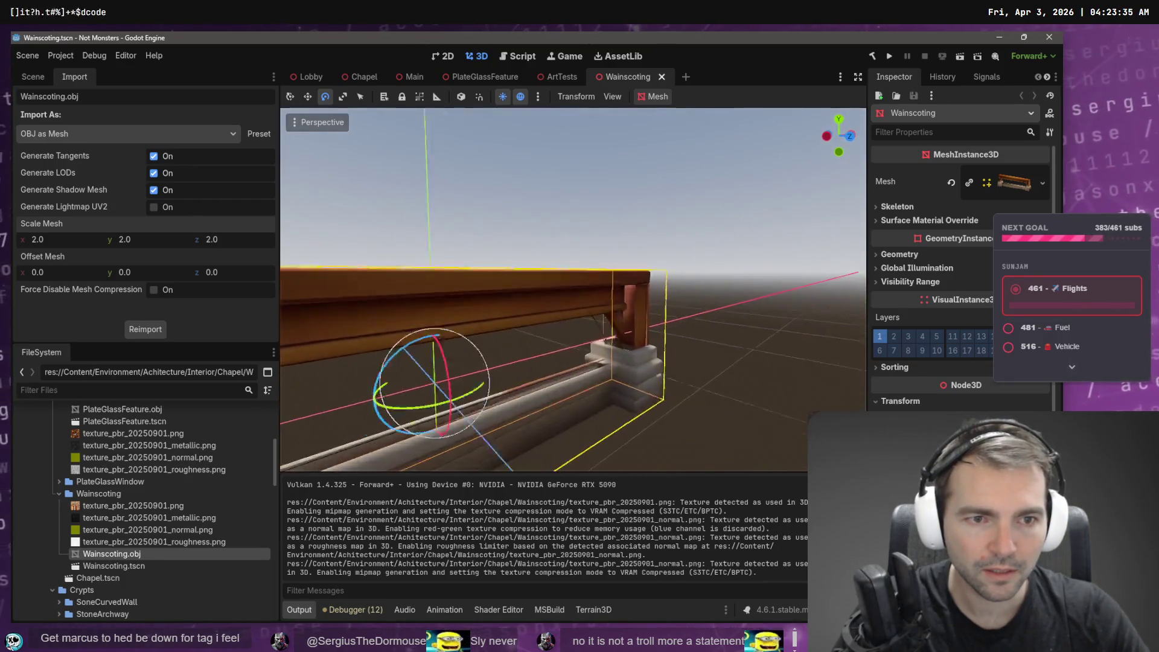
key(f)
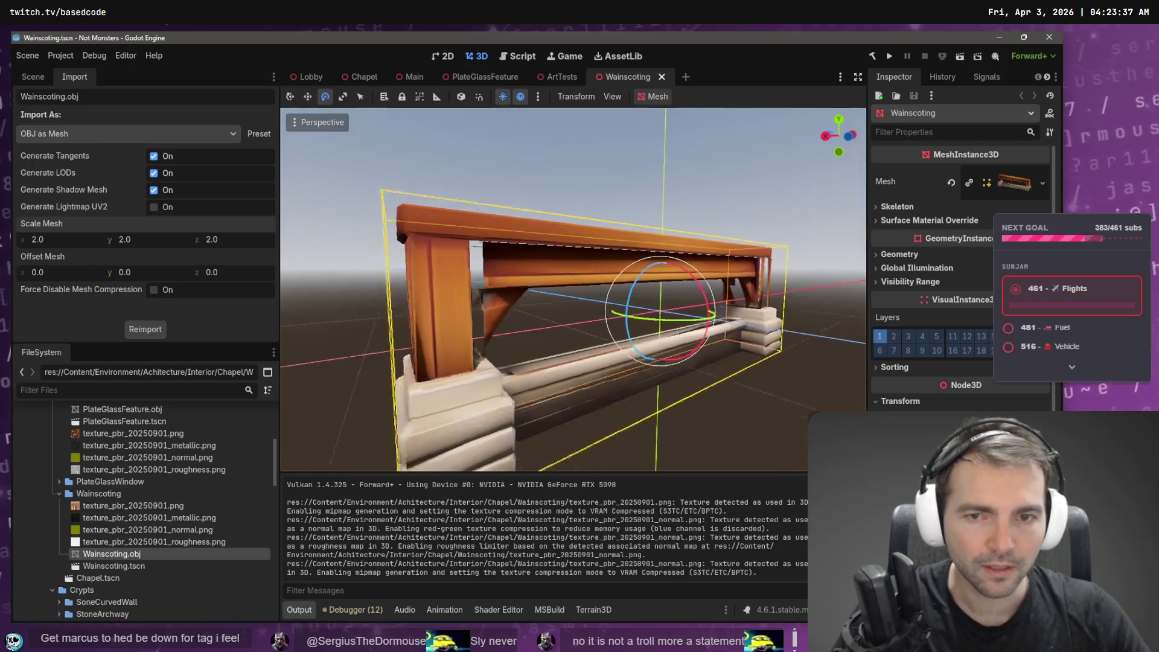
key(f)
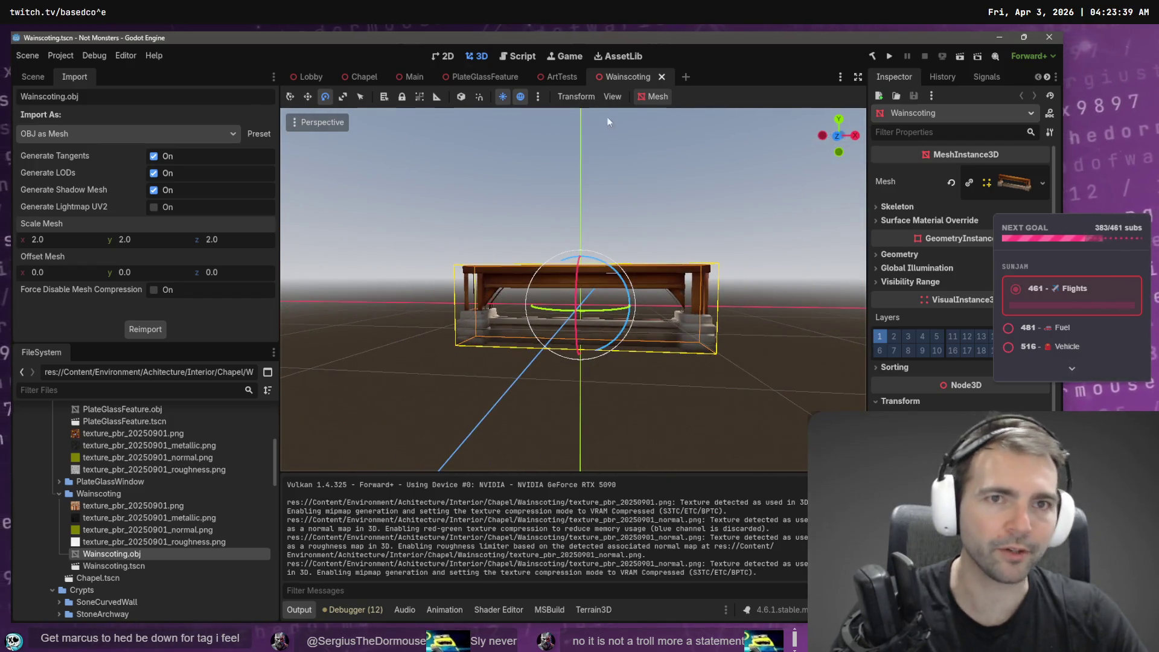
click(508, 207)
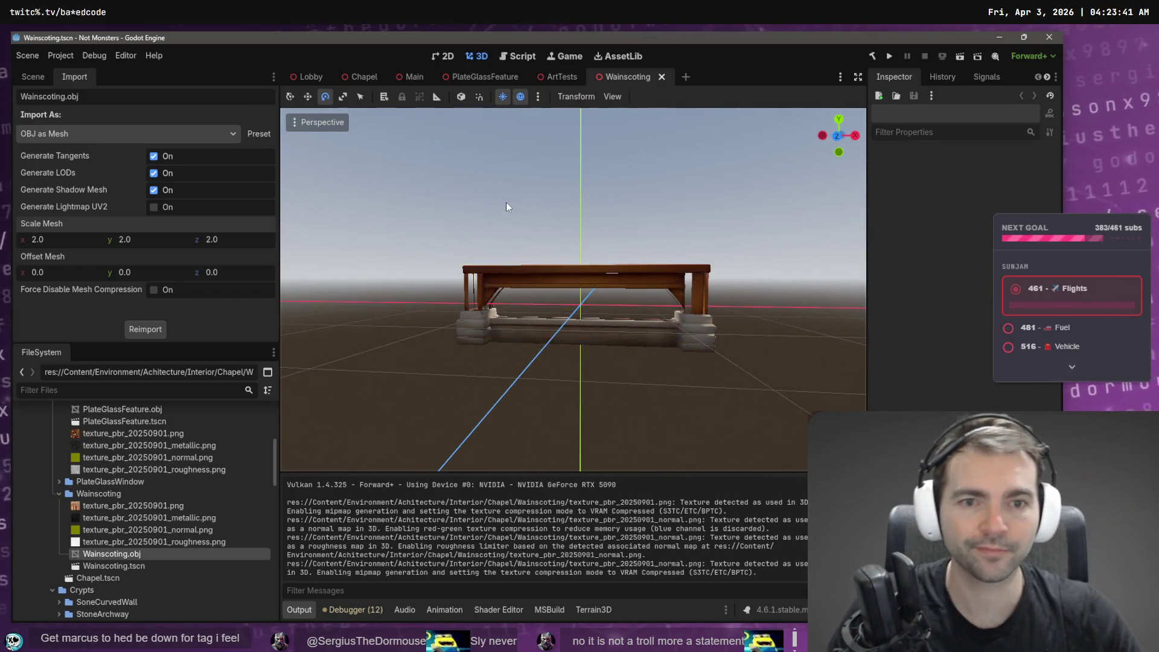
Fly around the Lobby scene to inspect its pews, far window and left wall.
key(ctrl+Tab)
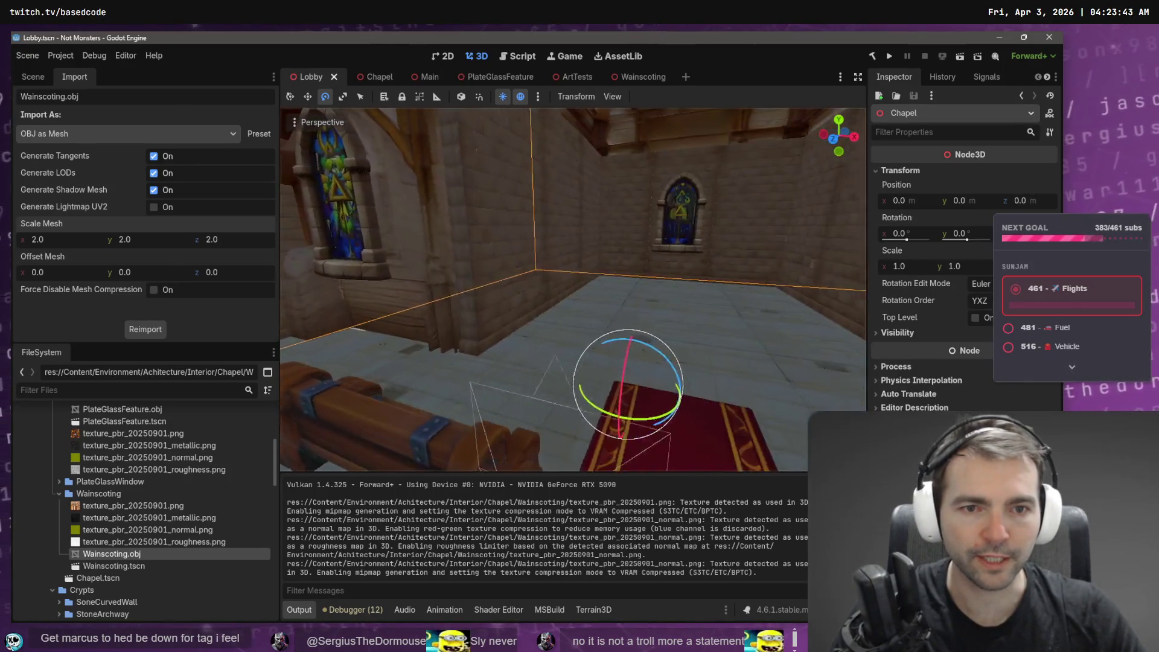
key(s)
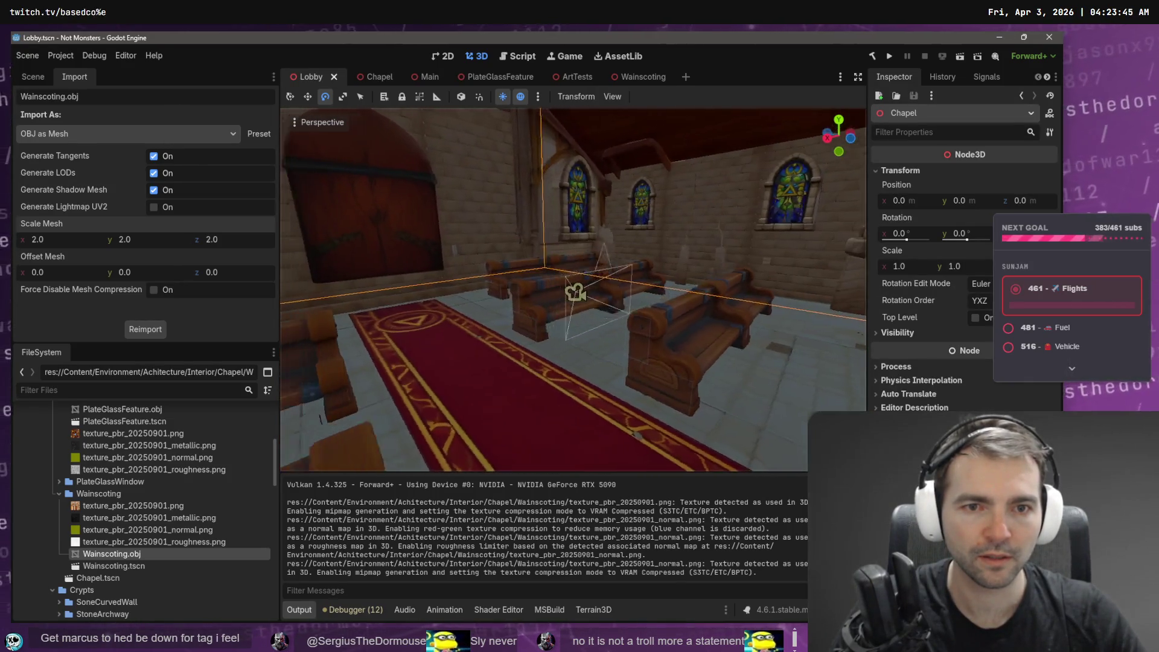
key(w)
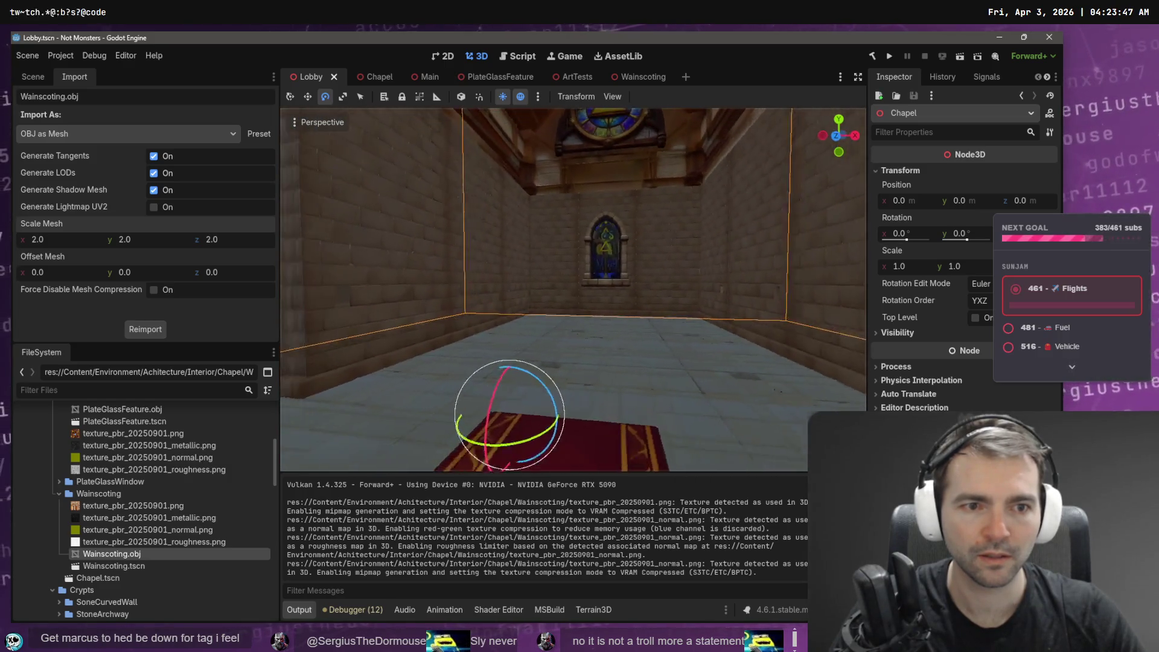
key(a)
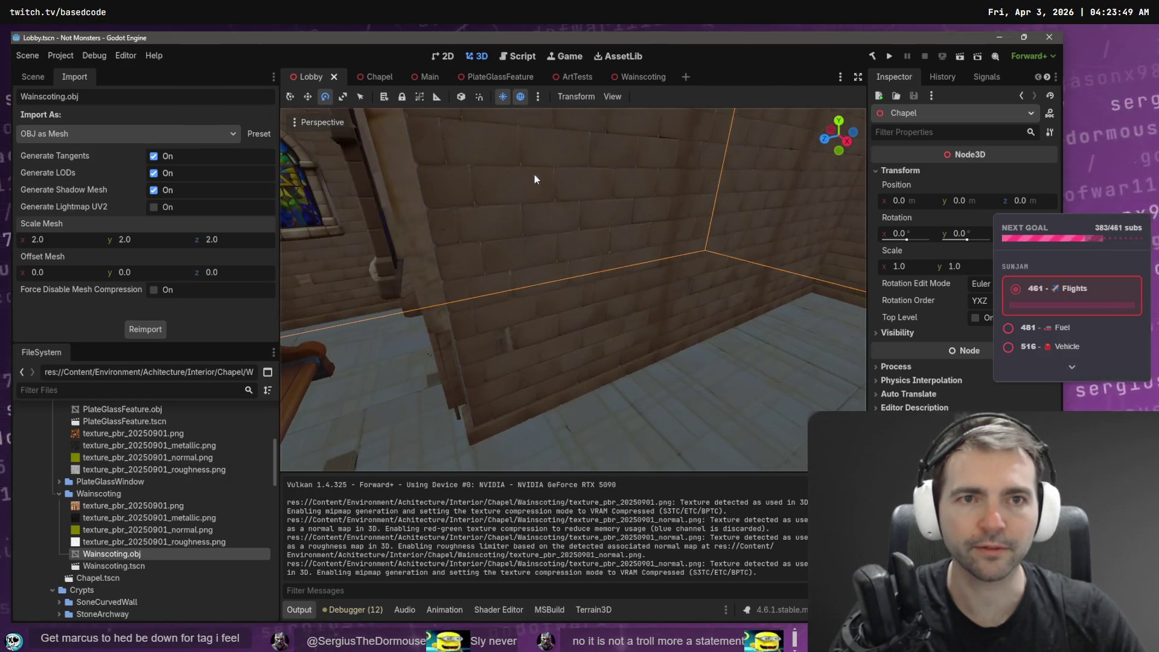
click(617, 80)
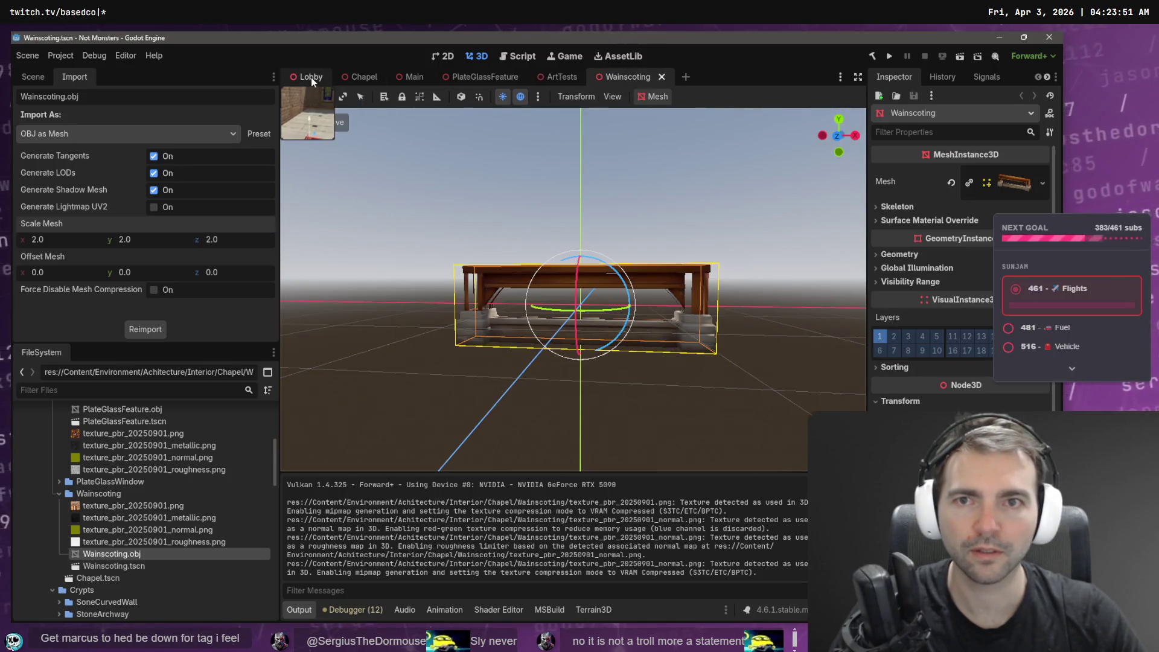
click(311, 77)
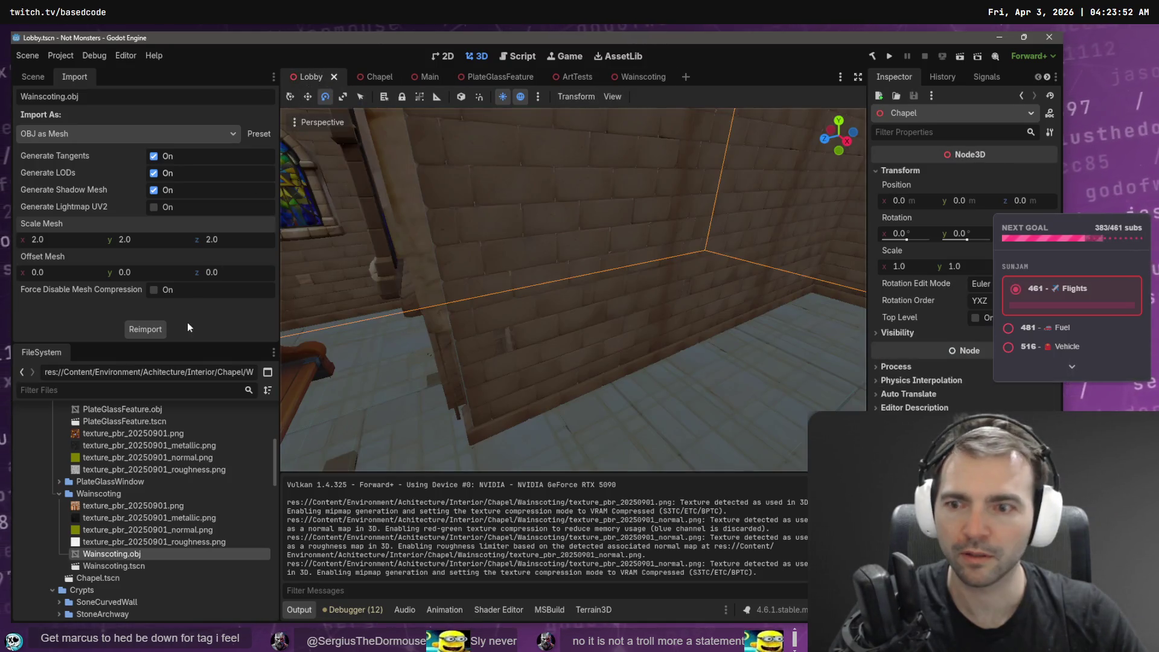
Turn the Chapel view toward the wall and nudge the existing wainscoting along its axis.
click(33, 77)
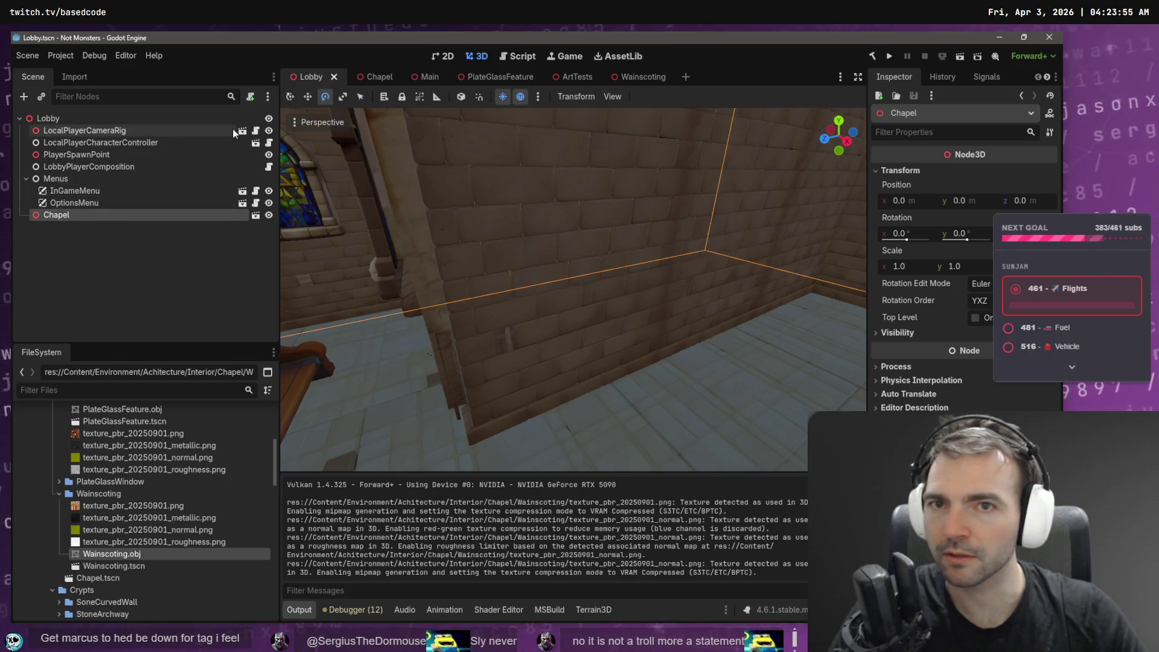
click(376, 76)
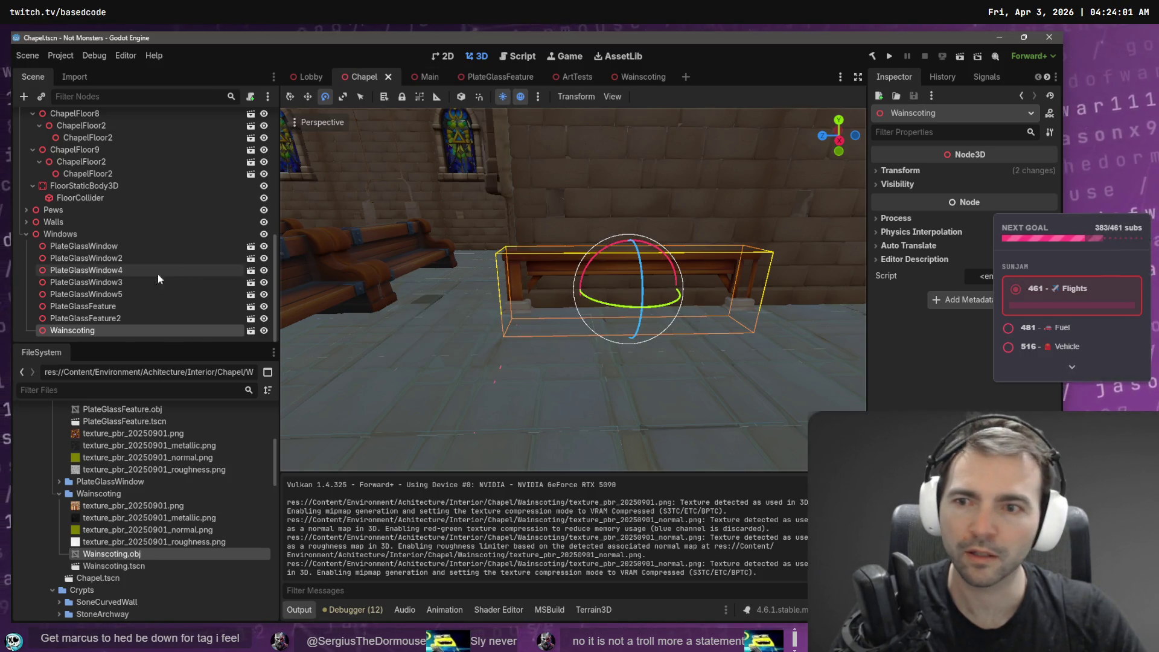
mouse_move(572, 282)
mouse_down()
mouse_move(628, 282)
mouse_move(604, 264)
mouse_up()
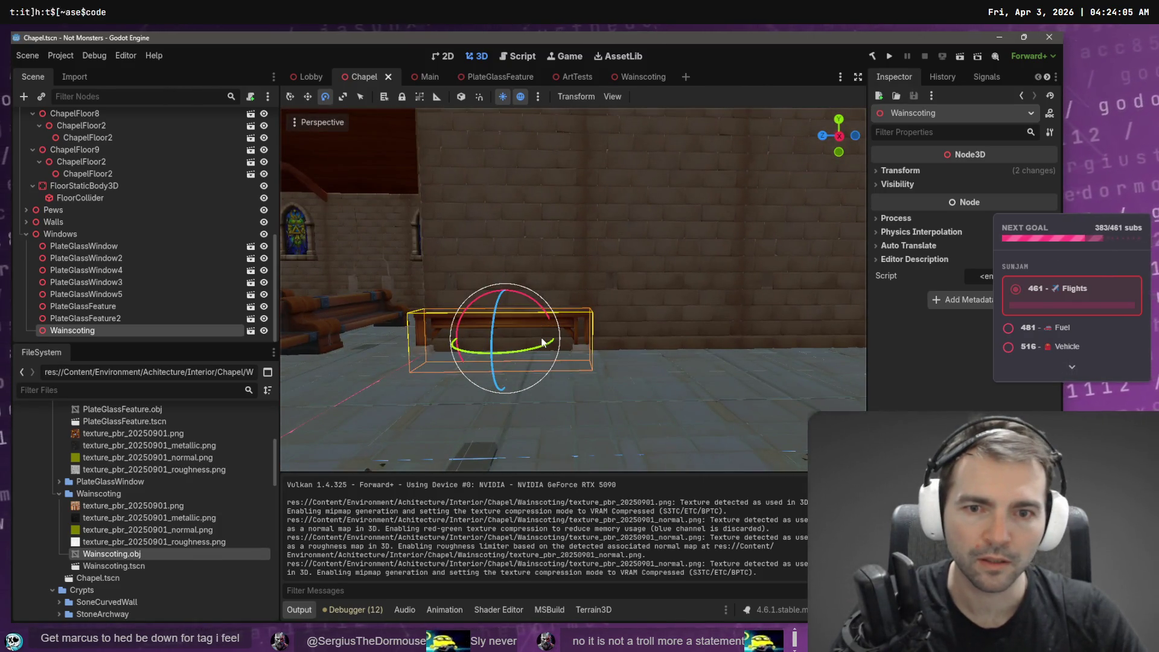
key(w)
drag(450, 341, 451, 342)
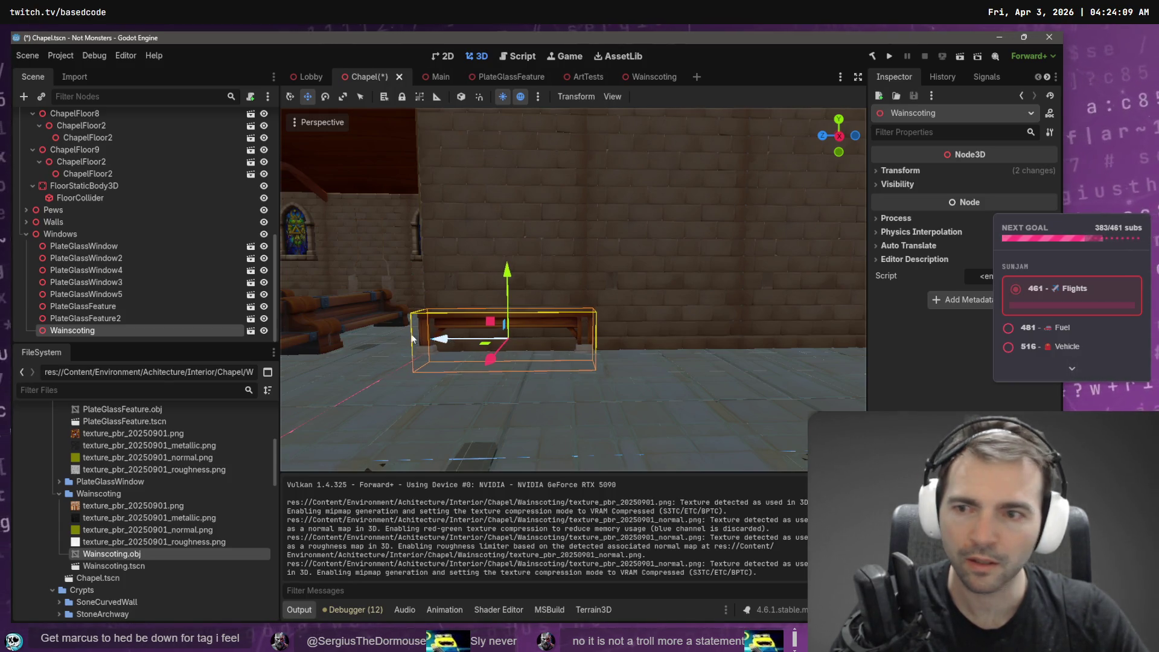
Duplicate the wainscoting and slide the copies along the wall to make a three-piece rail.
key(ctrl+d)
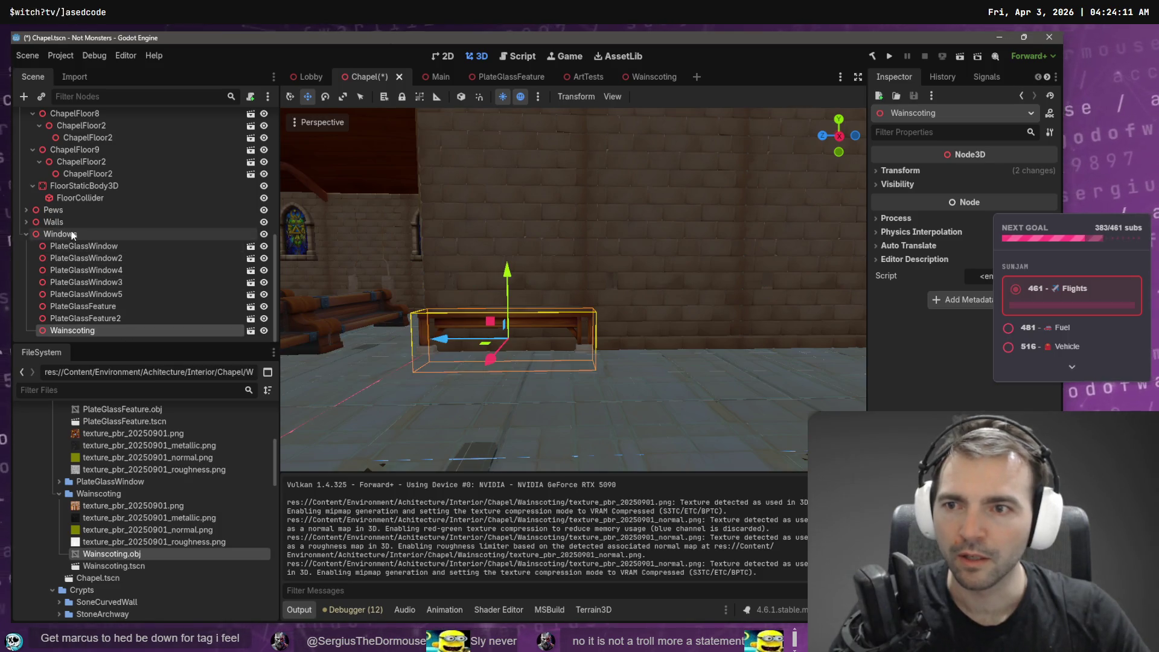
drag(489, 349, 595, 352)
click(92, 223)
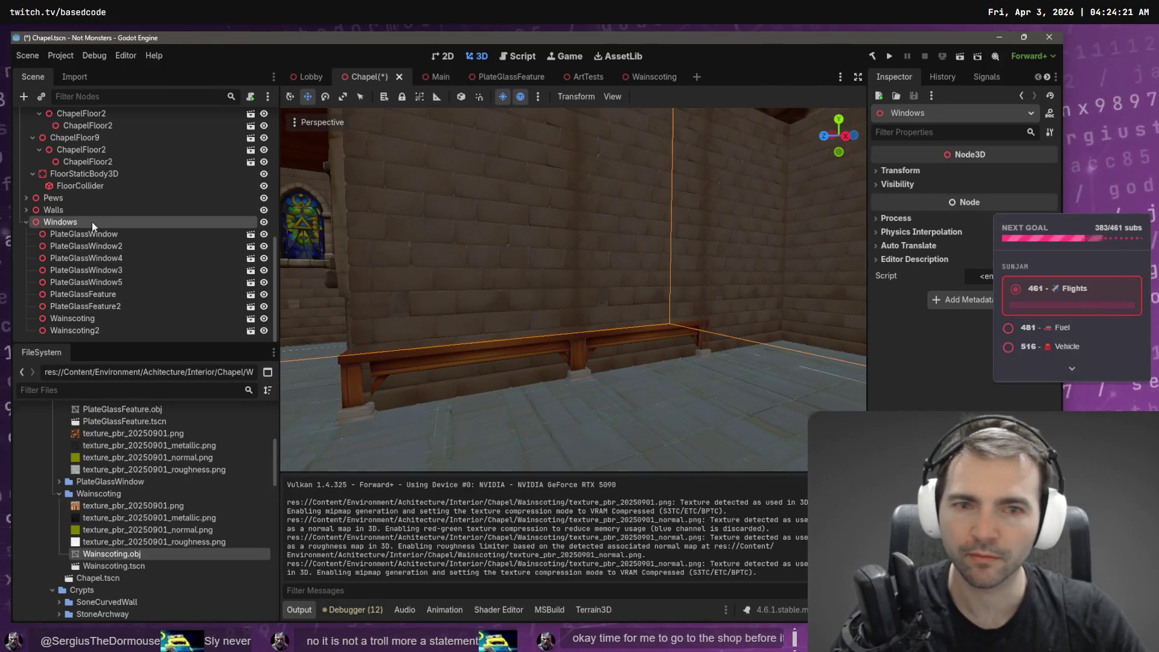
key(ctrl+v)
mouse_move(583, 360)
mouse_down()
mouse_move(721, 352)
mouse_move(712, 349)
mouse_up()
Duplicate the three wainscoting pieces and move the copies across to the opposite wall.
key(s)
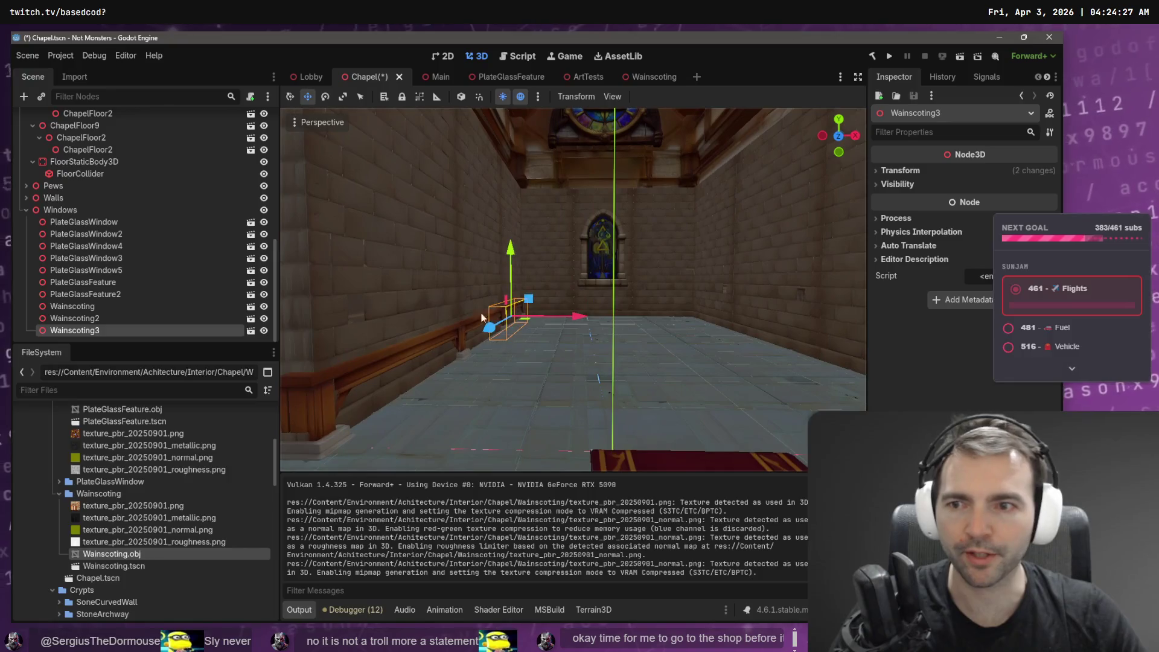
shift+click(181, 306)
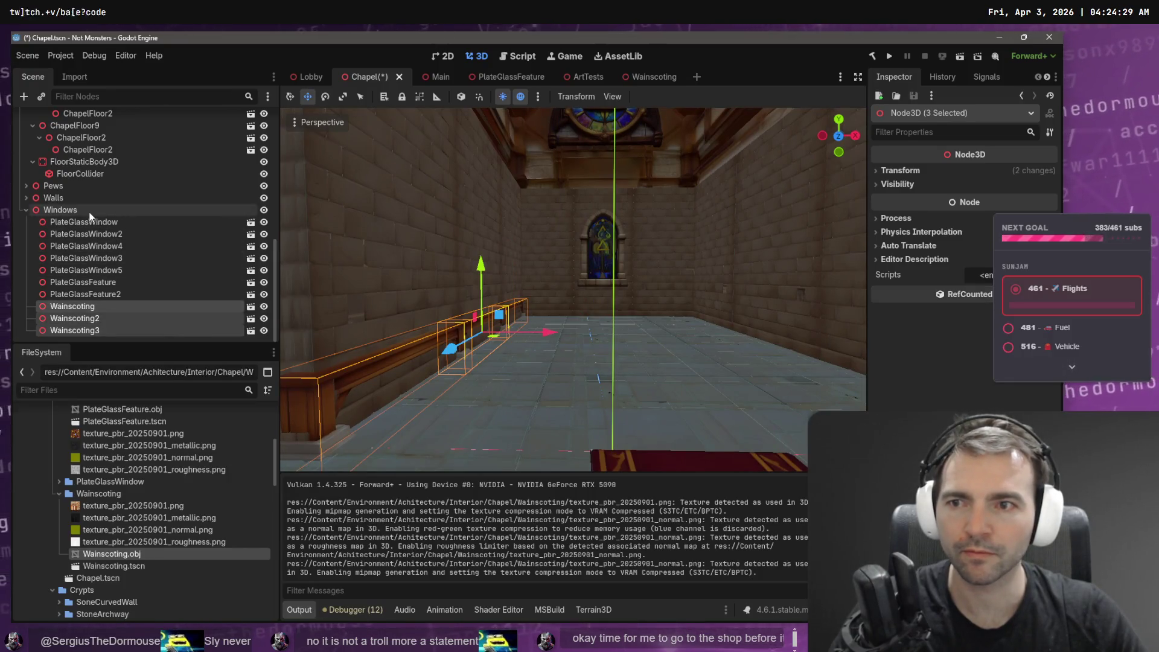
key(ctrl+d)
mouse_move(530, 339)
mouse_down()
mouse_move(872, 346)
mouse_move(833, 351)
mouse_up()
scroll(832, 351, down, 5)
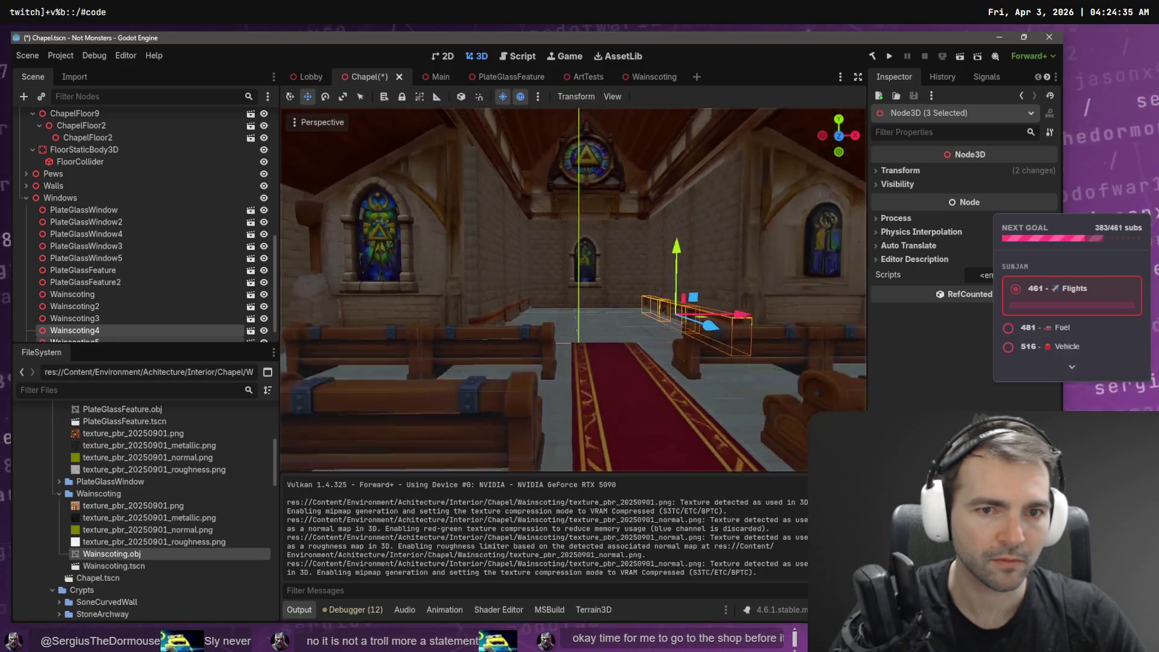
scroll(574, 290, up, 3)
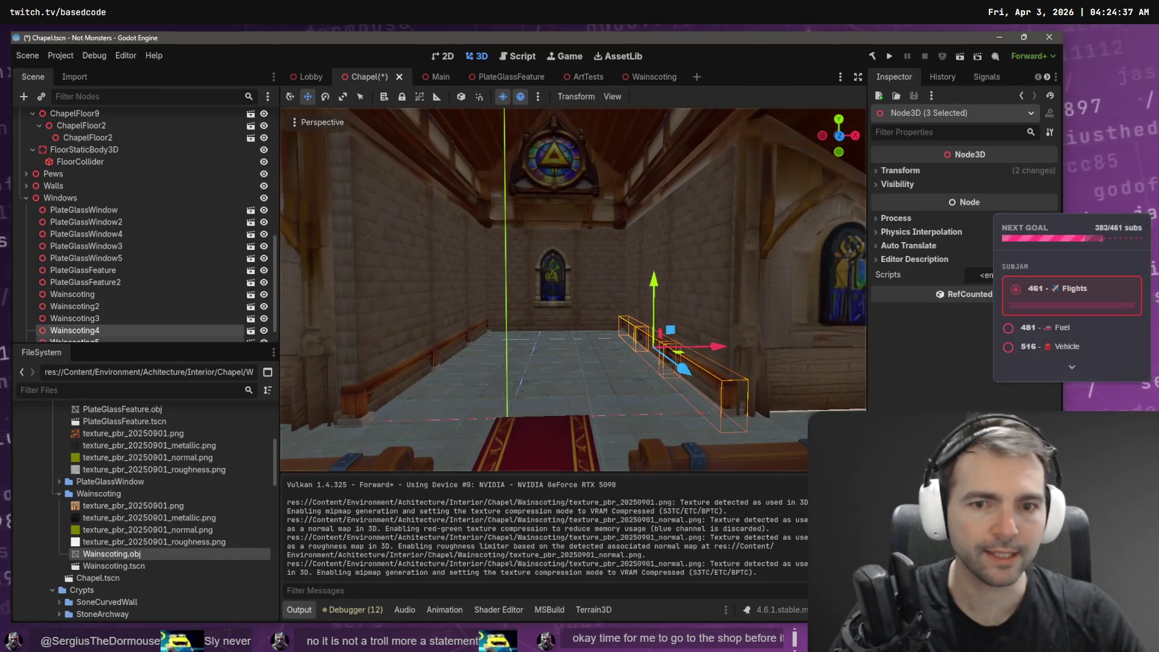
Check the ChatGPT wainscoting reference and chapel concept image, then return to Godot.
key(alt+Tab)
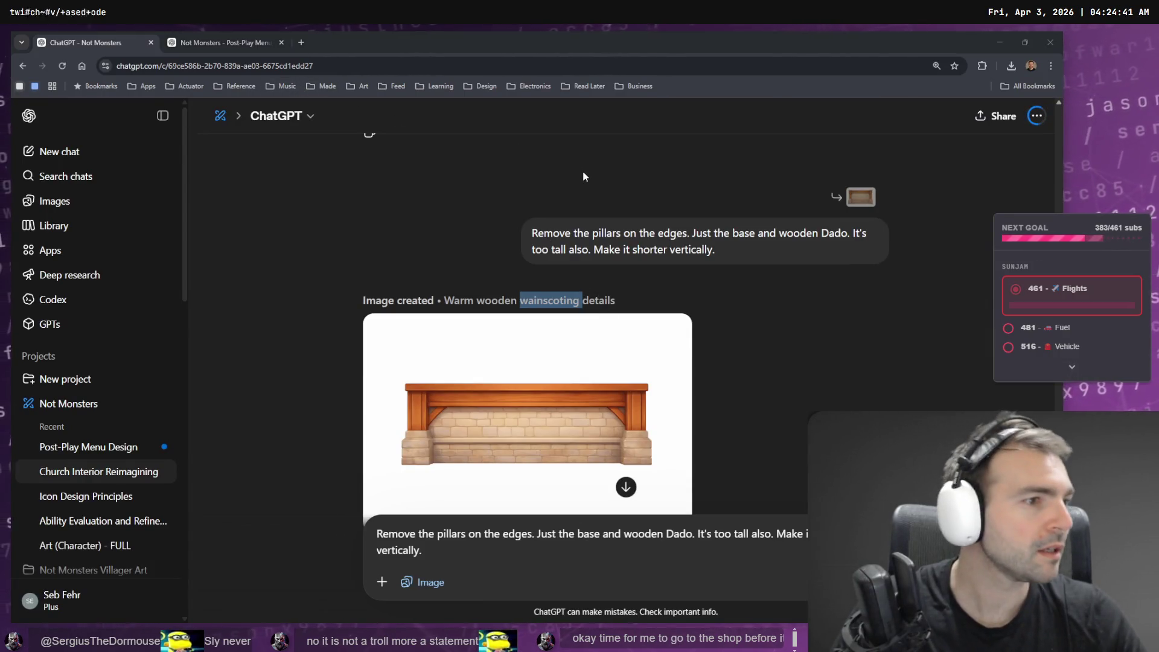
key(alt+Tab)
scroll(319, 184, up, 10)
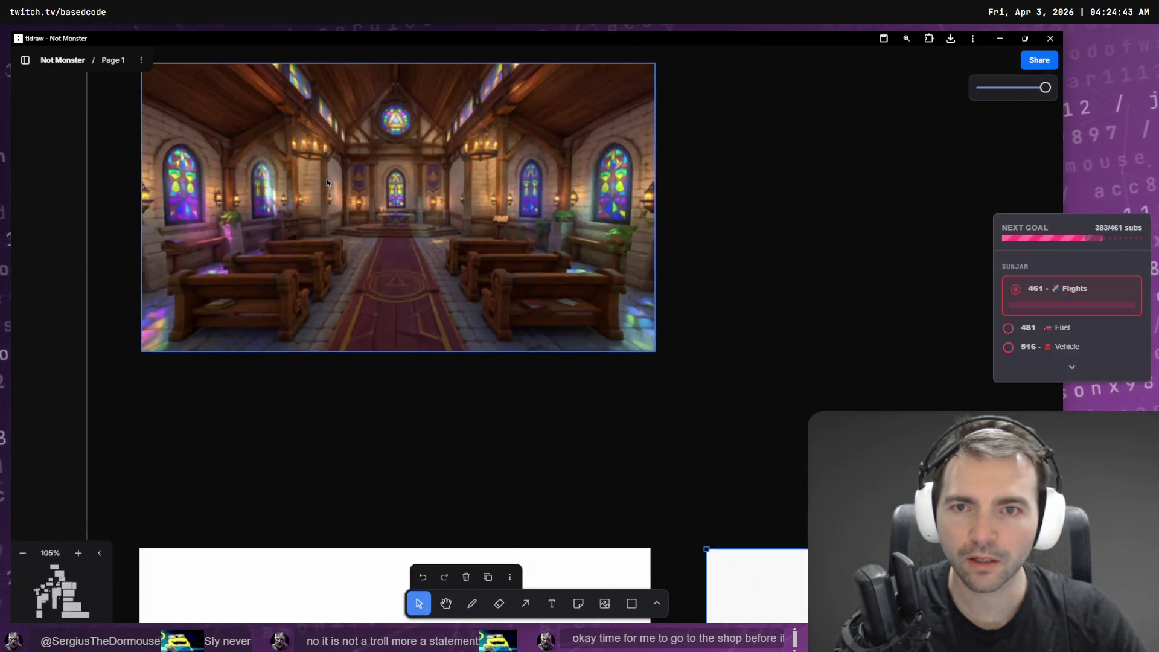
key(alt+Tab)
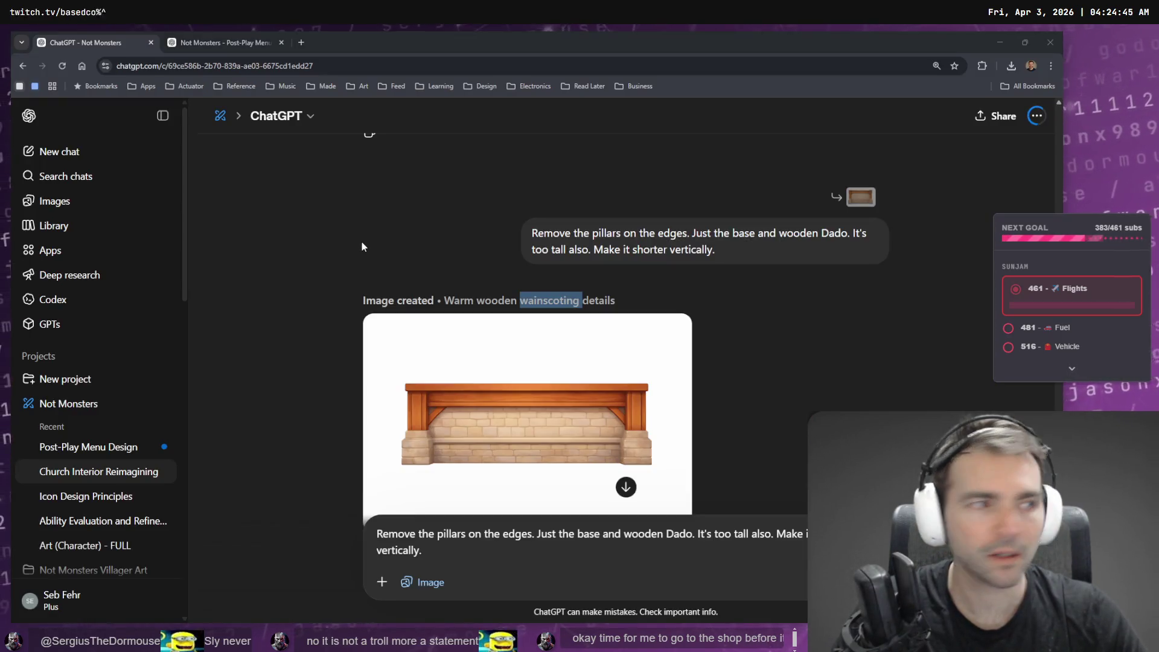
key(alt+Tab)
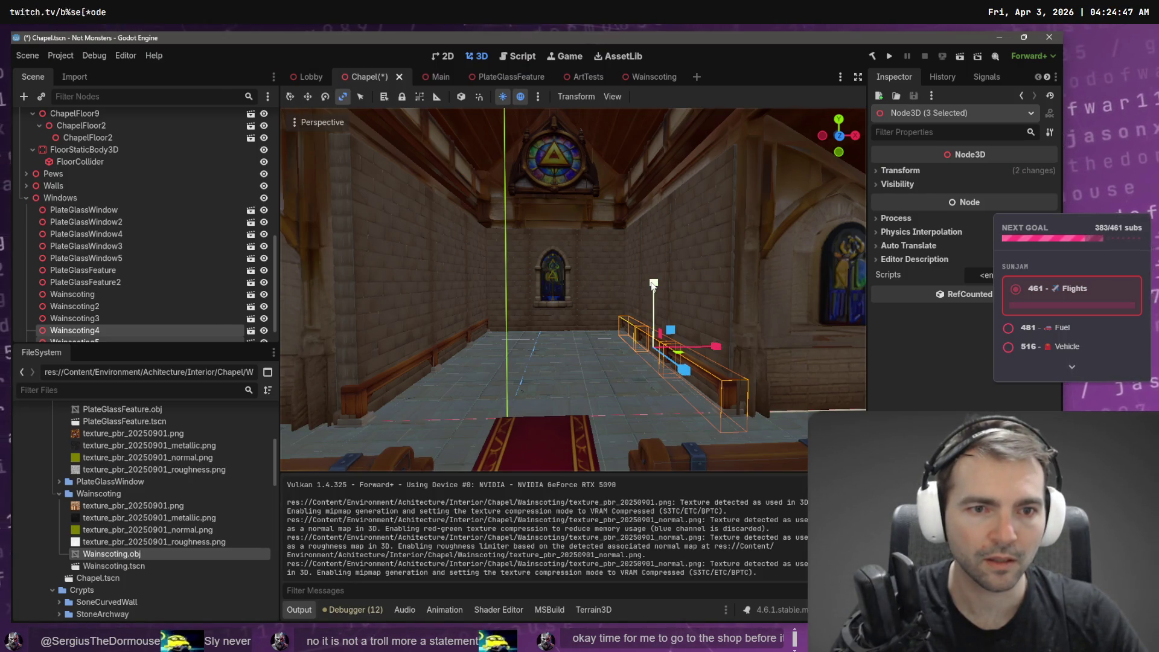
Raise the selected wainscoting pieces slightly and frame them in view.
drag(657, 288, 661, 272)
key(w)
key(w)
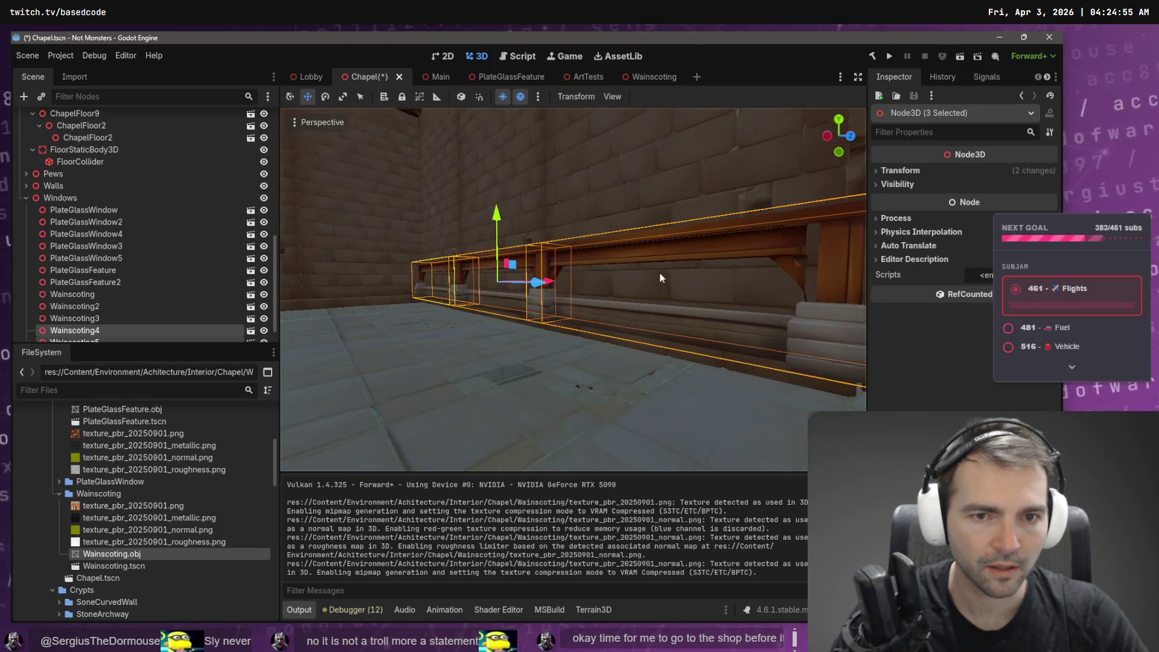
key(s)
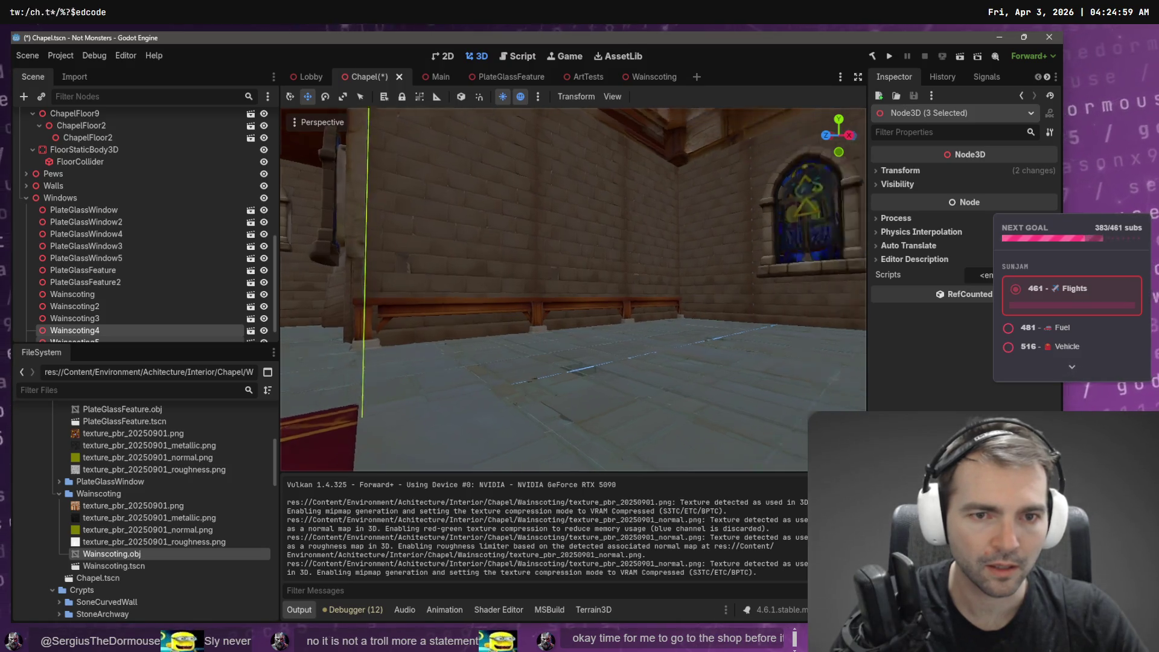
key(f)
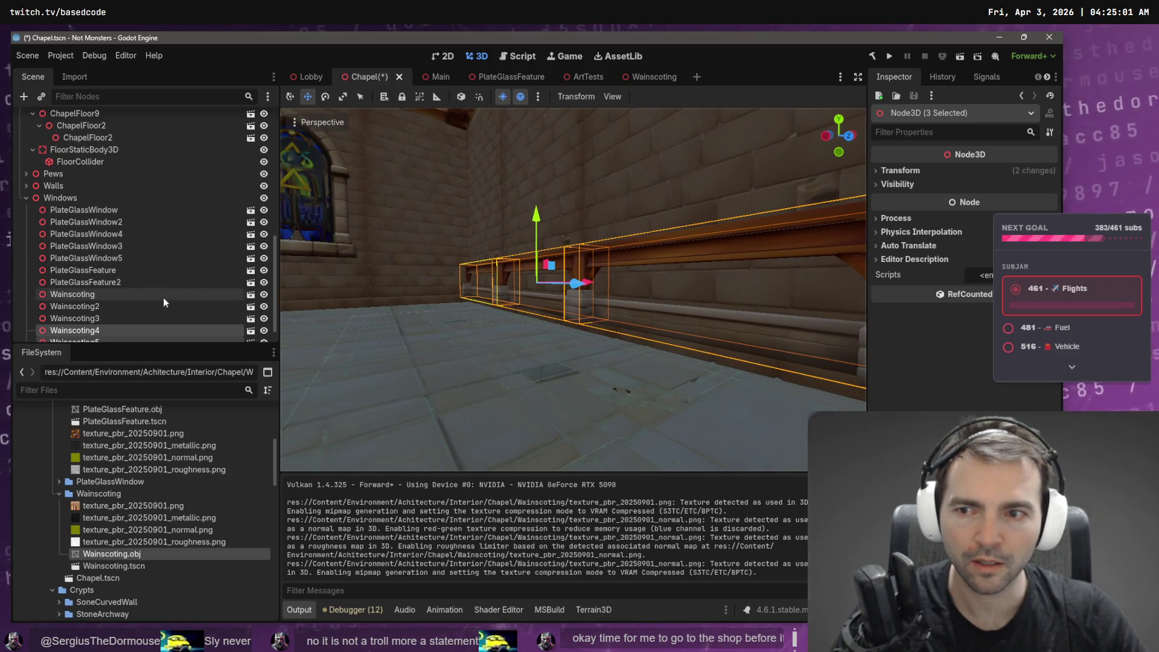
Lift Wainscoting through Wainscoting6 about 0.36 units and save the Chapel scene.
click(148, 296)
scroll(147, 298, down, 1)
shift+click(120, 328)
scroll(489, 339, down, 2)
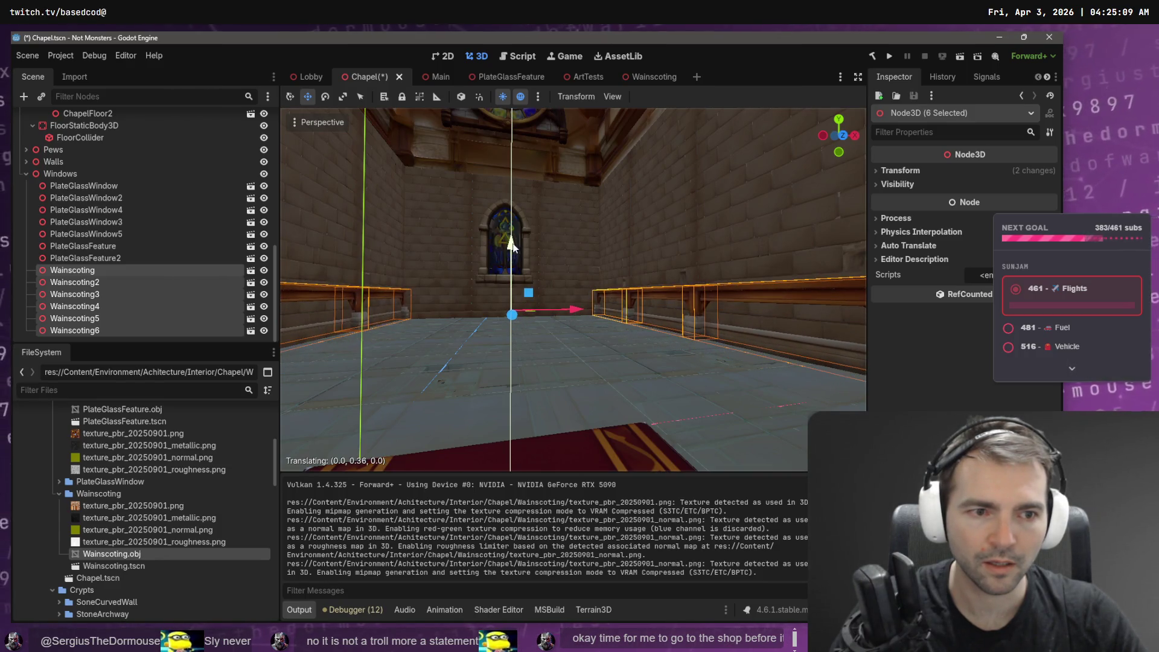
drag(513, 244, 513, 244)
key(f)
key(ctrl+s)
Clear the selection, turn the view toward the end window and select the first wainscoting piece.
scroll(526, 252, down, 3)
click(543, 253)
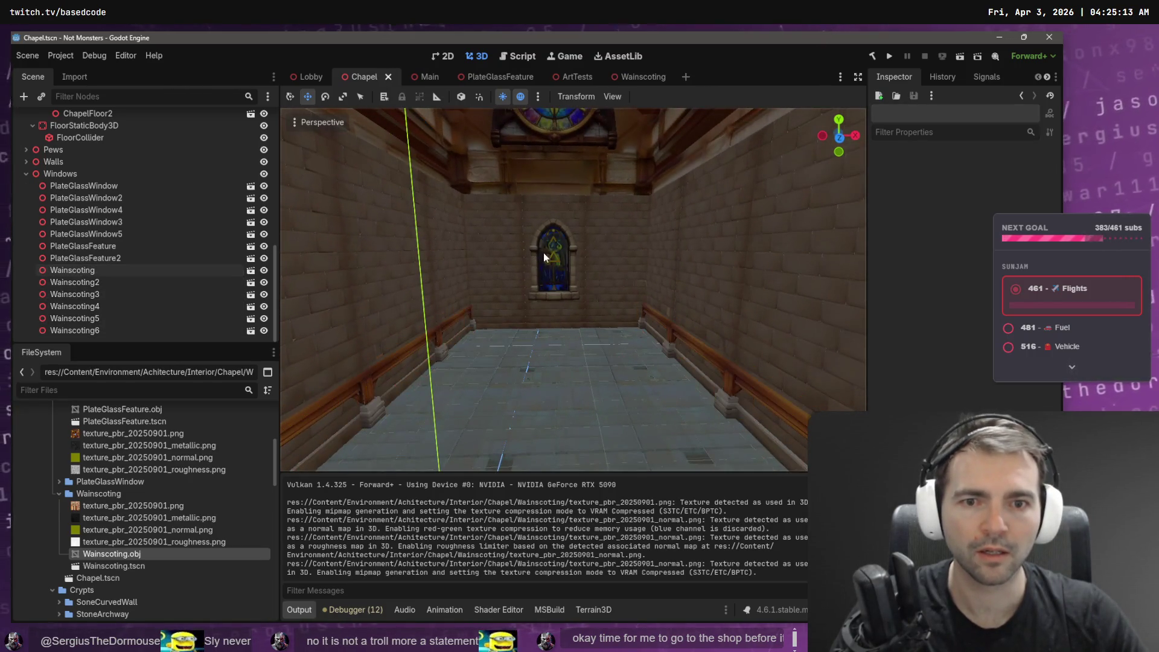
drag(544, 290, 341, 260)
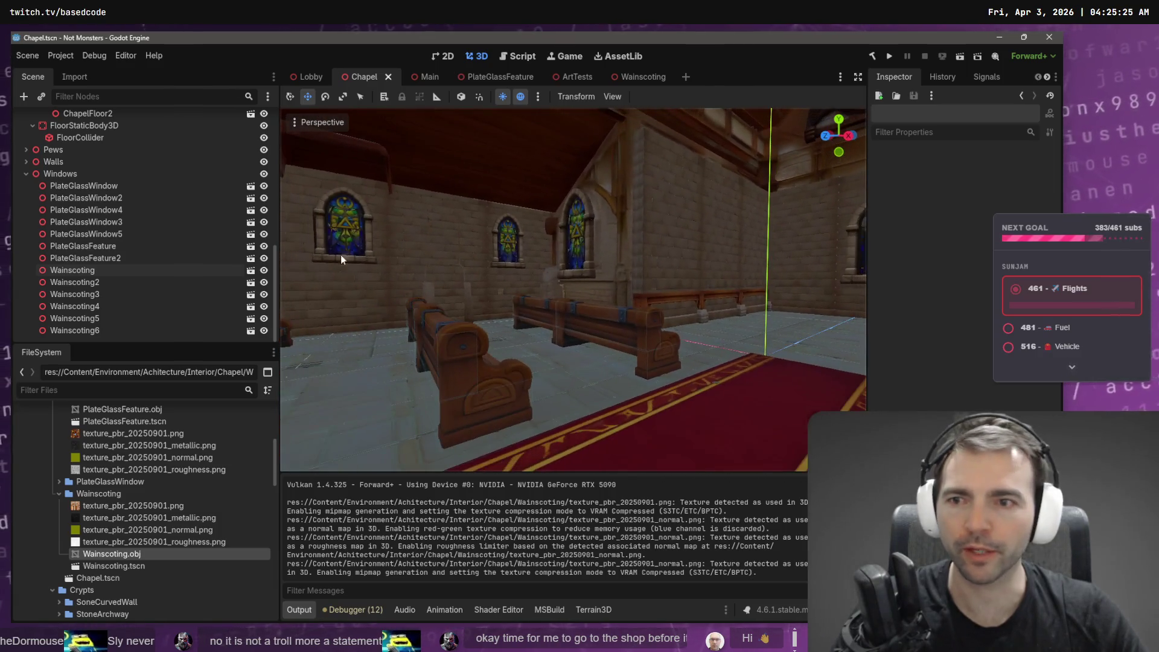
click(132, 270)
Select the six Wainscoting nodes, Wainscoting through Wainscoting6, in the Chapel scene tree.
shift+click(132, 295)
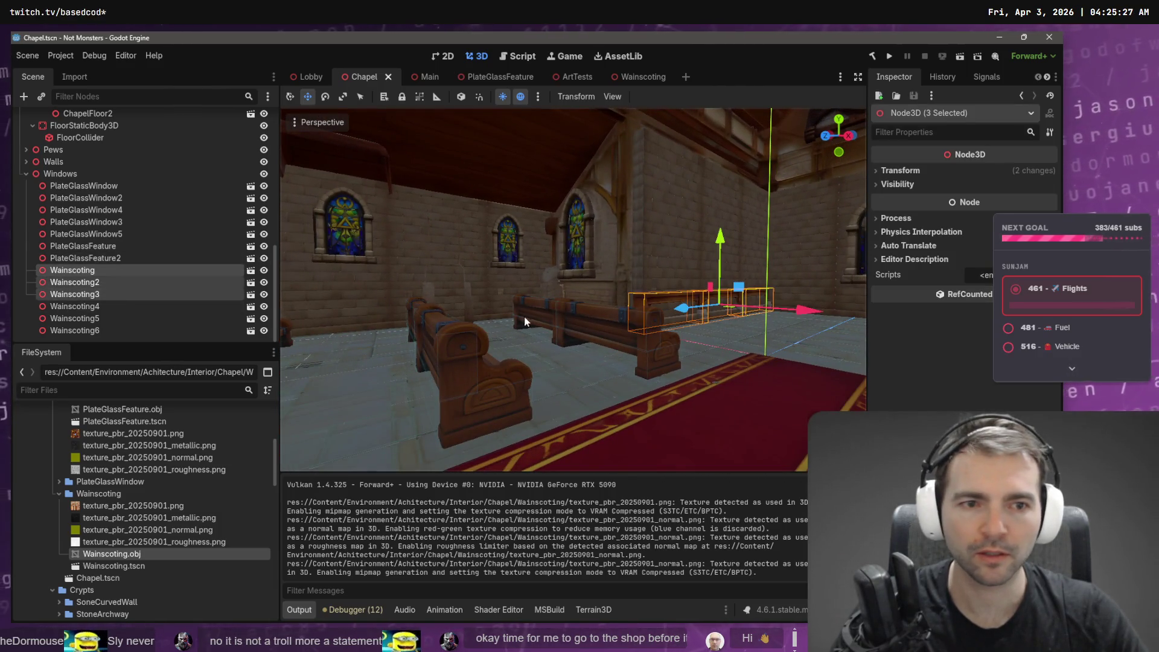
key(f)
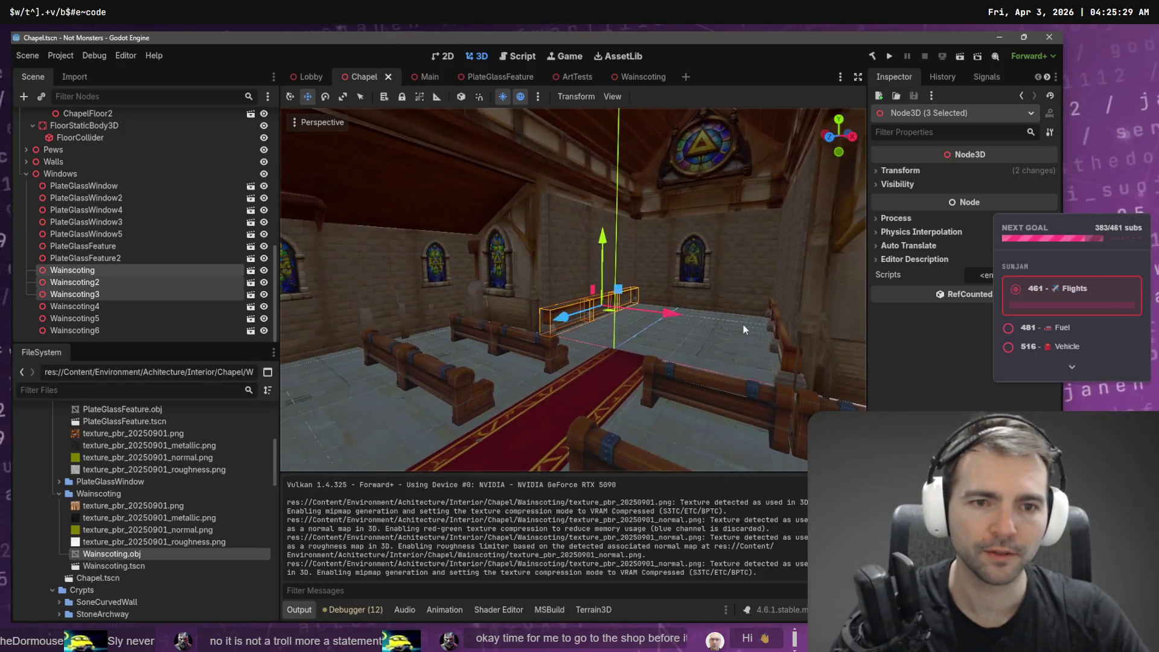
click(120, 270)
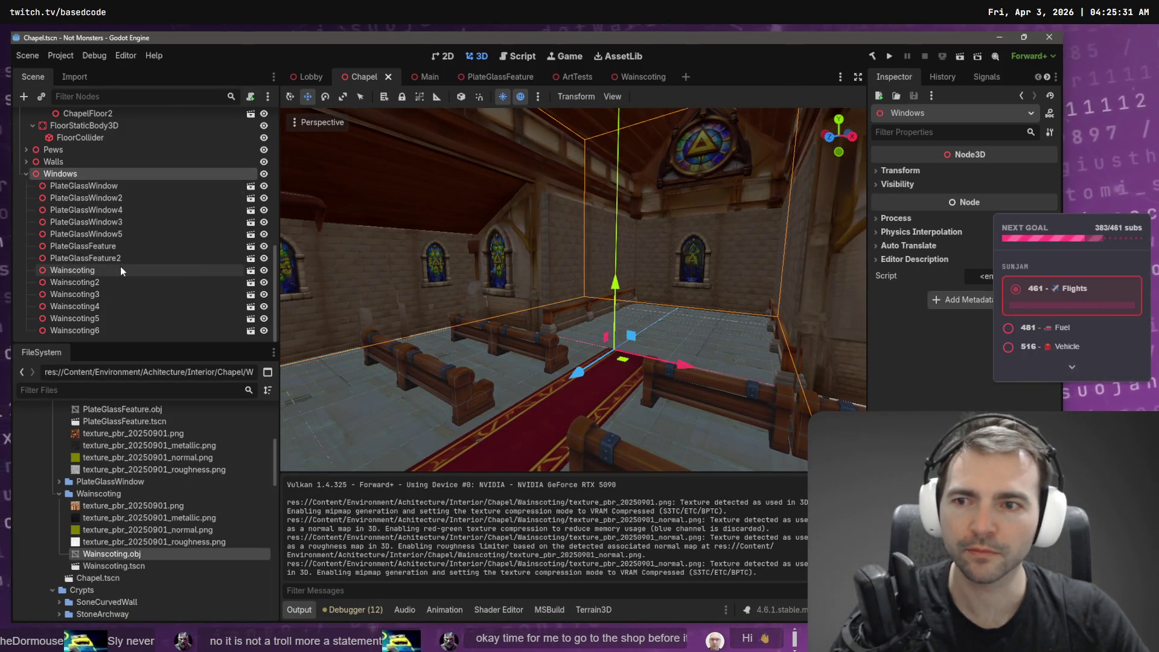
shift+click(114, 331)
scroll(111, 296, up, 1)
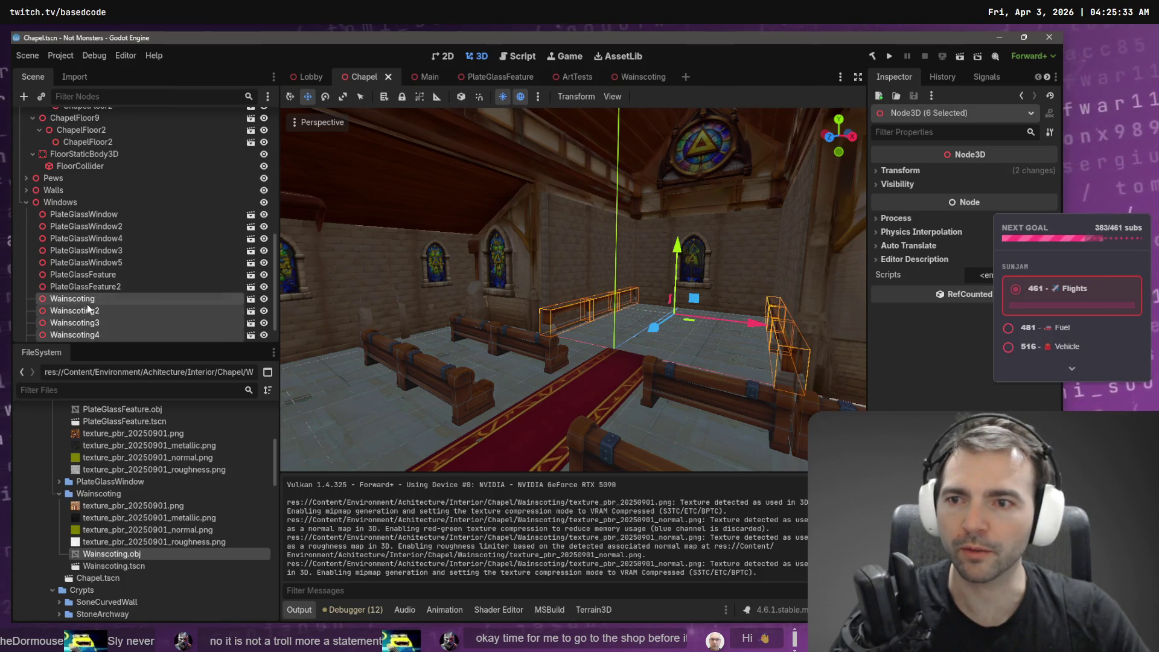
Reparent the selected Wainscoting nodes from Windows to Walls in the Reparent Node dialog.
right_click(91, 300)
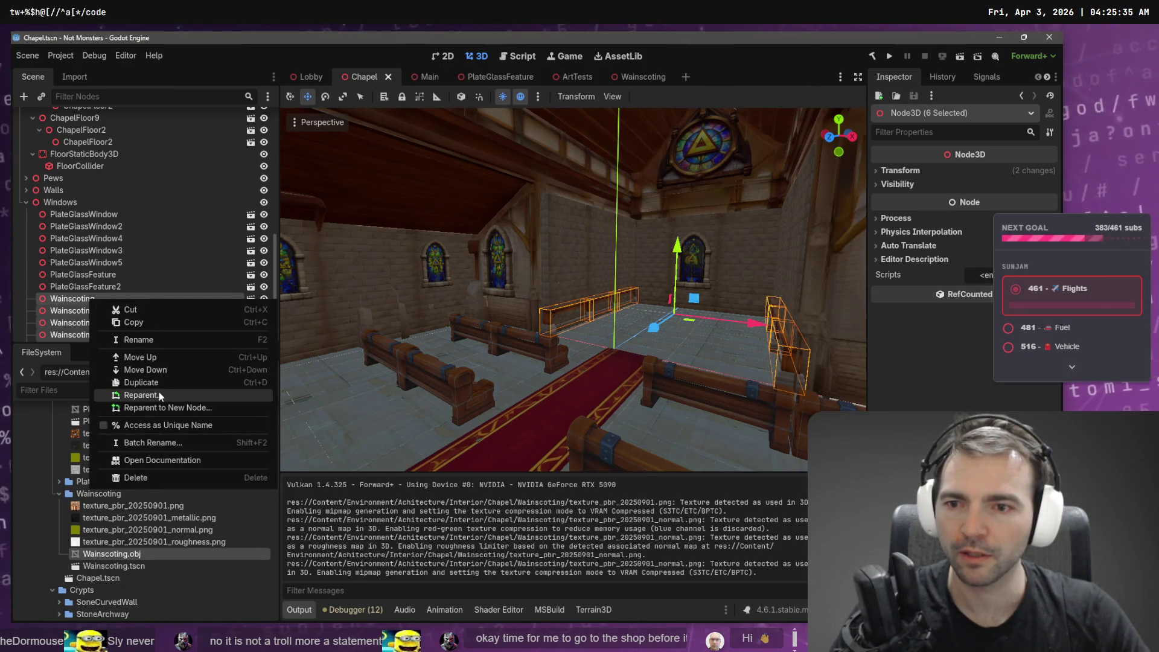
click(133, 395)
click(452, 170)
click(453, 170)
click(459, 194)
click(459, 206)
click(459, 218)
click(483, 218)
click(496, 504)
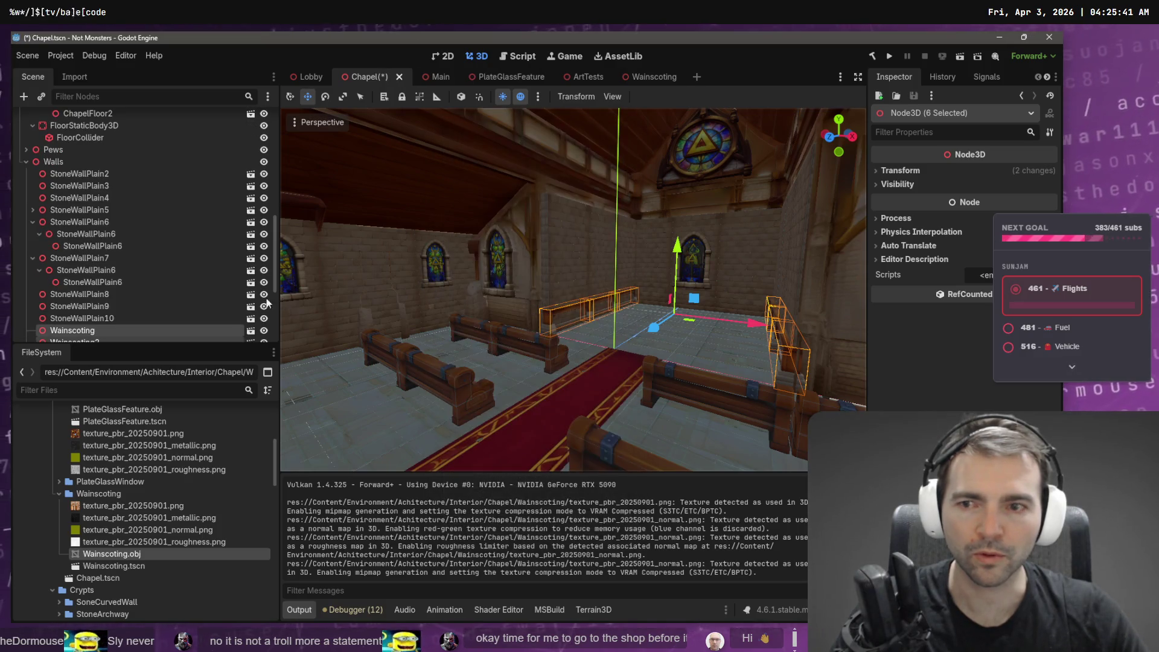
Collapse StoneWallPlain6 and select Wainscoting through Wainscoting3 under Walls.
click(32, 222)
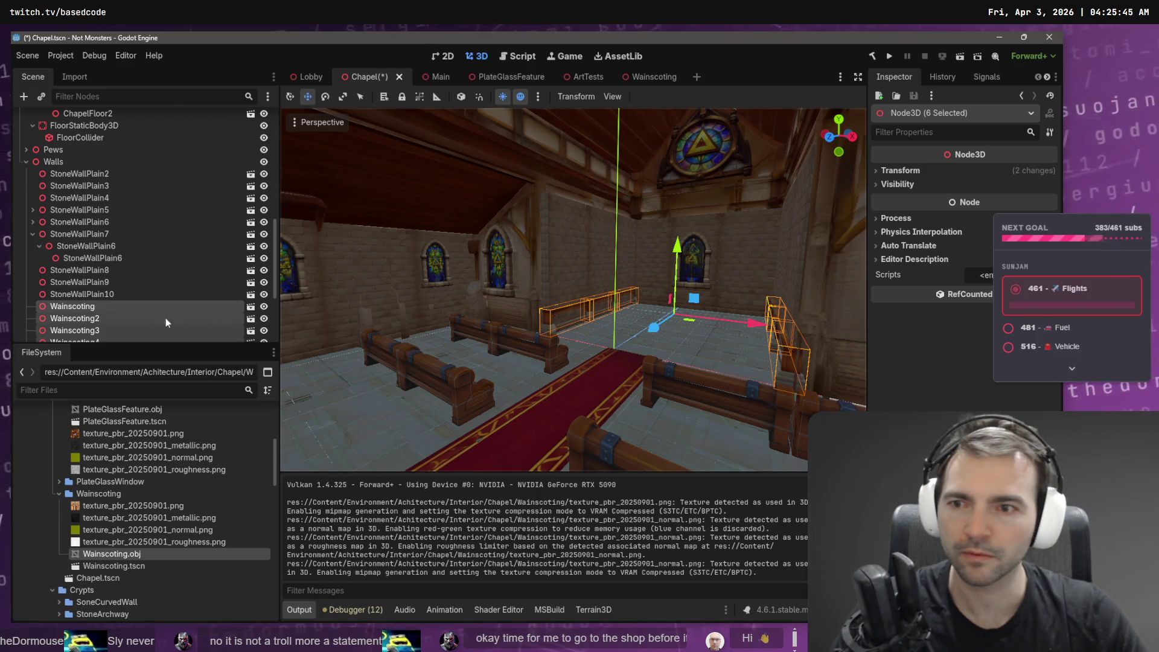
scroll(148, 305, down, 5)
click(93, 235)
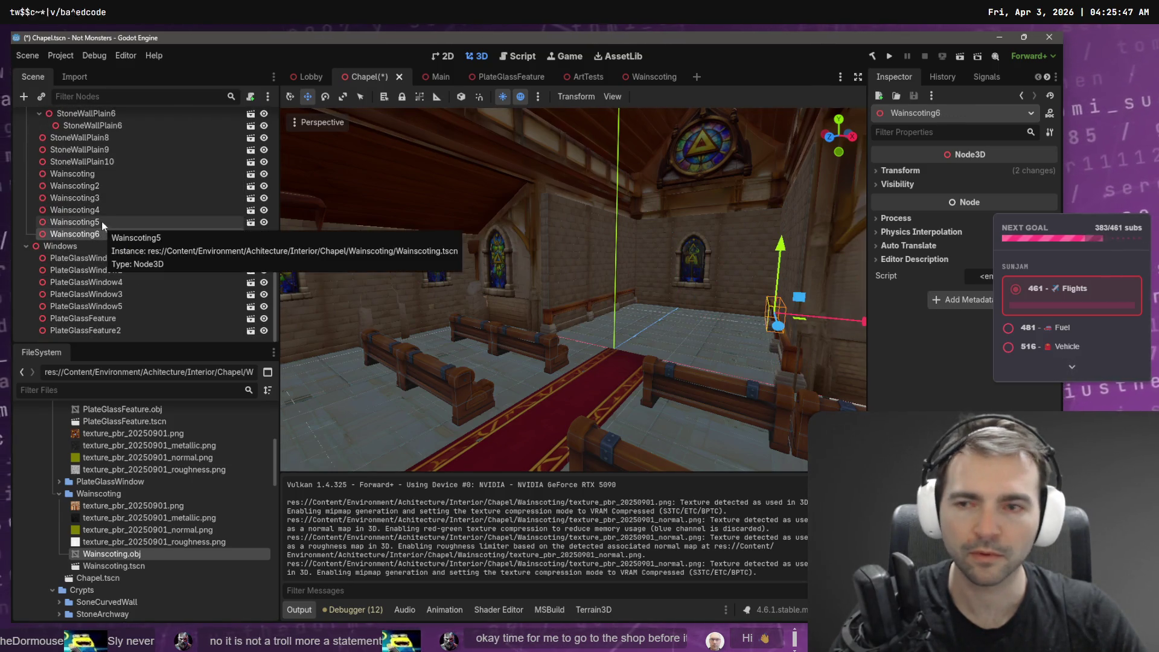
click(90, 174)
shift+click(97, 184)
shift+click(95, 199)
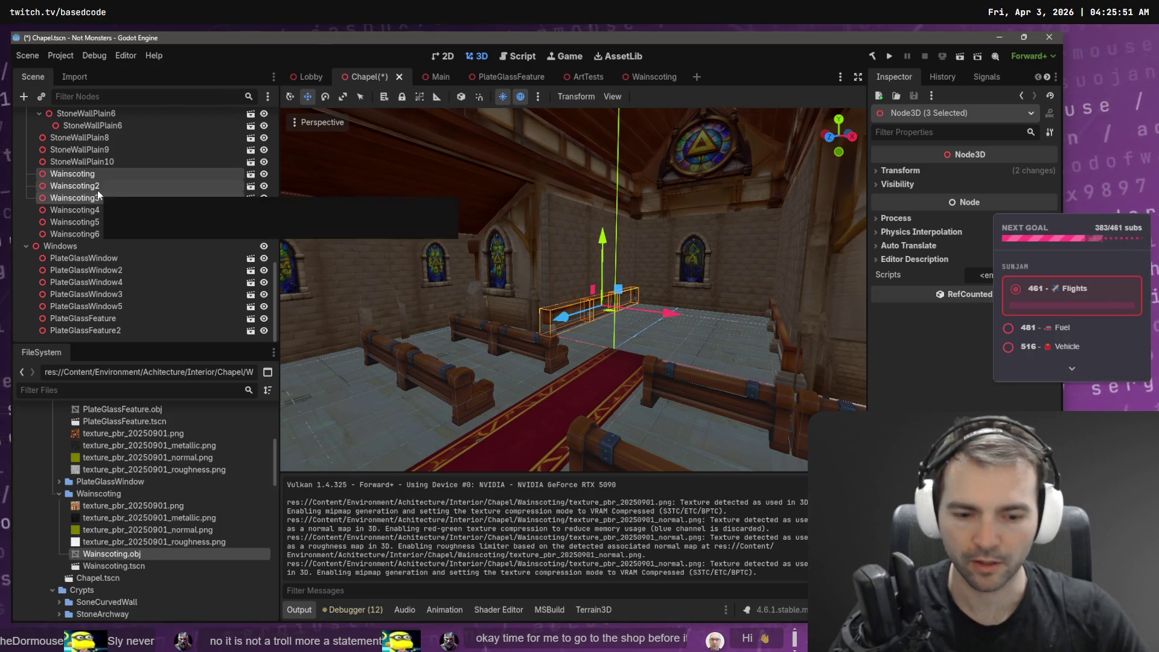
Duplicate the three Wainscoting pieces and move the copies 9 units along Z to another wall.
key(ctrl+d)
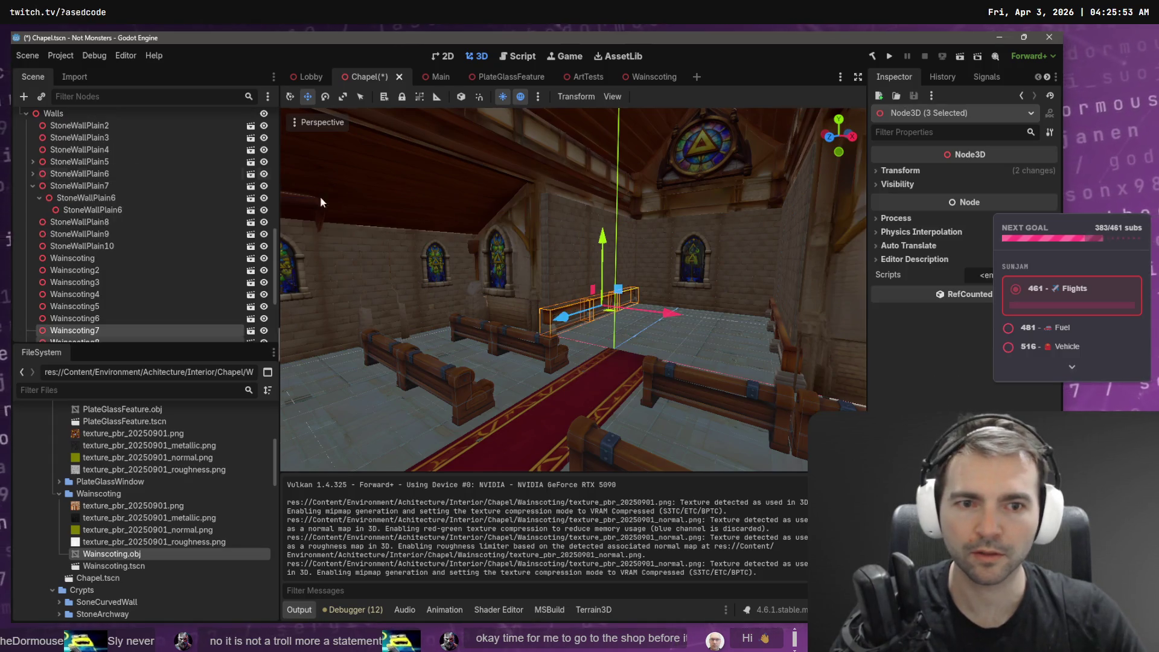
key(g)
key(z)
key(Return)
Shift the rail along X toward the side wall and nudge it into place.
drag(537, 335, 537, 335)
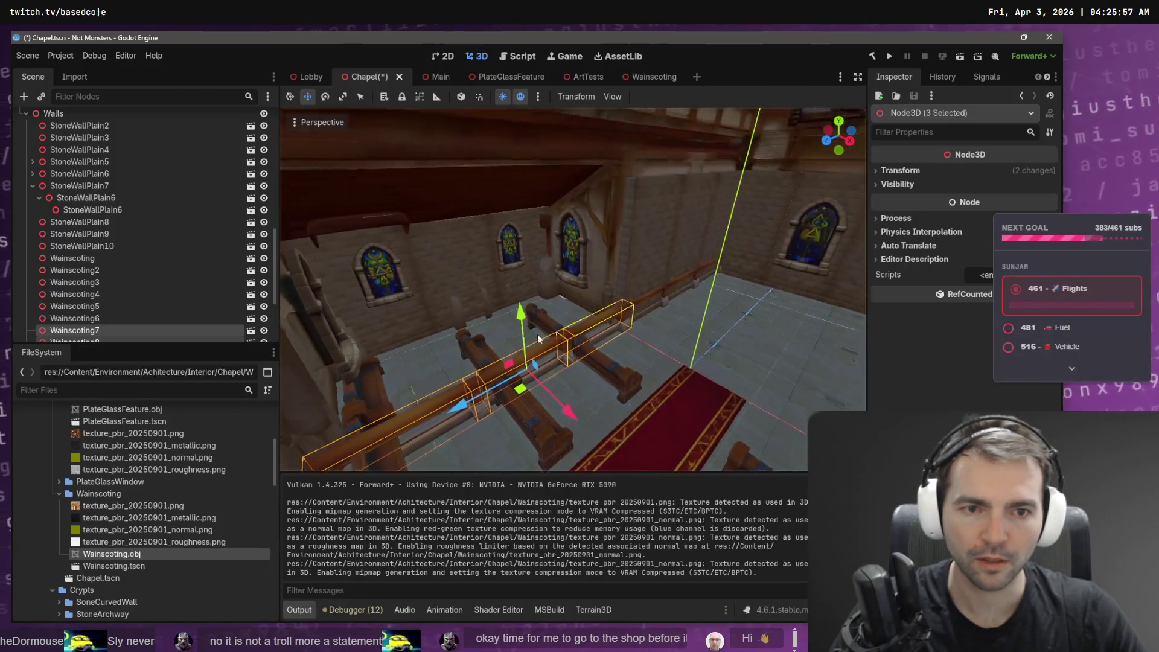
key(g)
key(x)
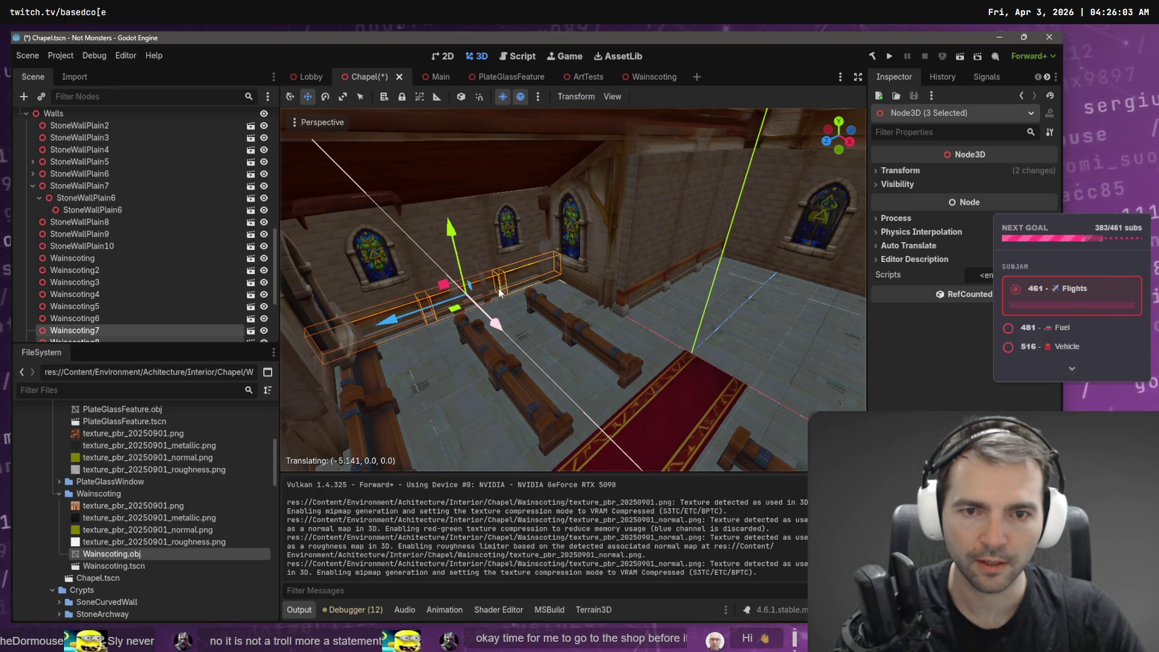
scroll(504, 294, up, 6)
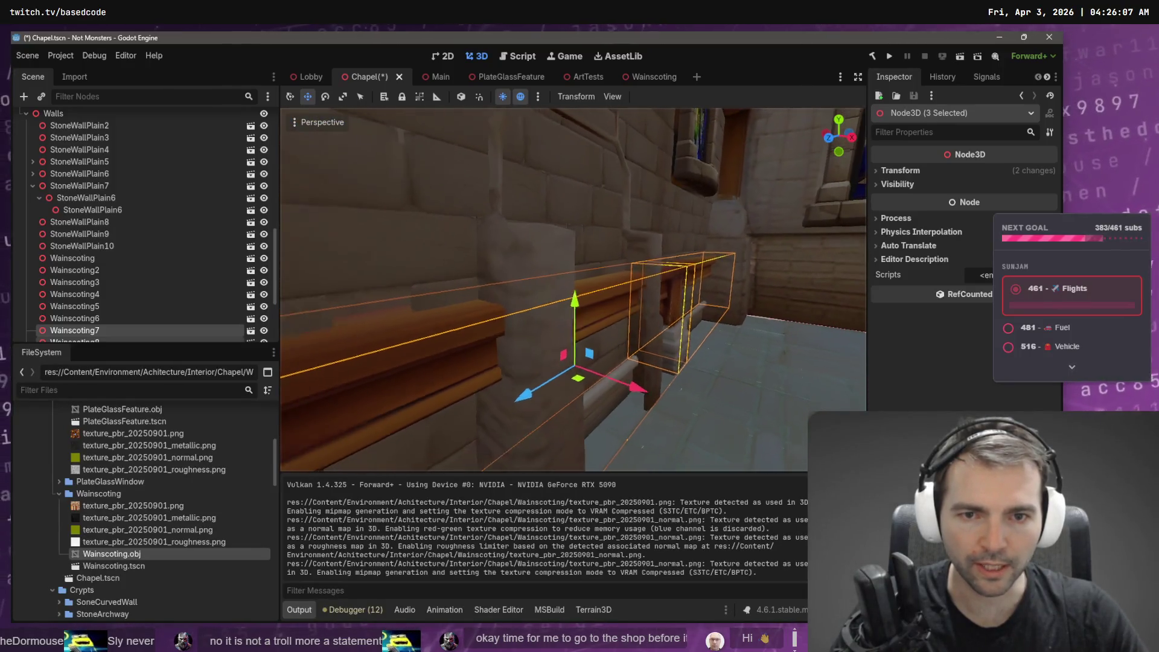
drag(633, 329, 627, 330)
Look over the windows and pews, then save the Chapel scene with Ctrl+S.
key(s)
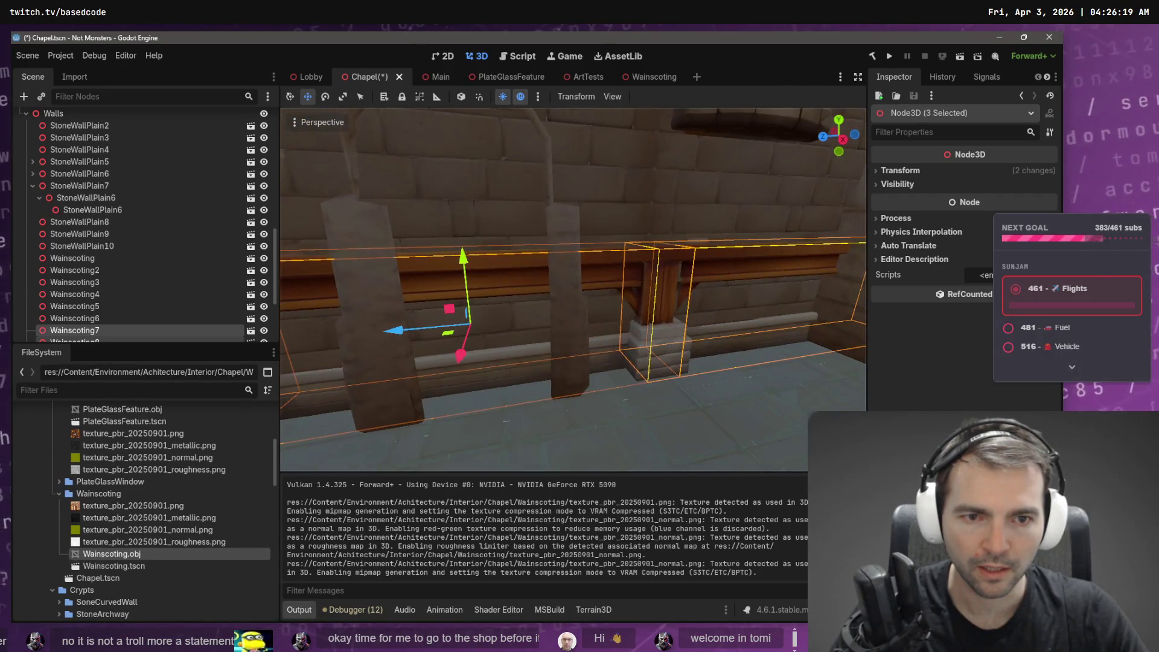
key(s)
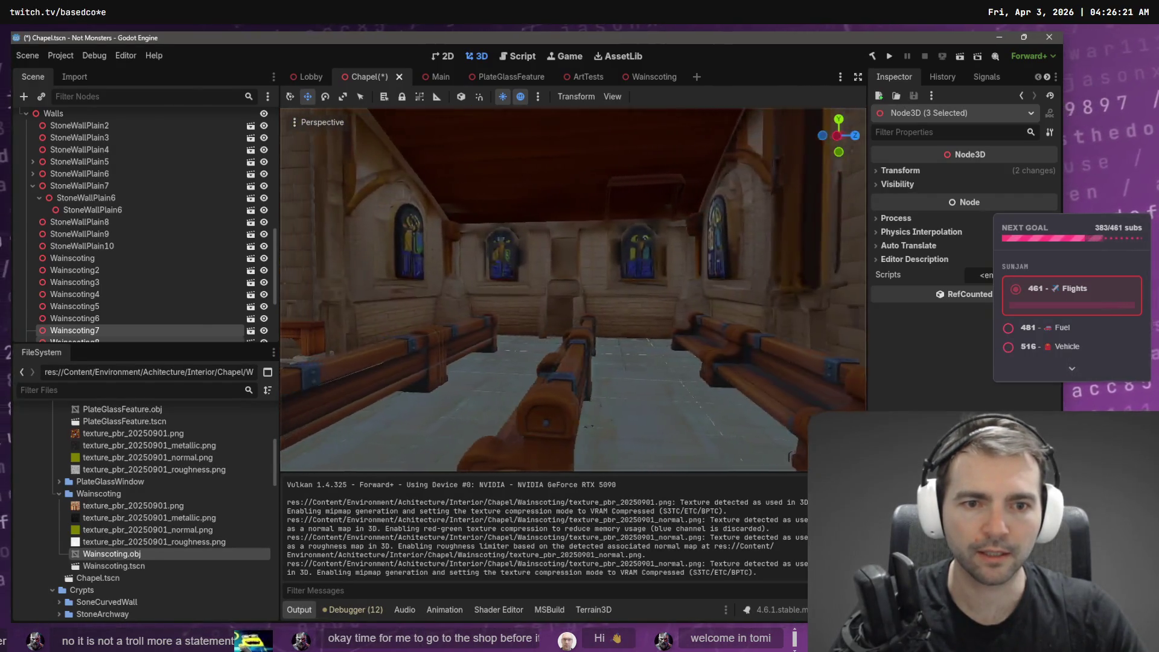
key(ctrl+s)
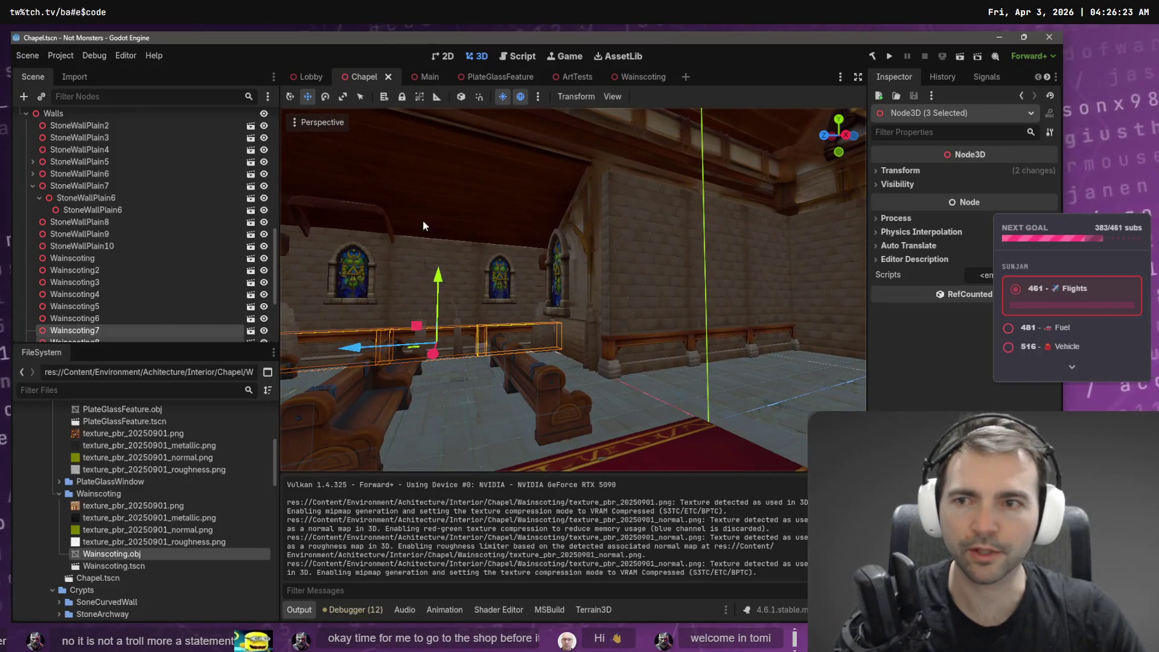
Hide the Blockout node so only the finished walls, pews and windows show.
drag(274, 235, 273, 115)
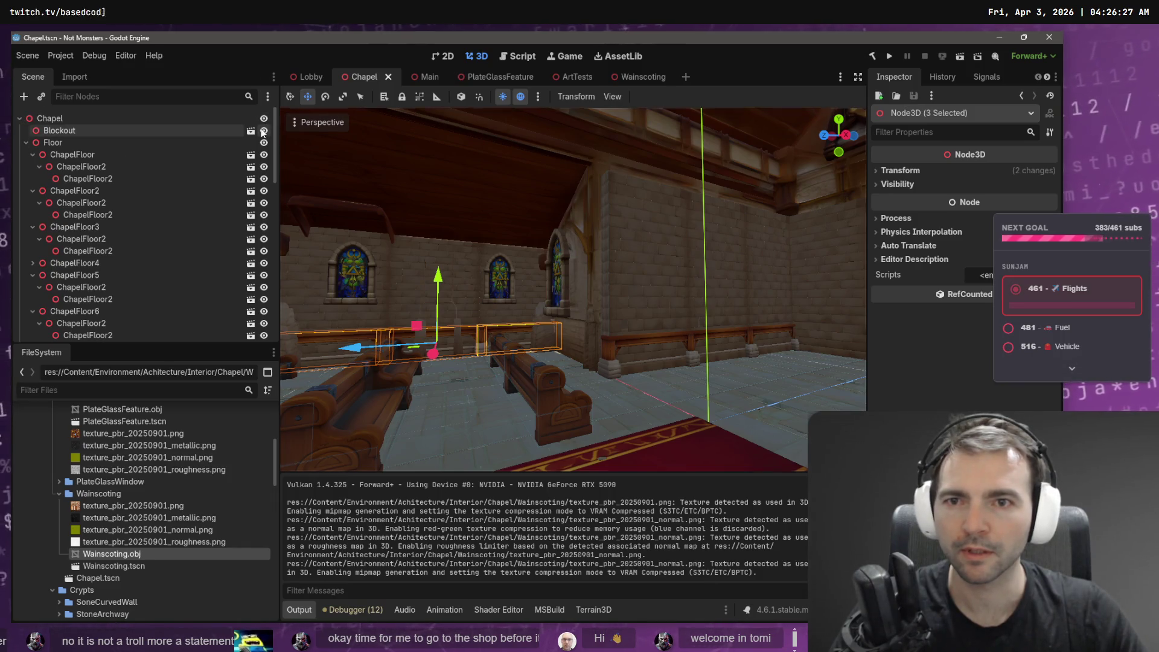
click(264, 130)
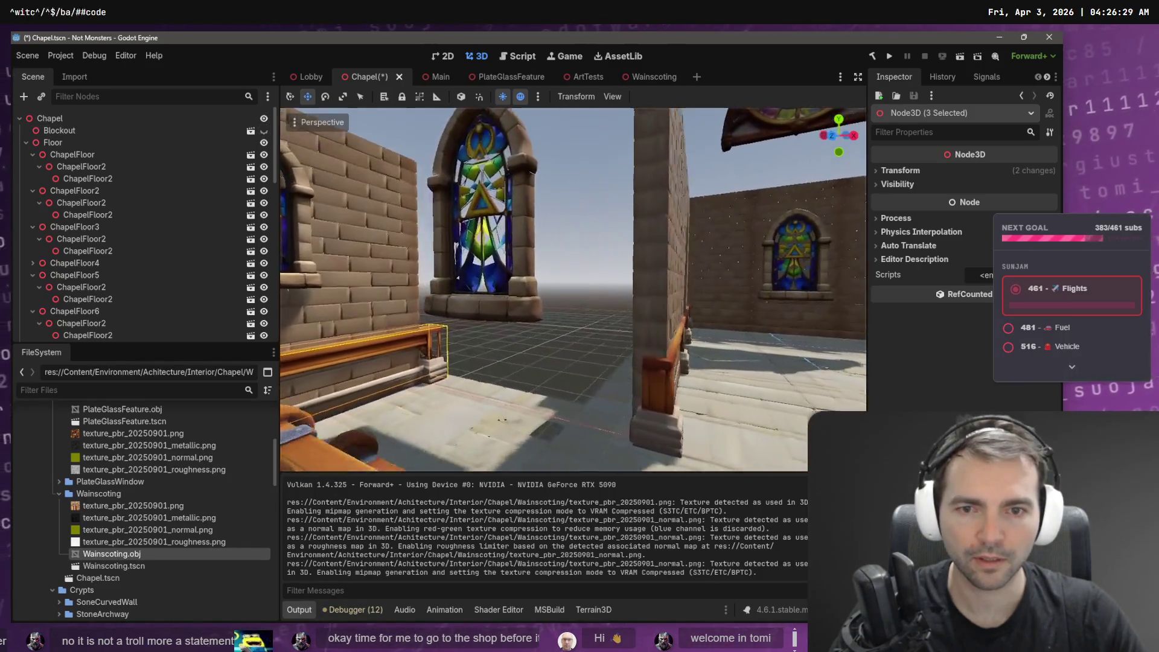
click(566, 221)
Fly around the pews, red rug and windows to inspect the chapel, then save.
key(w)
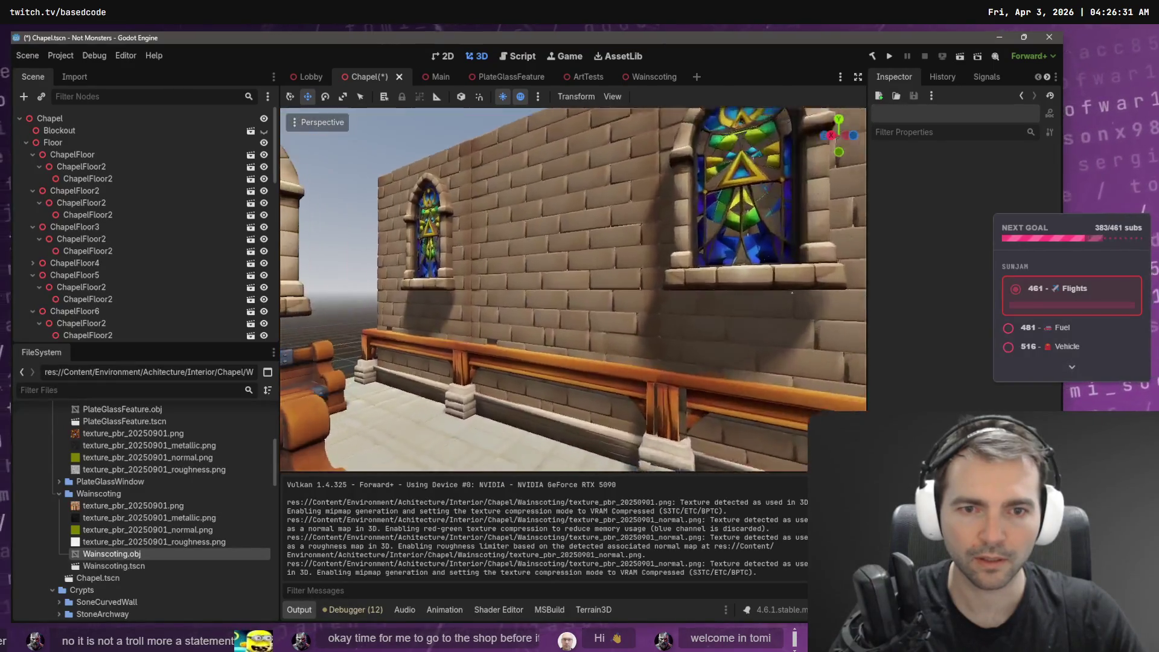
key(s)
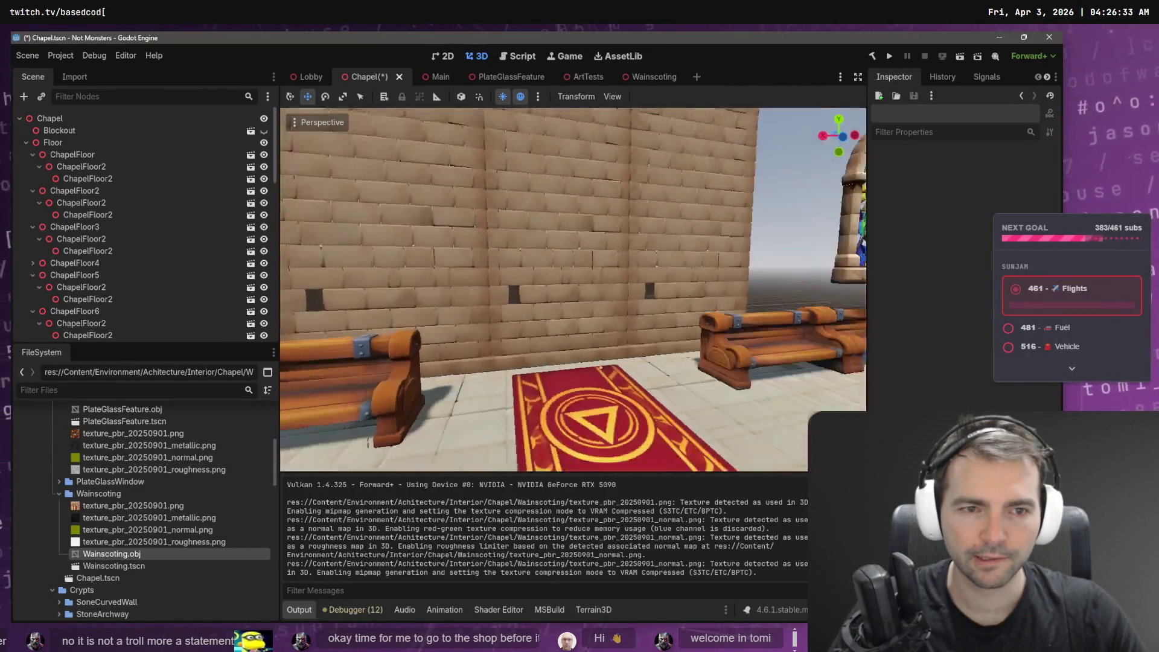
key(w)
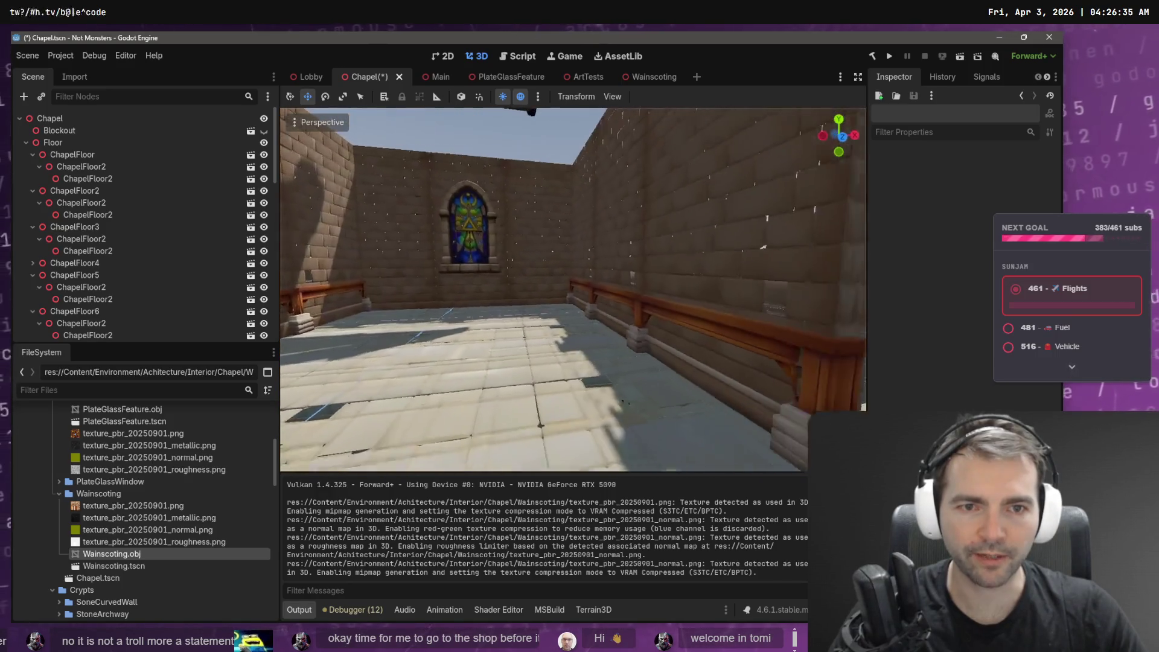
key(w)
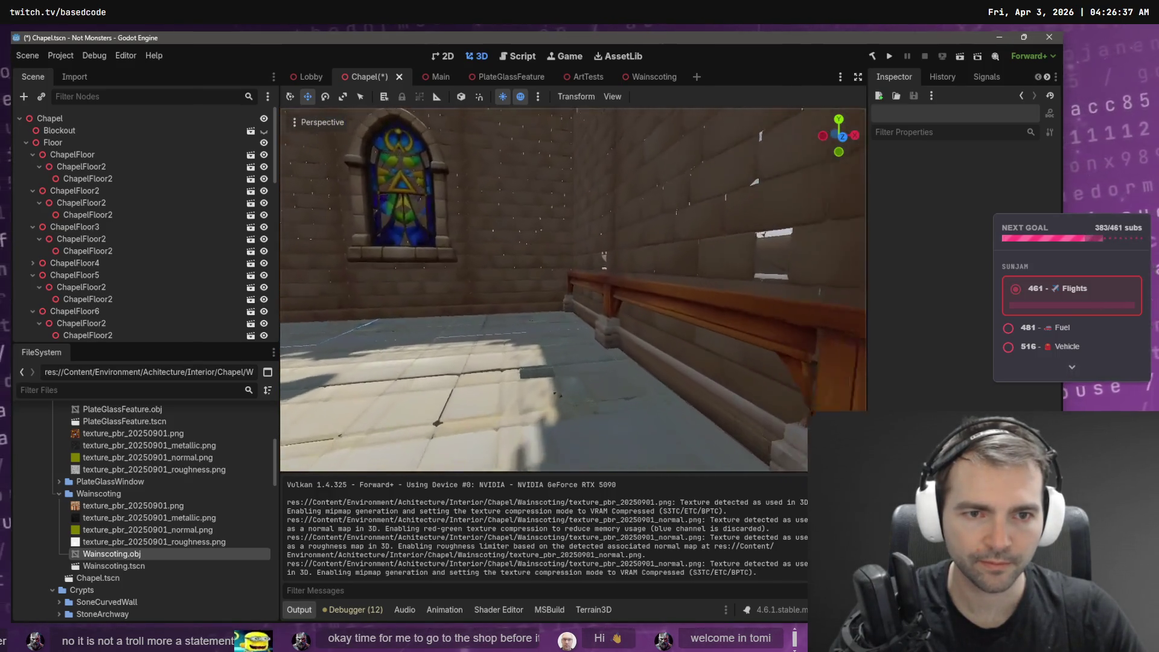
key(s)
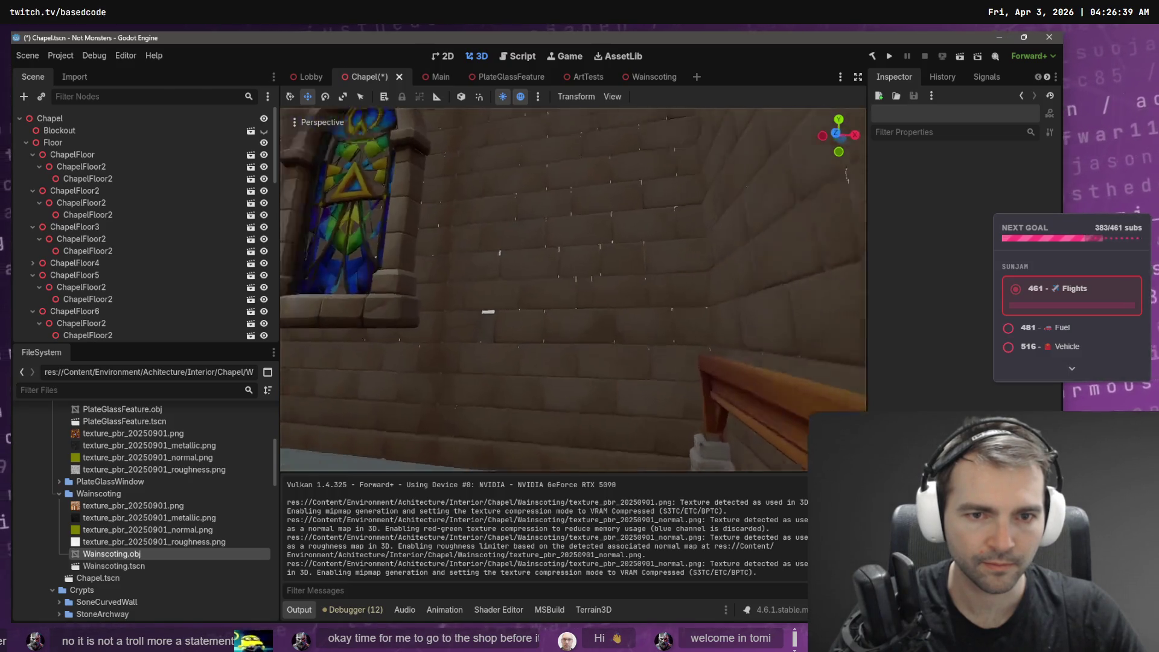
key(w)
key(ctrl+s)
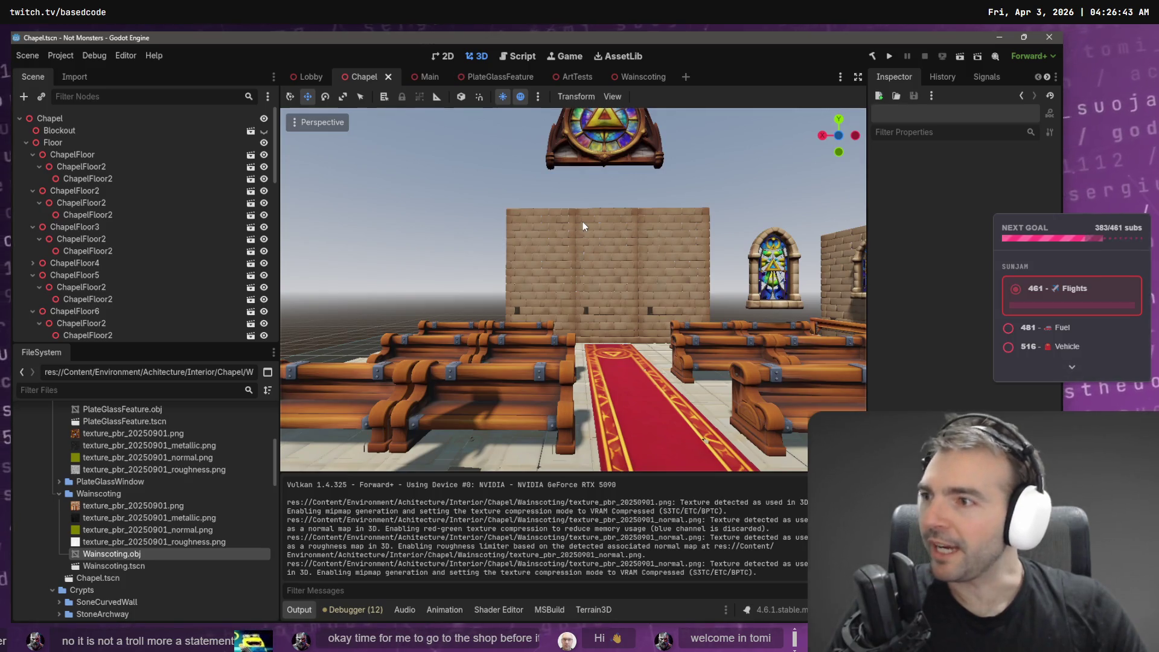
Inspect the brick back wall and corner window, save again, and switch to VS Code.
key(w)
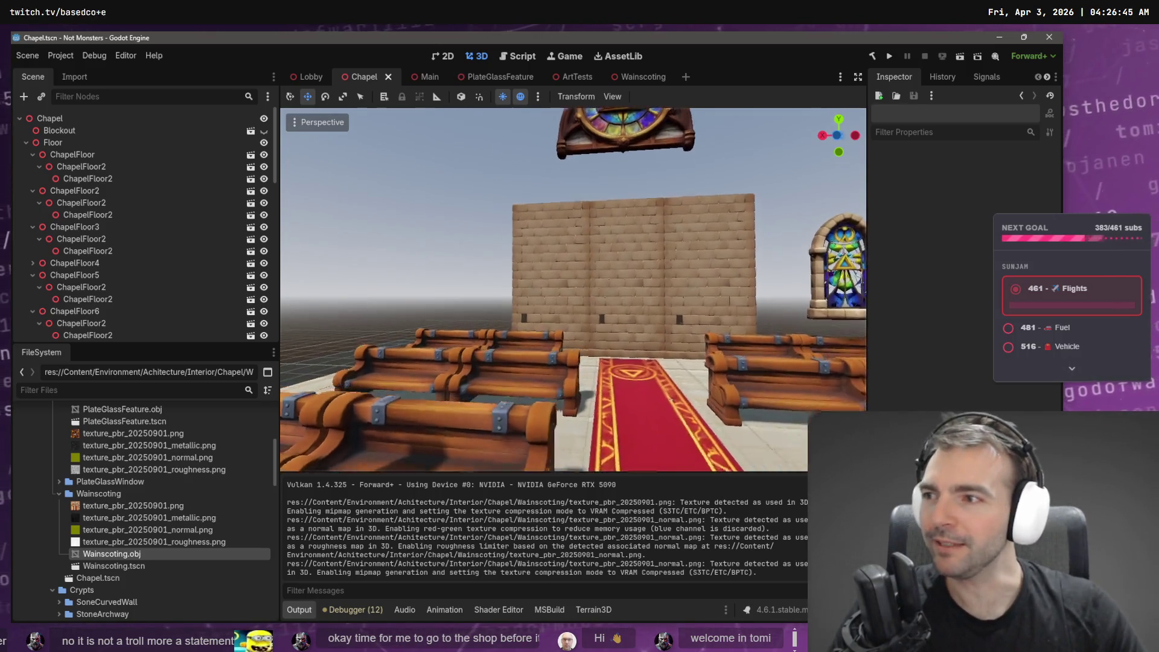
key(w)
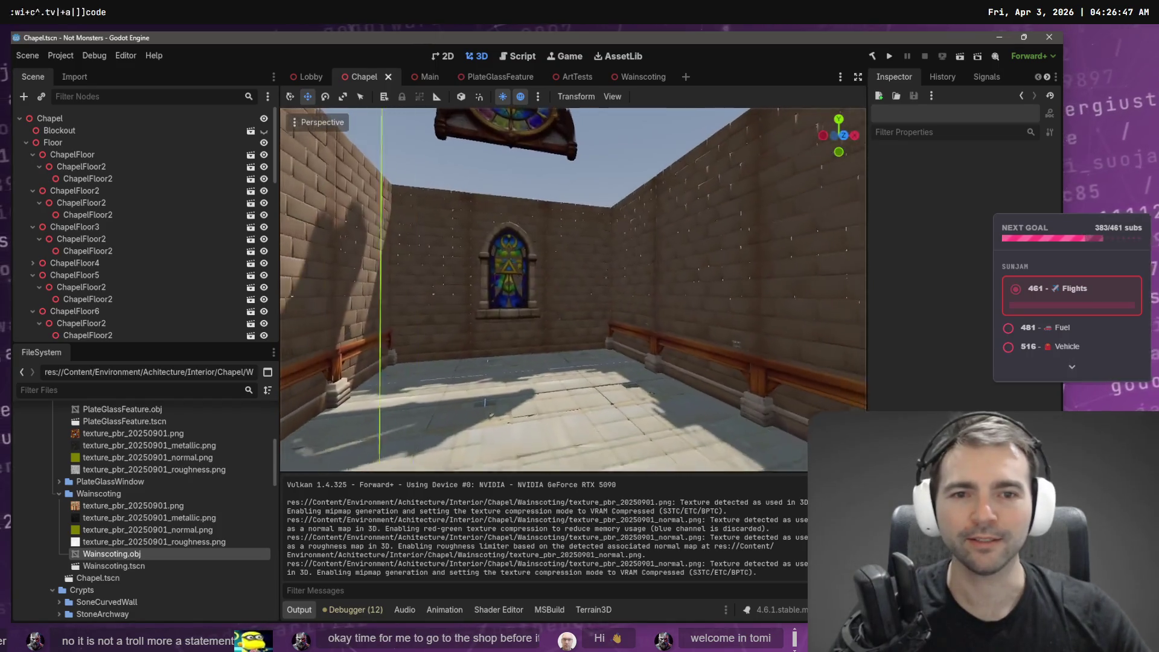
key(s)
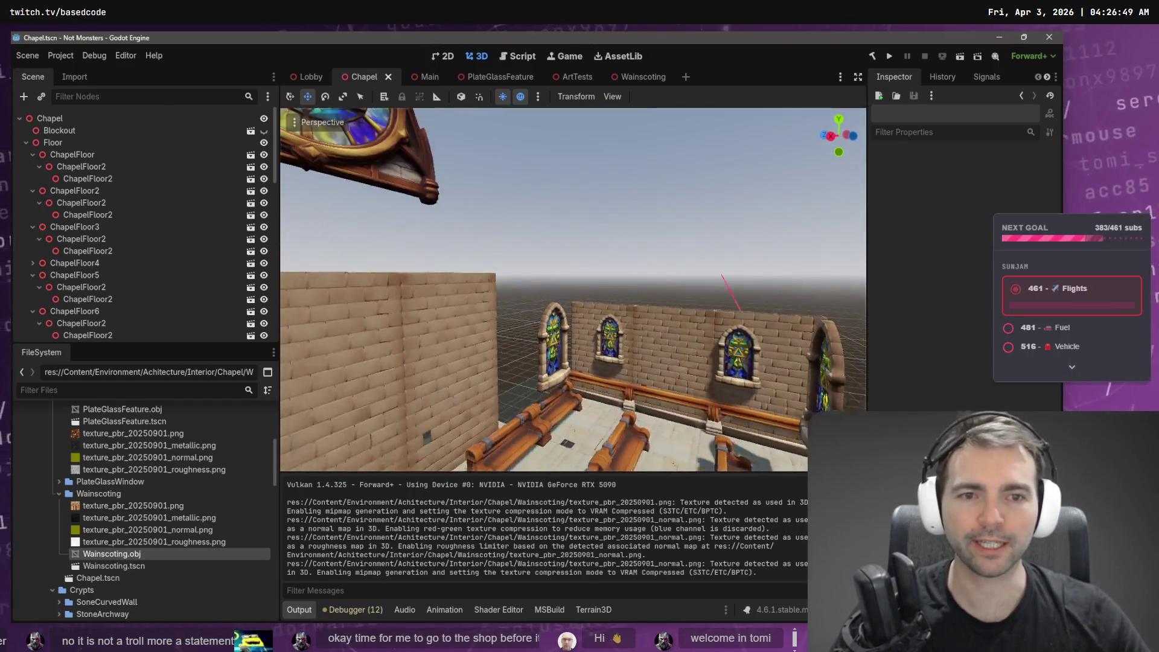
key(ctrl+s)
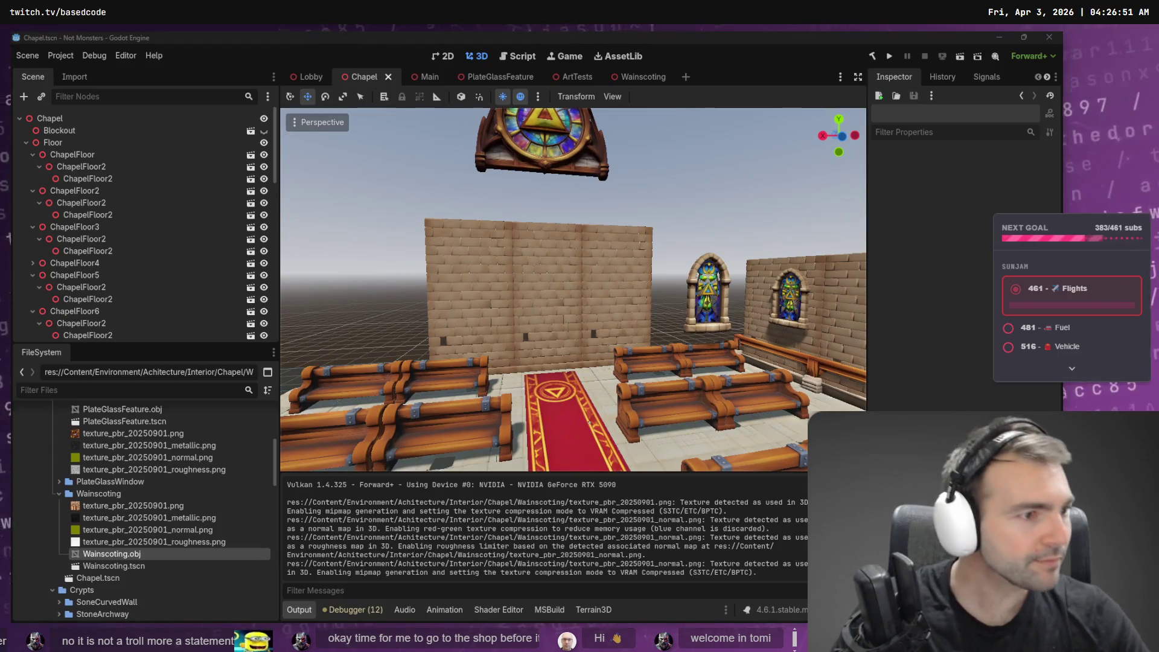
key(alt+Tab)
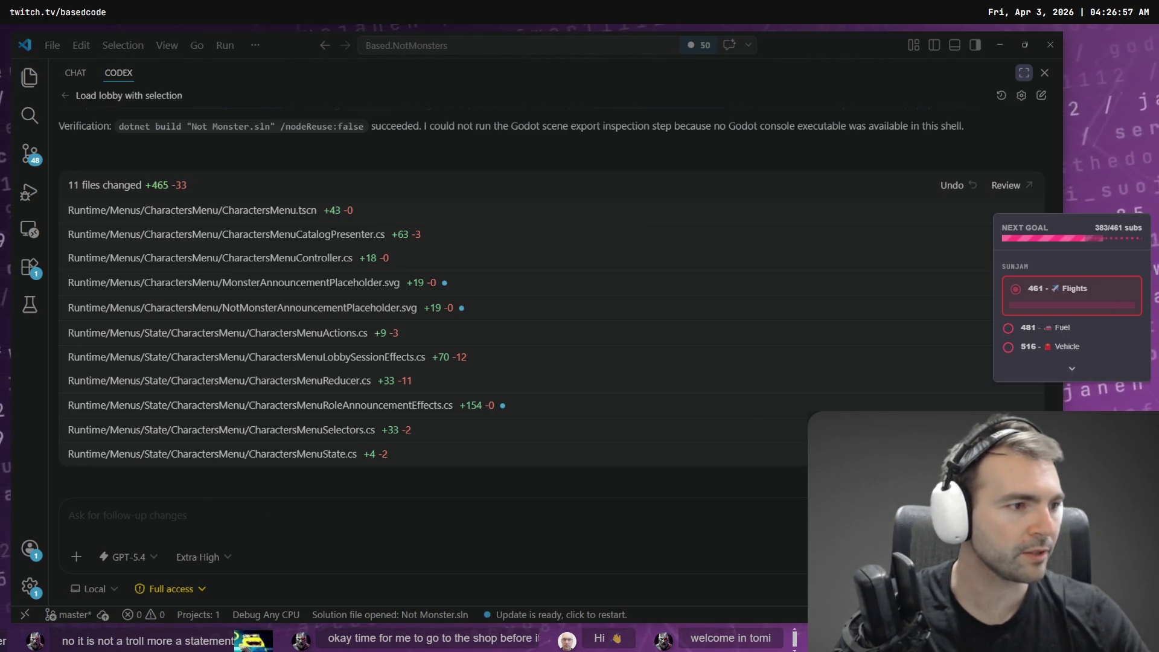
Copy the full-size NOT MONSTER! image from the Post-Play Menu chat in ChatGPT.
key(alt+Tab)
click(260, 41)
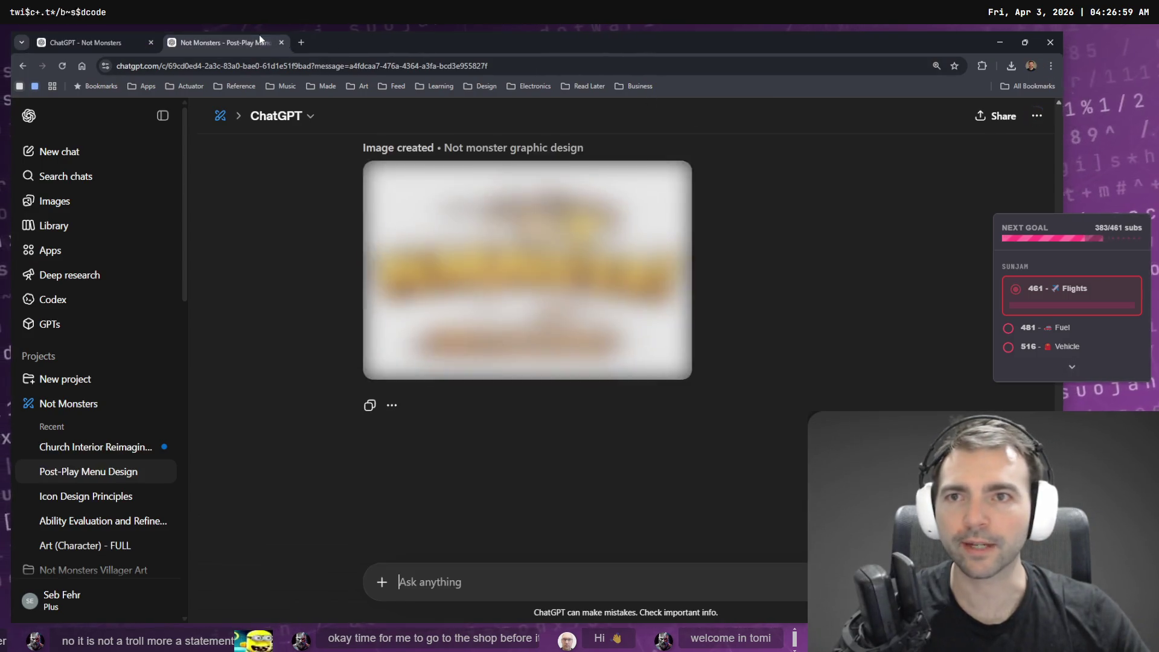
click(550, 271)
right_click(561, 384)
click(599, 430)
Paste the copied image into Photopea as a new image.png document.
key(ctrl+t)
key(ctrl+w)
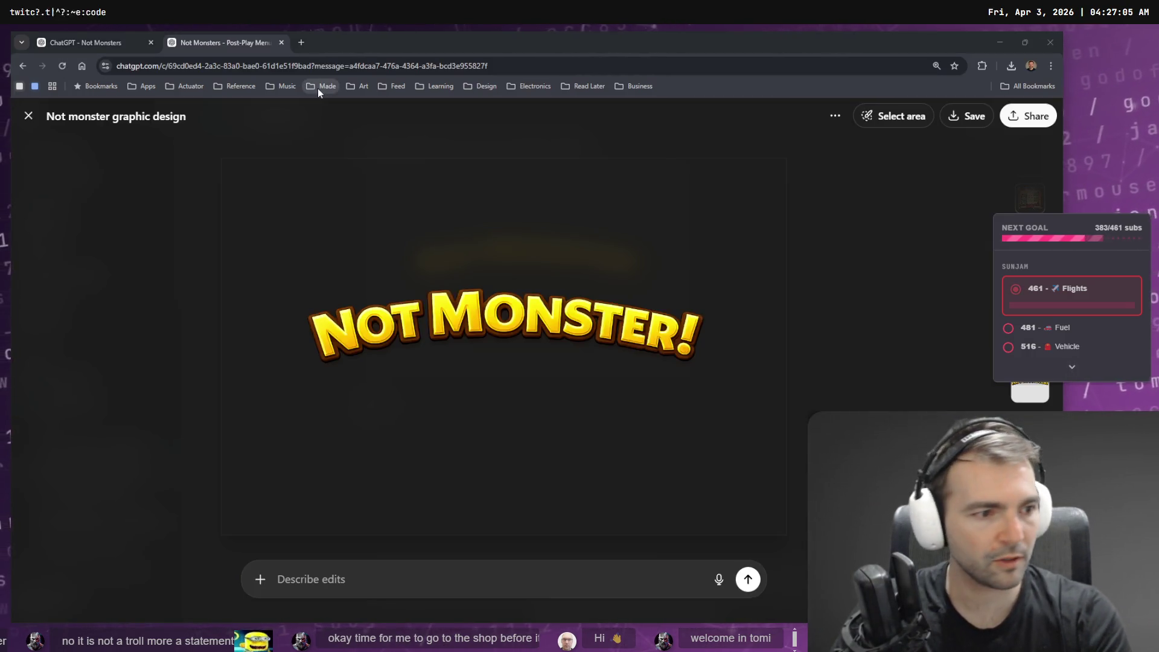
key(alt+Tab)
key(ctrl+v)
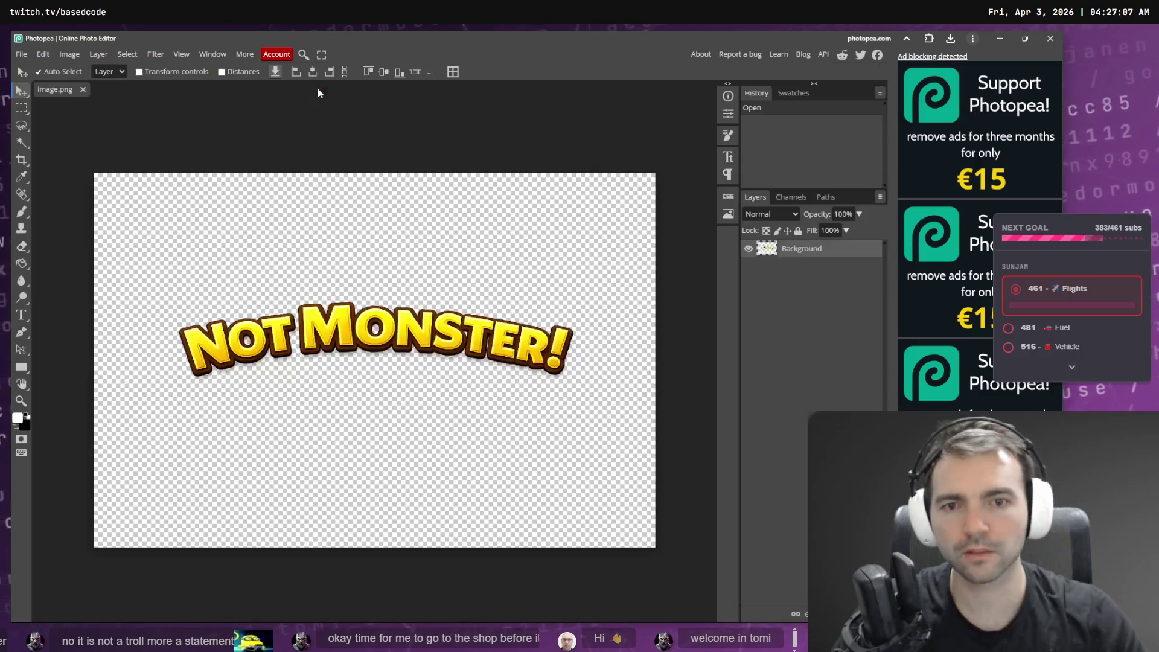
Trim the empty transparent border from the NOT MONSTER! image.
click(70, 54)
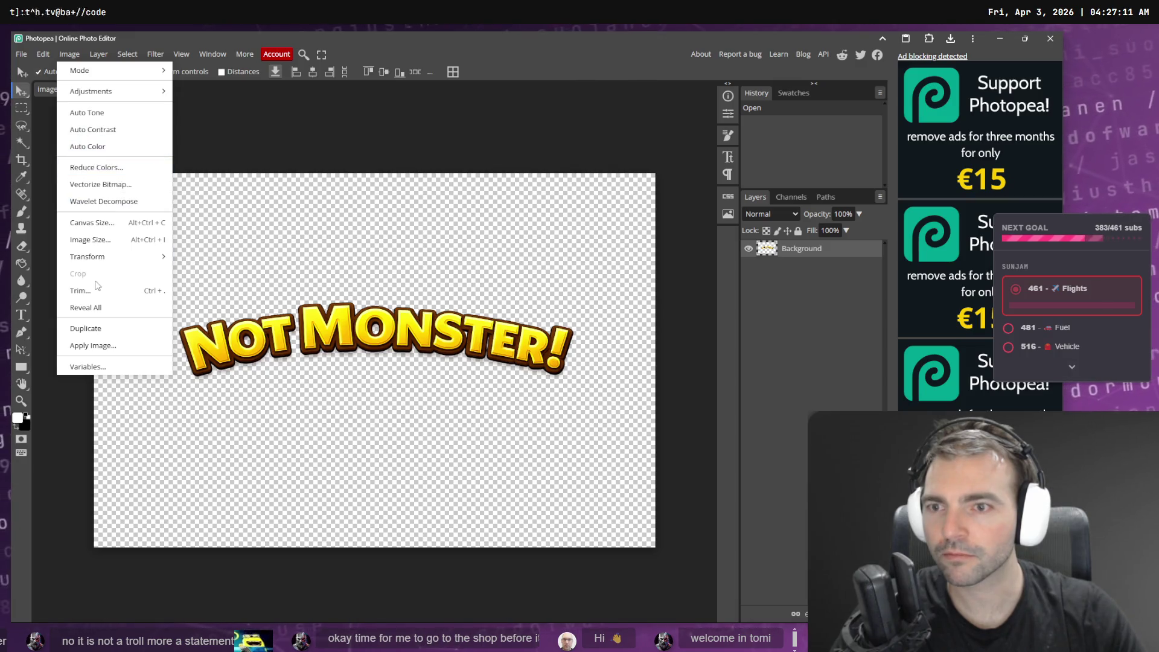
click(108, 291)
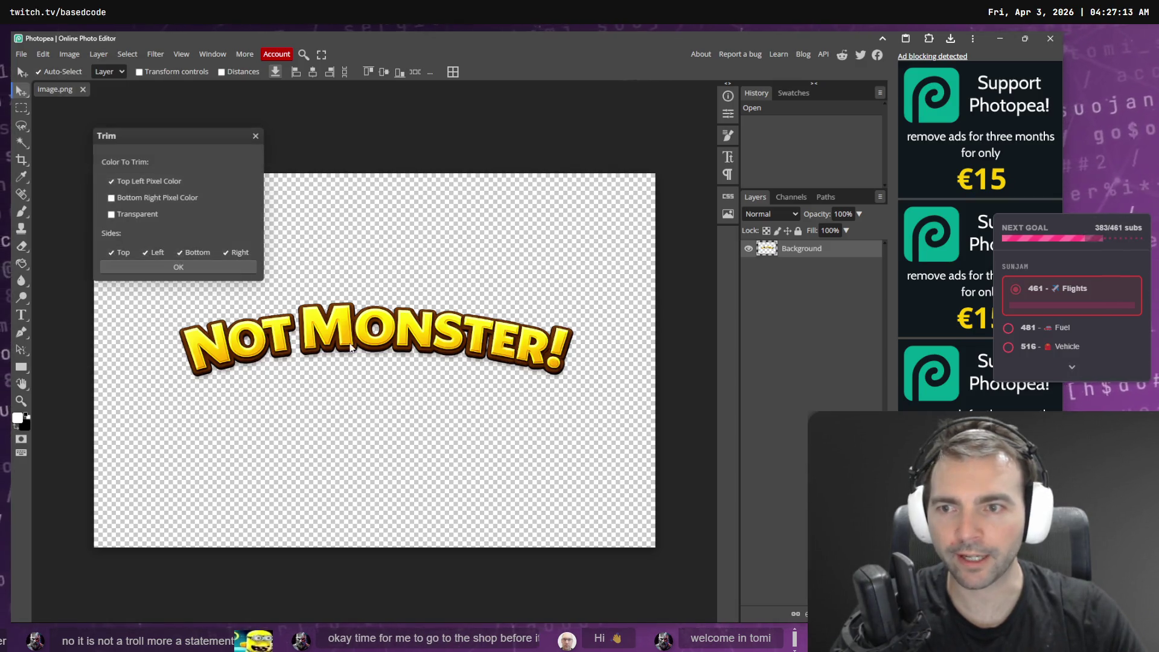
click(194, 270)
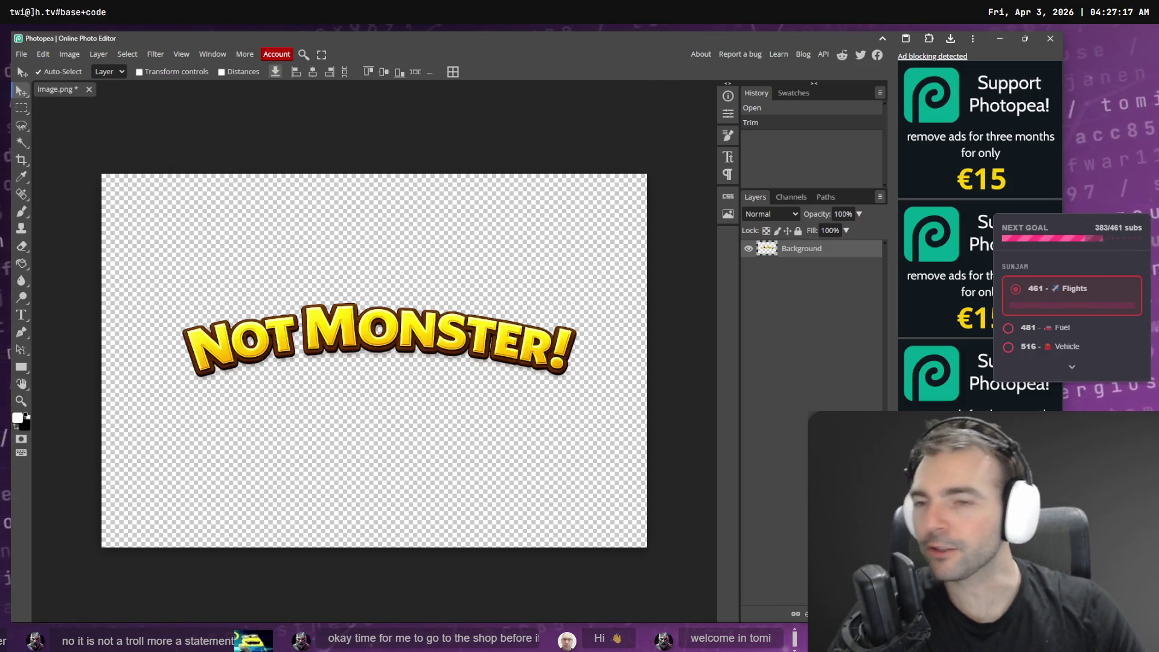
Crop all four edges tightly around the lettering, from the N to the exclamation mark.
click(22, 160)
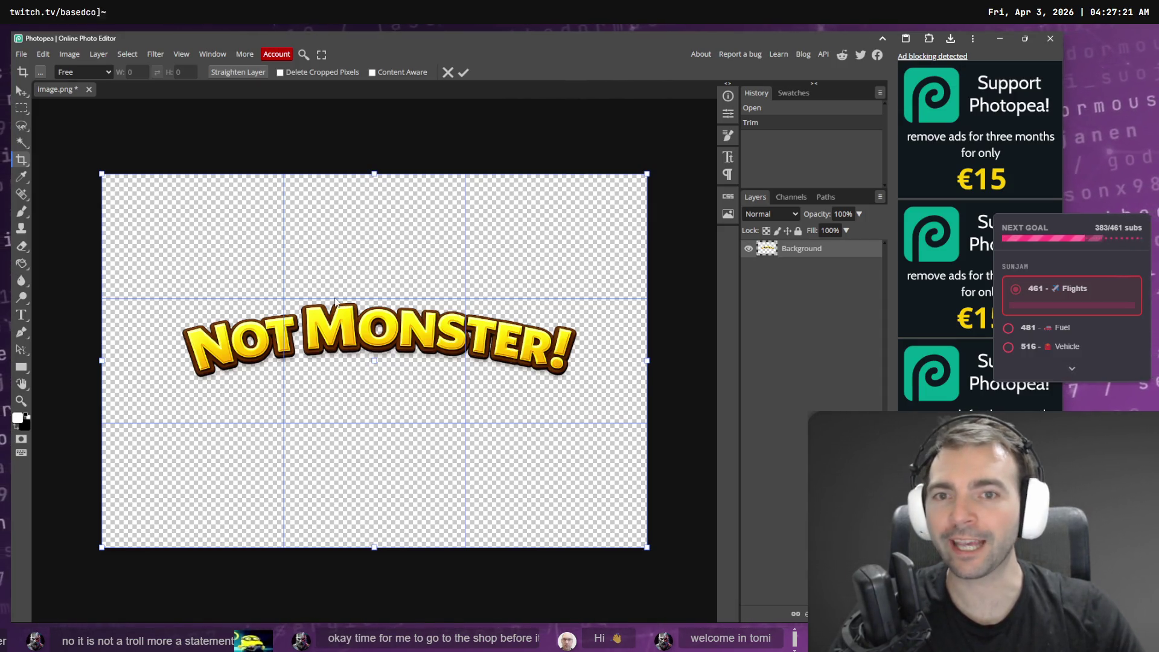
drag(374, 173, 411, 299)
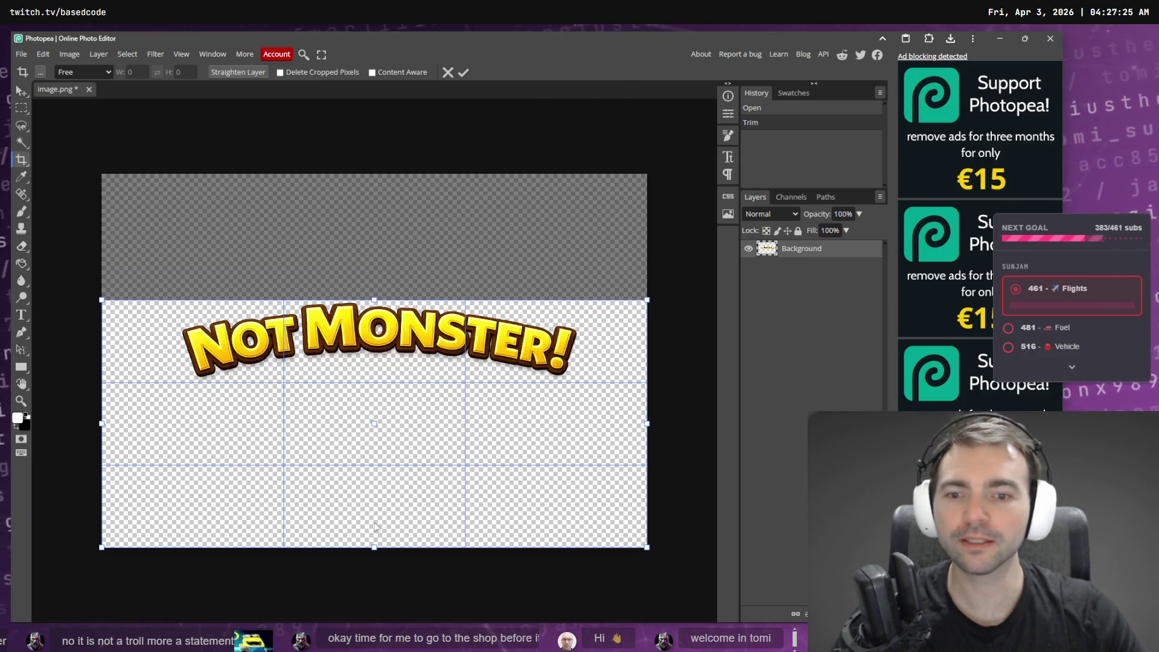
drag(374, 550, 410, 379)
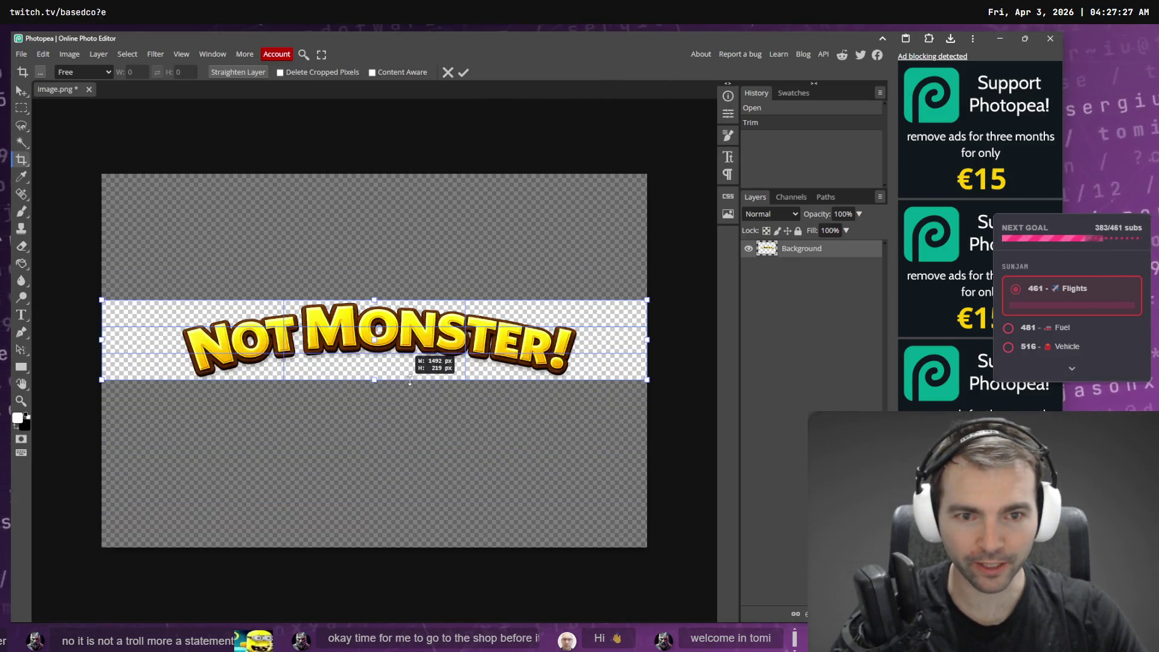
mouse_move(649, 336)
mouse_down()
mouse_move(584, 338)
mouse_move(582, 349)
mouse_up()
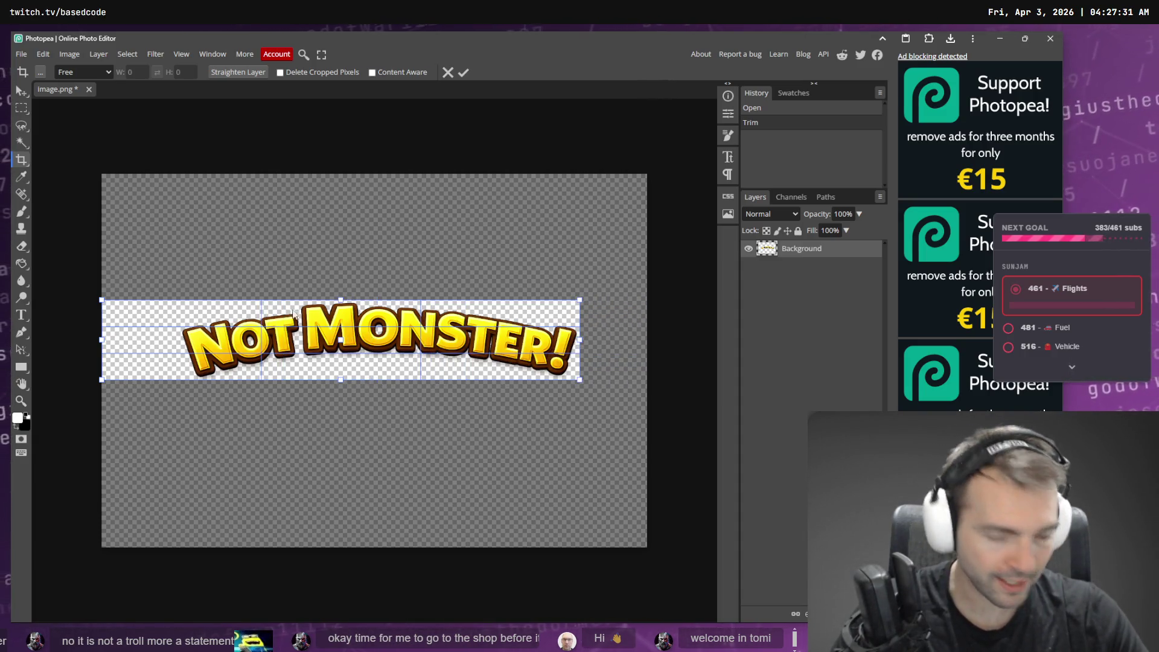
drag(100, 339, 172, 334)
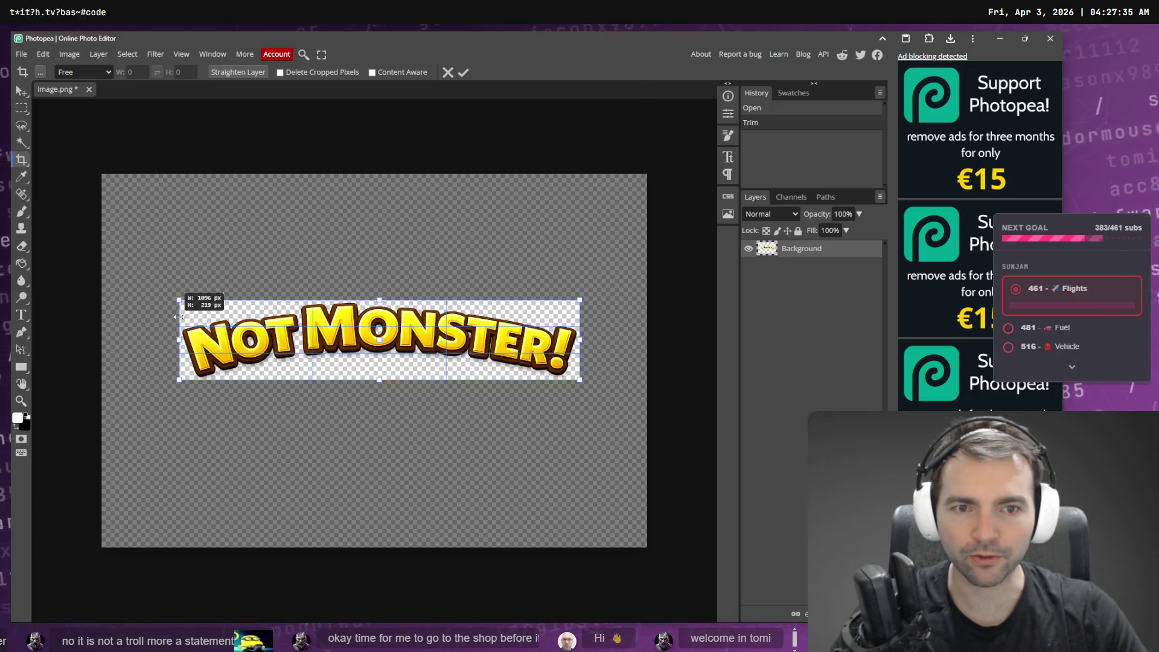
key(Return)
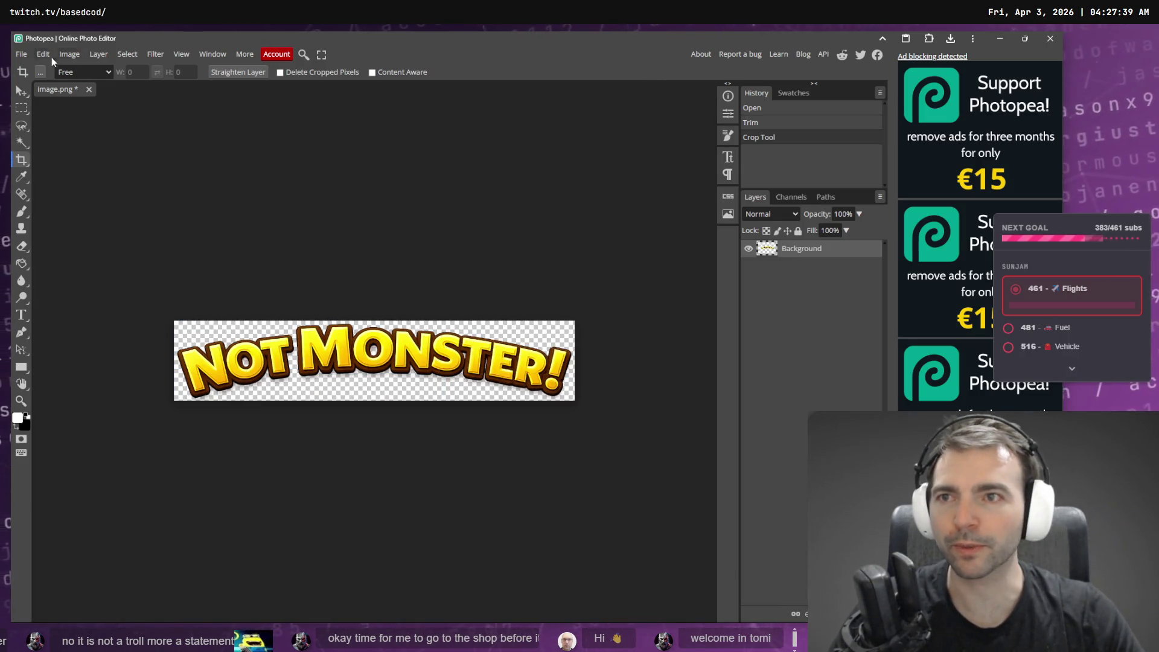
Export the cropped banner as a PNG, then return to Godot.
click(20, 55)
mouse_move(63, 224)
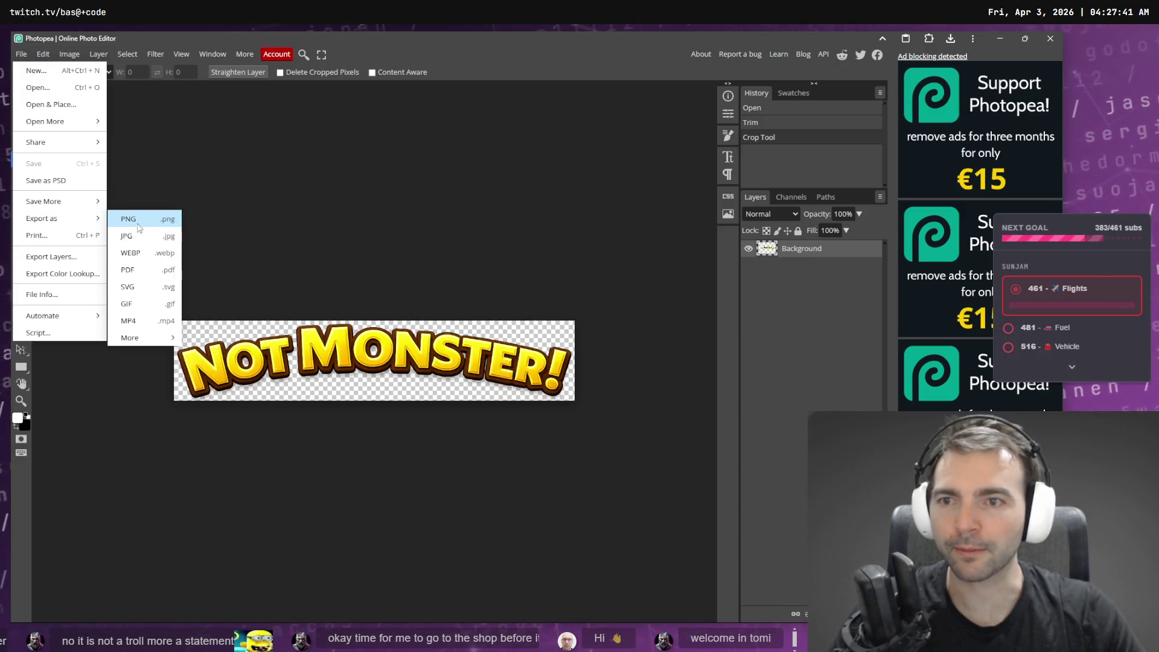
click(427, 286)
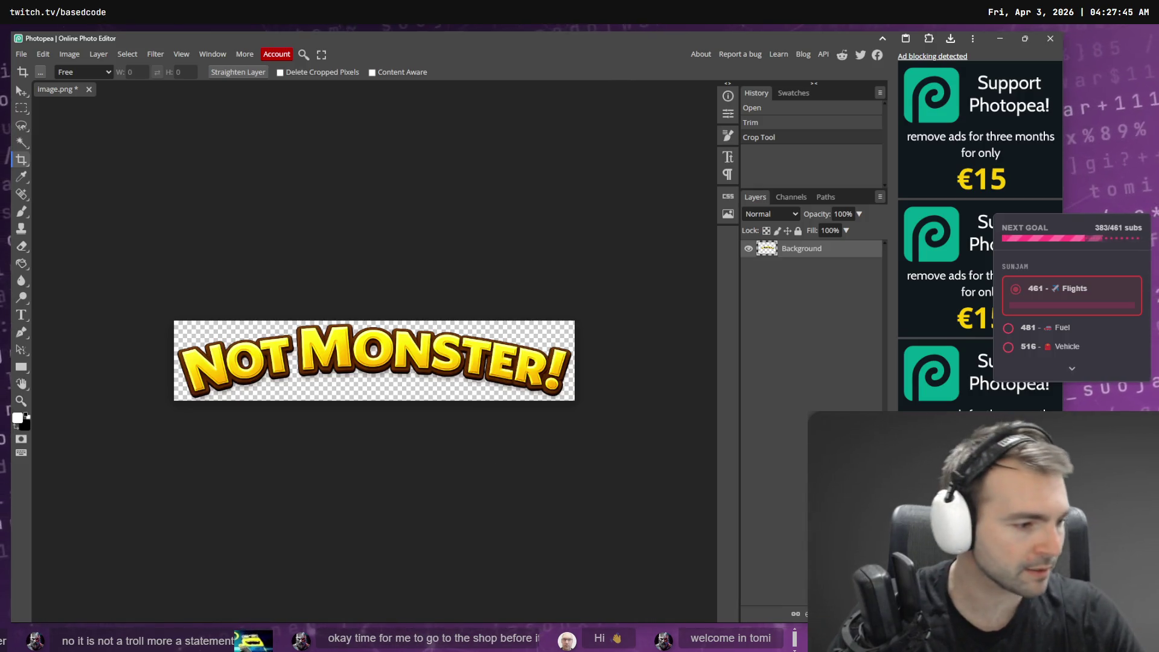
key(alt+Tab)
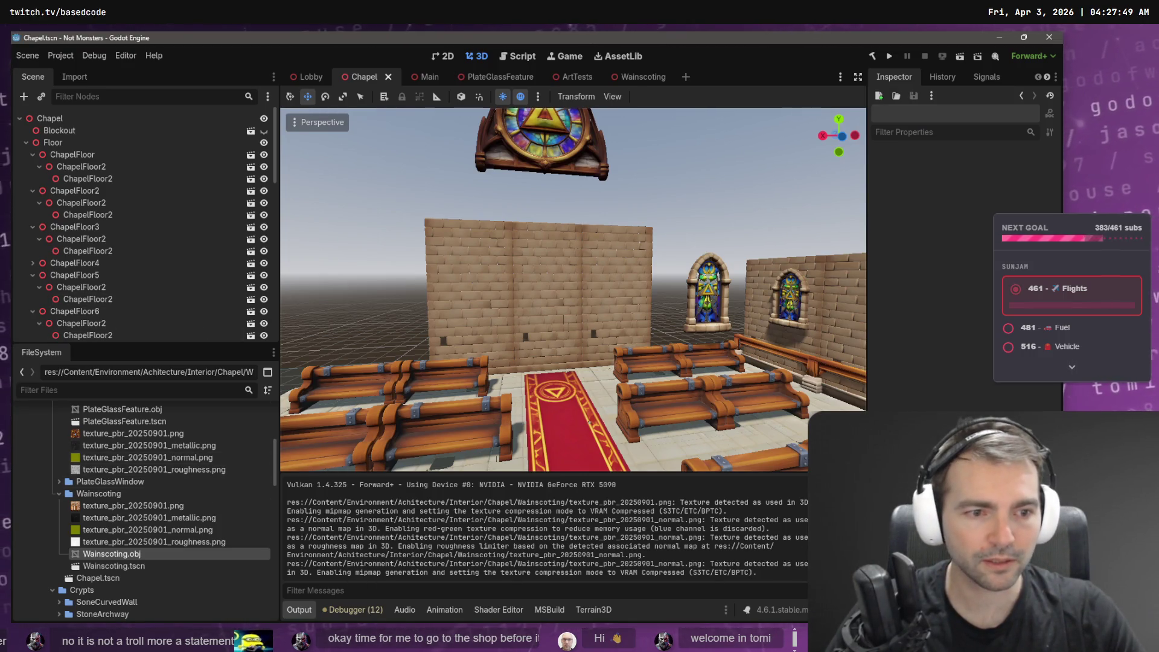
Clear the Output log and collapse the Wainscoting, PlateGlassFeature, Chapel, Crypts and Architecture folders.
click(857, 486)
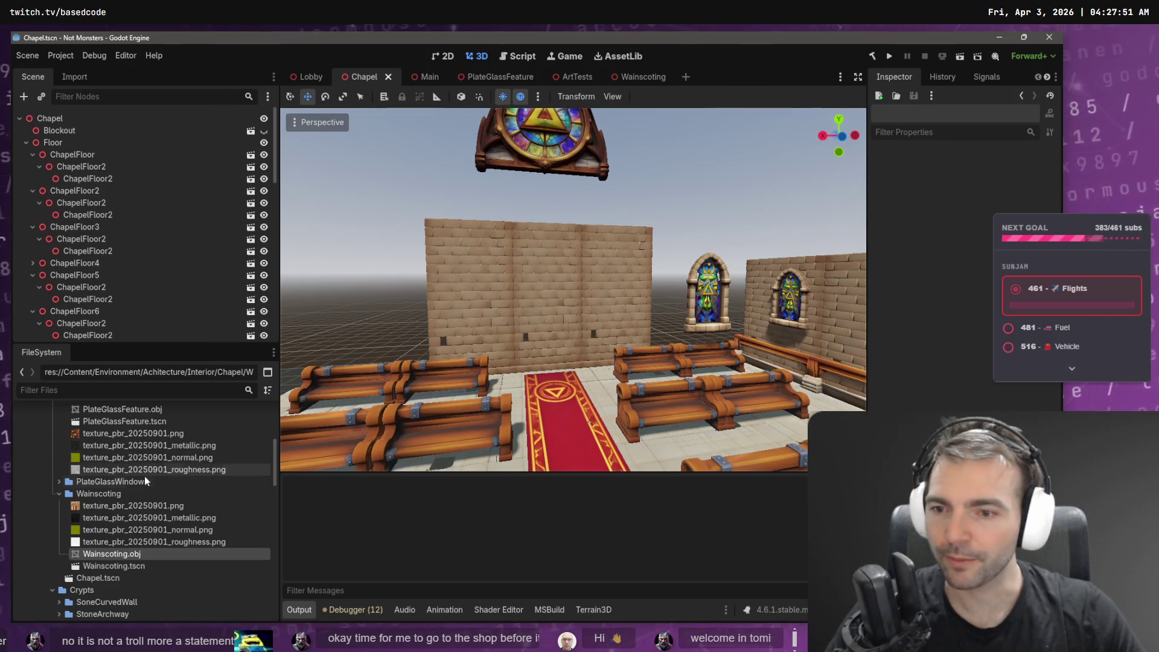
click(60, 494)
scroll(73, 492, up, 3)
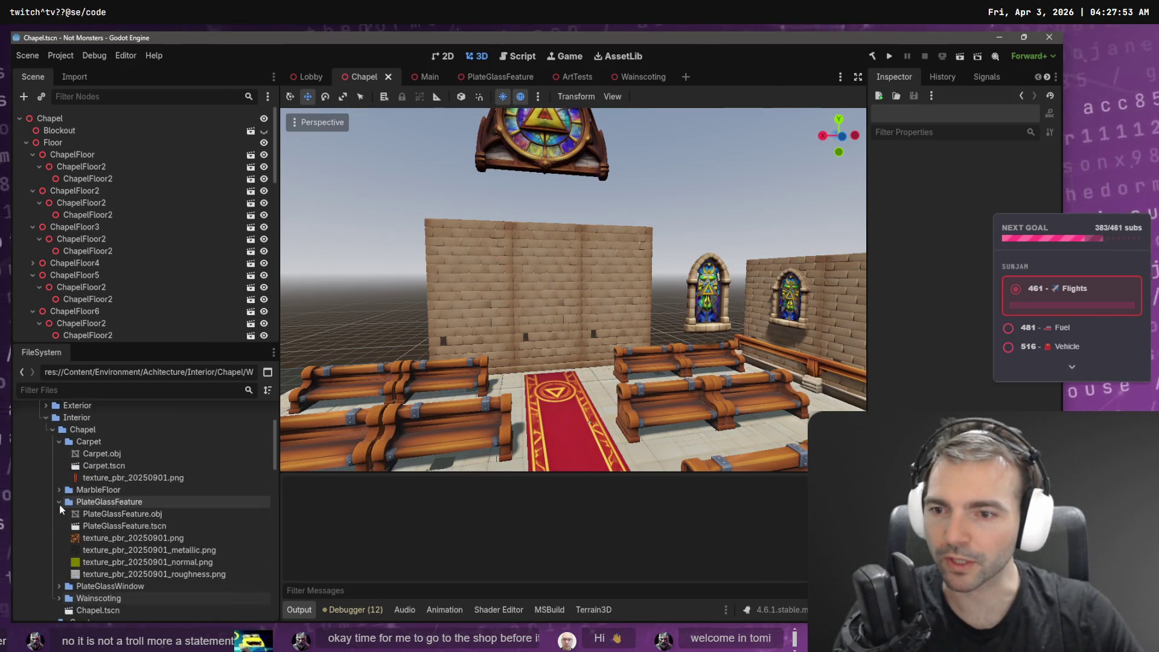
click(59, 504)
click(53, 430)
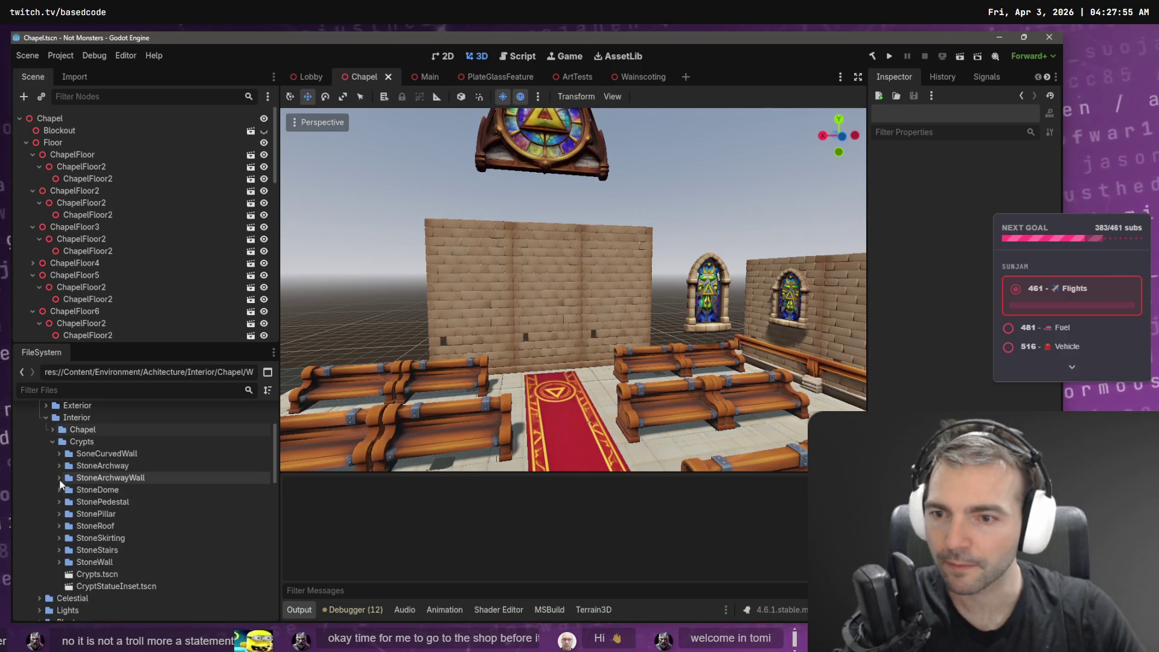
click(52, 441)
scroll(47, 436, up, 2)
click(39, 420)
Expand Runtime/Menus, collapse InGameMenu, and expand the CharactersMenu folder.
scroll(58, 497, down, 5)
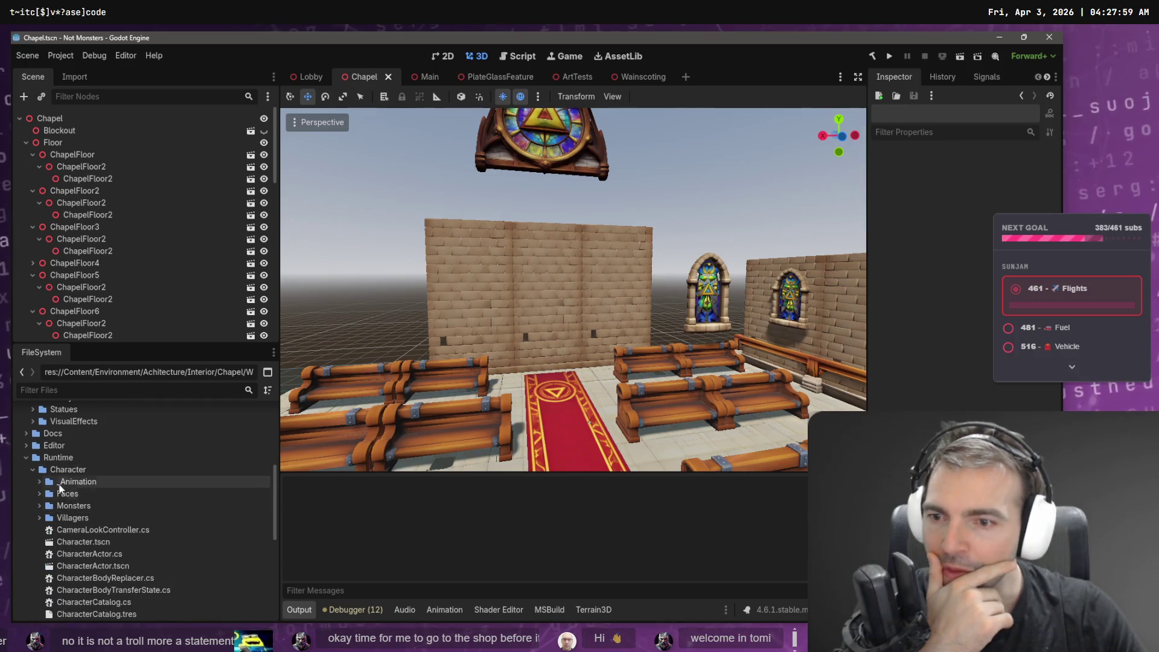
scroll(79, 471, down, 4)
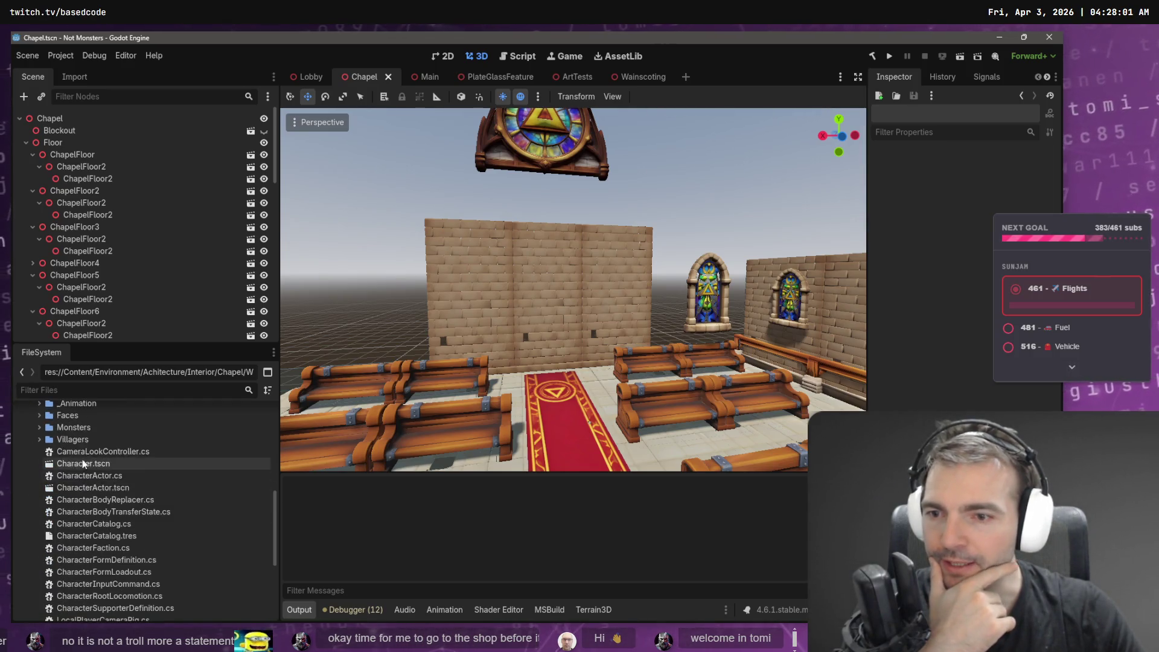
scroll(81, 459, down, 4)
click(33, 523)
scroll(31, 519, down, 2)
click(38, 508)
click(40, 496)
scroll(54, 502, down, 2)
scroll(67, 508, up, 1)
Copy the CharactersMenu folder's absolute path, then switch to Photopea.
right_click(95, 461)
key(Escape)
right_click(75, 470)
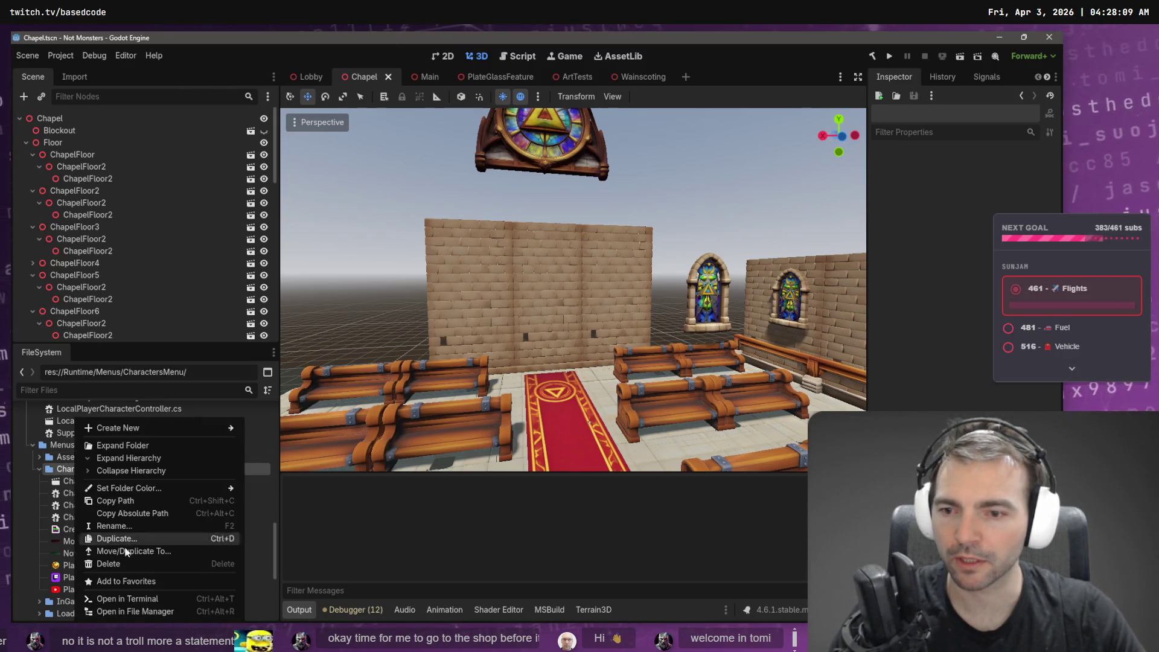
click(169, 512)
key(alt+Tab)
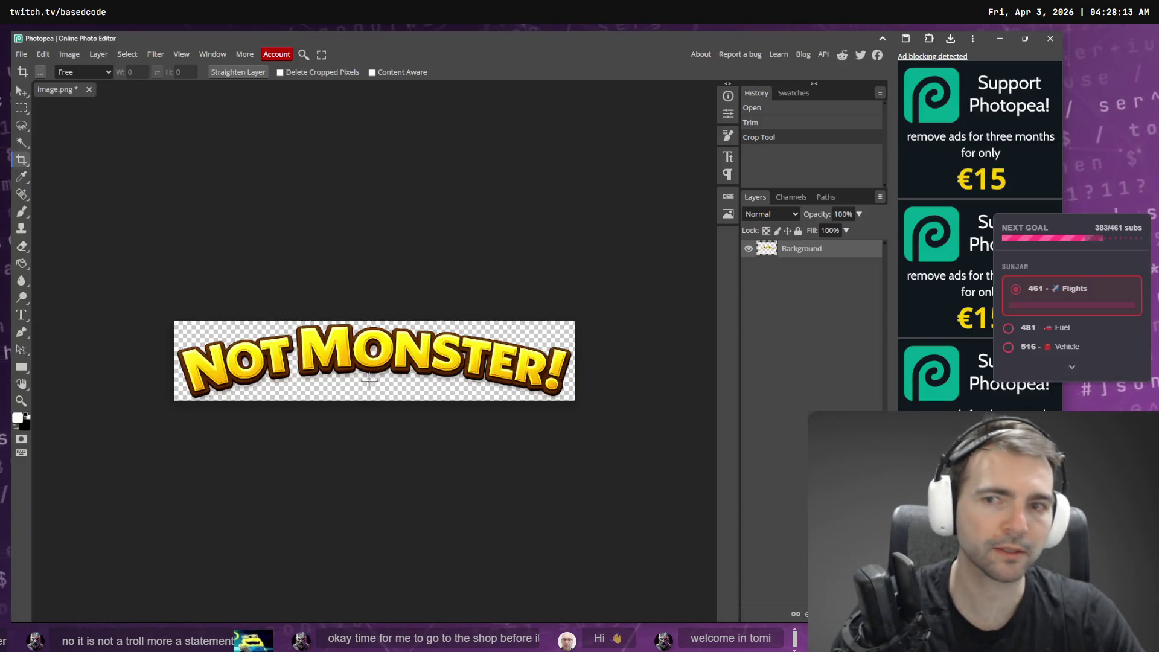
Export the cropped badge as a PNG named NotMonsters.png from the Save for web dialog.
click(27, 54)
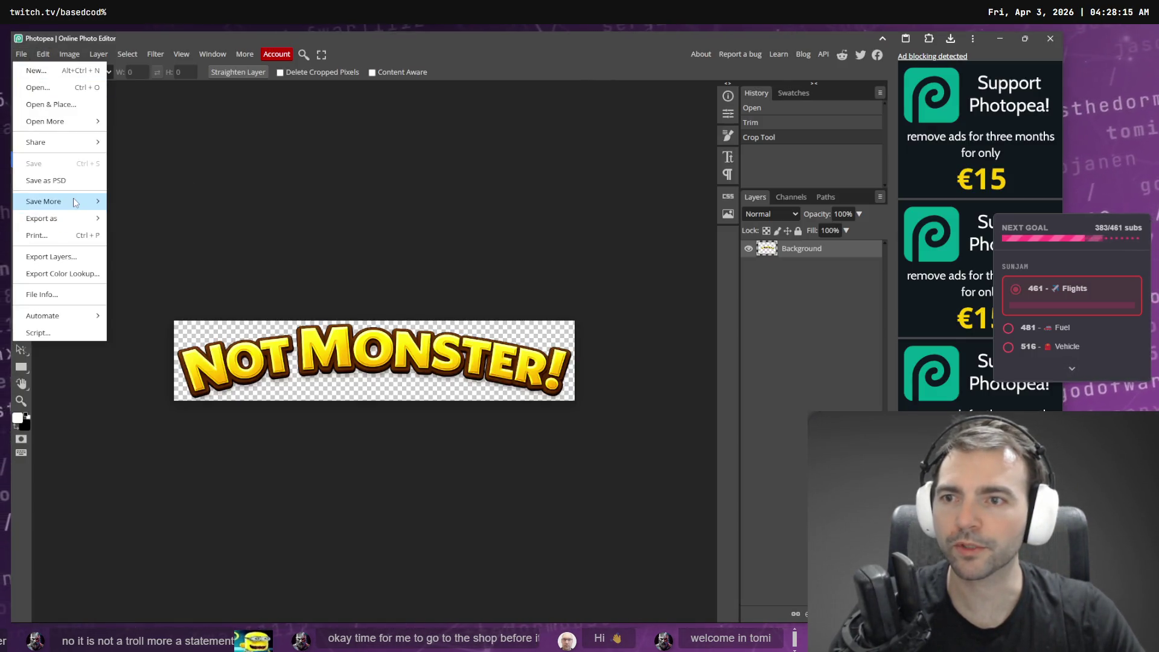
mouse_move(67, 218)
click(130, 219)
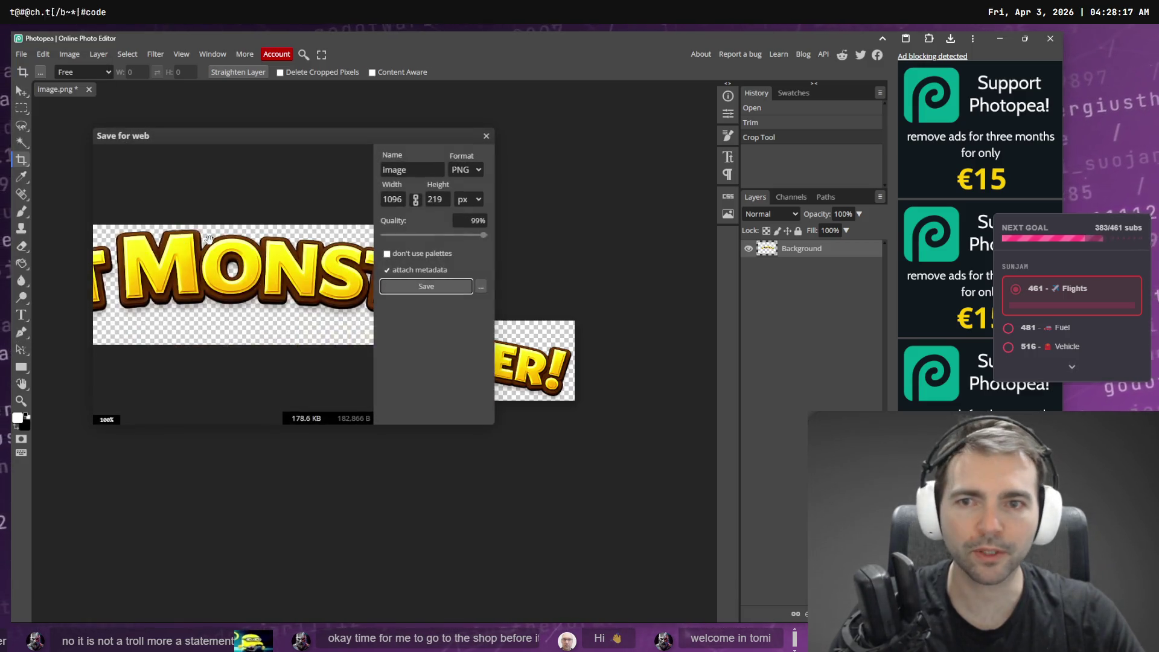
key(Escape)
click(23, 54)
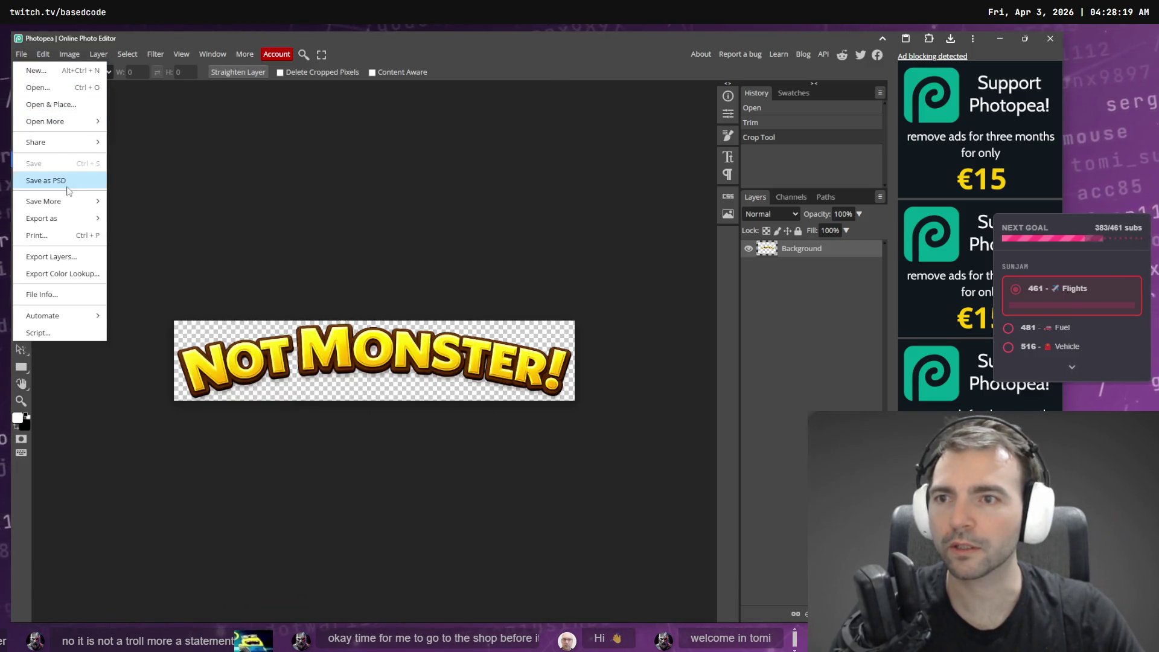
mouse_move(70, 220)
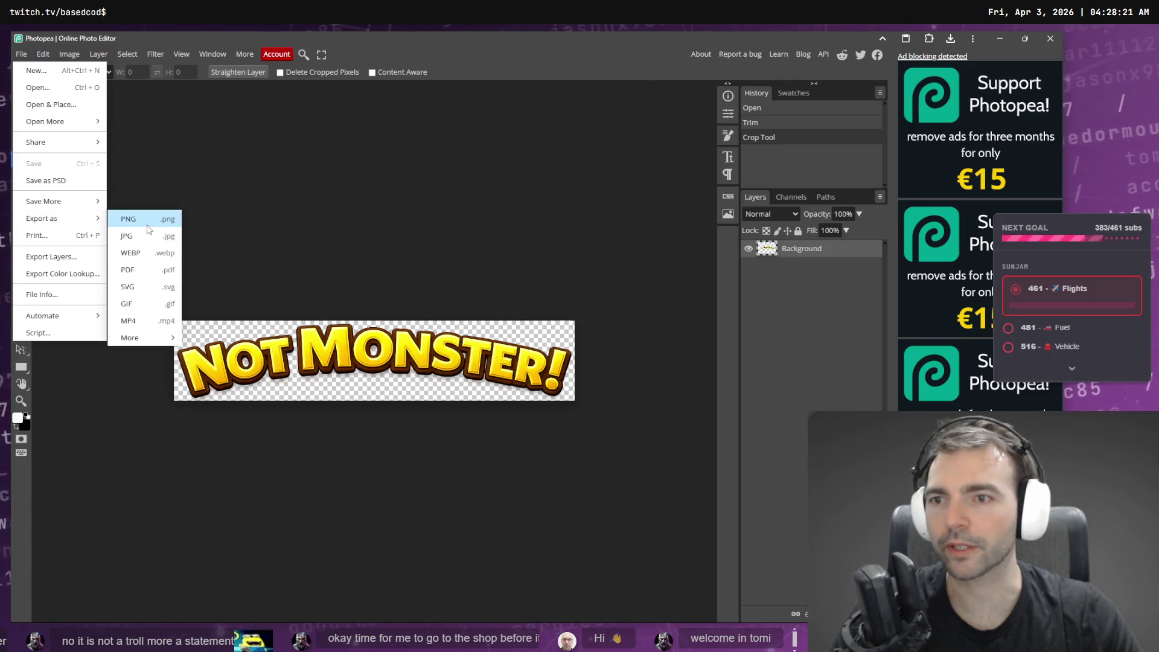
click(149, 228)
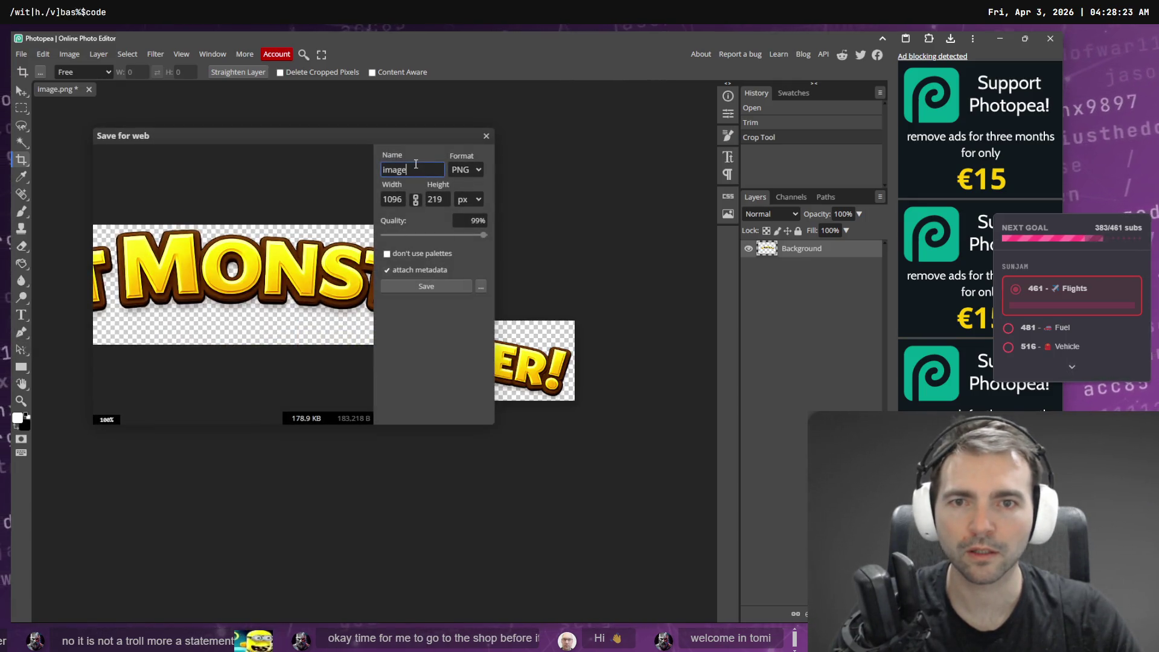
text(NotMon)
text(sters)
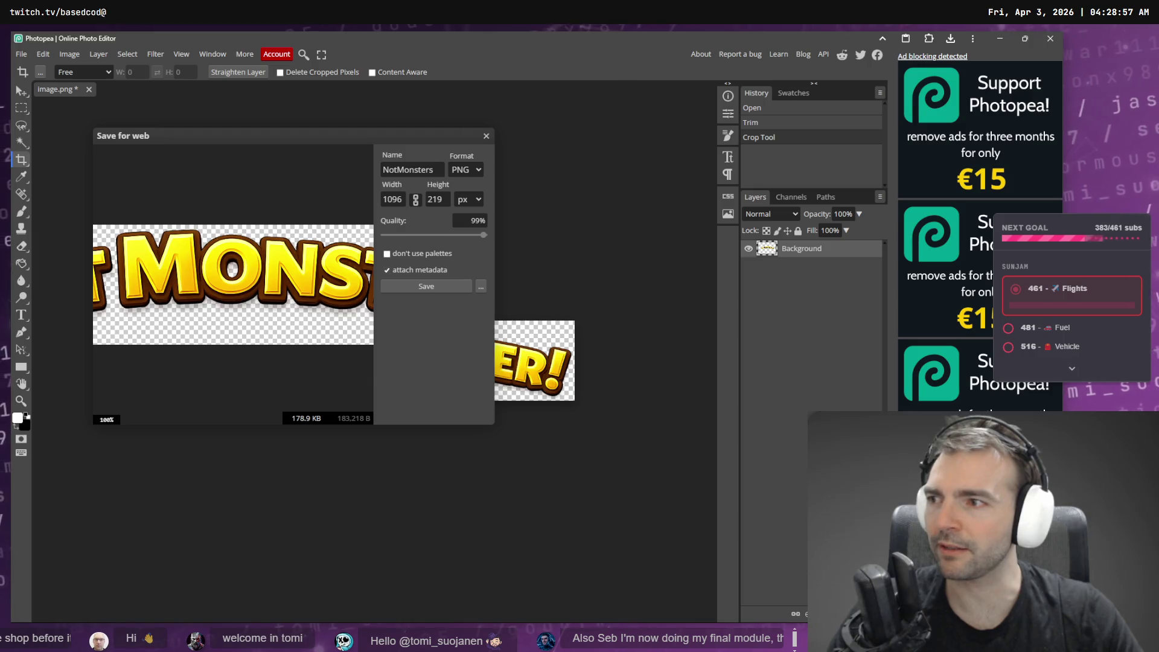
click(420, 285)
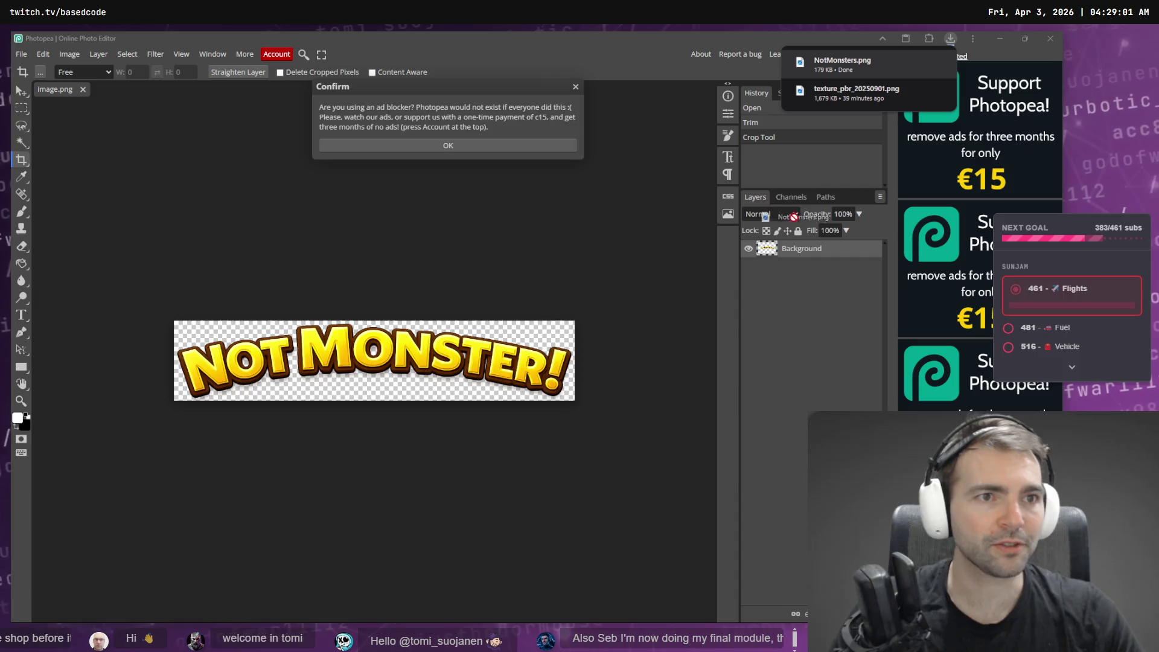
Import NotMonsters.png into CharactersMenu and rename it NotMonstersAnnouncment.png.
key(alt+Tab)
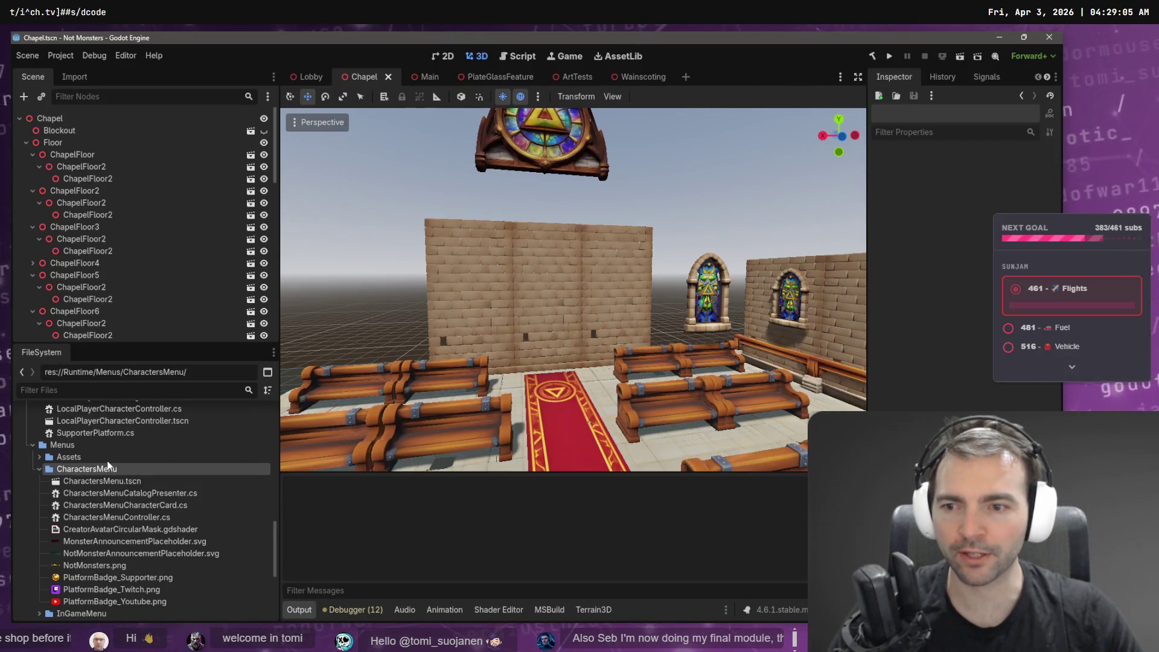
click(96, 566)
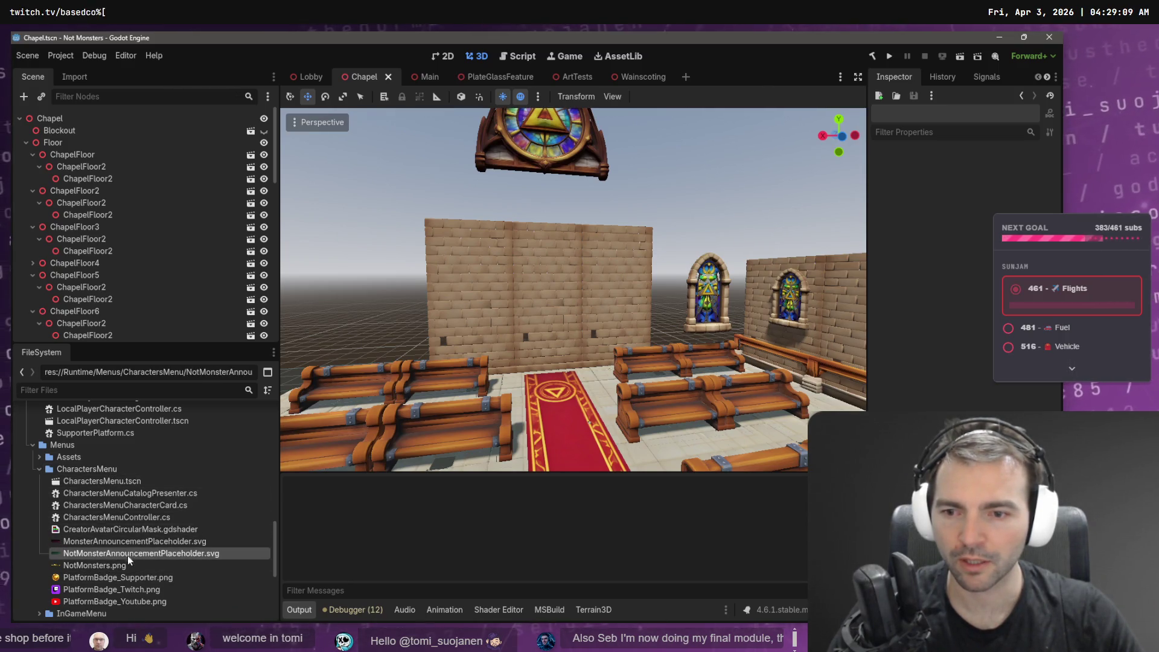
click(131, 554)
click(98, 566)
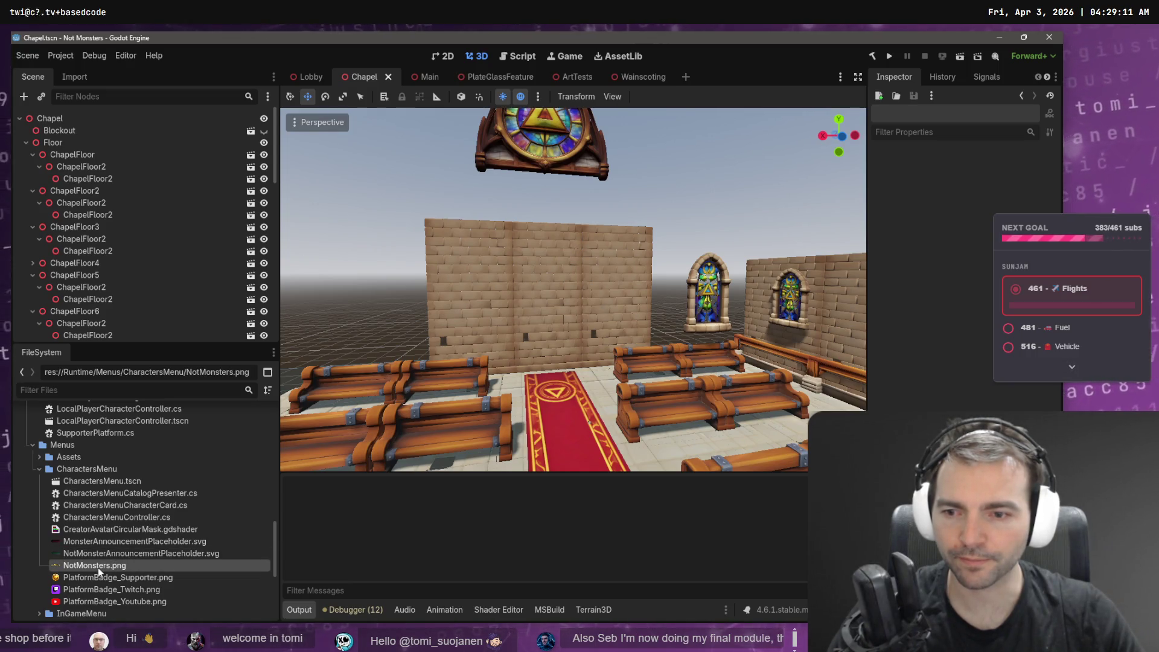
key(F2)
text(Announcment)
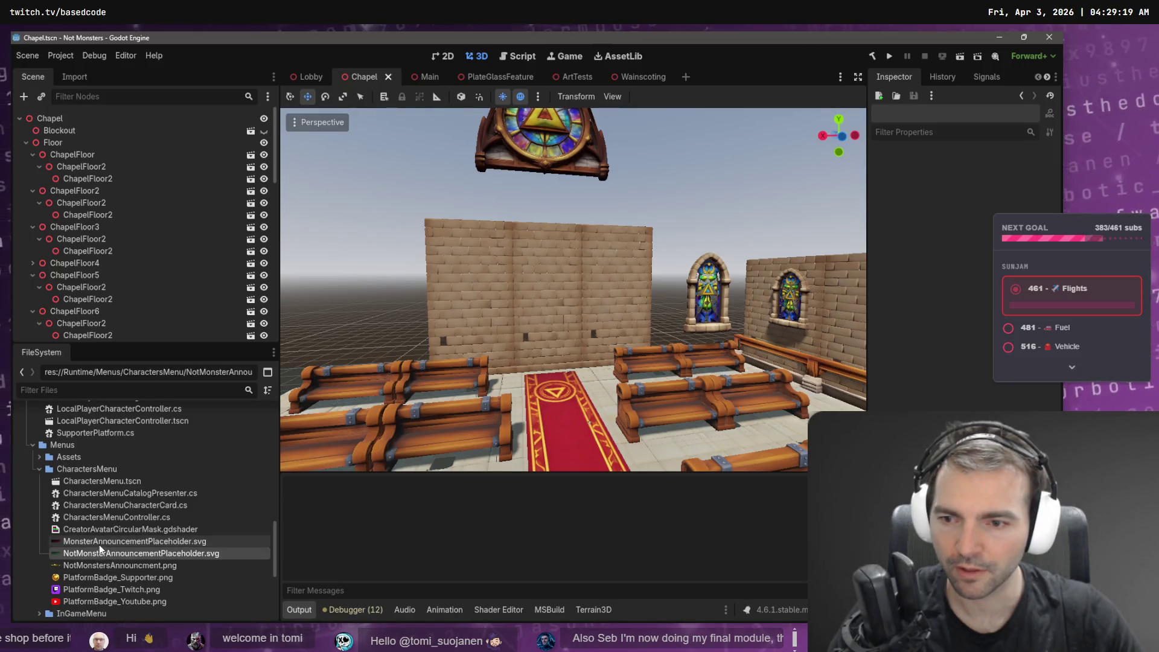
key(Return)
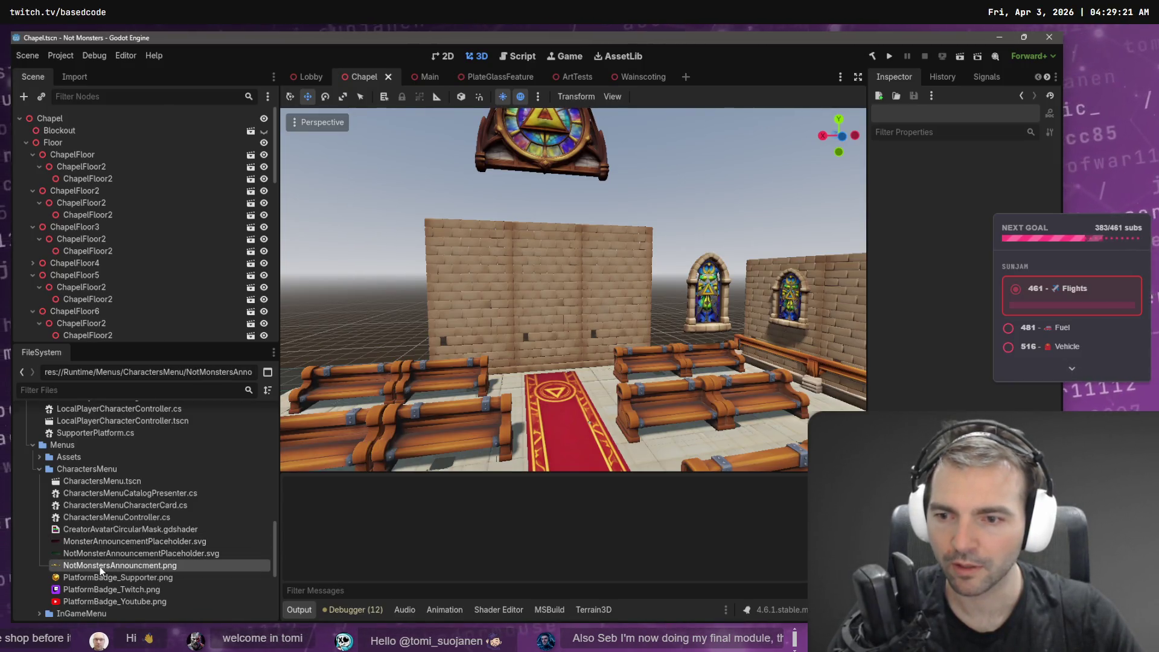
Recheck the placeholder file's name, keep the badge's new name, and return to Photopea.
click(93, 553)
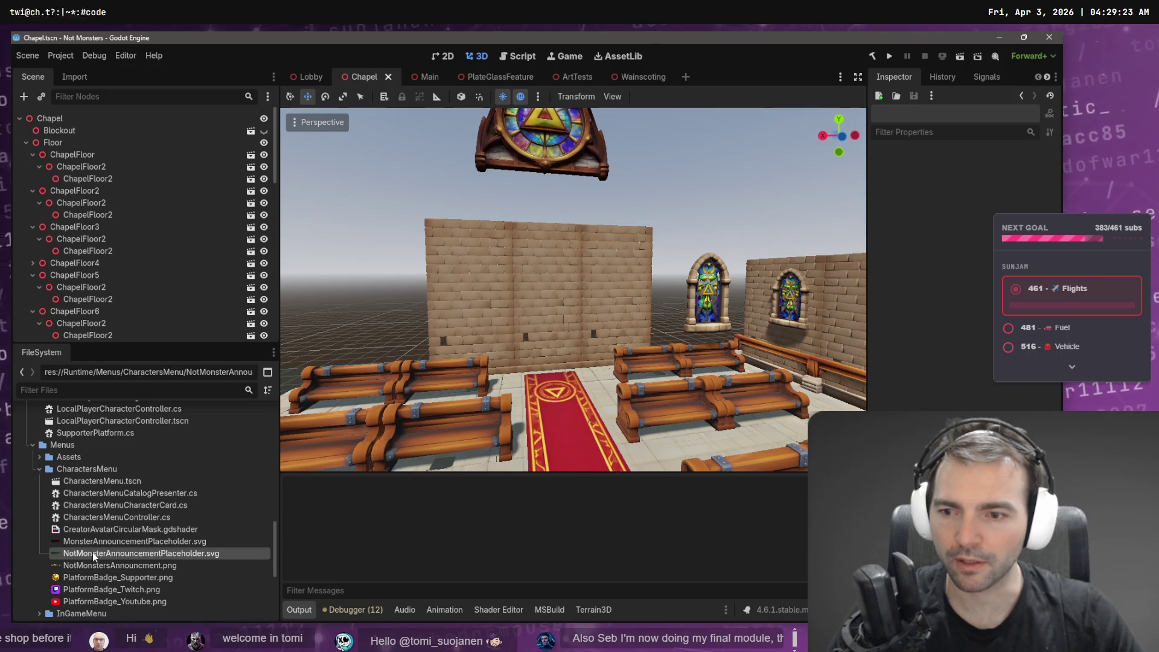
click(89, 565)
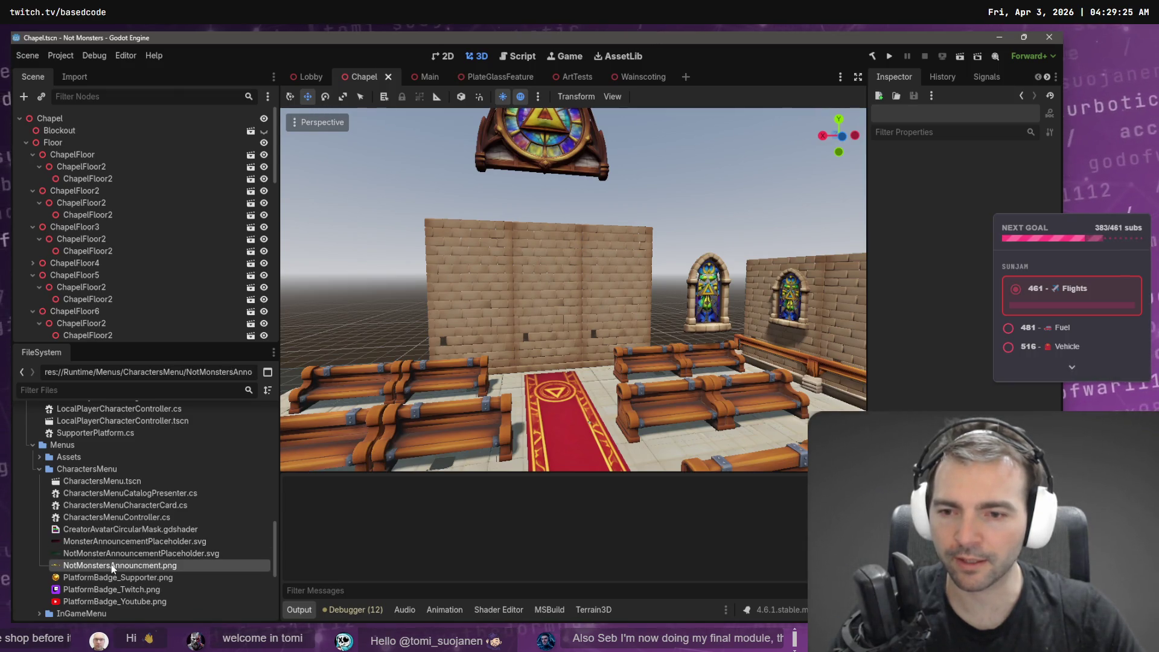
key(F2)
key(Escape)
key(alt+Tab)
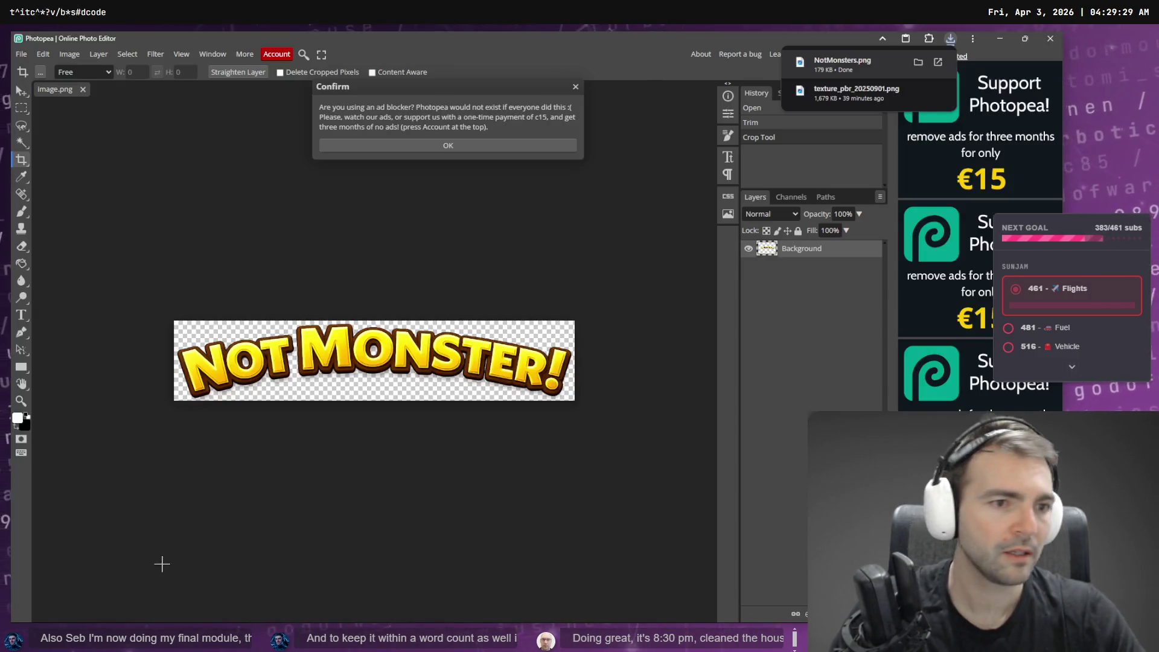
Start a Codex request in VS Code with 'Replace' and the pasted badge file name.
key(alt+Tab)
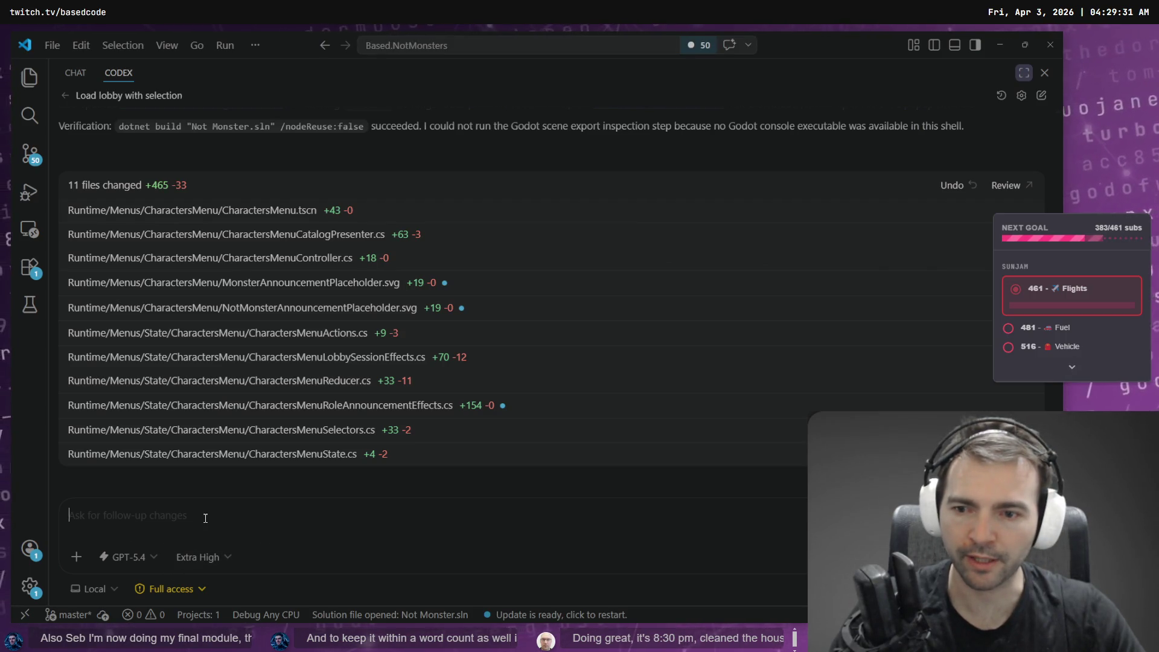
click(202, 519)
text(Replace)
key(ctrl+v)
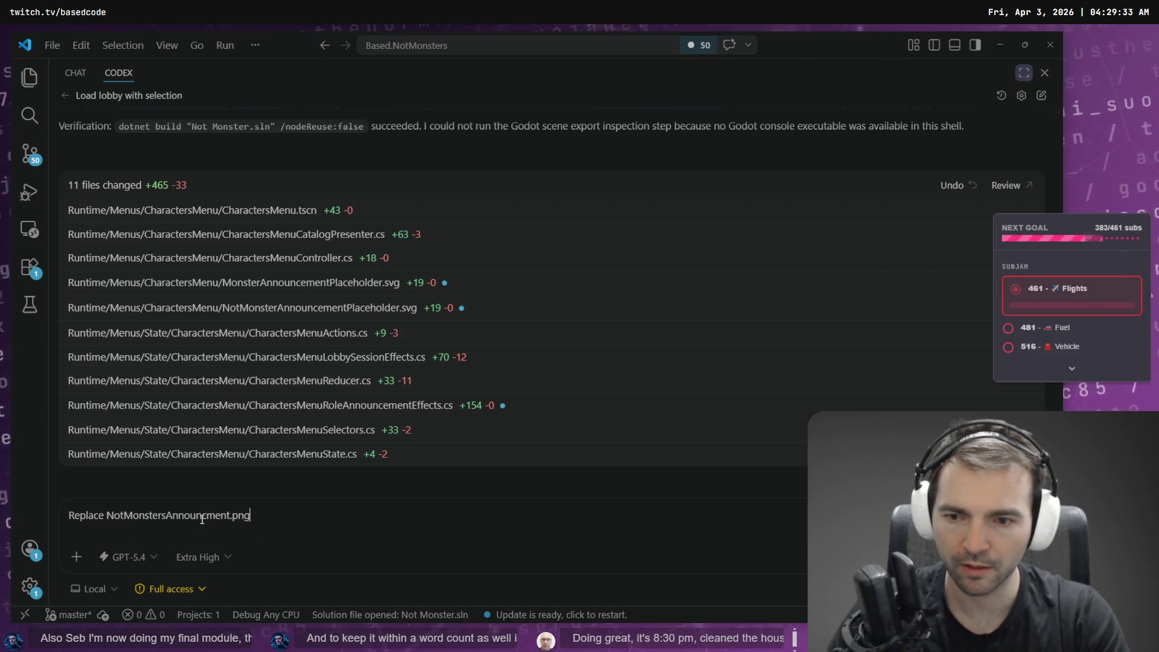
Complete the request: replace NotMonsterAnnouncementPlaceholder.svg with NotMonstersAnnouncment.png.
key(alt+Tab)
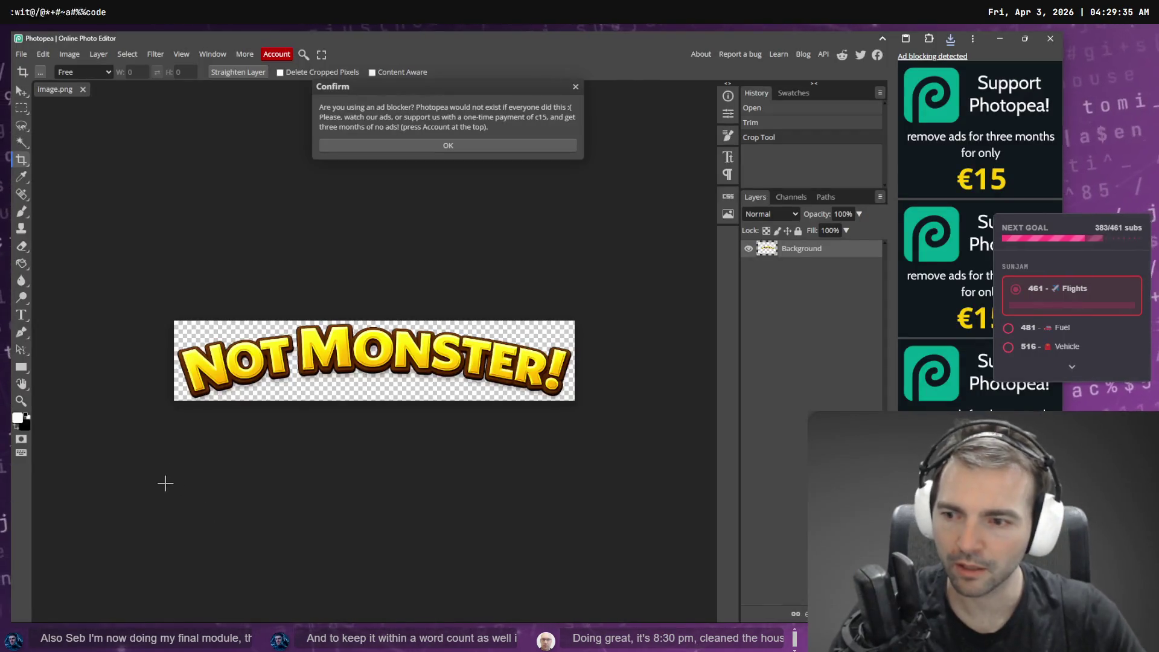
key(alt+Tab)
click(132, 554)
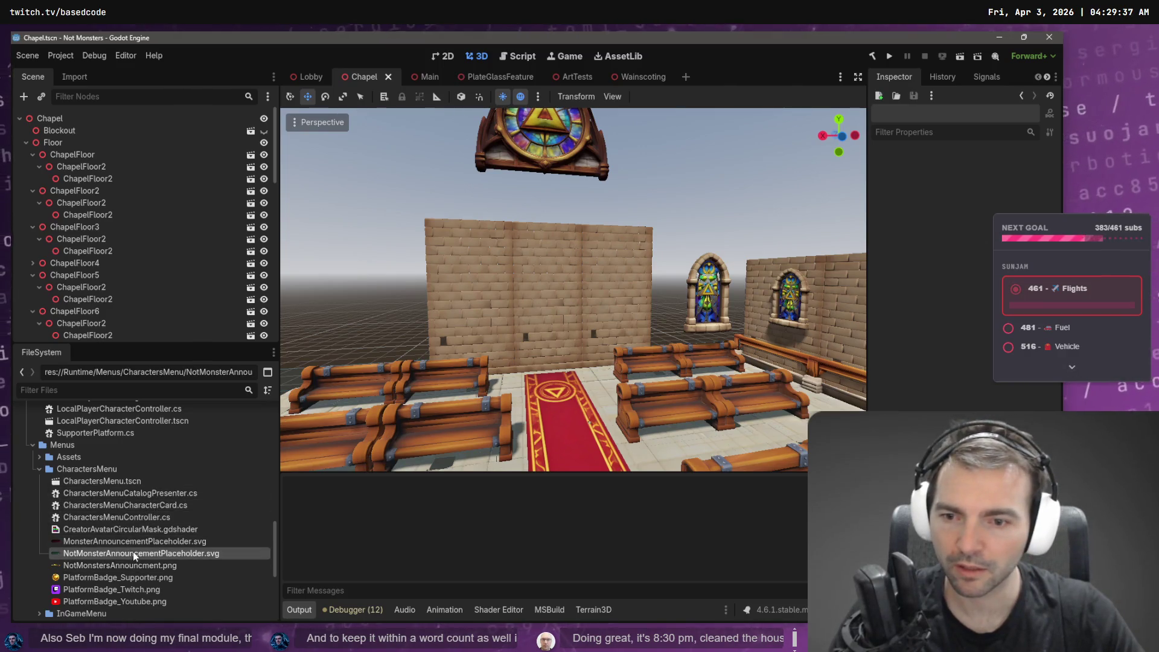
key(alt+Tab)
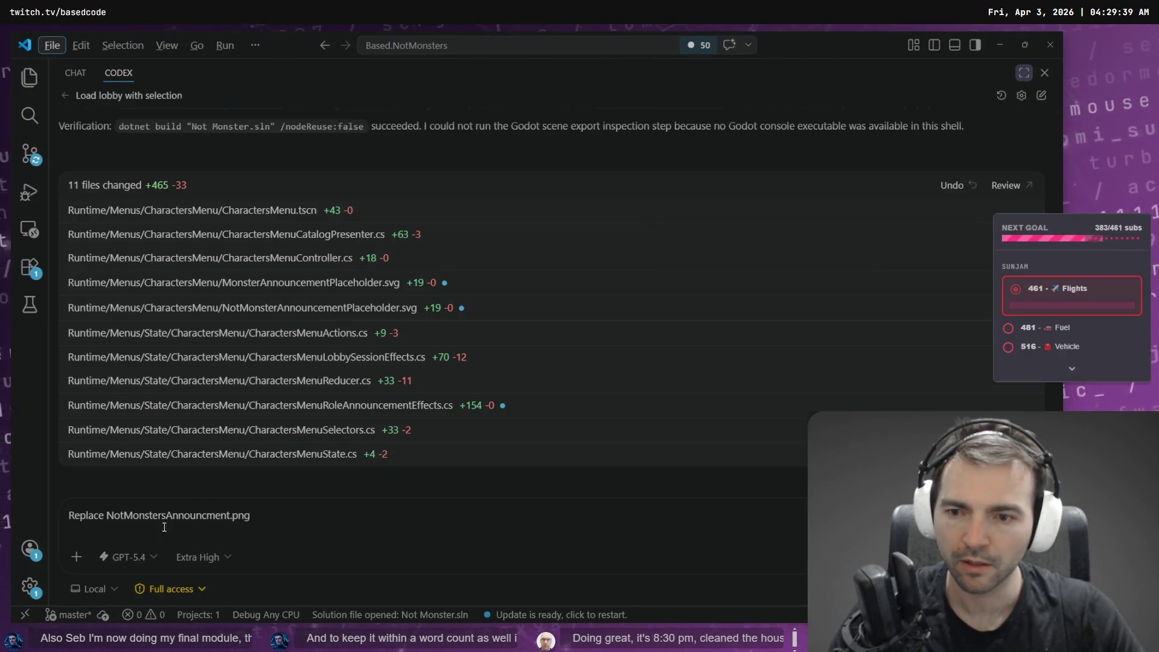
click(106, 517)
text(NotMonsterAnnouncementPlaceholder.svg)
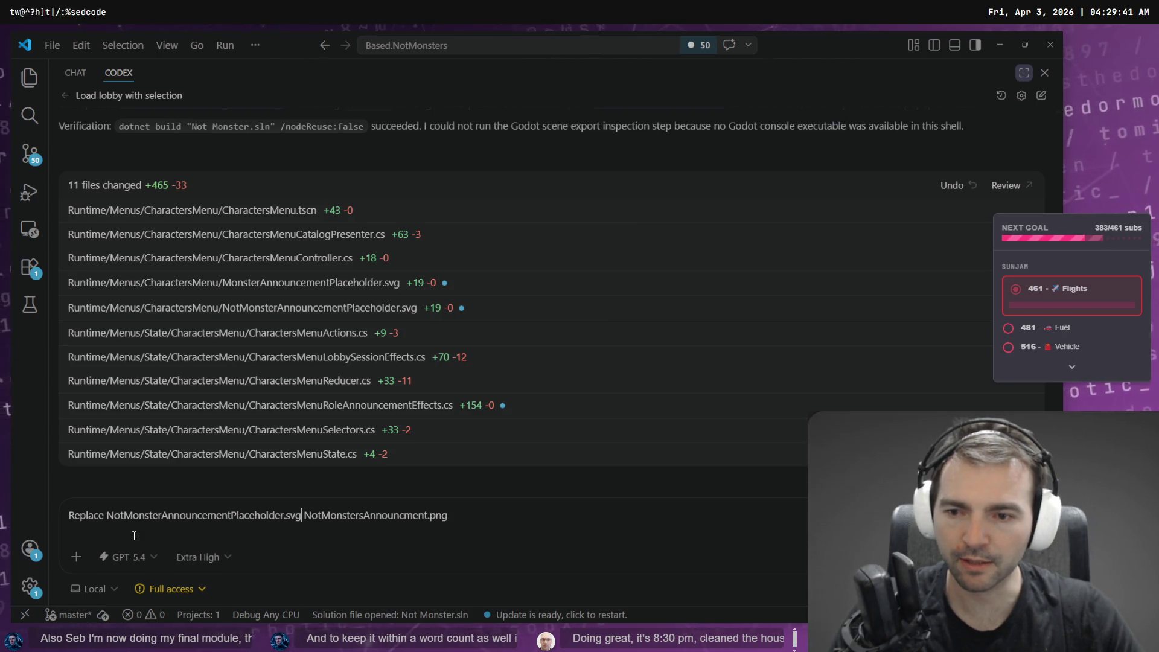
text(with)
key(End)
text(.)
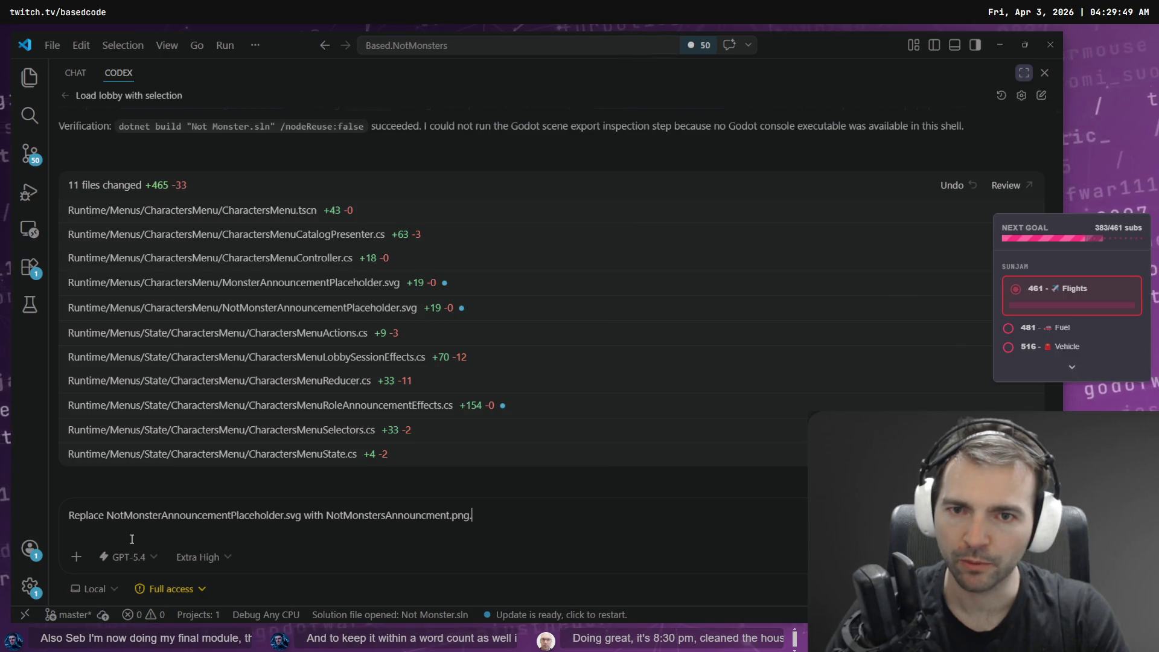
Bring up the ChatGPT window showing the generated NOT MONSTER! image.
key(alt+Tab)
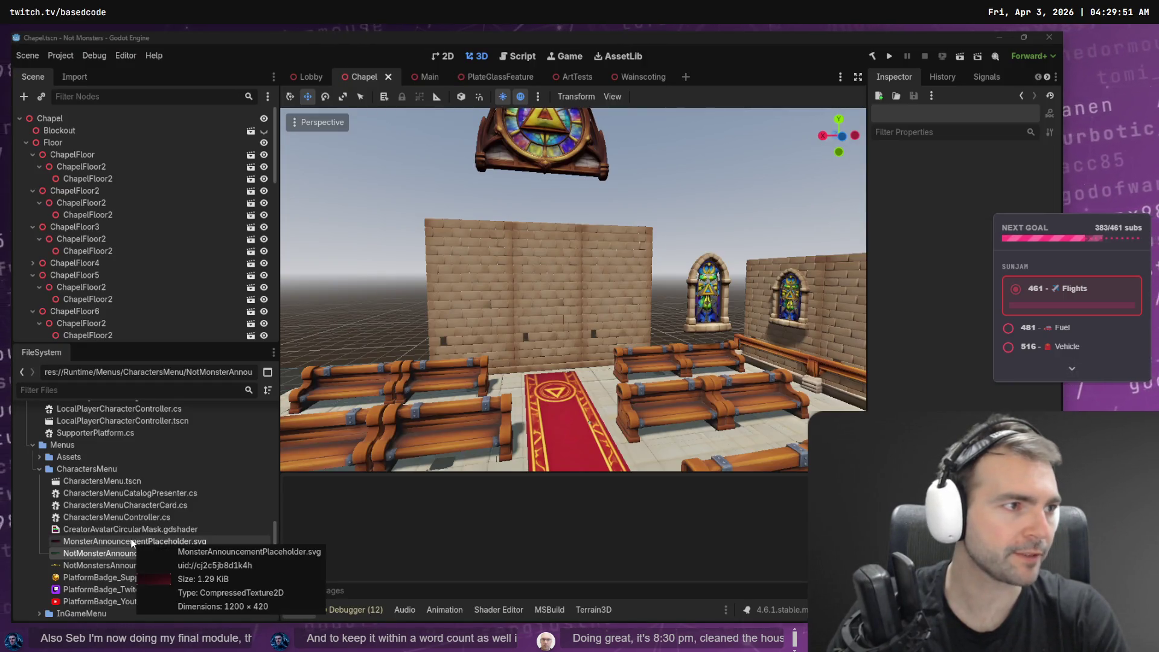
key(alt+Tab)
key(Escape)
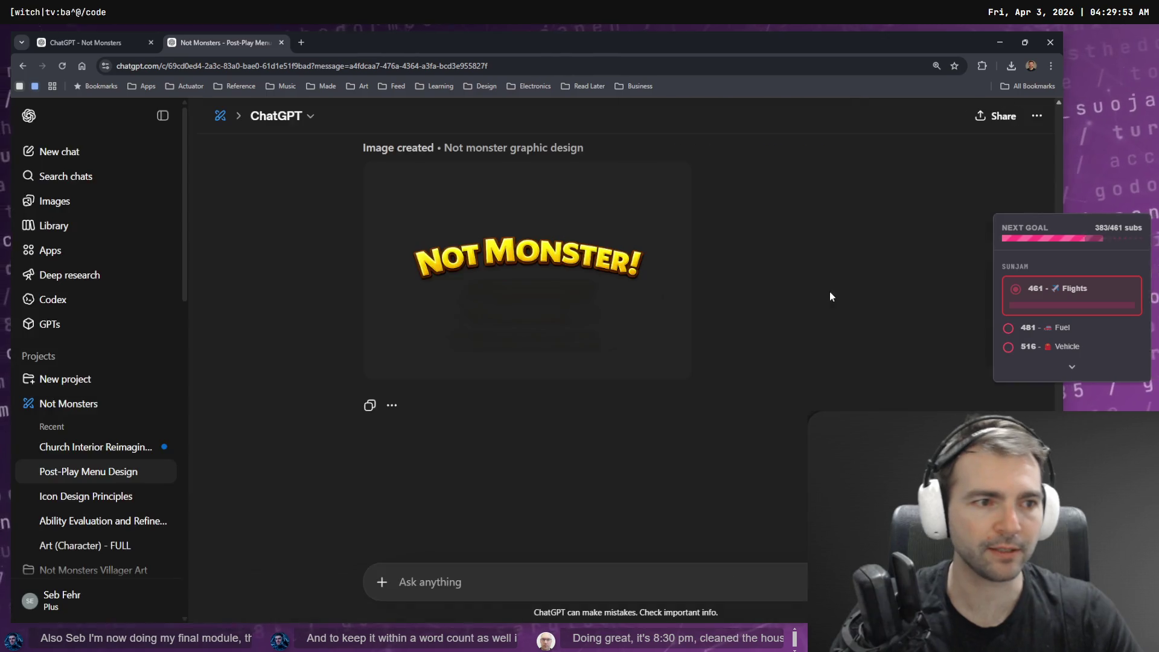
In the Not Monsters project, dictate a prompt for a transparent villager 'Not Monster!' alert design.
click(75, 405)
key(ctrl+super)
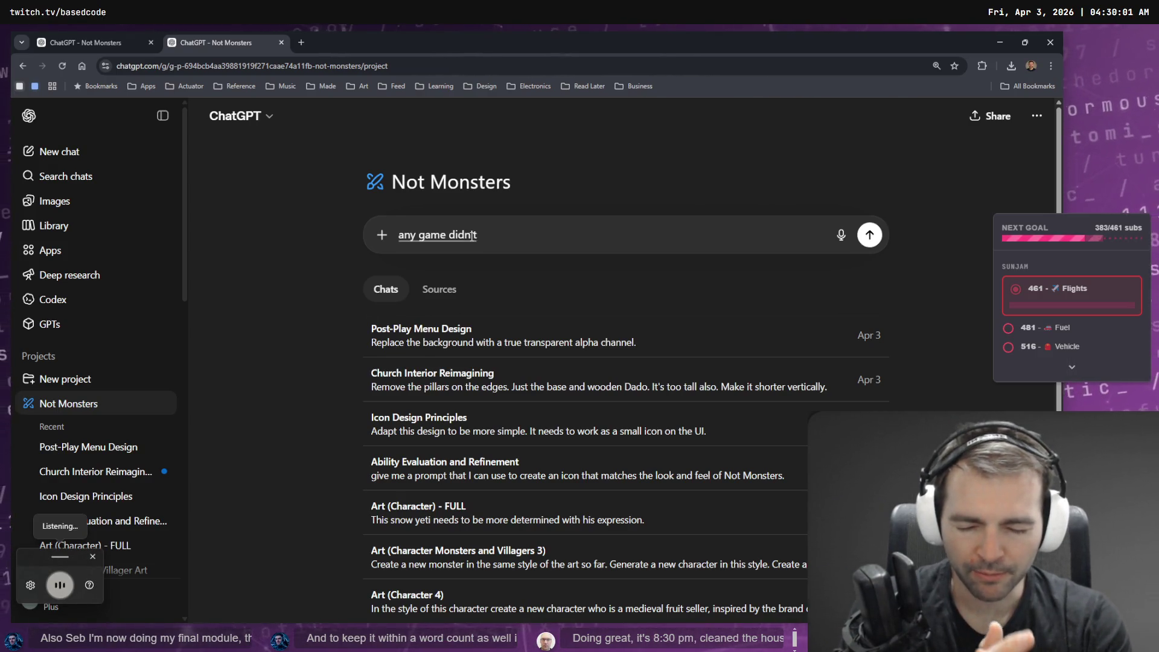
key(Escape)
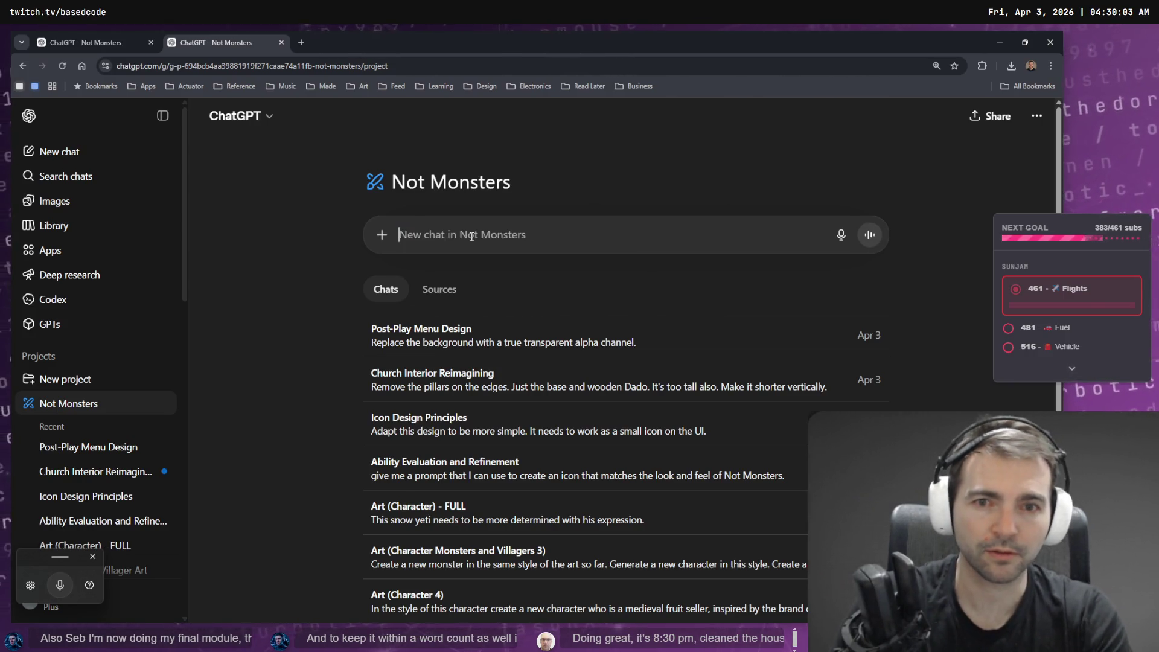
key(ctrl+super)
text(Sometimes The user made a monster and sometimes the user is made a villager, or "Not Mosnster!")
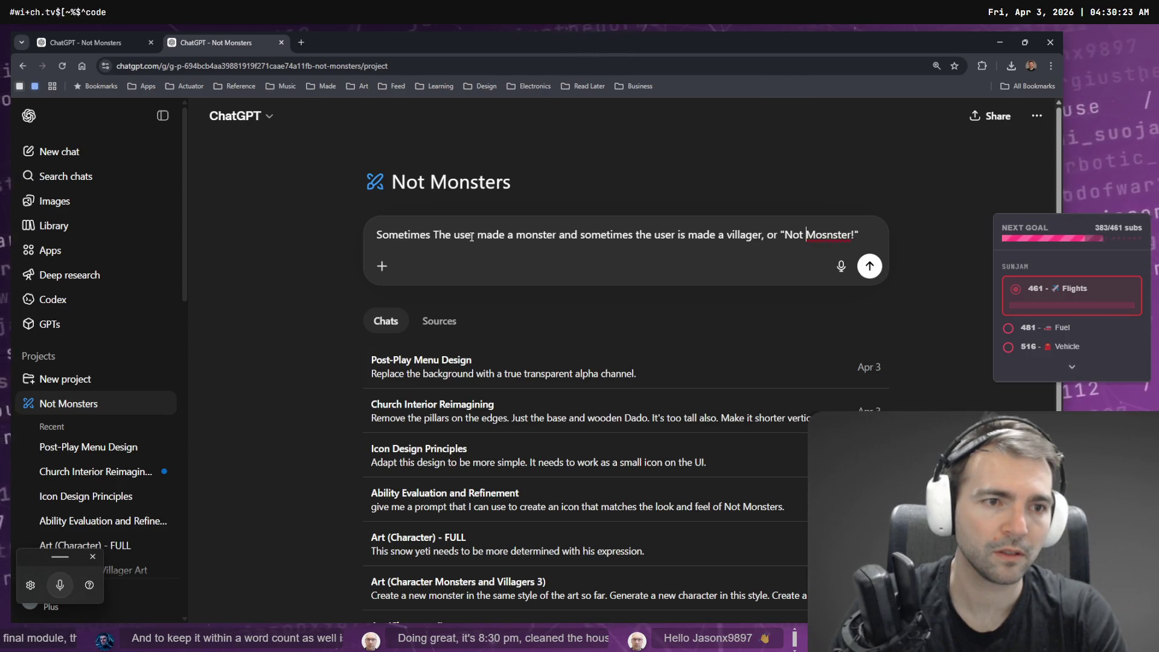
key(shift+Return)
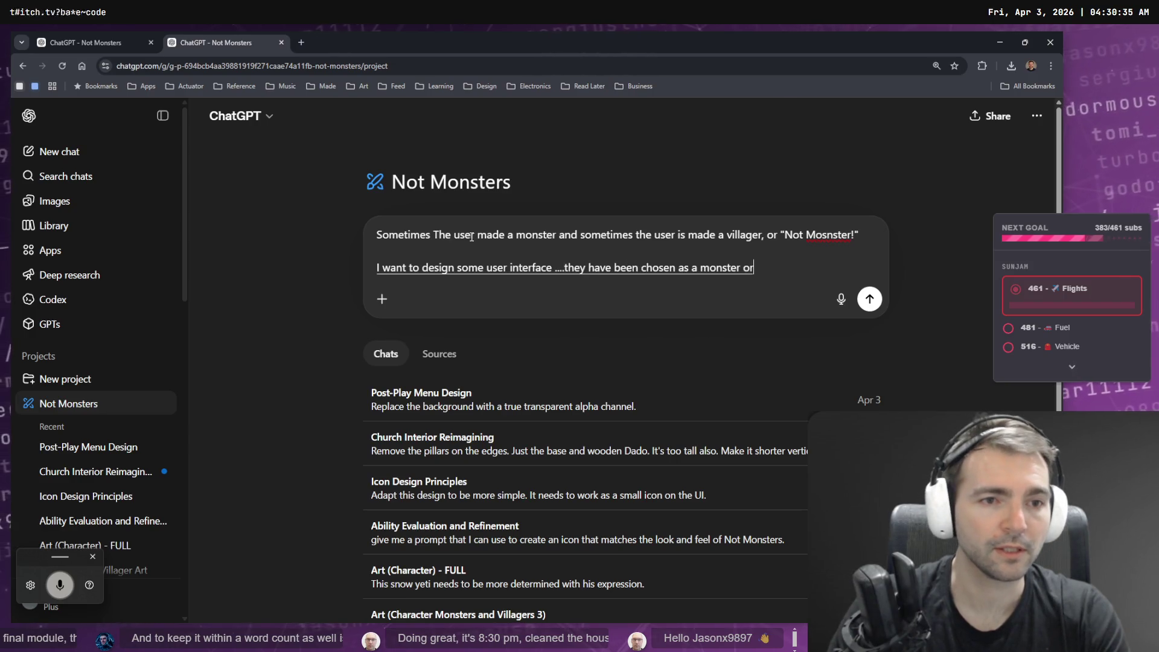
key(shift+Return)
key(shift+Return)
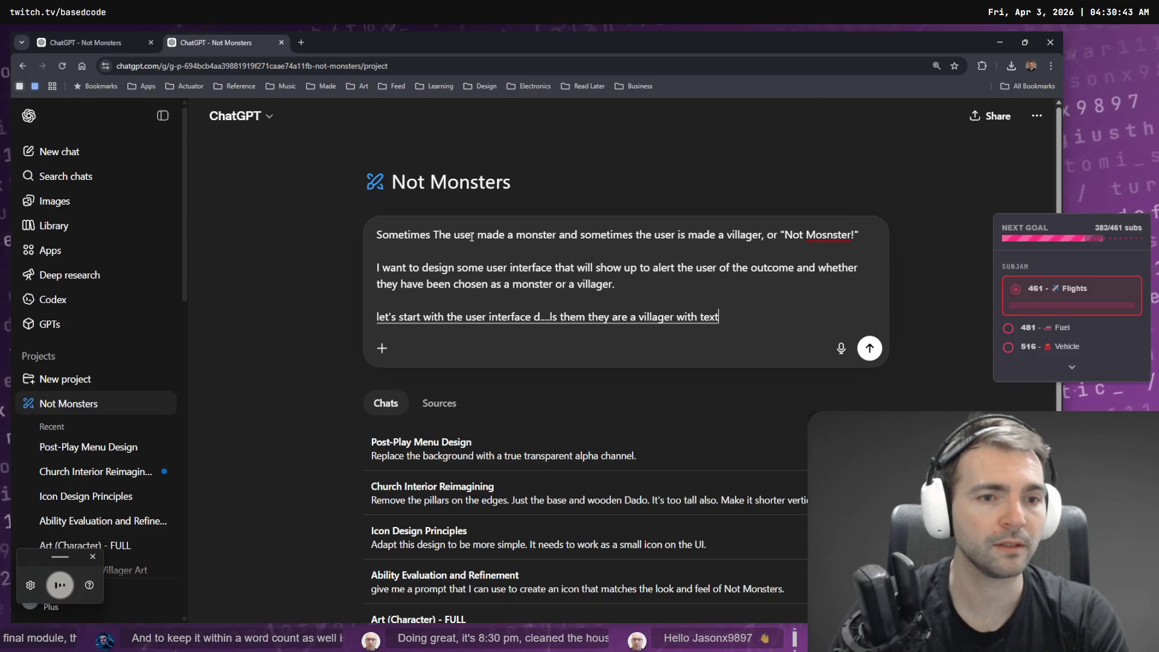
text(Not Monster!")
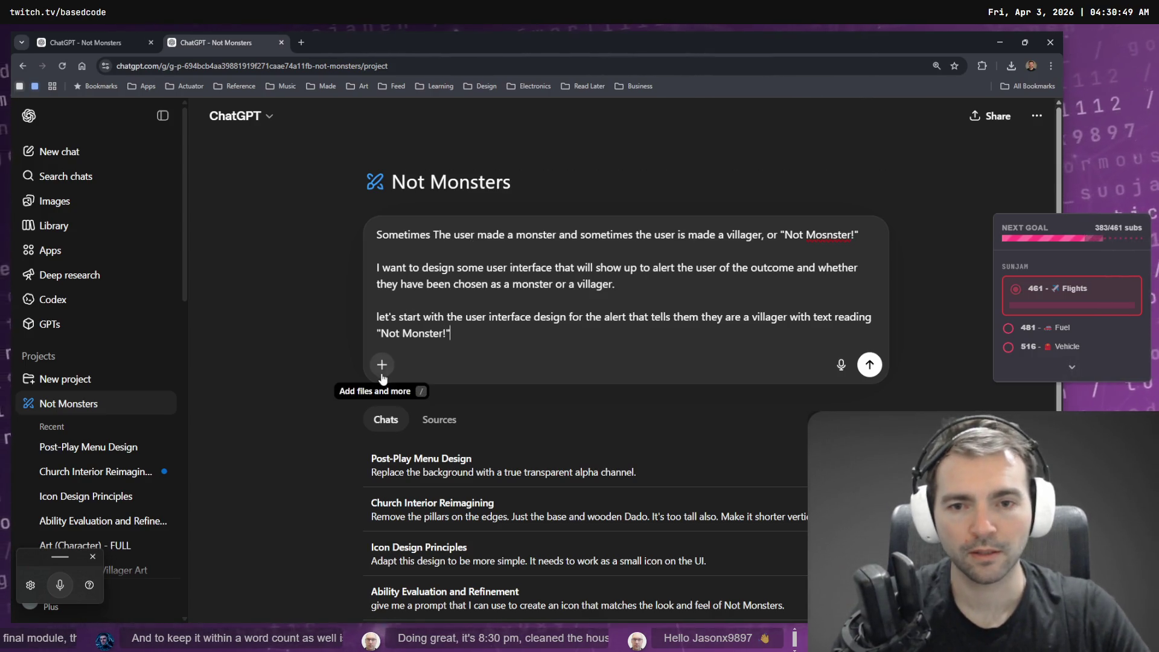
Switch the message to Create image mode.
click(381, 364)
mouse_move(475, 422)
click(435, 450)
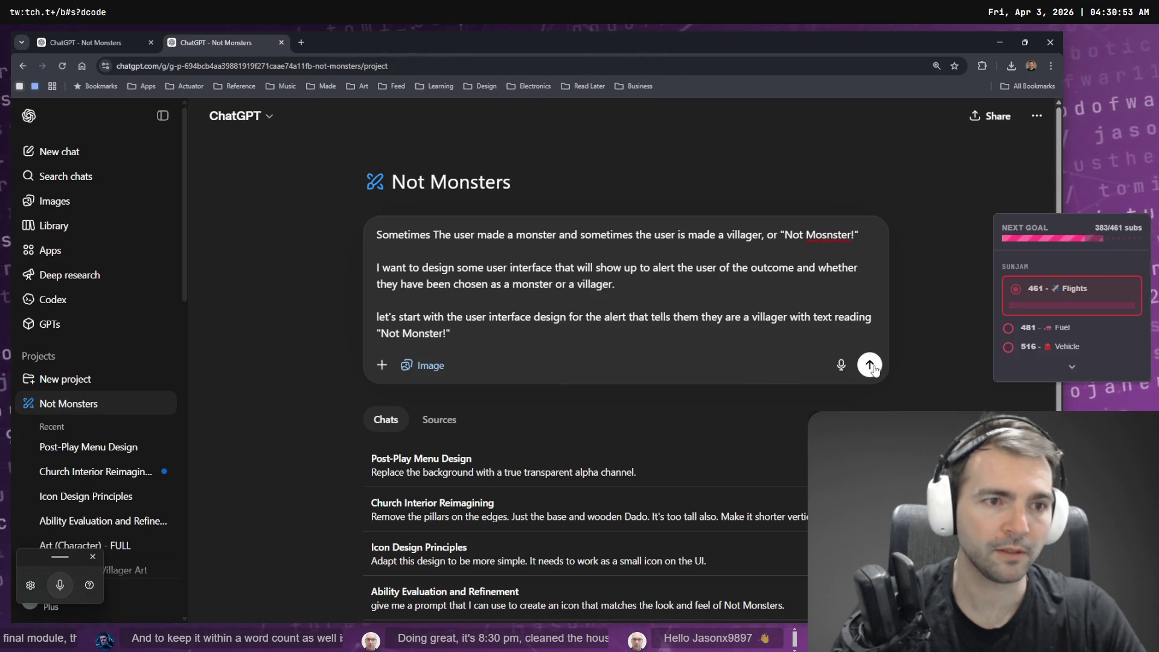
Correct 'Mosnster' to 'Monster', dictate the rest of the prompt, and send it.
right_click(832, 237)
click(858, 254)
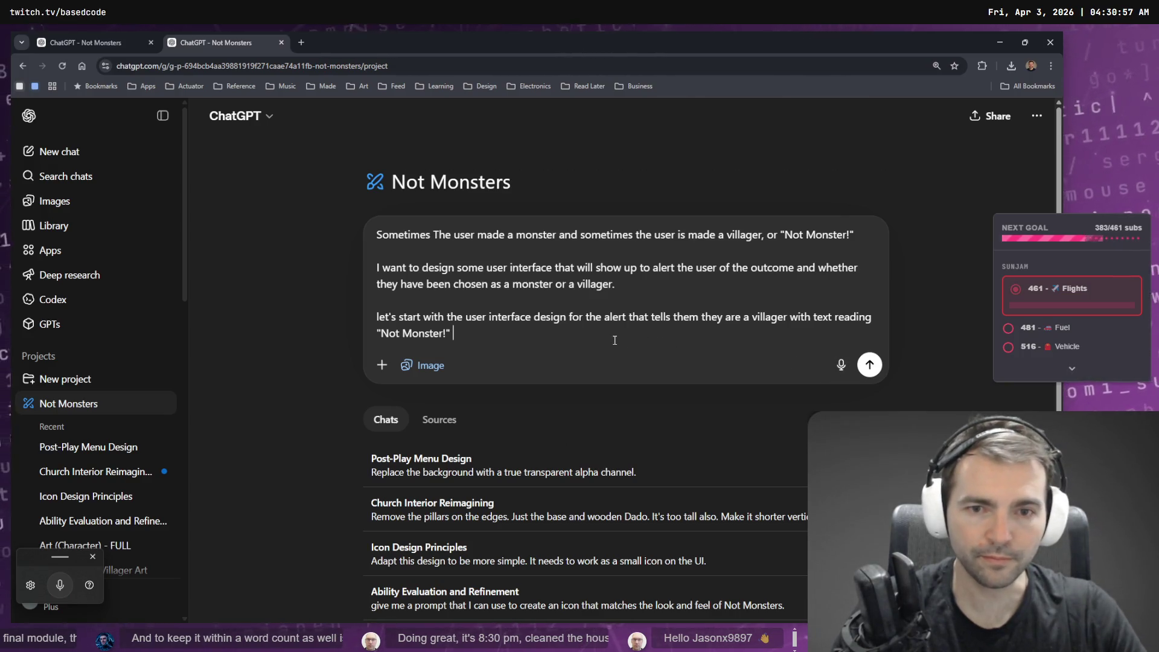
key(ctrl+super)
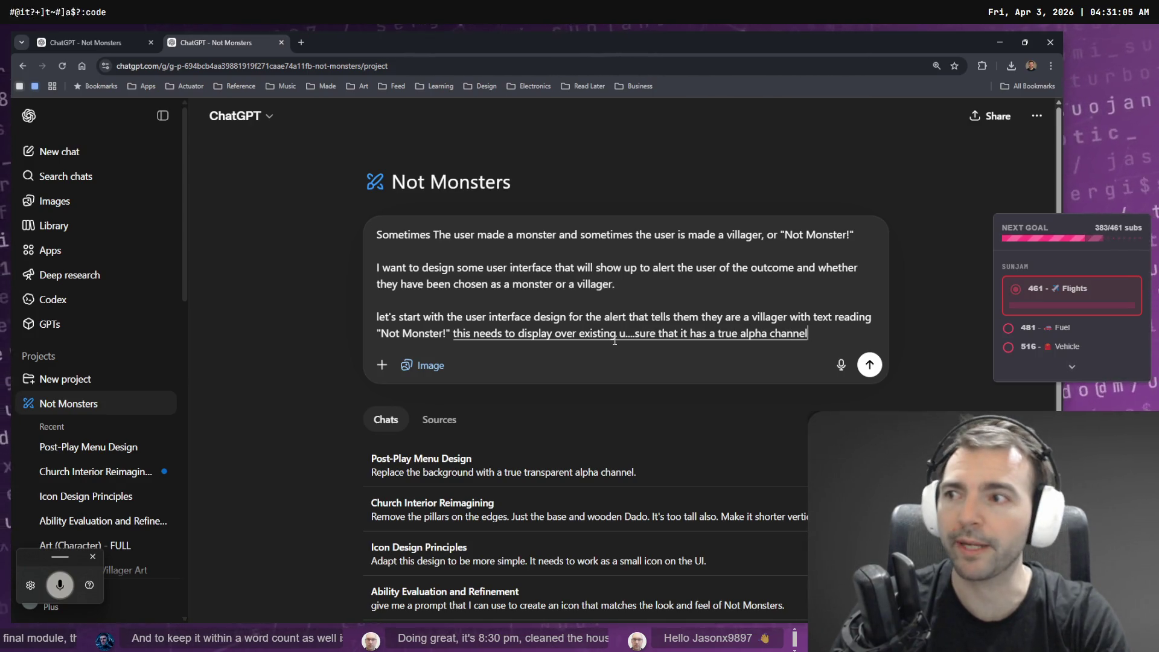
key(Return)
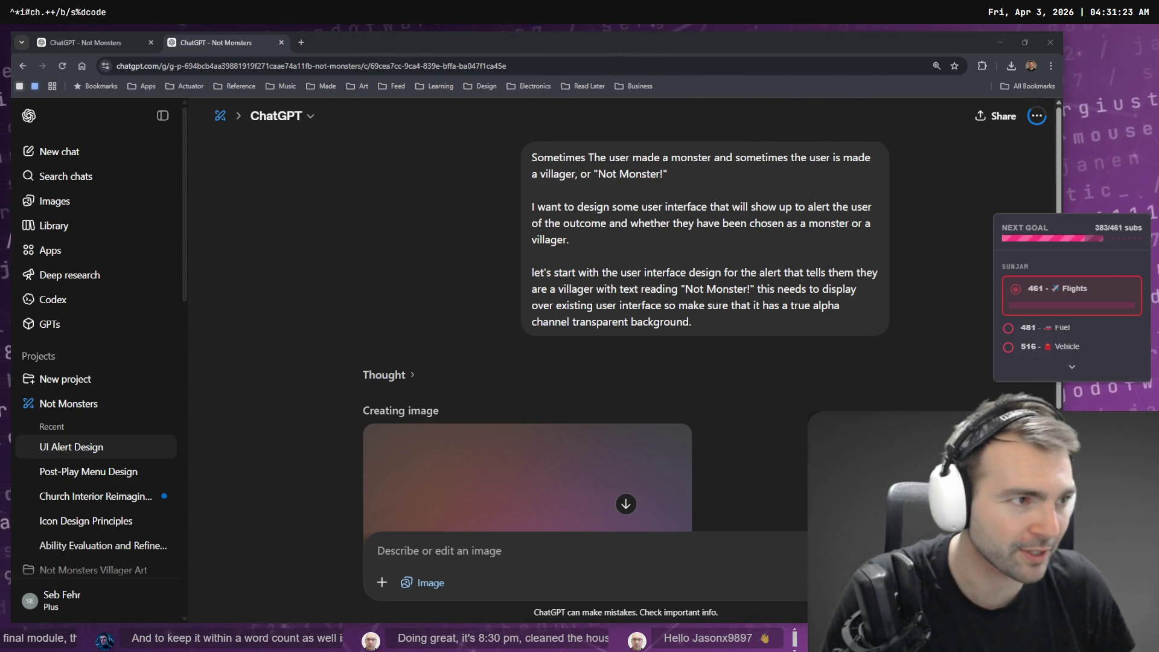
Switch to the Godot editor while the badge image generates.
key(alt+Tab)
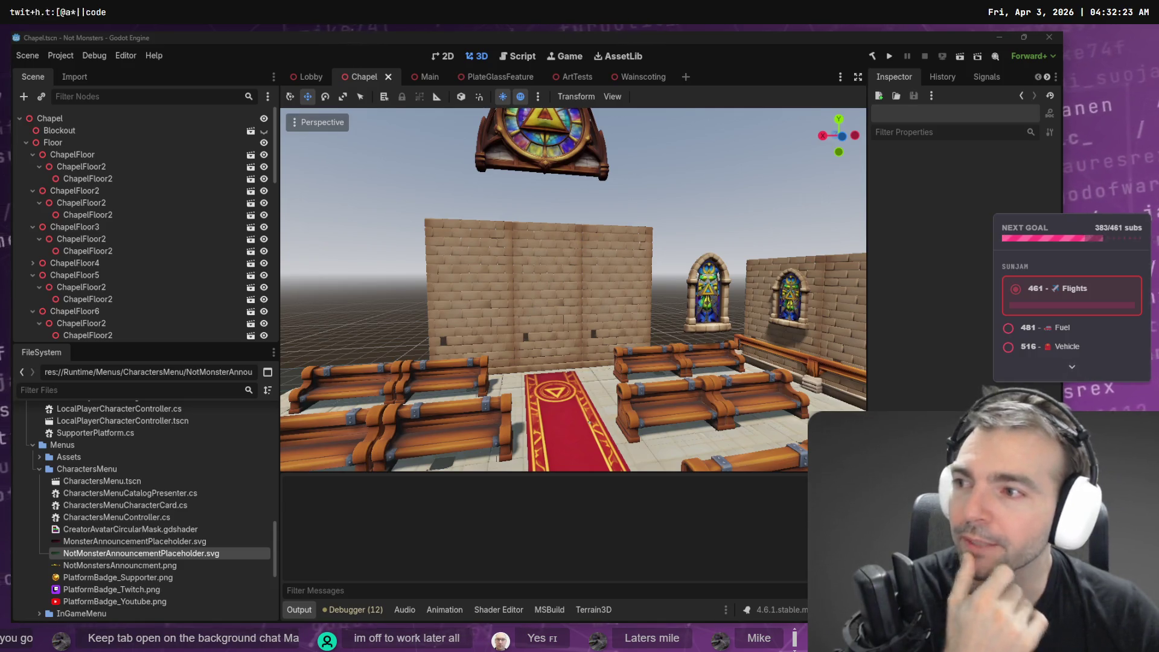
Orbit the chapel view toward the side wall, then return to ChatGPT's two badge images.
mouse_move(573, 290)
mouse_down()
mouse_move(709, 260)
mouse_move(447, 331)
mouse_up()
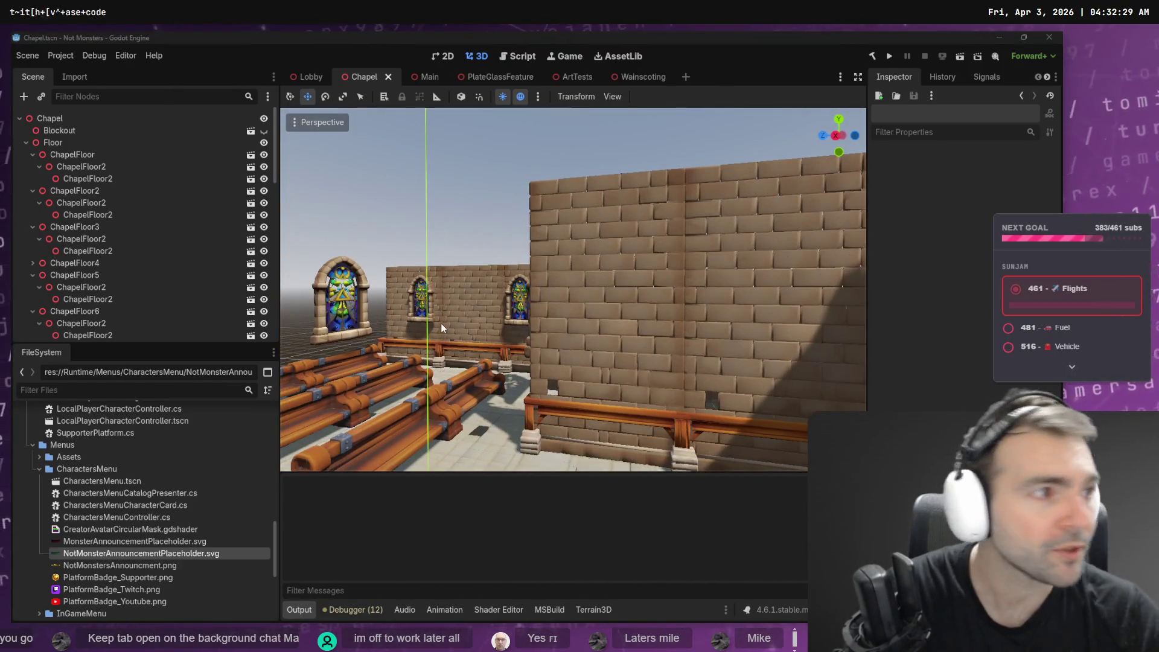
key(alt+Tab)
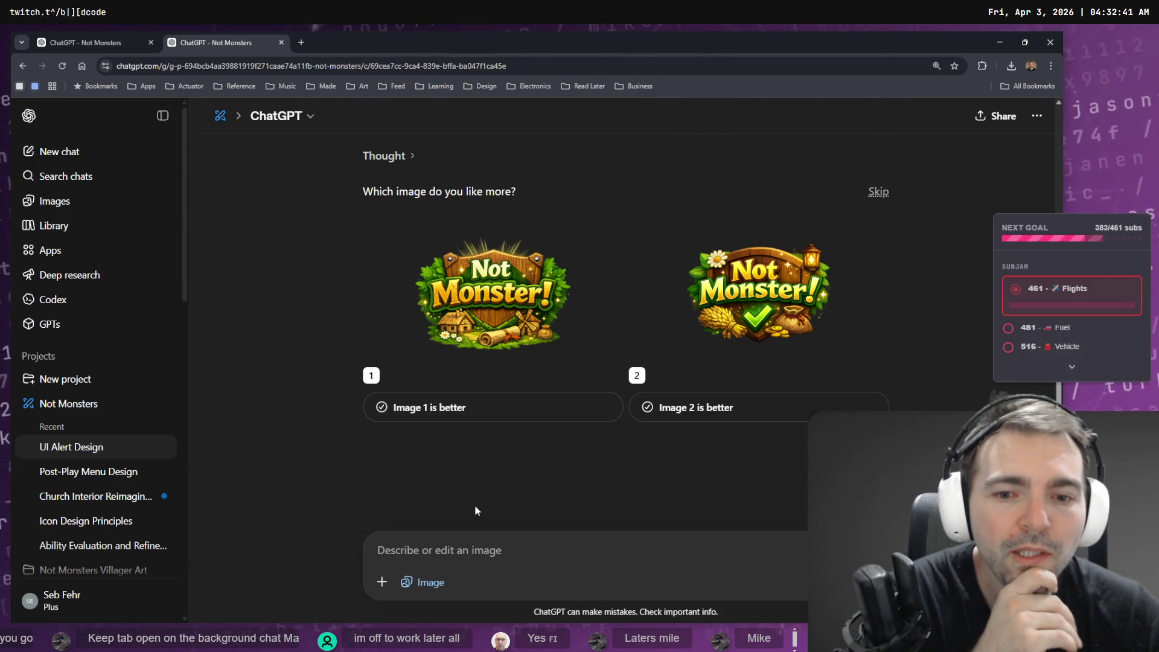
Glance at Godot, revisit the two ChatGPT badge options, then bring up the tldraw Not Monster board.
key(alt+Tab)
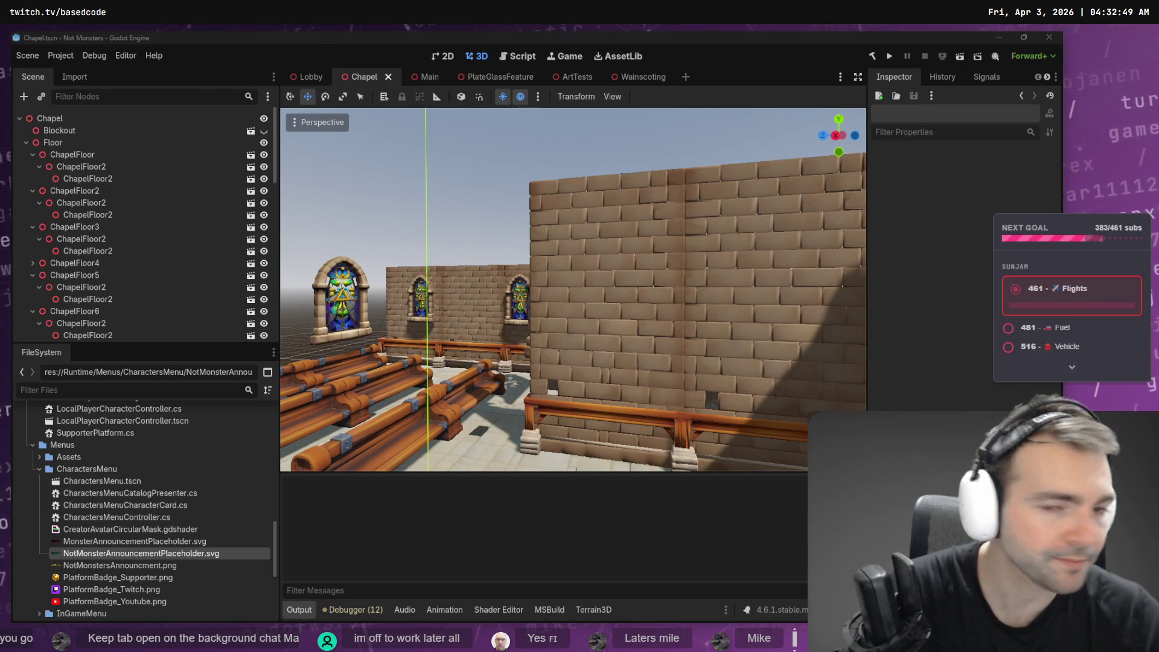
key(alt+Tab)
key(alt+Tab)
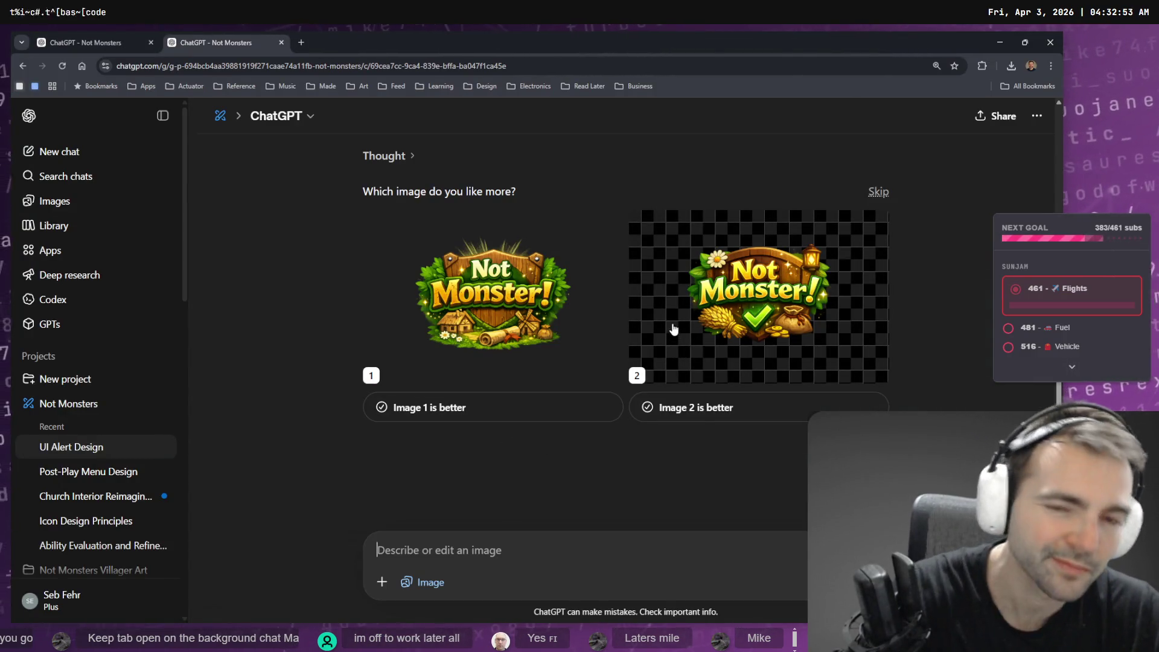
key(alt+Tab)
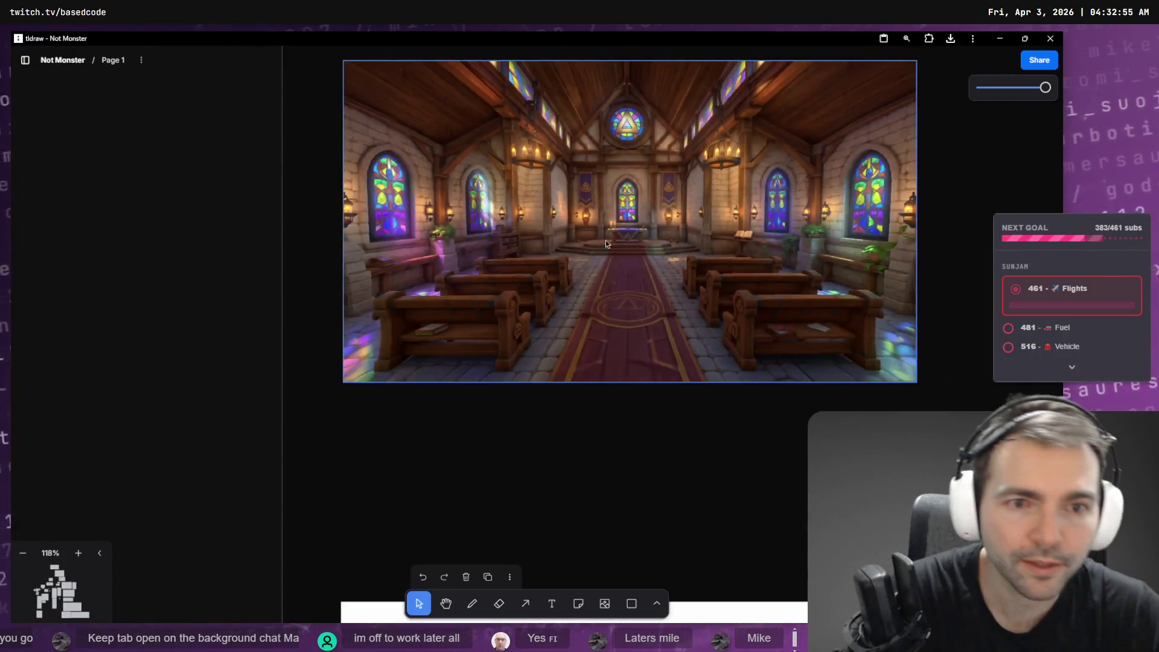
Navigate the board to the Visual Style, Environment and Characters area.
scroll(606, 240, down, 10)
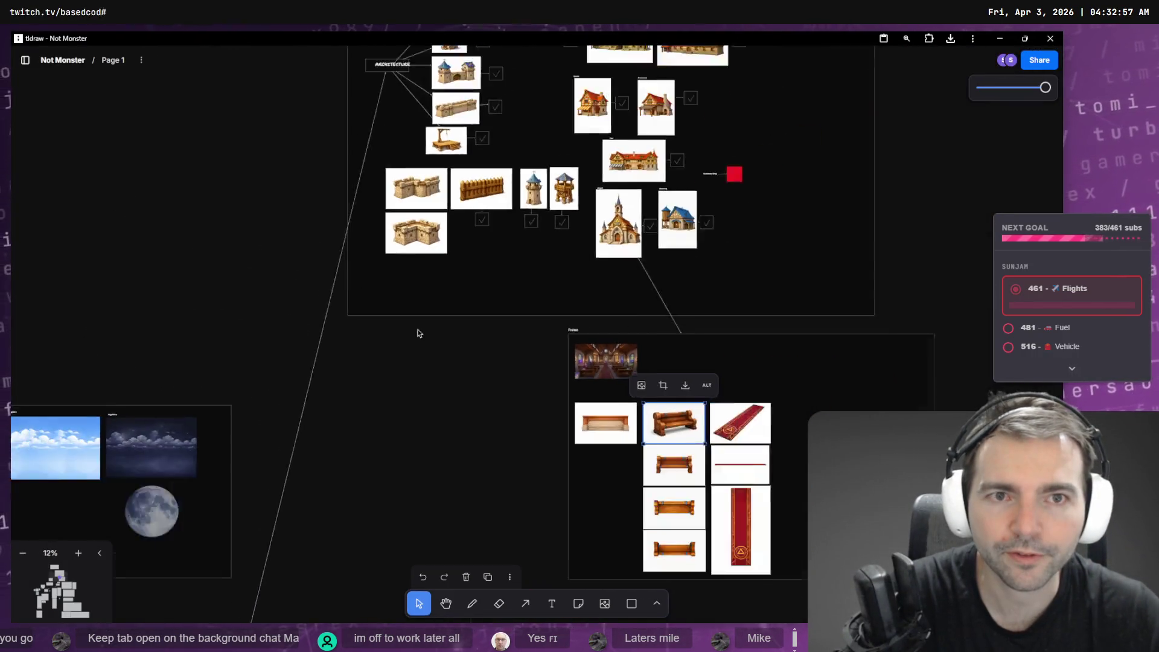
scroll(419, 333, left, 10)
scroll(410, 363, down, 5)
scroll(401, 382, down, 5)
scroll(586, 157, up, 5)
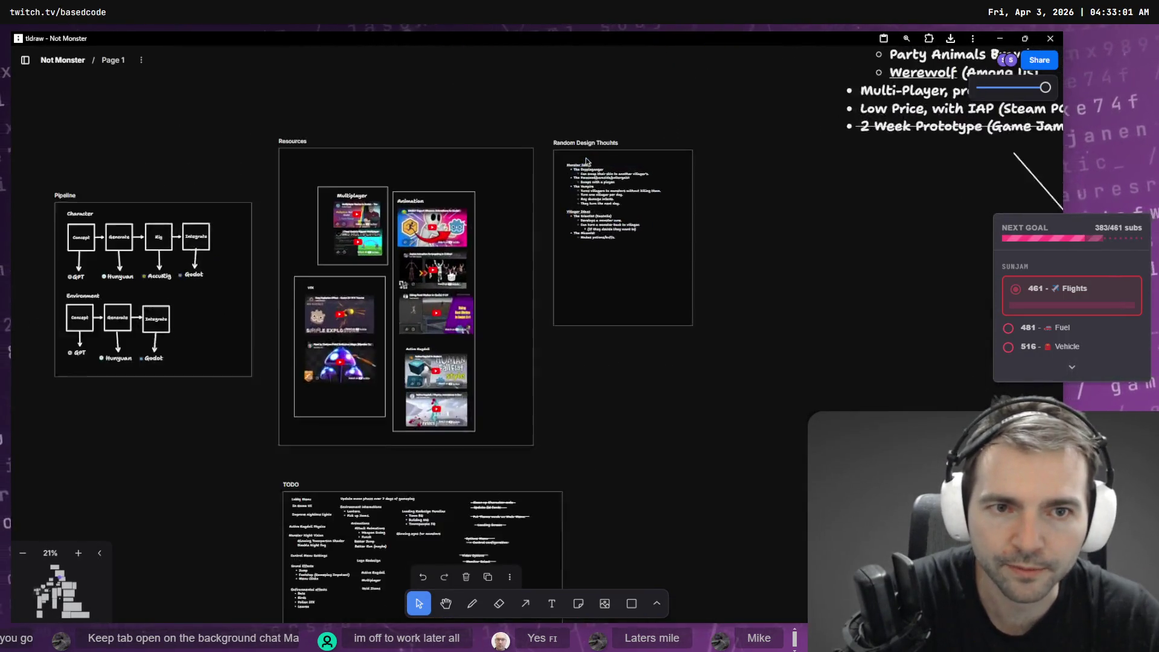
scroll(585, 157, up, 1)
mouse_move(750, 297)
mouse_down()
mouse_move(983, 207)
mouse_move(972, 150)
mouse_move(505, 269)
mouse_up()
drag(681, 376, 523, 380)
scroll(523, 380, down, 2)
mouse_move(466, 460)
mouse_down()
mouse_move(910, 204)
mouse_move(856, 382)
mouse_up()
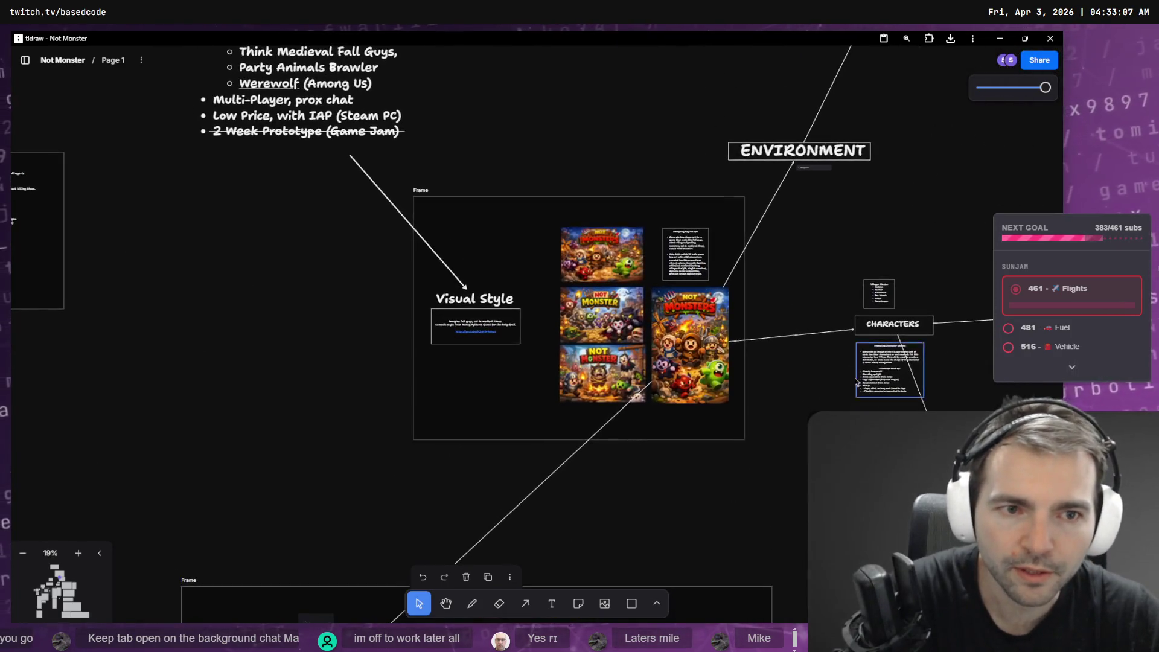
scroll(686, 266, up, 10)
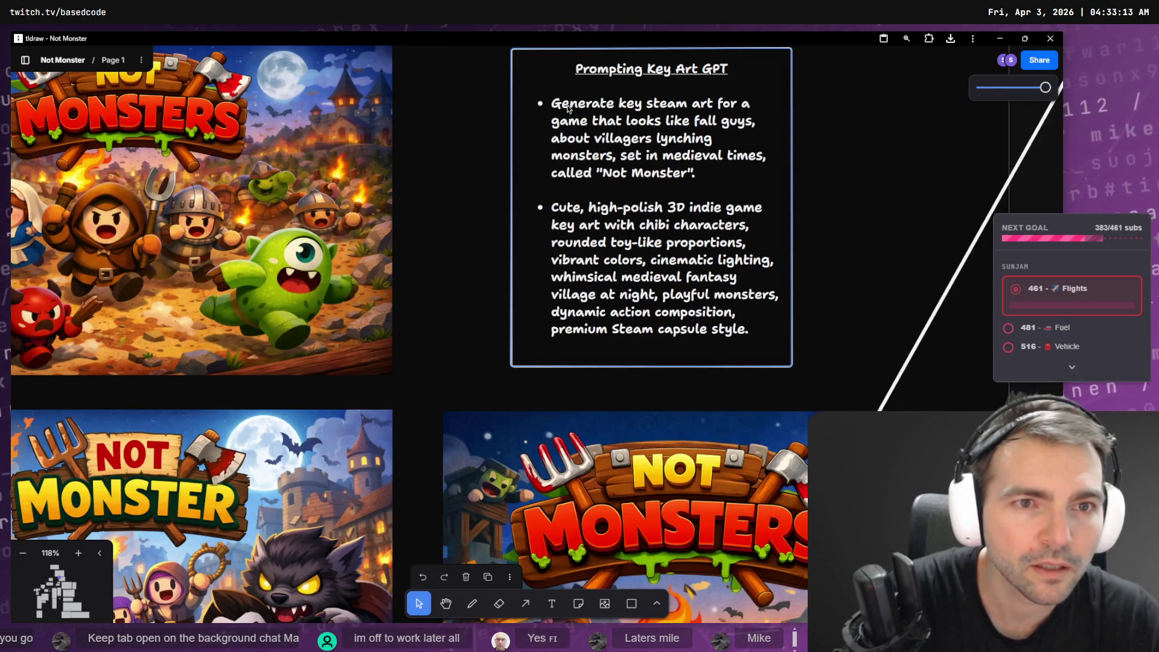
Select and copy the 'Cute…' style paragraph from the Prompting Key Art GPT note.
double_click(564, 212)
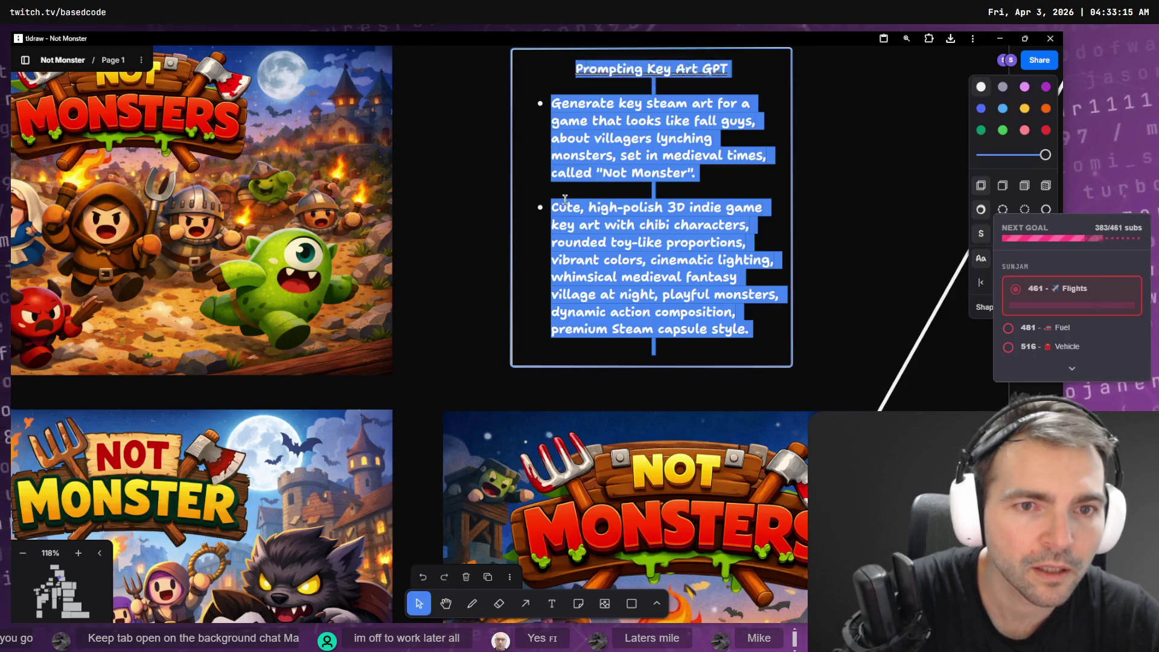
click(554, 207)
mouse_move(555, 207)
mouse_down()
mouse_move(779, 295)
mouse_move(744, 334)
mouse_up()
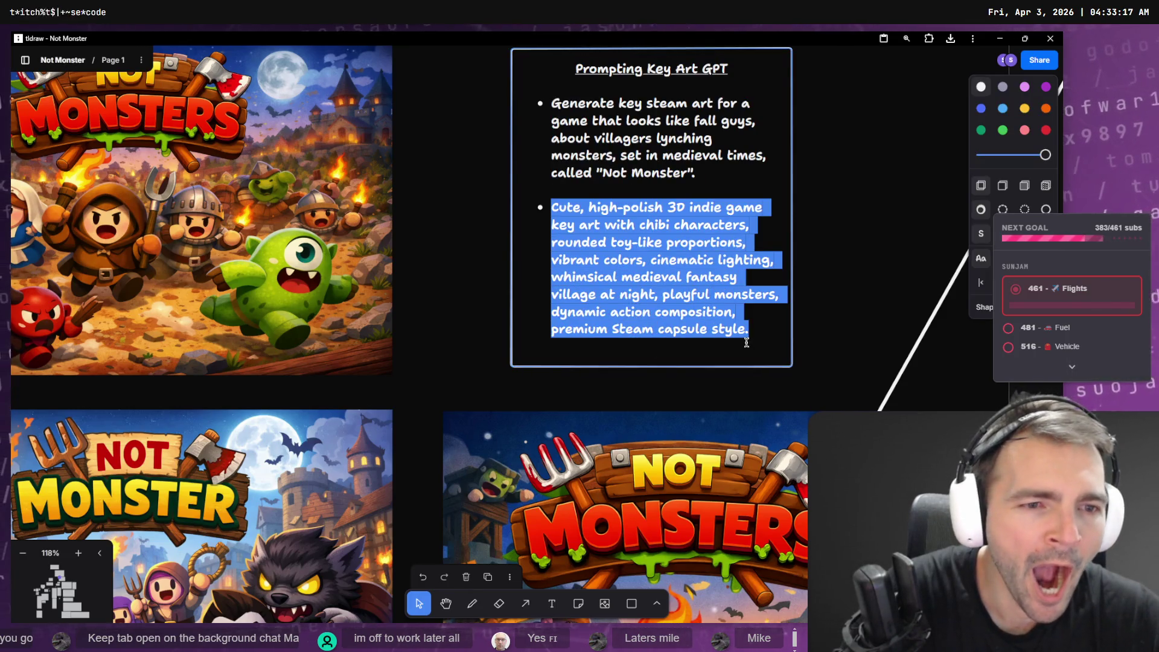
key(alt+Tab)
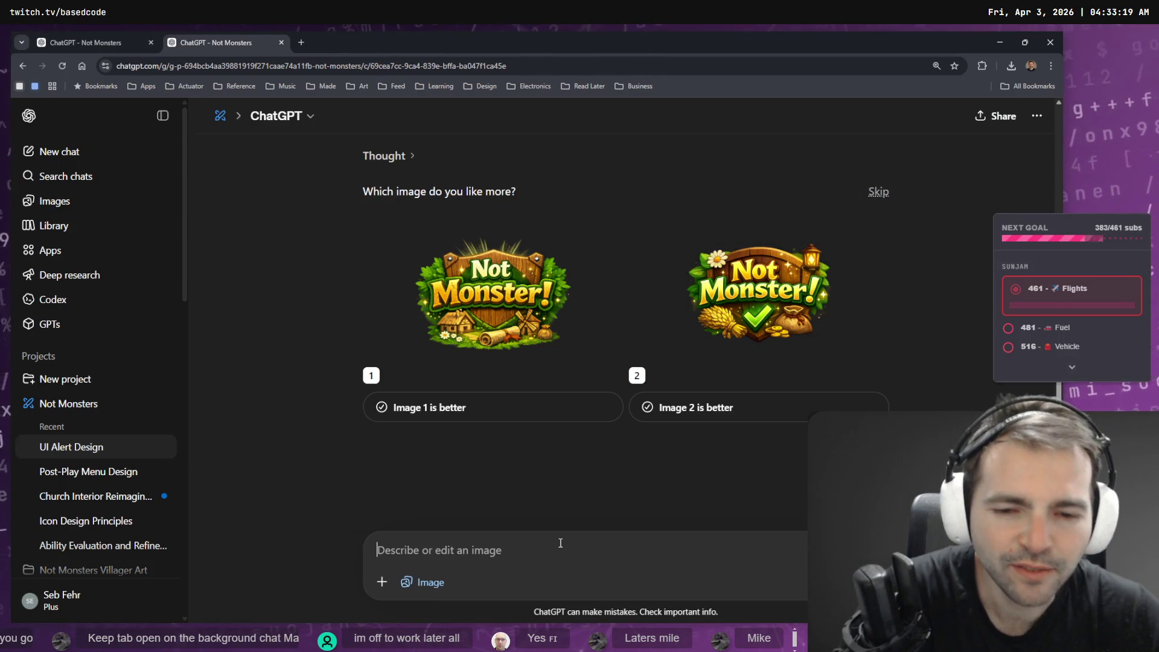
Start a follow-up 'let's try again with a bit more context on our style:' and paste the style paragraph.
key(super+h)
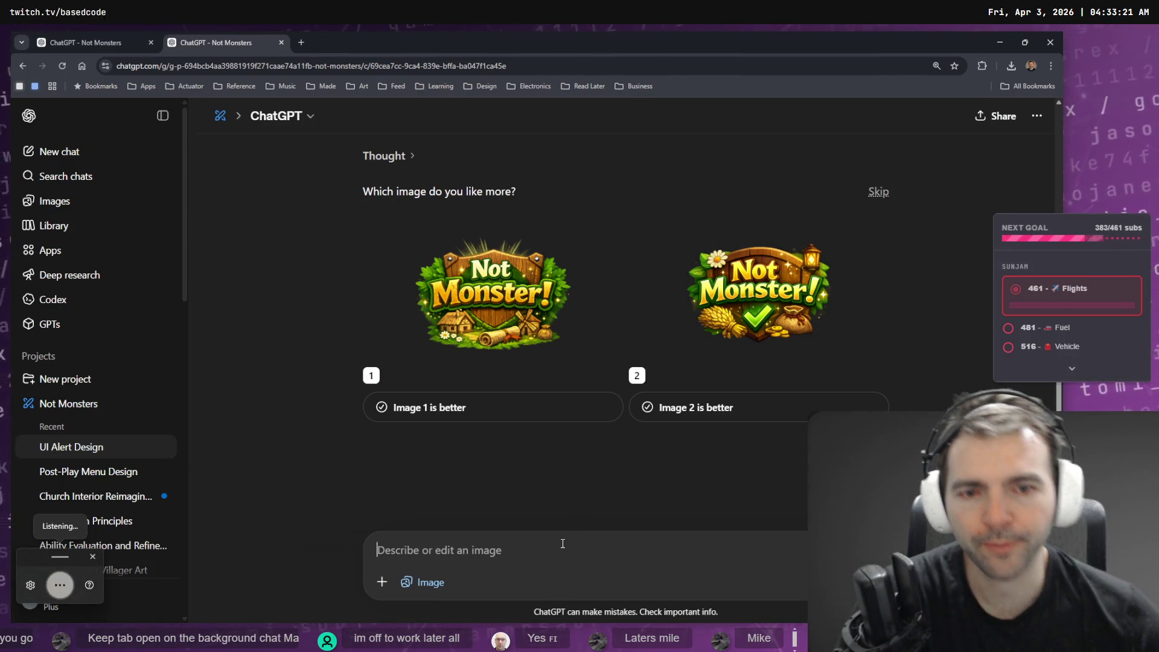
text(let's try again with a bit more context on our style:)
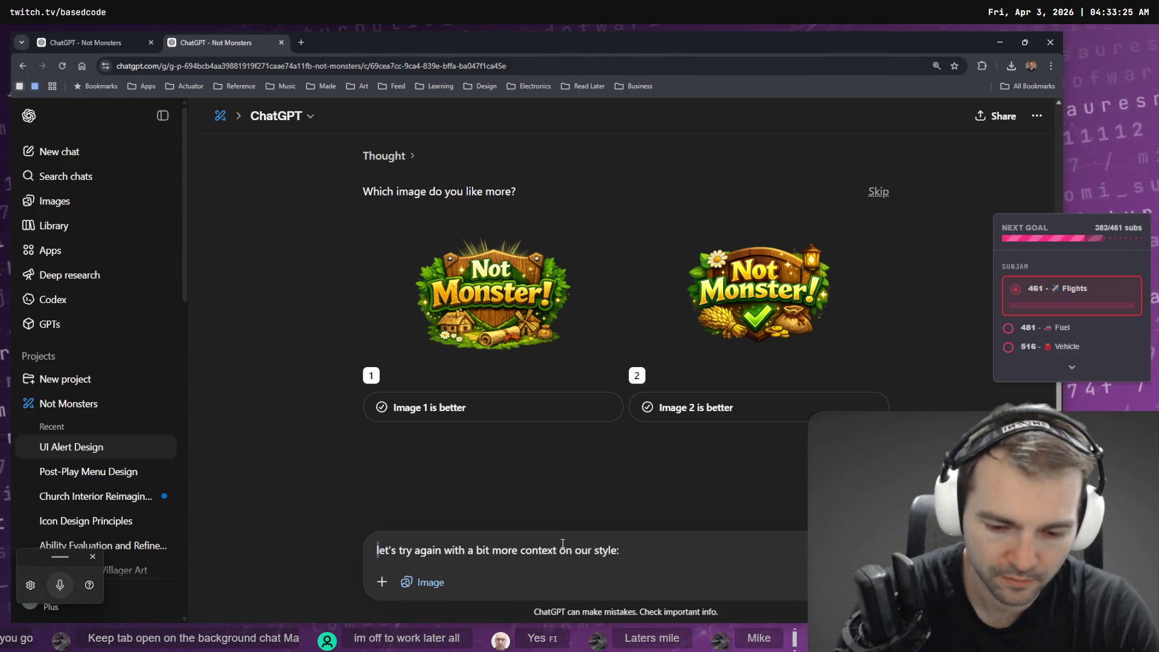
key(shift+Return)
key(shift+Return)
key(ctrl+v)
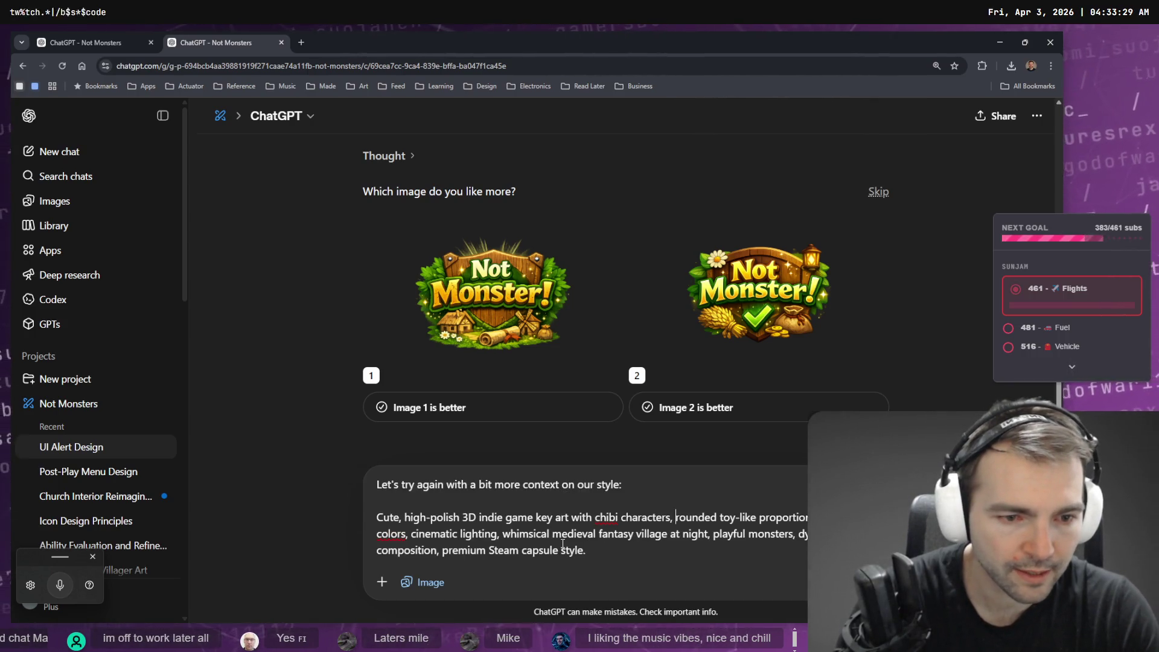
Delete 'with chibi characters' and 'village at night' from the pasted text, keeping 'fantasy'.
key(ctrl+shift+Left)
key(ctrl+shift+Left)
key(ctrl+shift+Left)
key(ctrl+shift+Right)
key(ctrl+shift+Right)
key(ctrl+shift+Right)
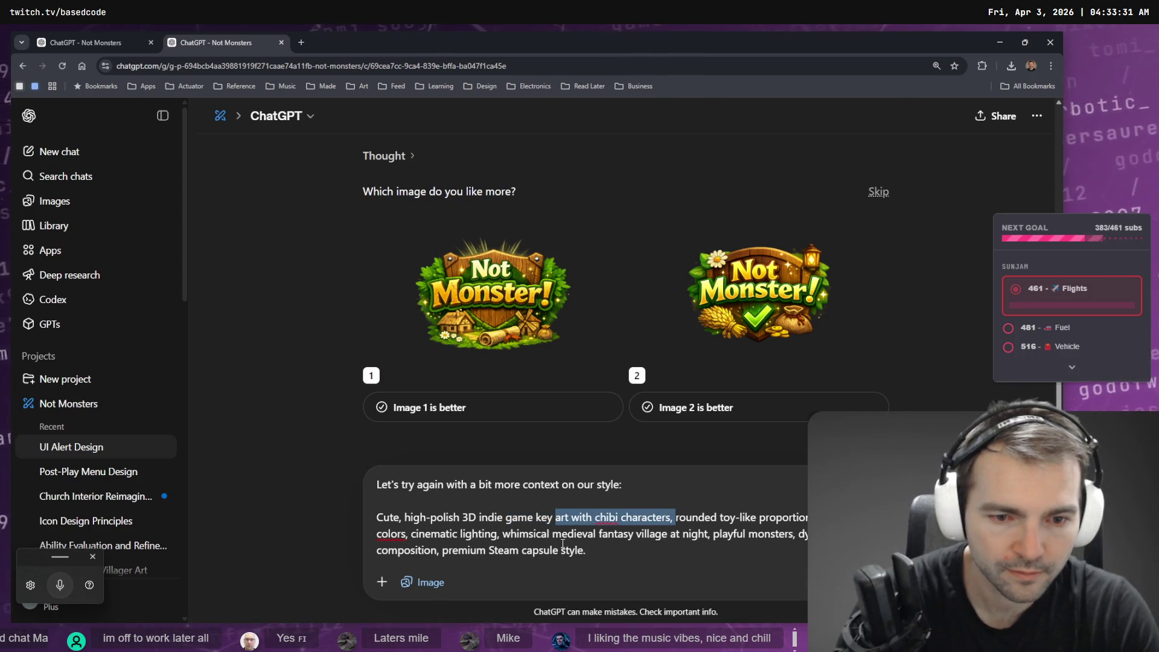
key(BackSpace)
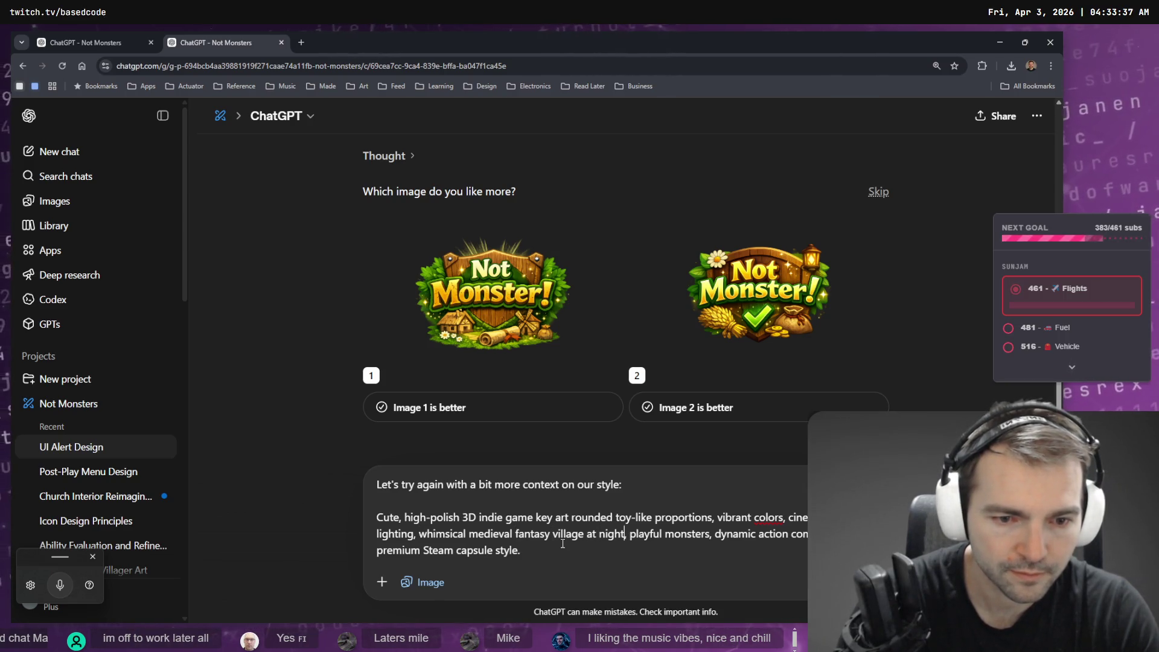
key(ctrl+shift+Left)
key(ctrl+shift+Left)
key(ctrl+shift+Left)
key(ctrl+shift+Right)
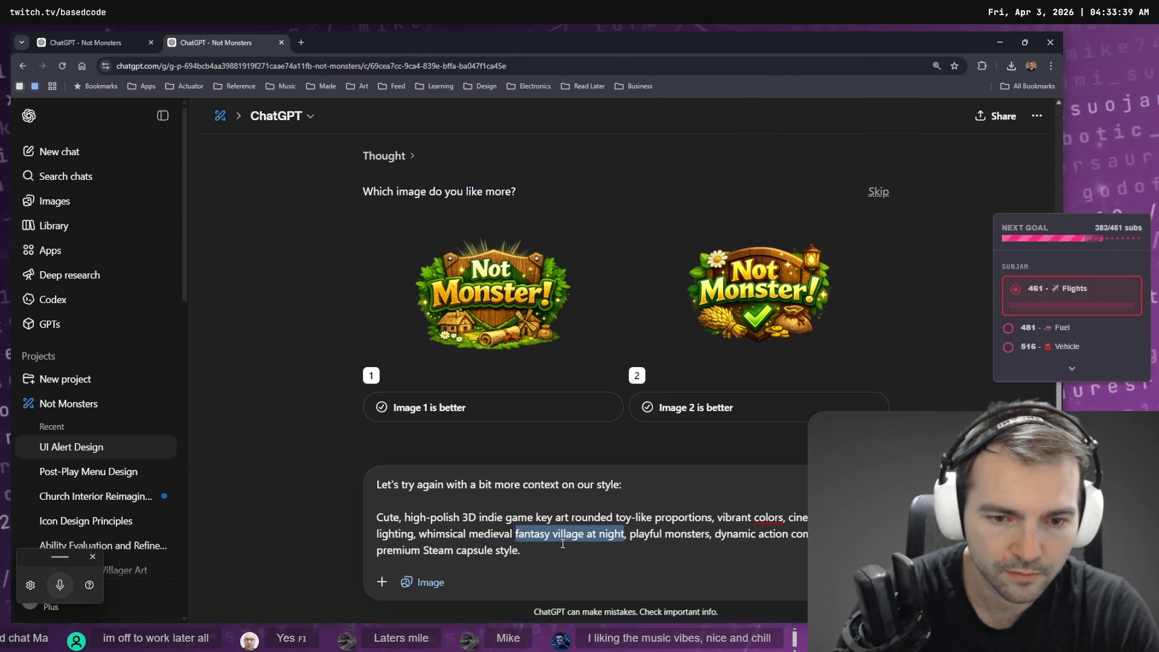
key(ctrl+shift+Right)
key(BackSpace)
key(ctrl+Right)
key(ctrl+Right)
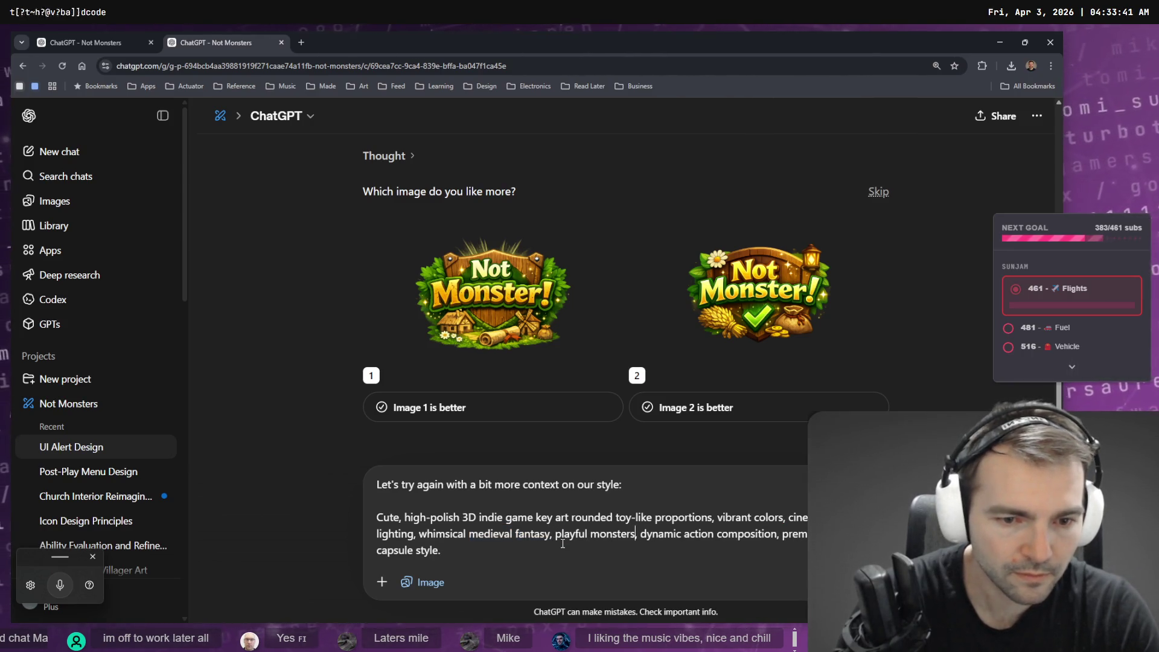
Remove 'playful monsters' and the premium Steam capsule ending, tidy blank lines, and send.
key(shift+Right)
key(ctrl+shift+Left)
key(ctrl+shift+Left)
key(BackSpace)
key(ctrl+Right)
key(ctrl+Right)
key(ctrl+Right)
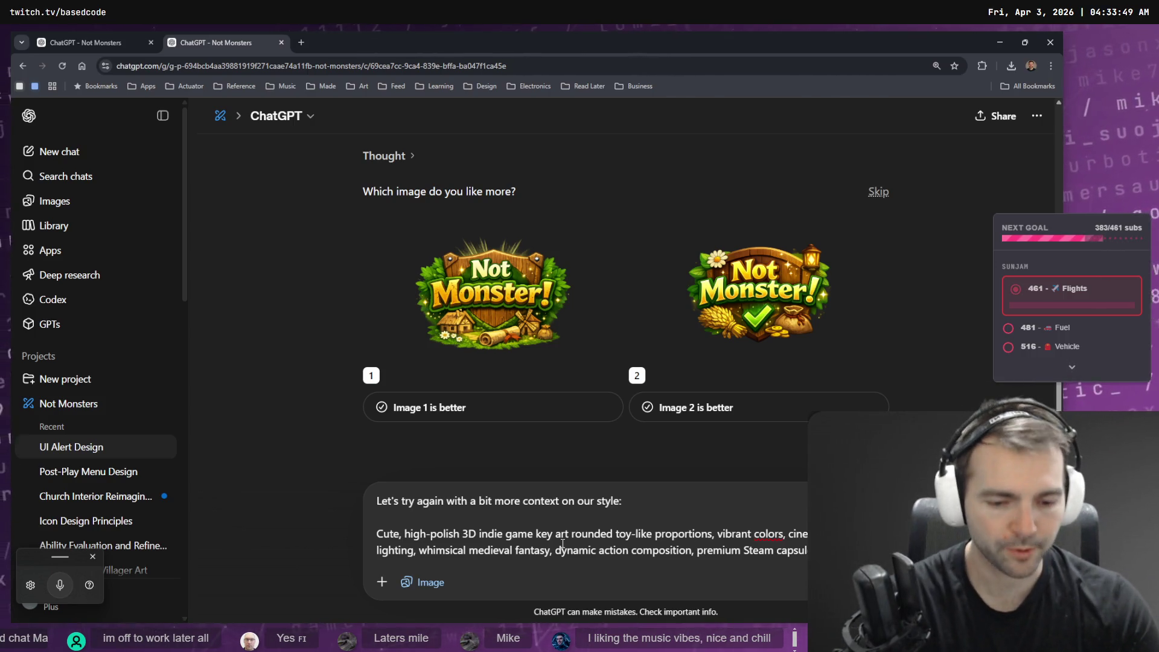
key(shift+End)
key(BackSpace)
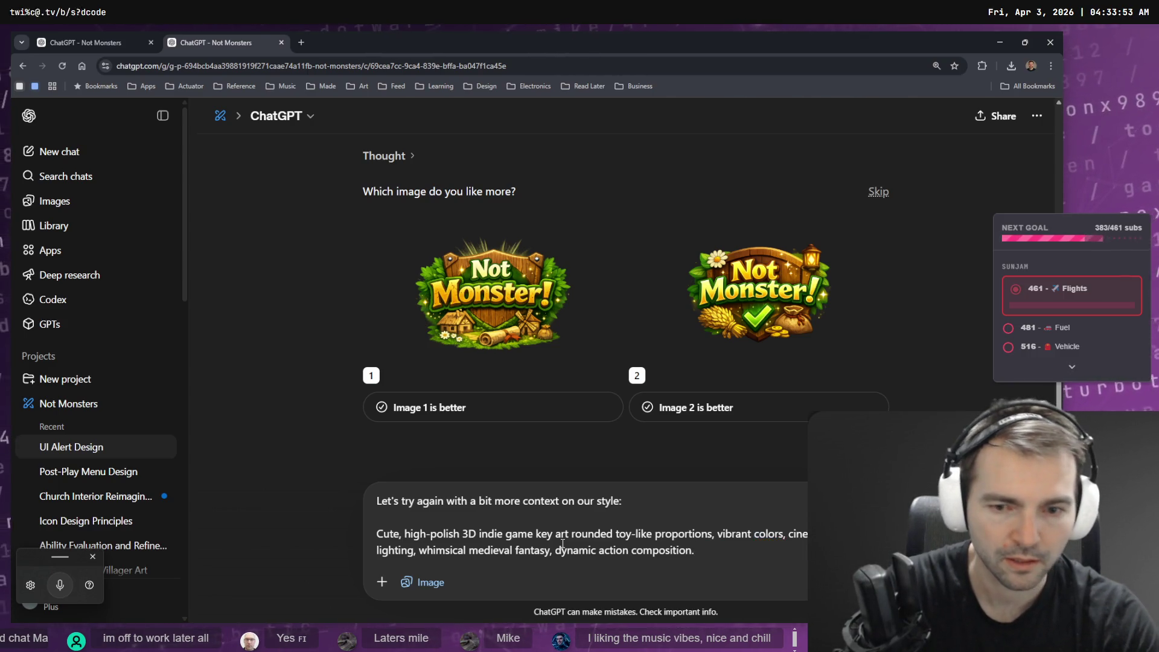
key(shift+Return)
key(shift+Return)
key(BackSpace)
key(BackSpace)
key(Return)
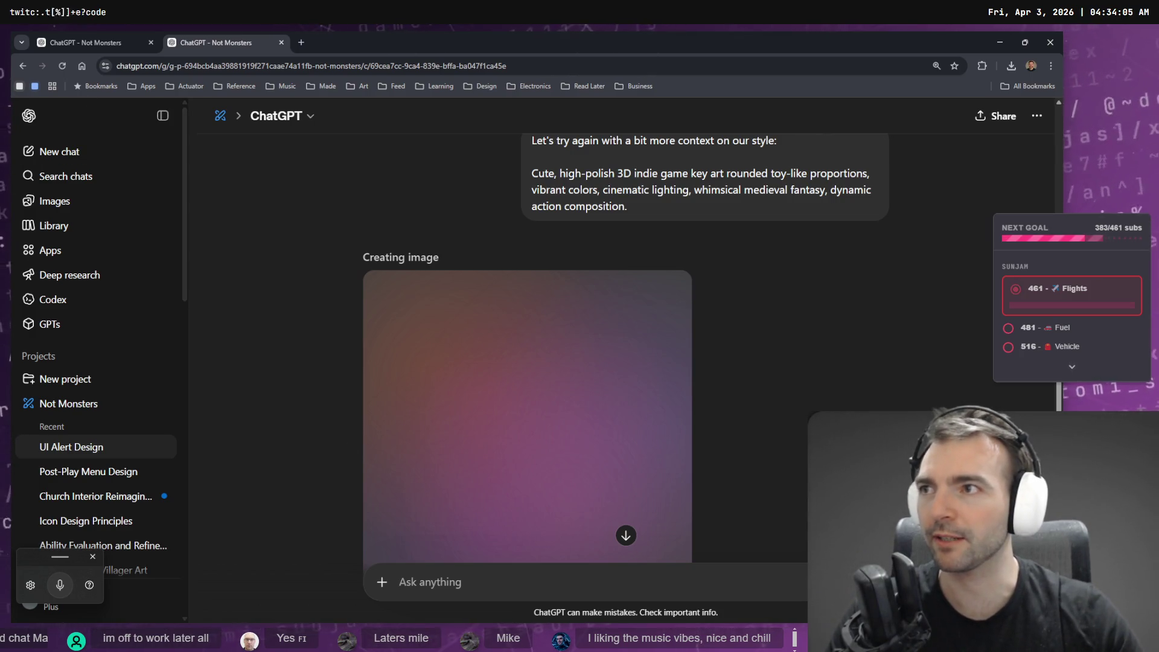
Wait for the village-scene badge to finish, briefly checking VS Code and the wainscoting chat.
key(Tab)
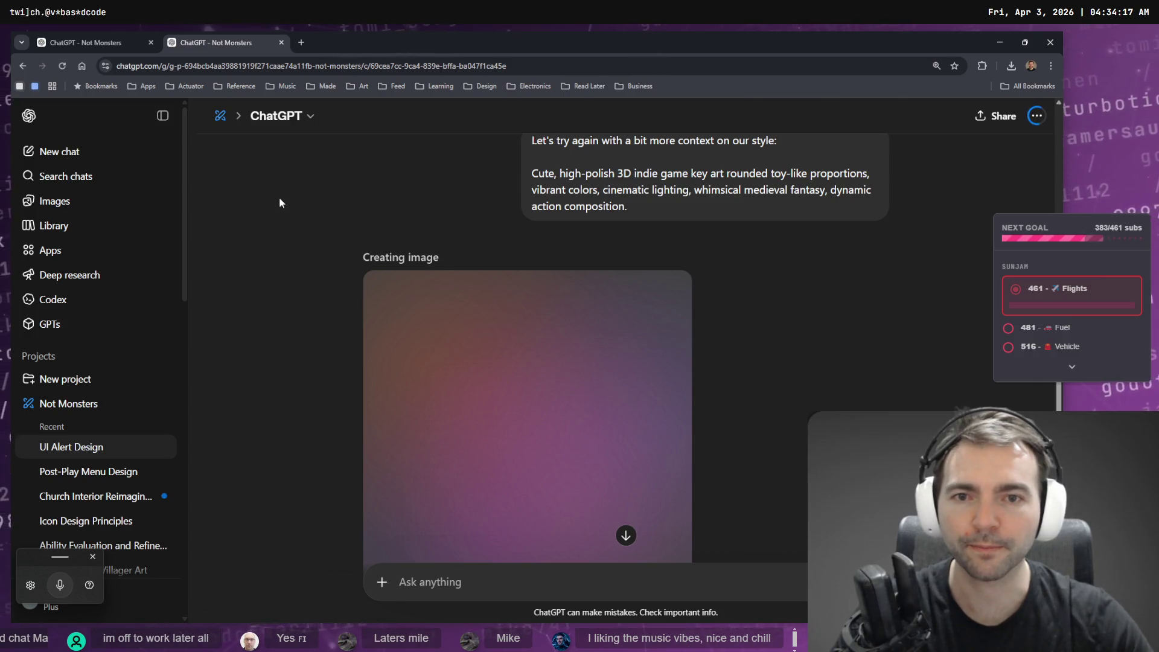
scroll(454, 251, up, 7)
scroll(456, 251, down, 8)
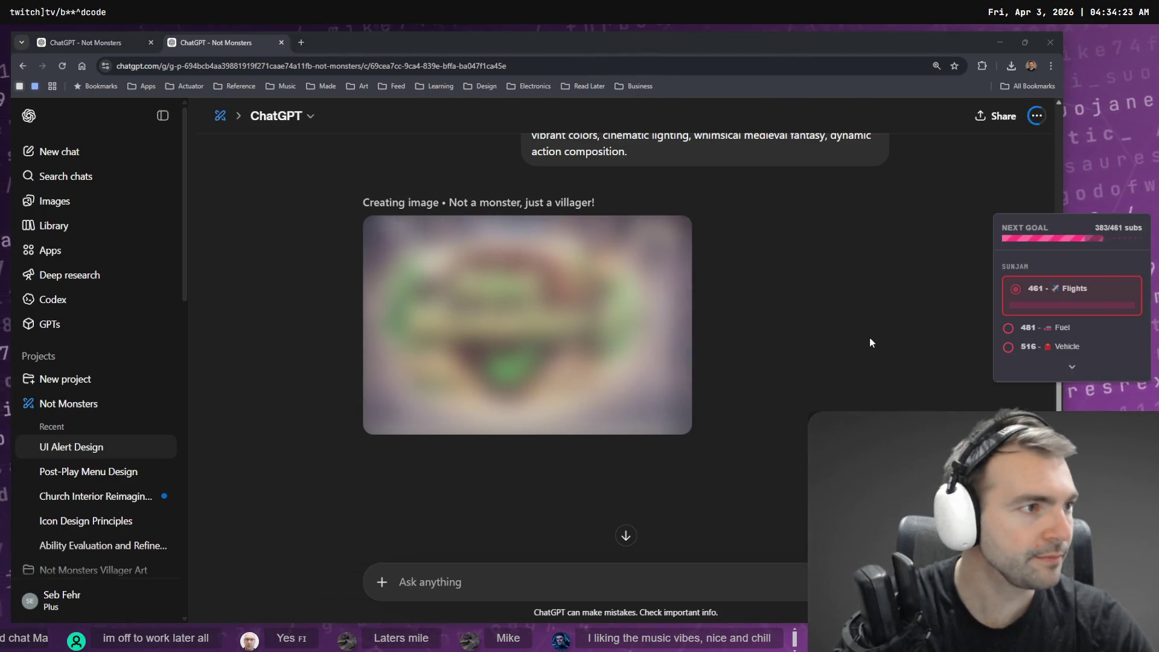
key(alt+Tab)
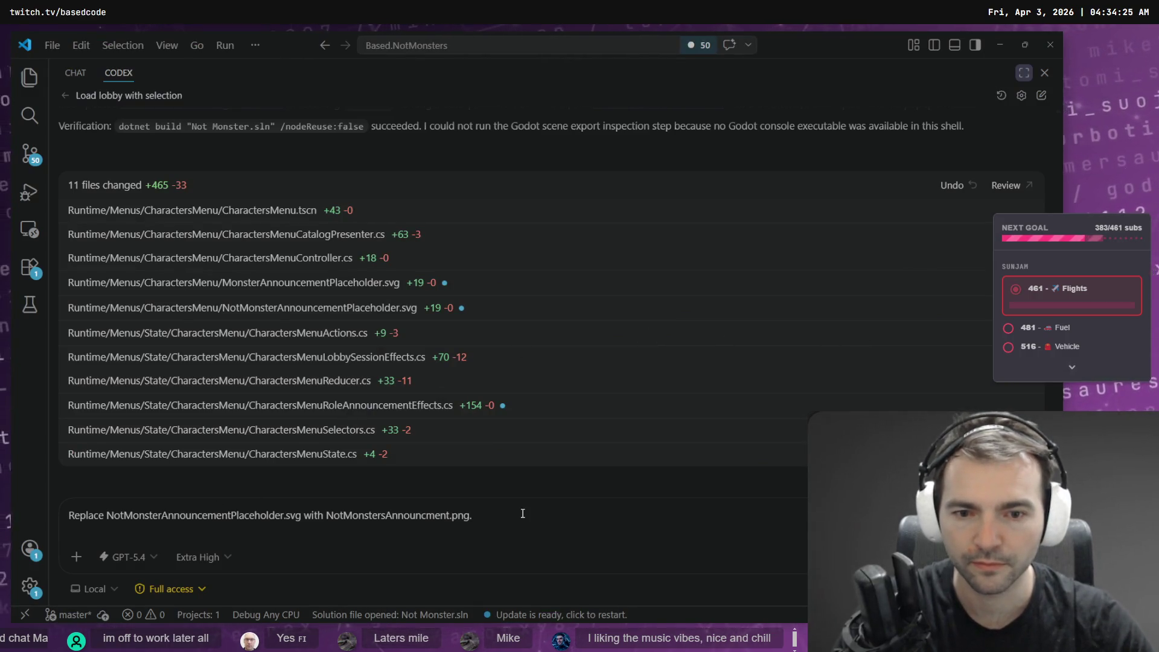
key(alt+Tab)
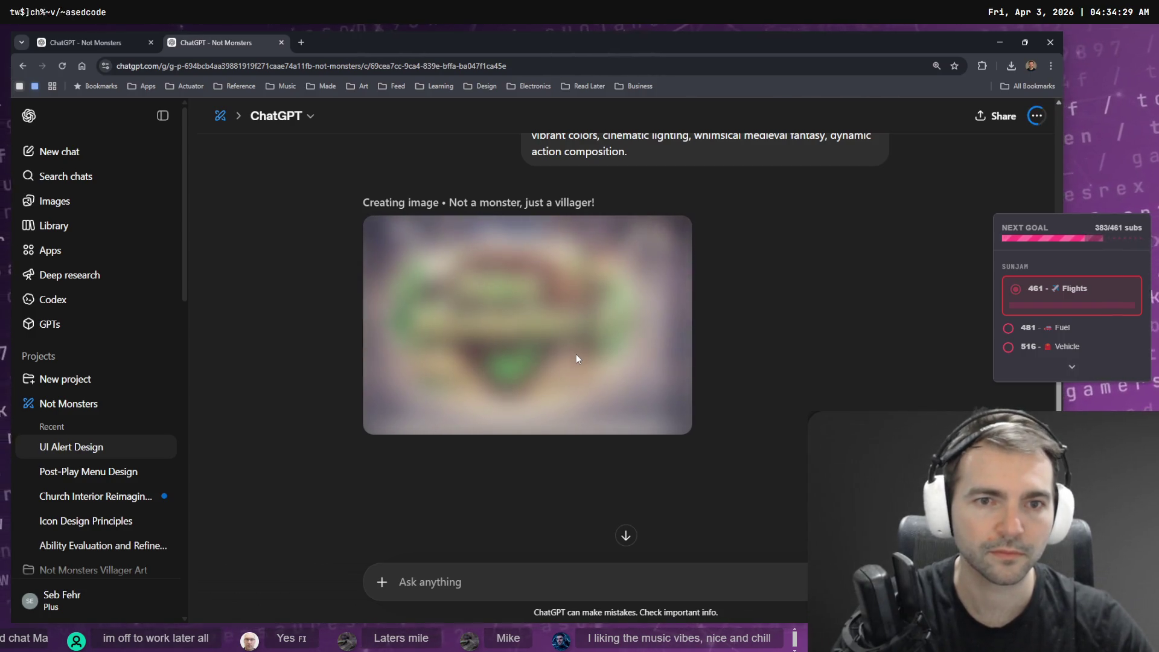
click(118, 38)
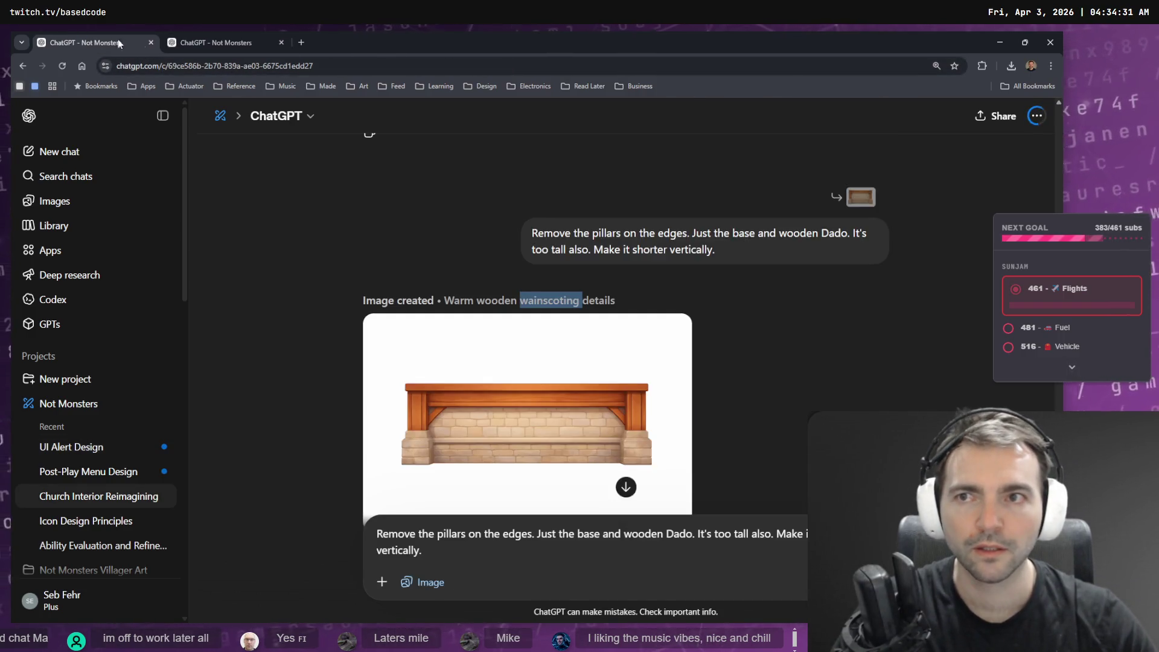
click(210, 40)
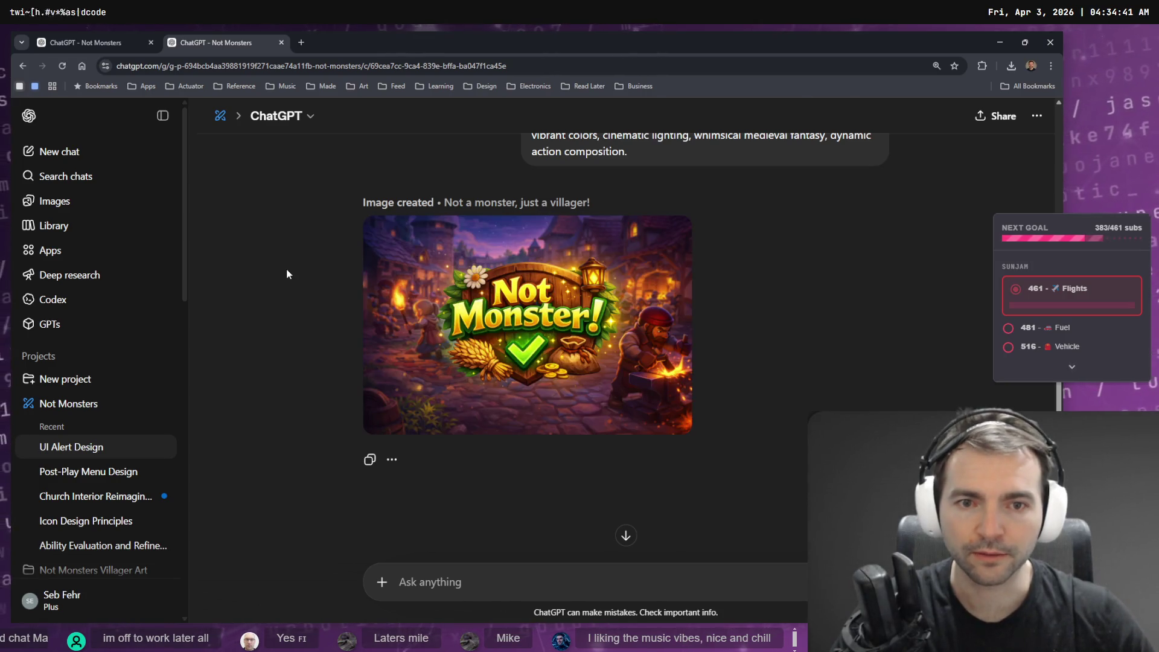
Dictate a request to remove the badge's background for transparency, then switch to tldraw.
mouse_move(523, 372)
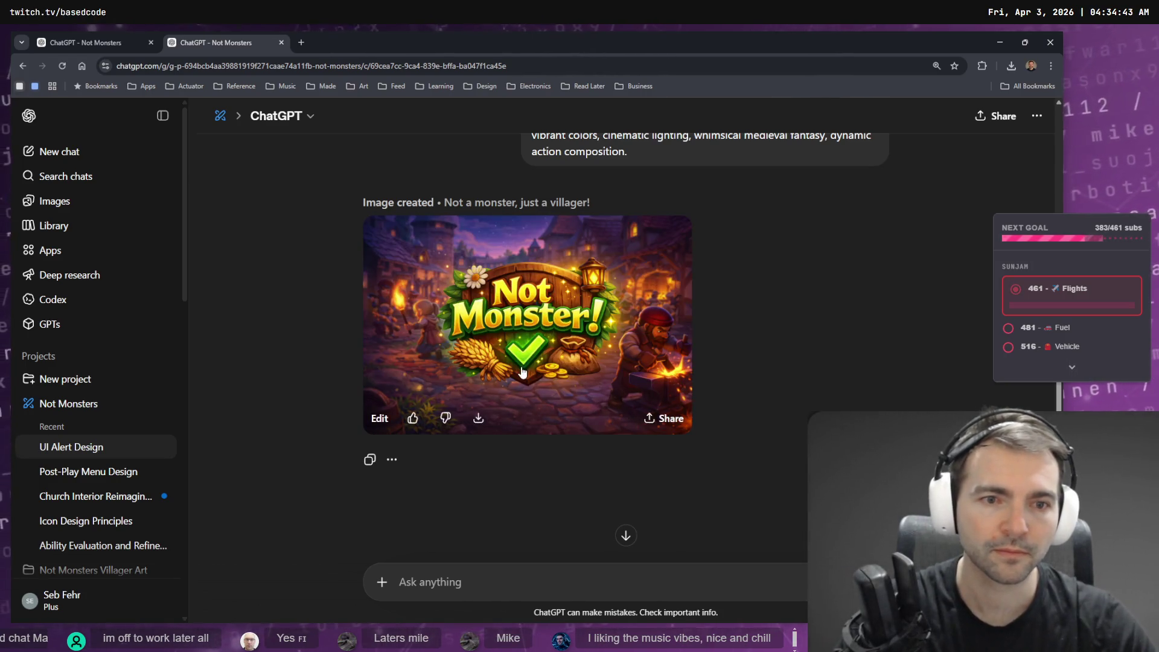
scroll(657, 212, up, 3)
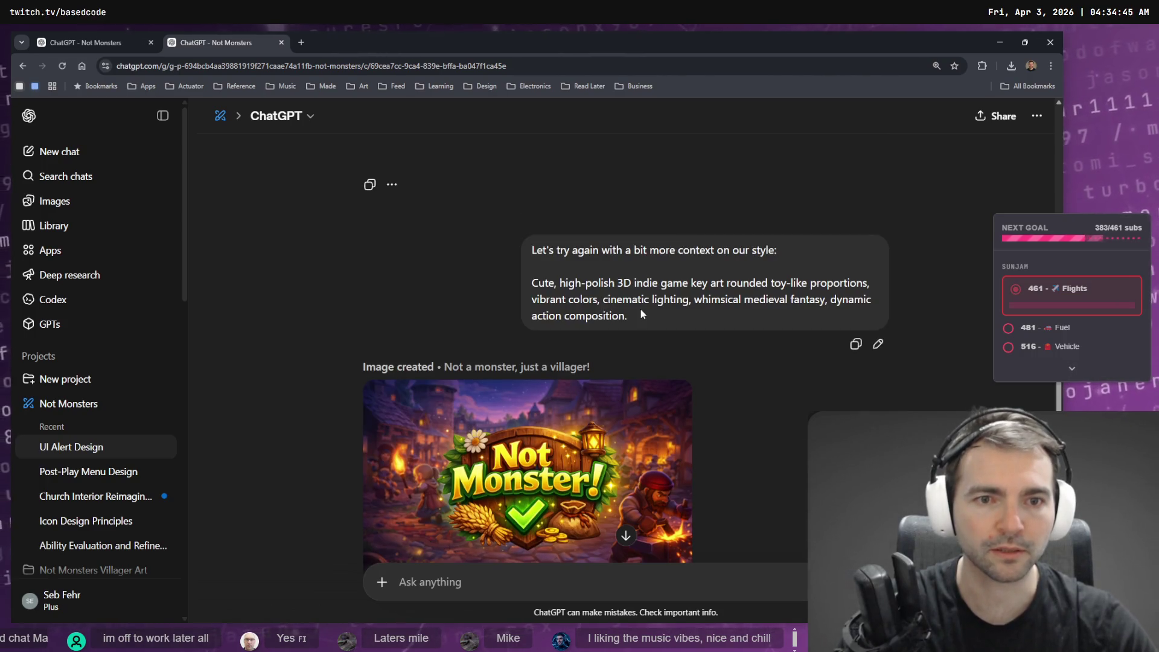
scroll(640, 309, down, 3)
scroll(621, 462, up, 2)
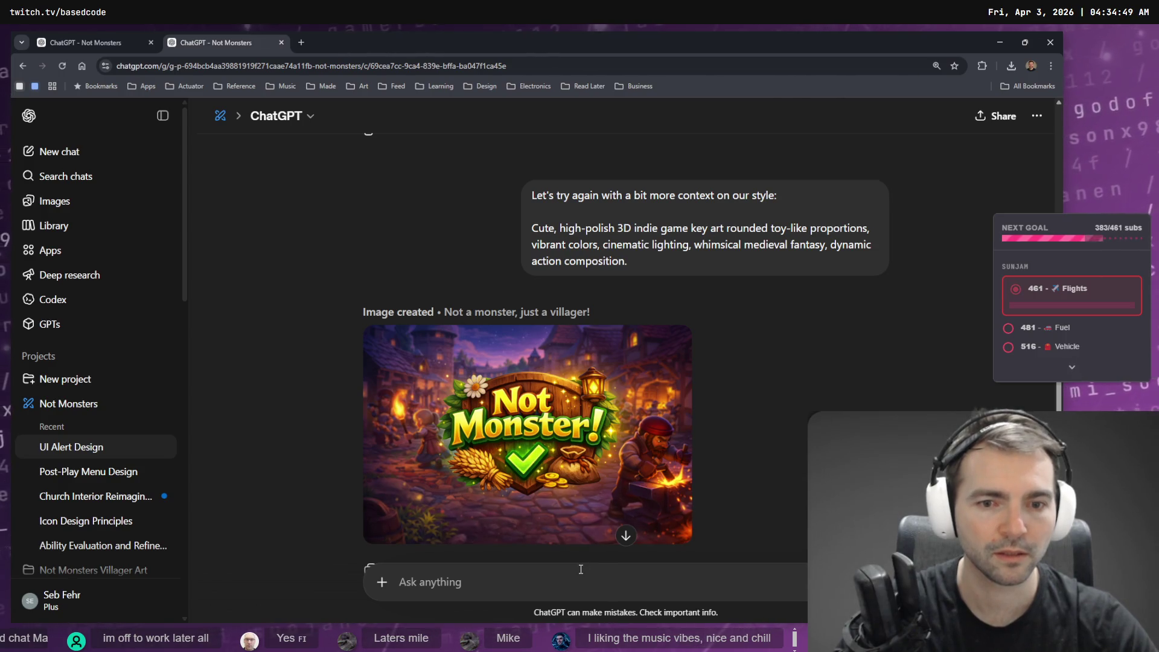
key(super+h)
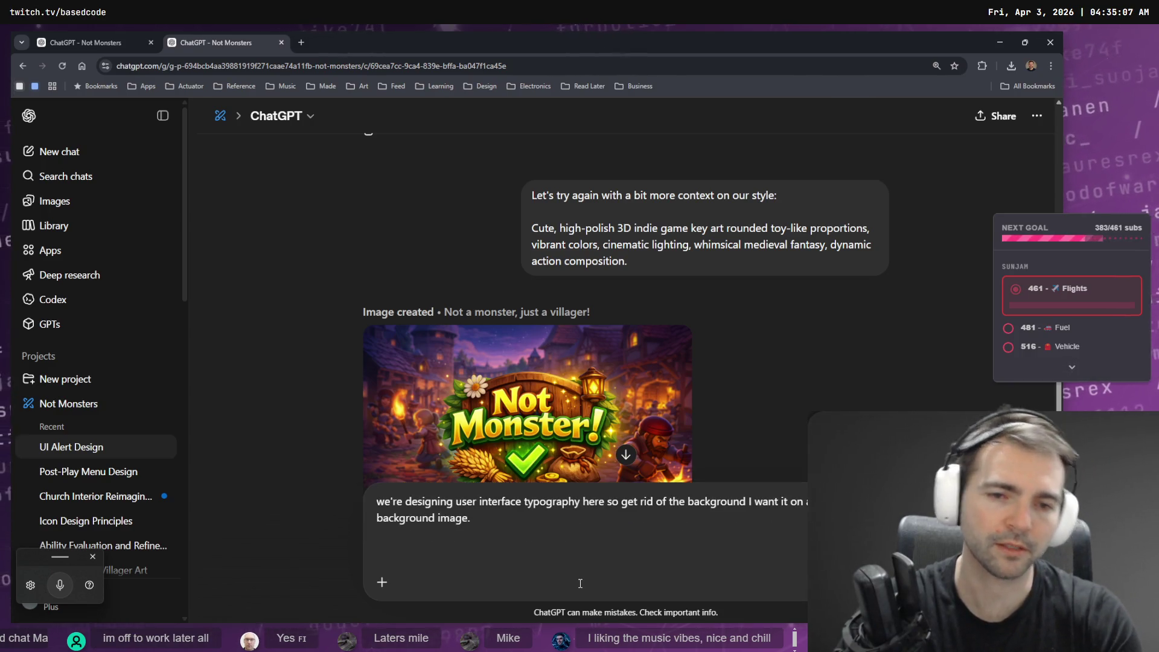
key(alt+Tab)
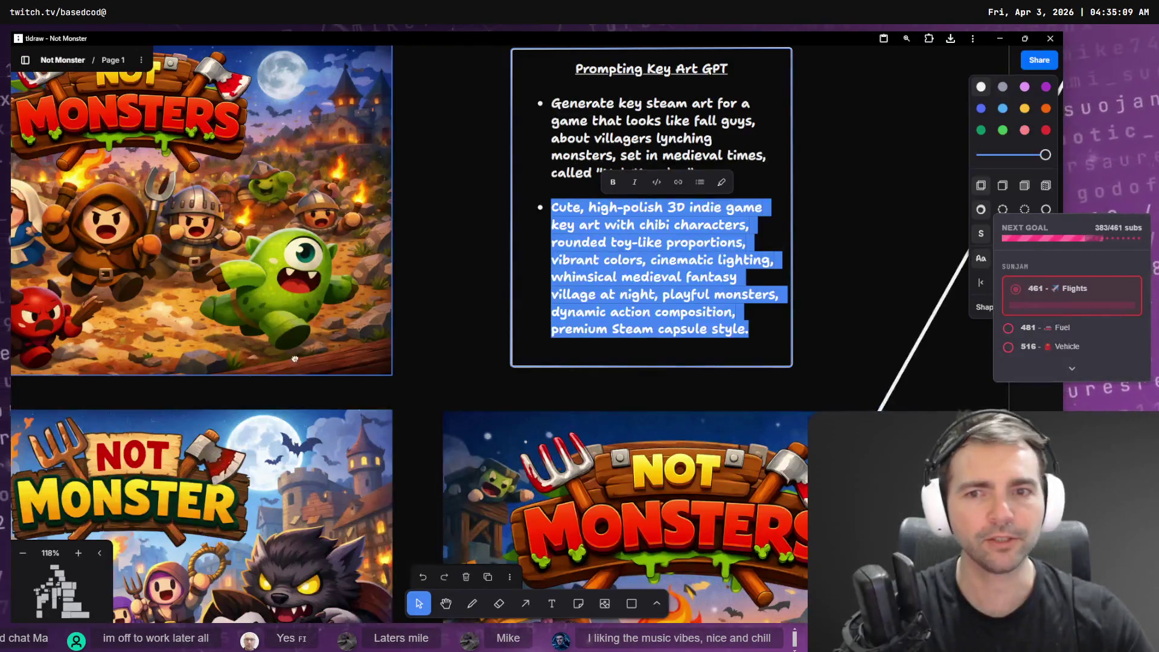
Zoom out and pan around the tldraw Not Monster board, then return to ChatGPT.
scroll(337, 356, left, 5)
scroll(337, 357, down, 3)
scroll(427, 296, down, 5)
scroll(393, 408, down, 10)
scroll(422, 310, down, 10)
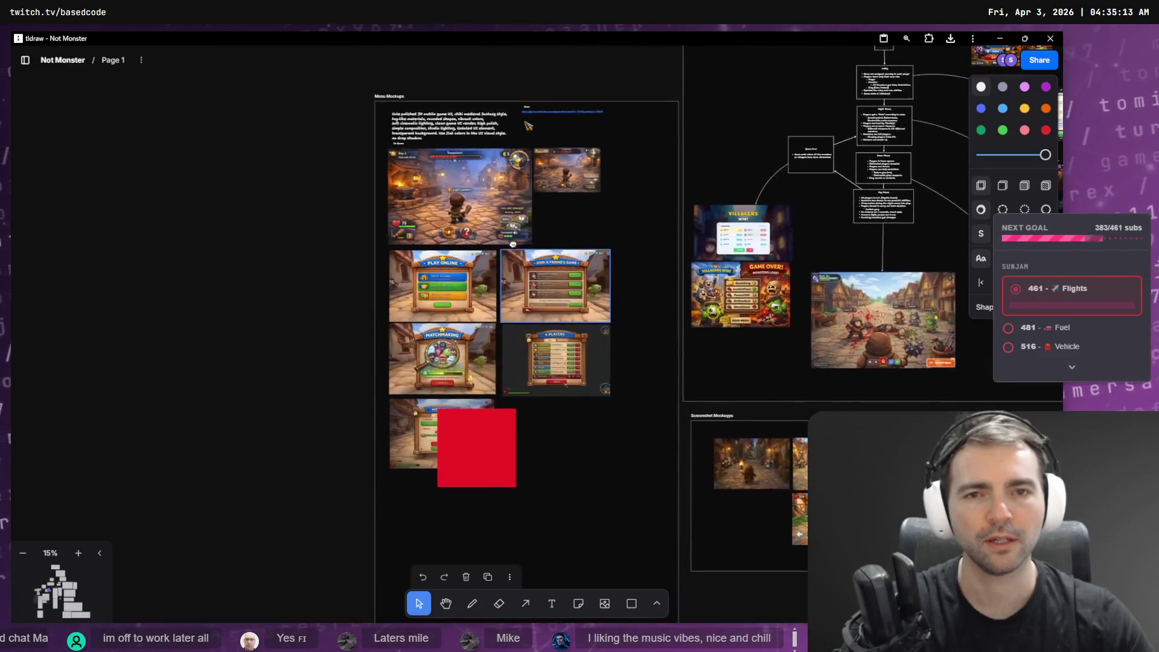
scroll(243, 435, down, 10)
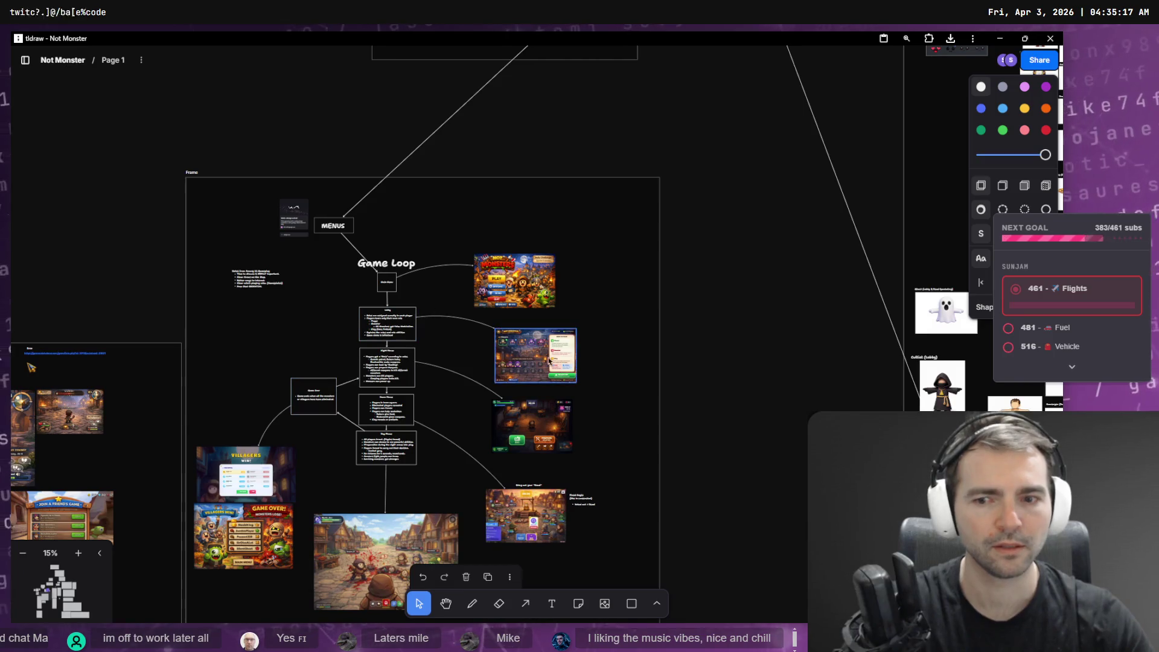
scroll(243, 435, up, 10)
scroll(424, 434, down, 5)
scroll(424, 434, up, 5)
key(alt+Tab)
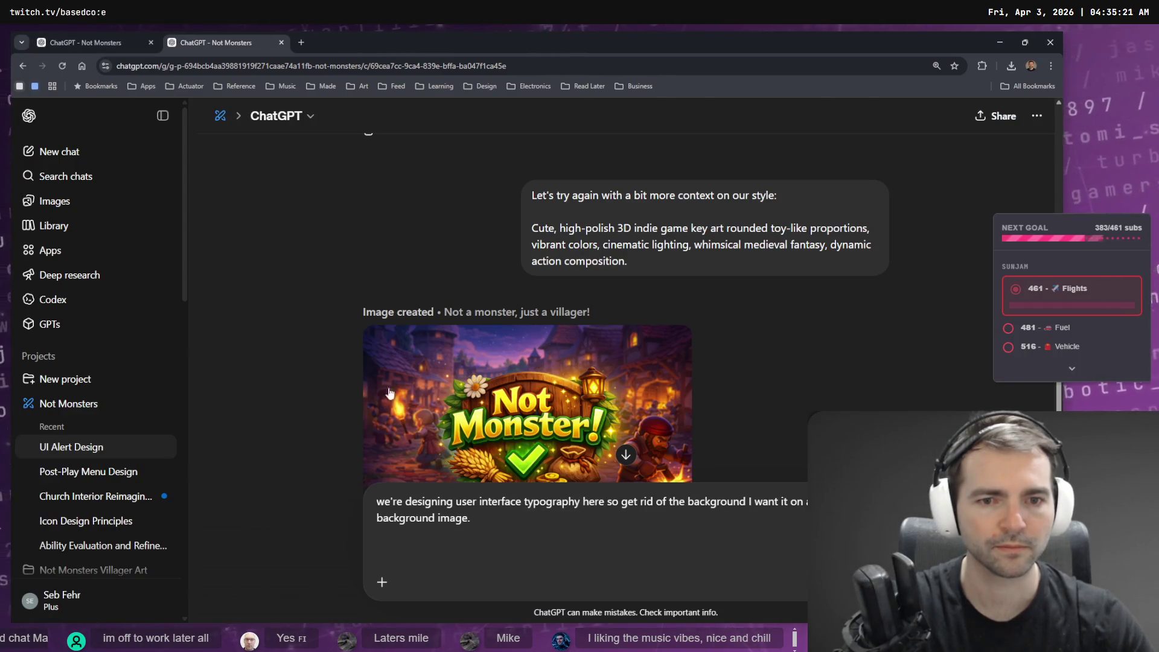
View the villager badge full-size, then dictate a new line asking for simpler, UI-matching colours and shading.
scroll(499, 381, down, 2)
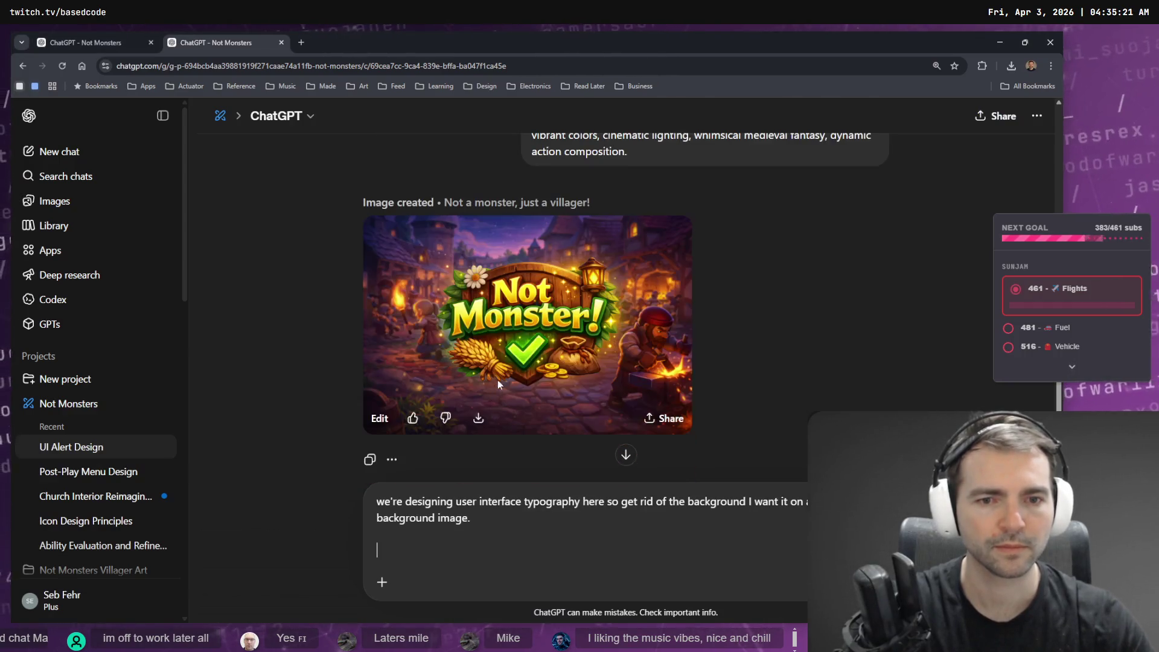
click(506, 332)
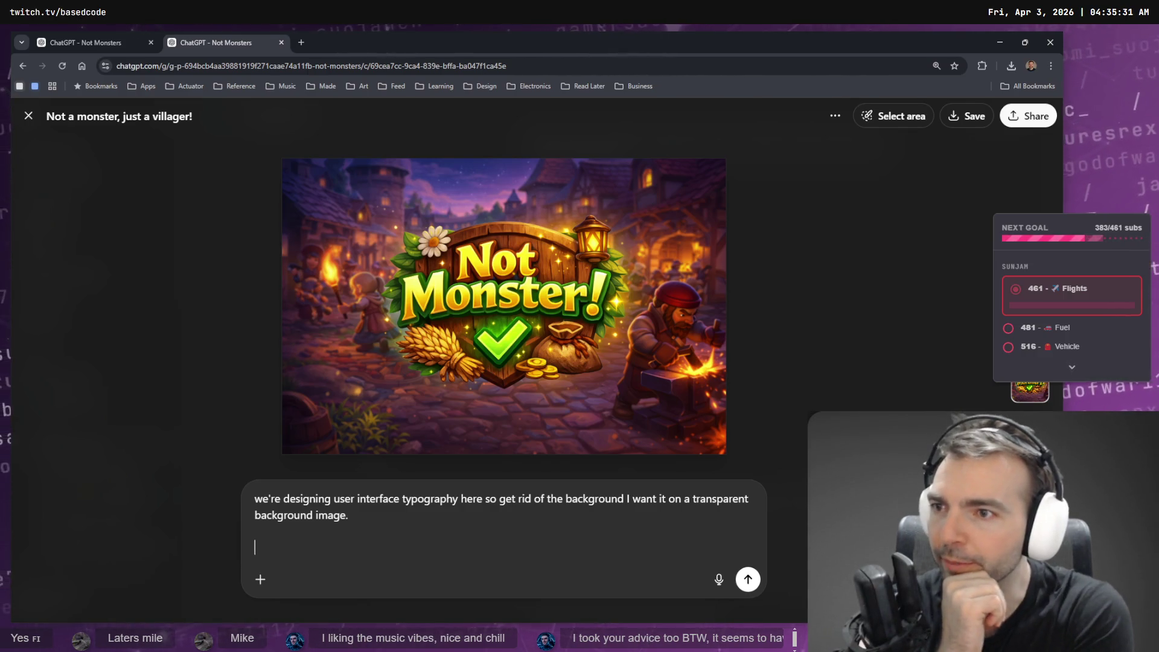
key(shift+Return)
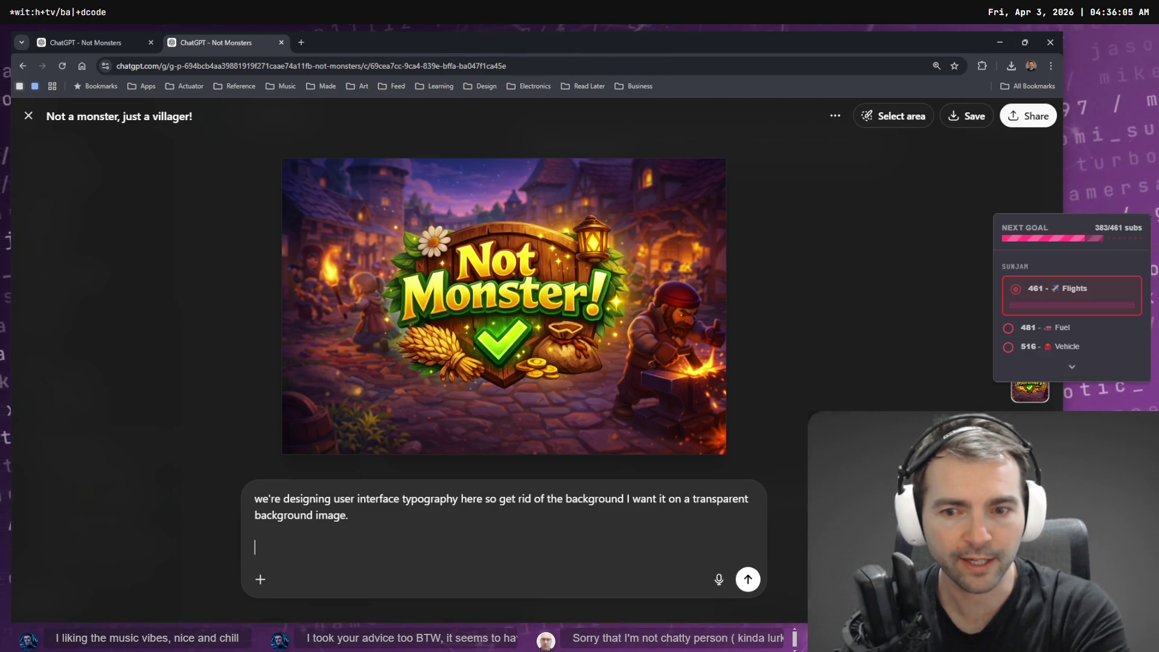
key(super+h)
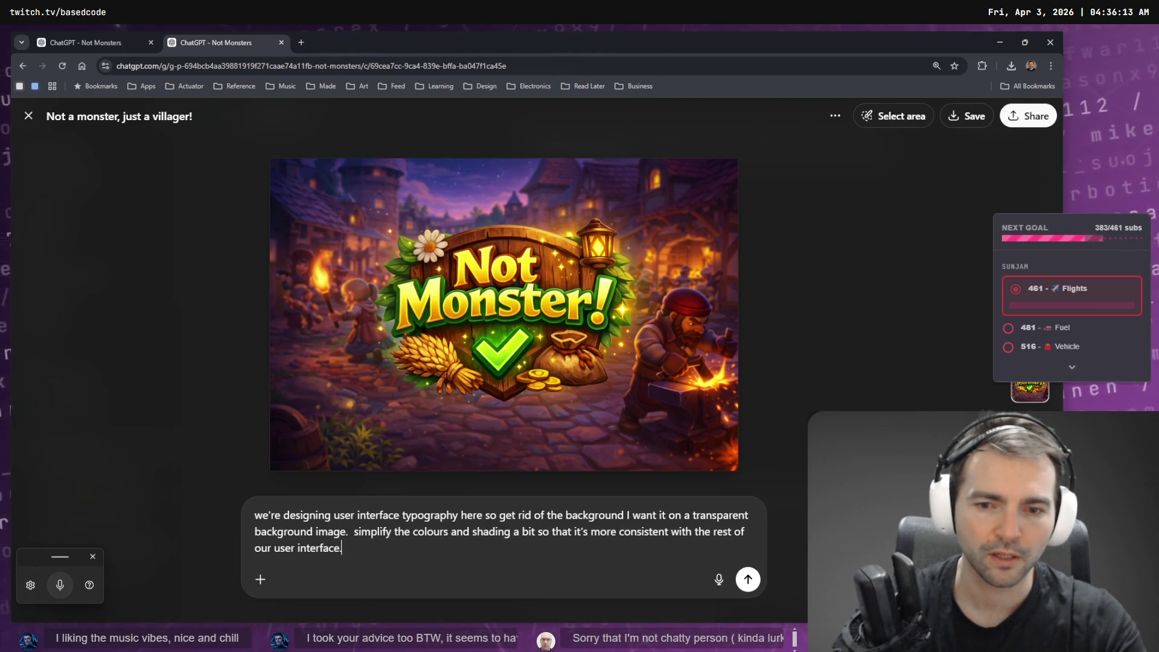
Capitalise 'Simplify' in the dictated transparent-background and simpler-shading request, then send it.
key(Left)
key(Right)
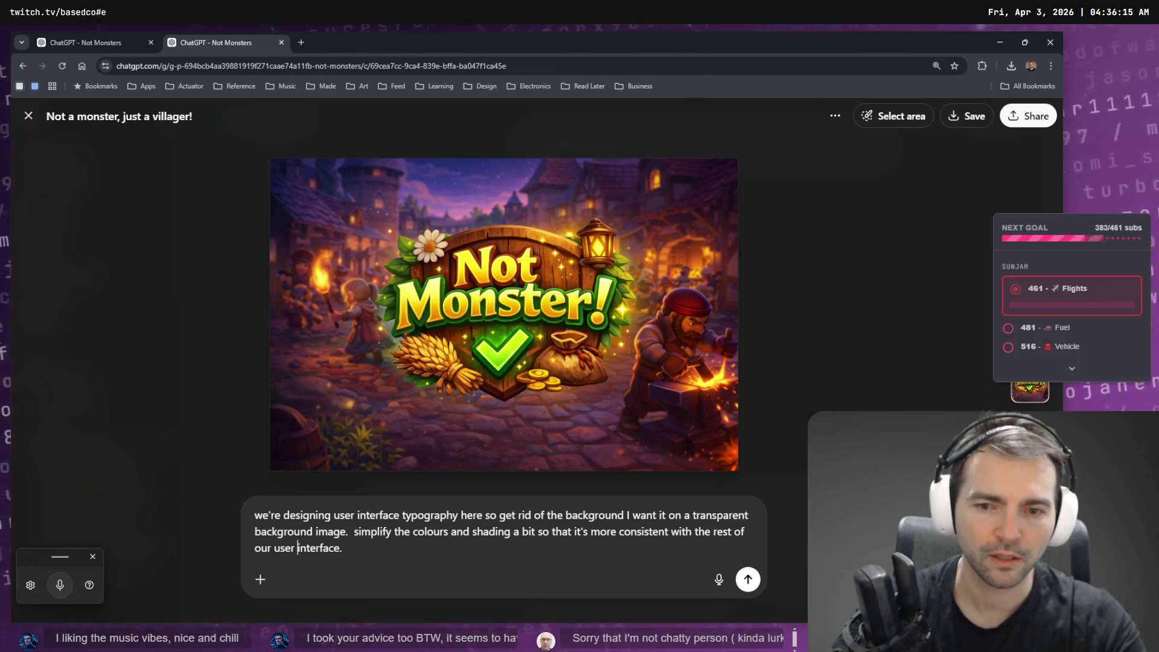
key(ctrl+Left)
key(ctrl+Left)
key(ctrl+Left)
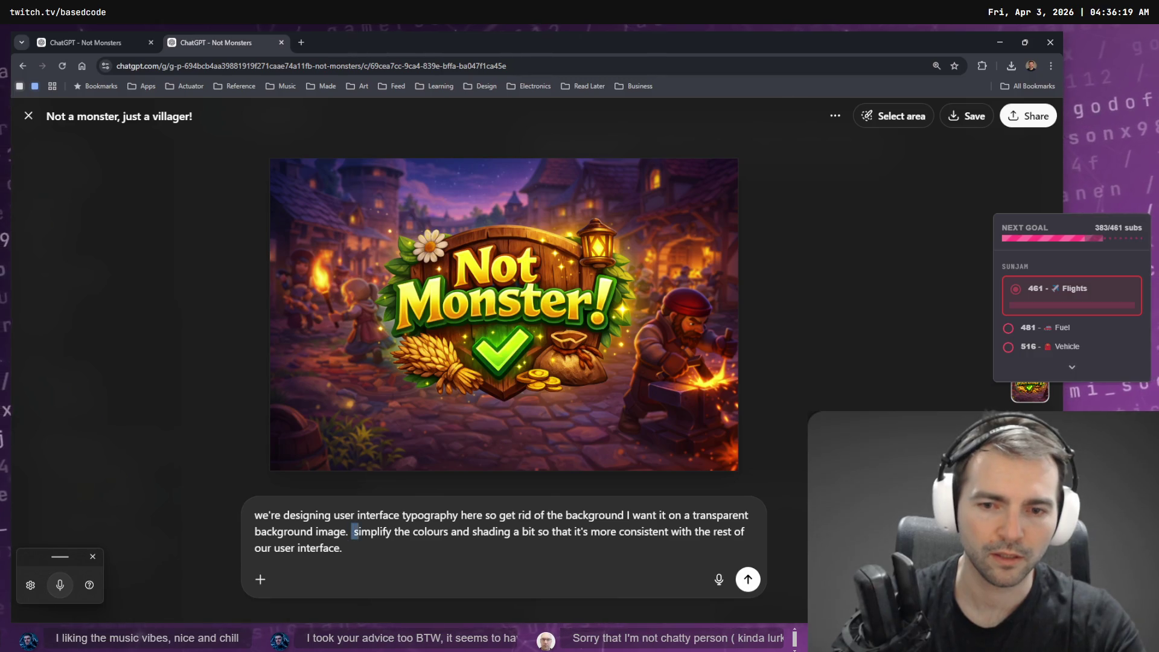
key(Return)
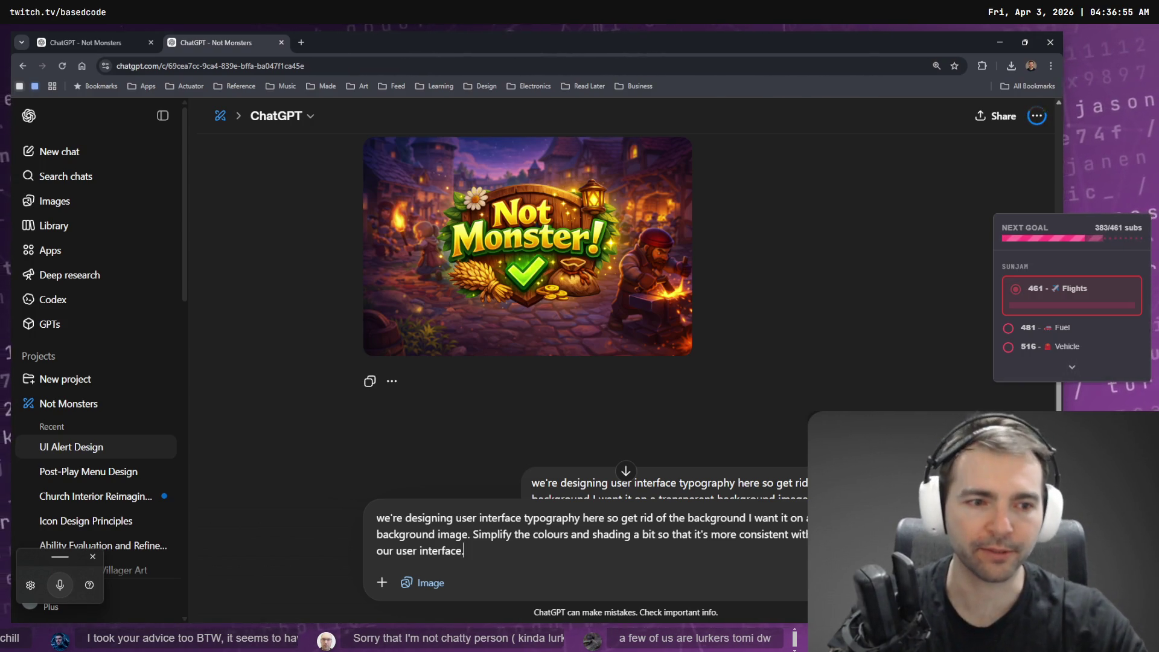
View the finished transparent 'Not Monster!' badge at full size, then return to Godot.
scroll(833, 284, down, 5)
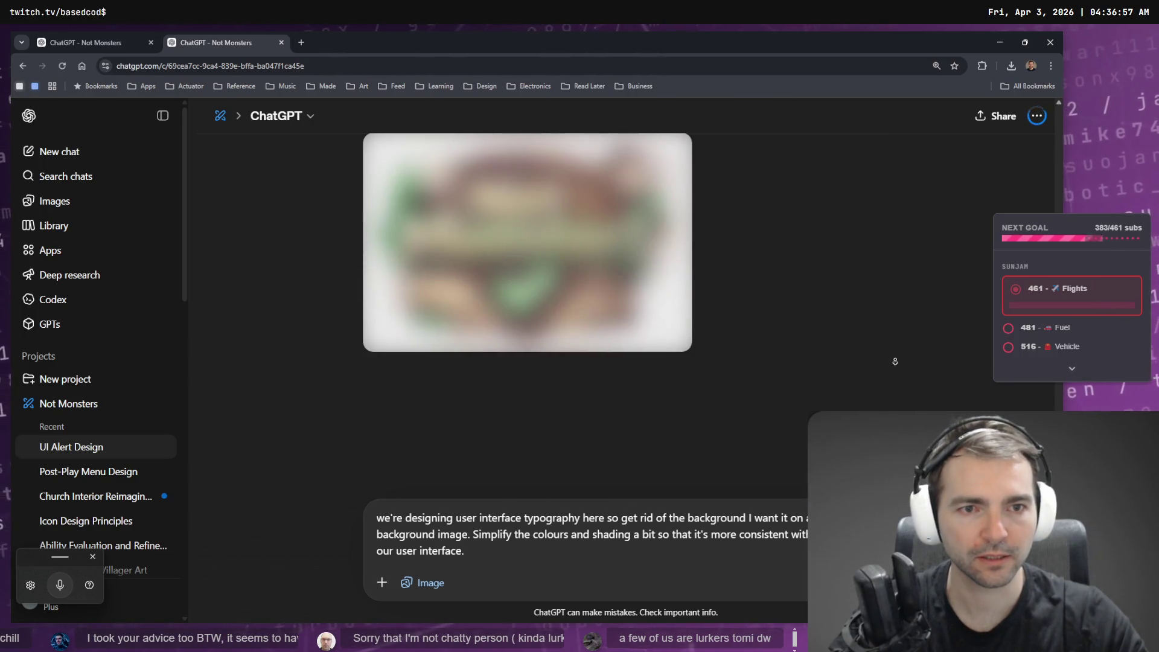
scroll(868, 332, up, 2)
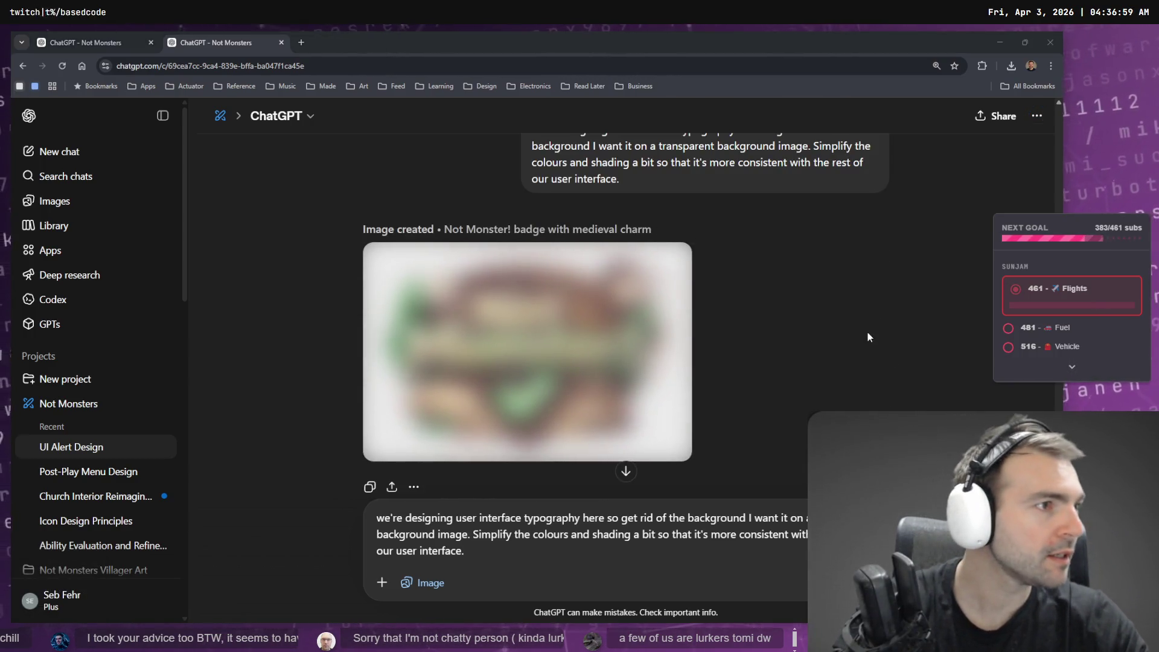
key(alt+Tab)
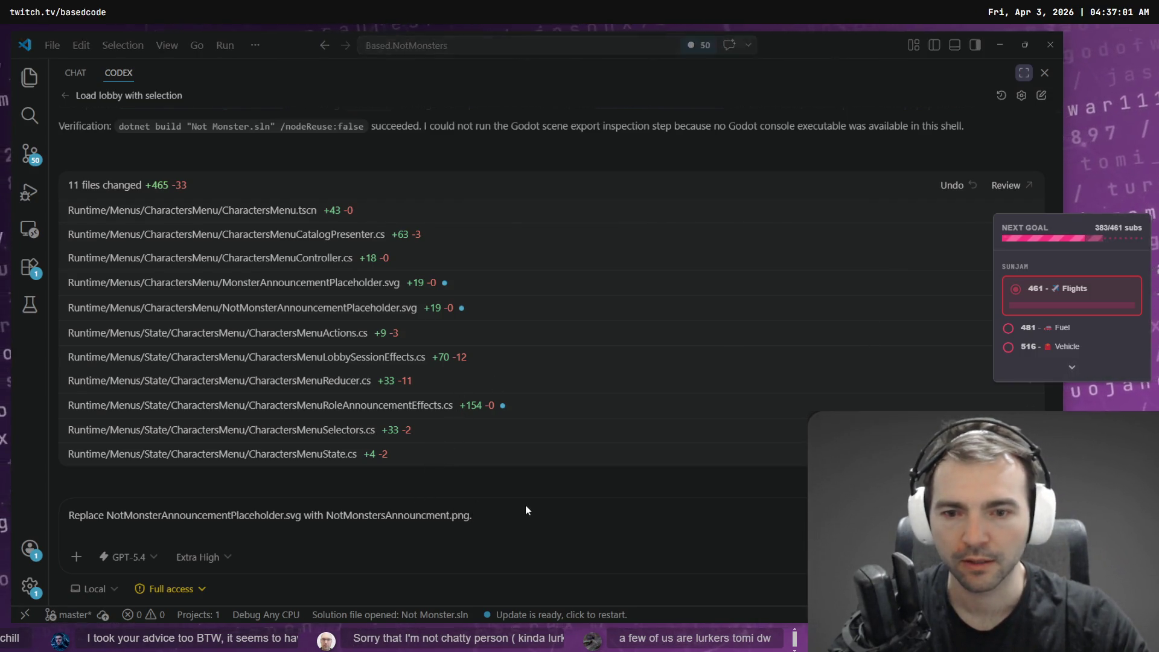
key(alt+Tab)
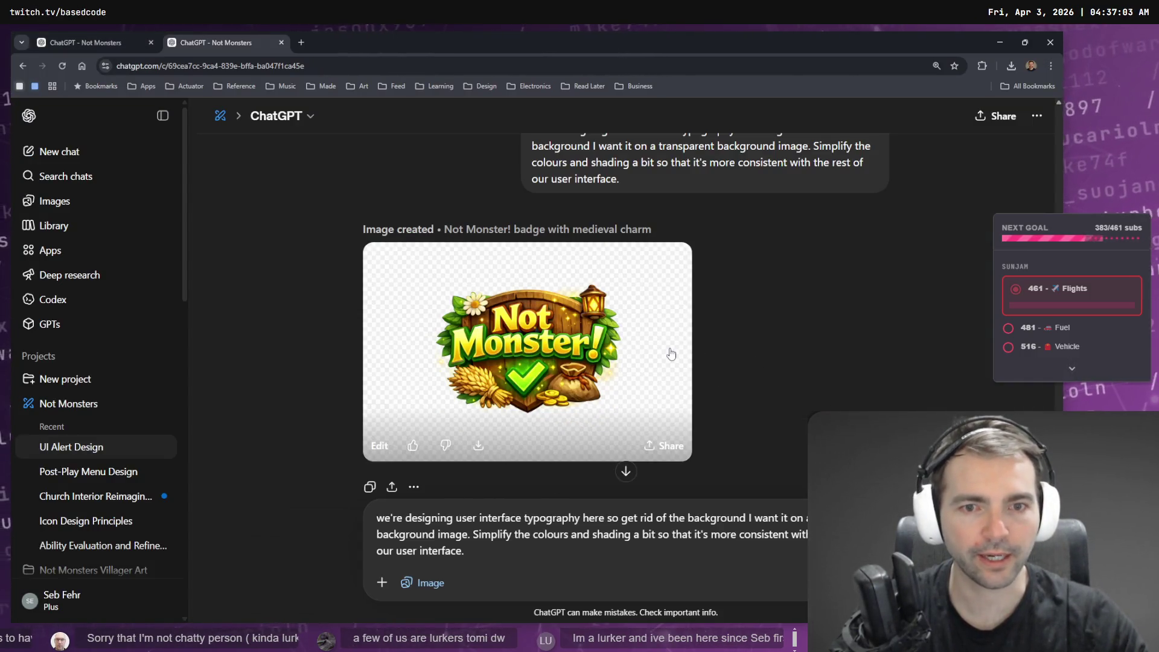
click(671, 354)
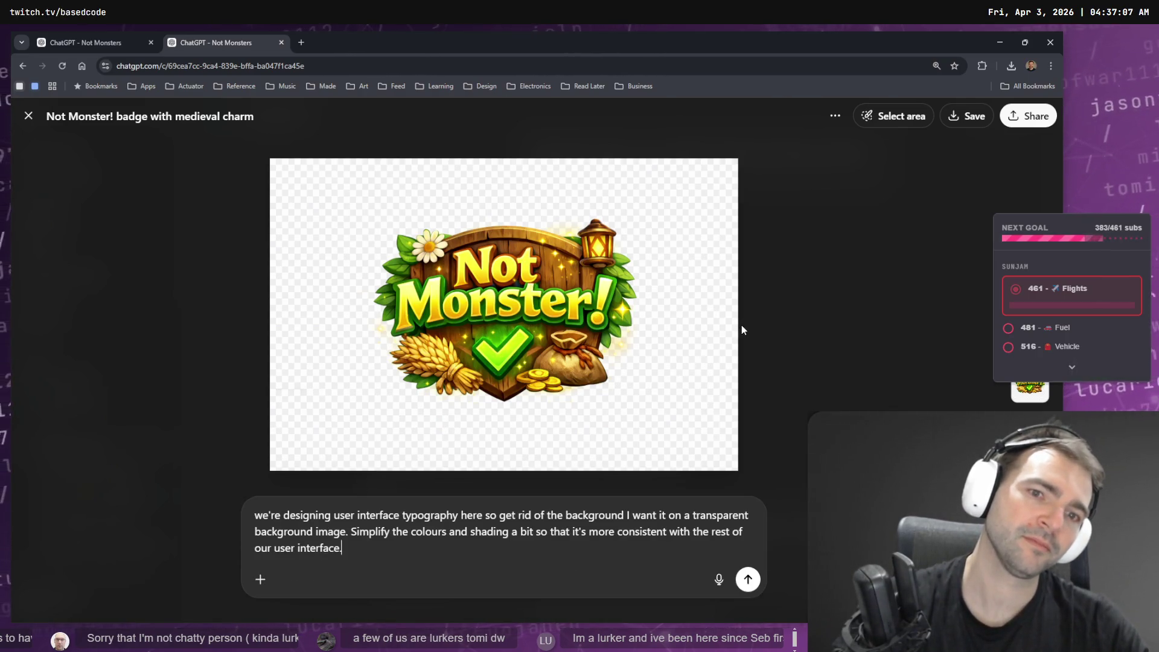
key(alt+Tab)
key(alt+Tab)
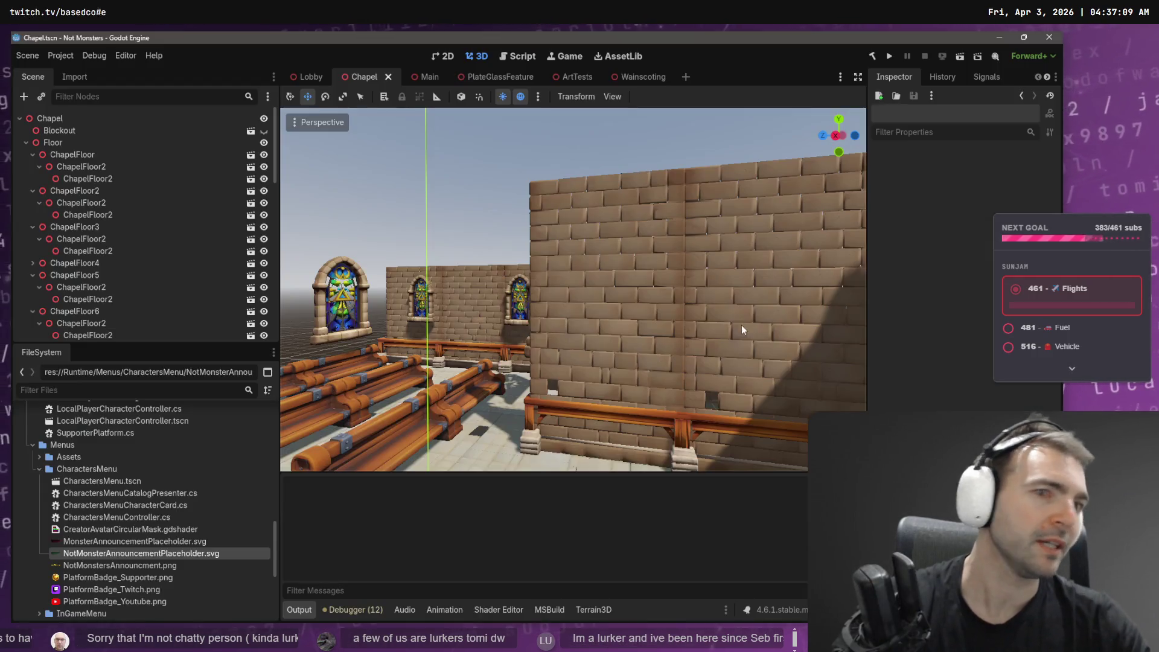
Run the Main scene and navigate the game to its Characters screen.
click(421, 78)
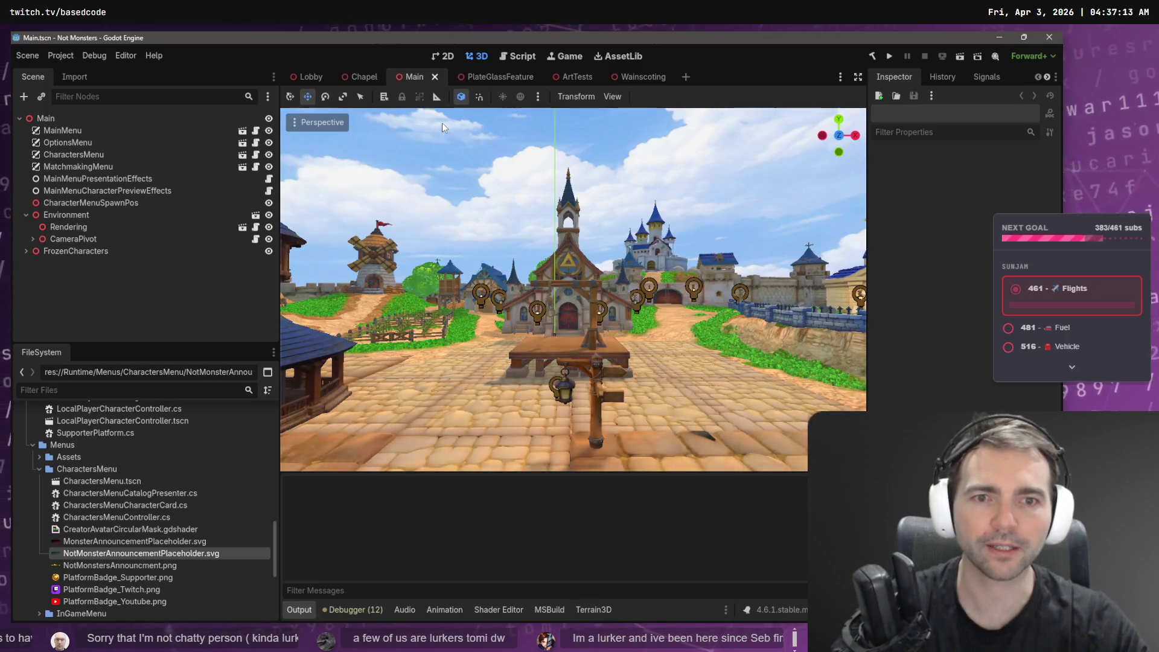
key(F5)
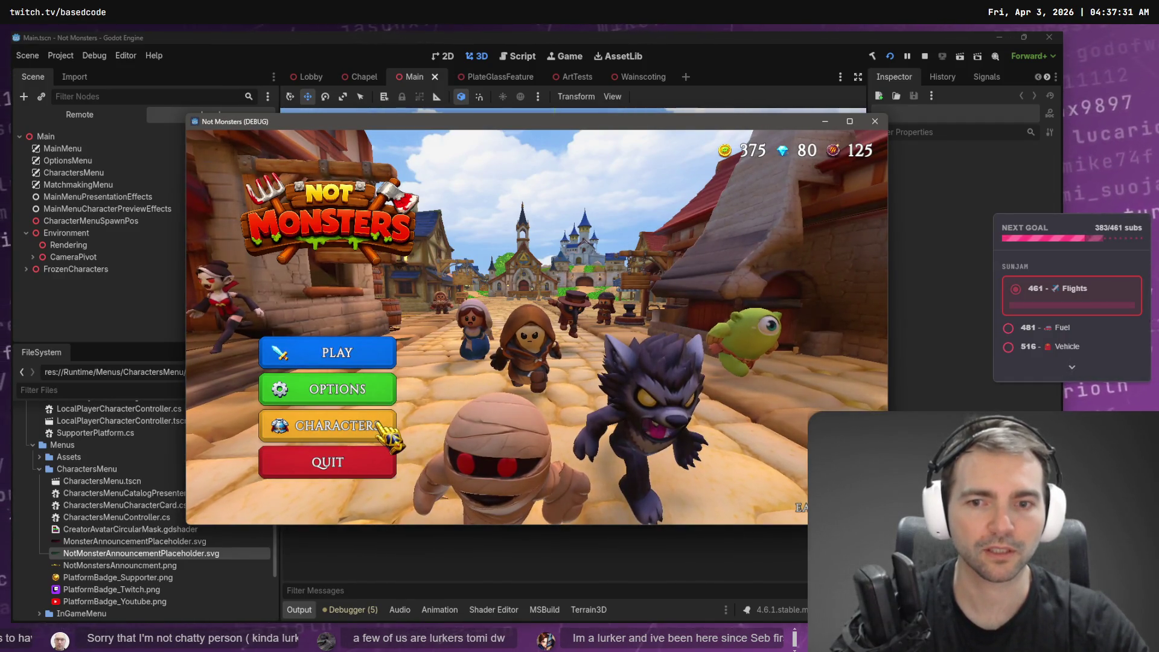
click(385, 359)
click(489, 323)
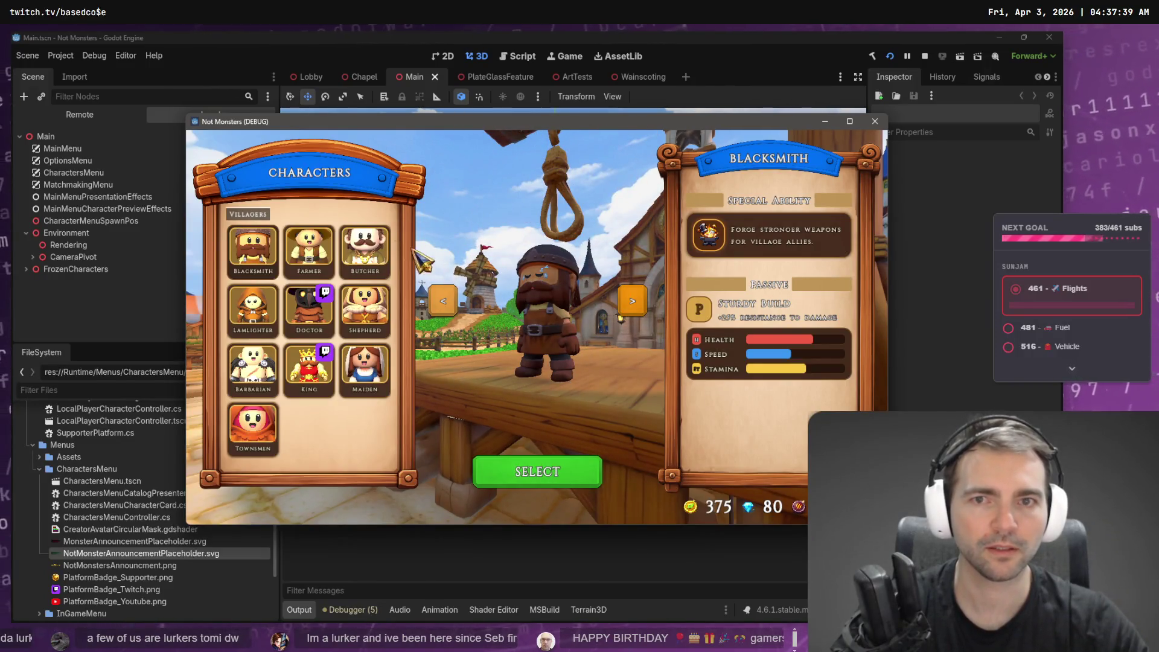
Snip the game's Characters screen, close the game, and go back to ChatGPT.
key(super+shift+s)
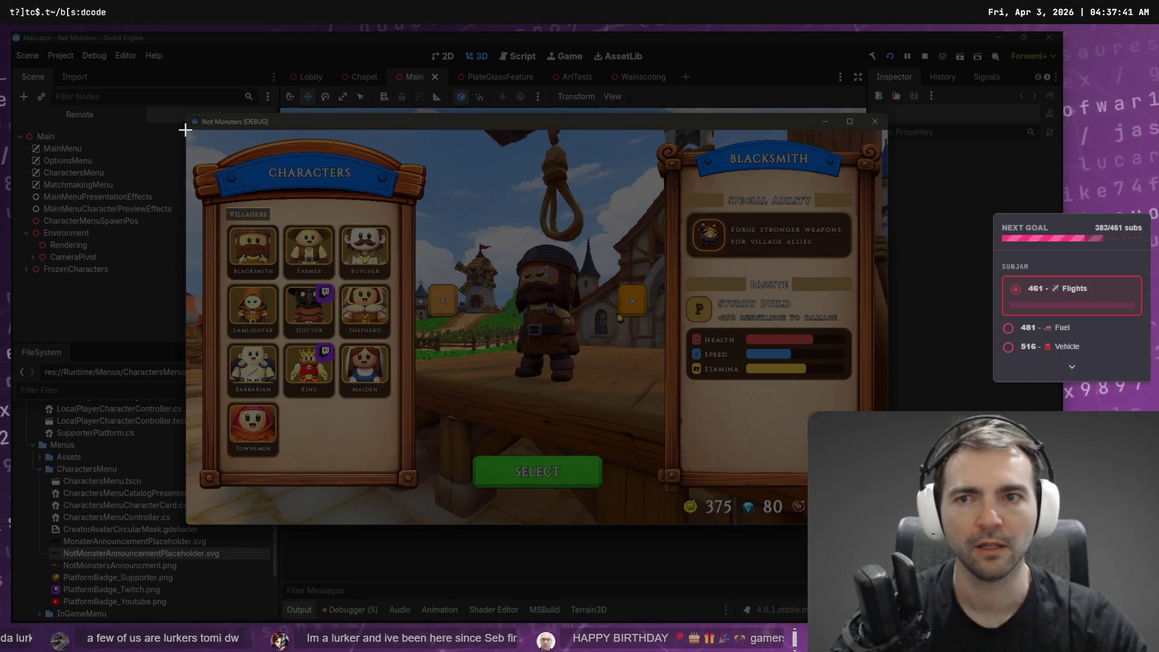
mouse_move(186, 130)
mouse_down()
mouse_move(581, 374)
mouse_move(880, 531)
mouse_move(886, 521)
mouse_up()
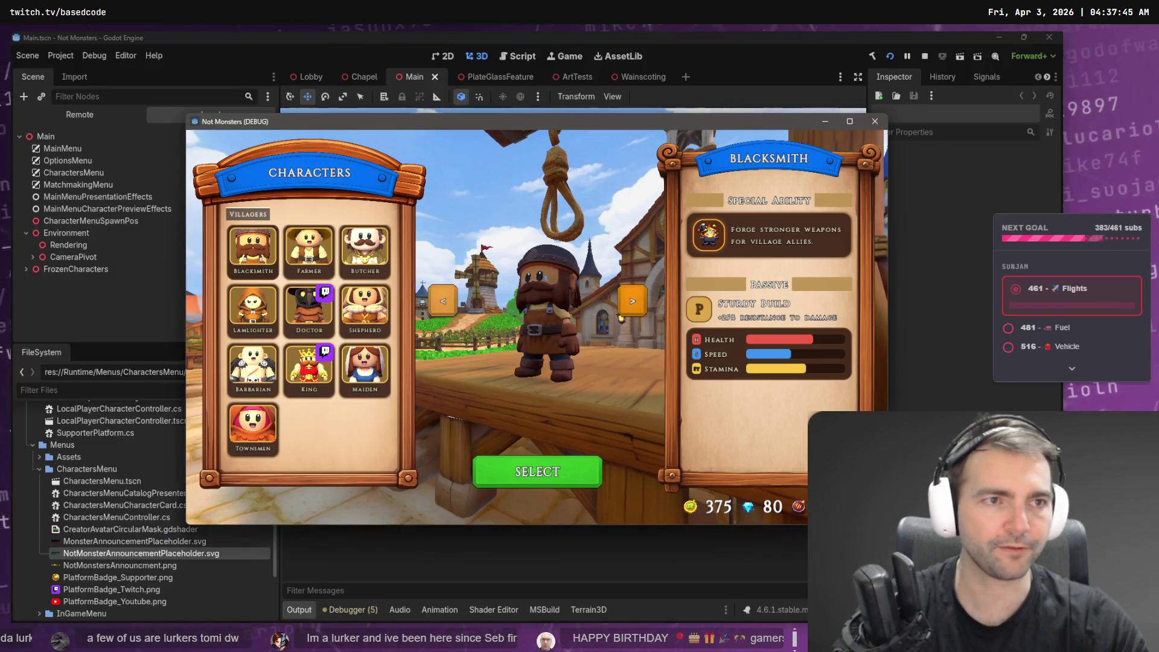
key(F8)
key(alt+Tab)
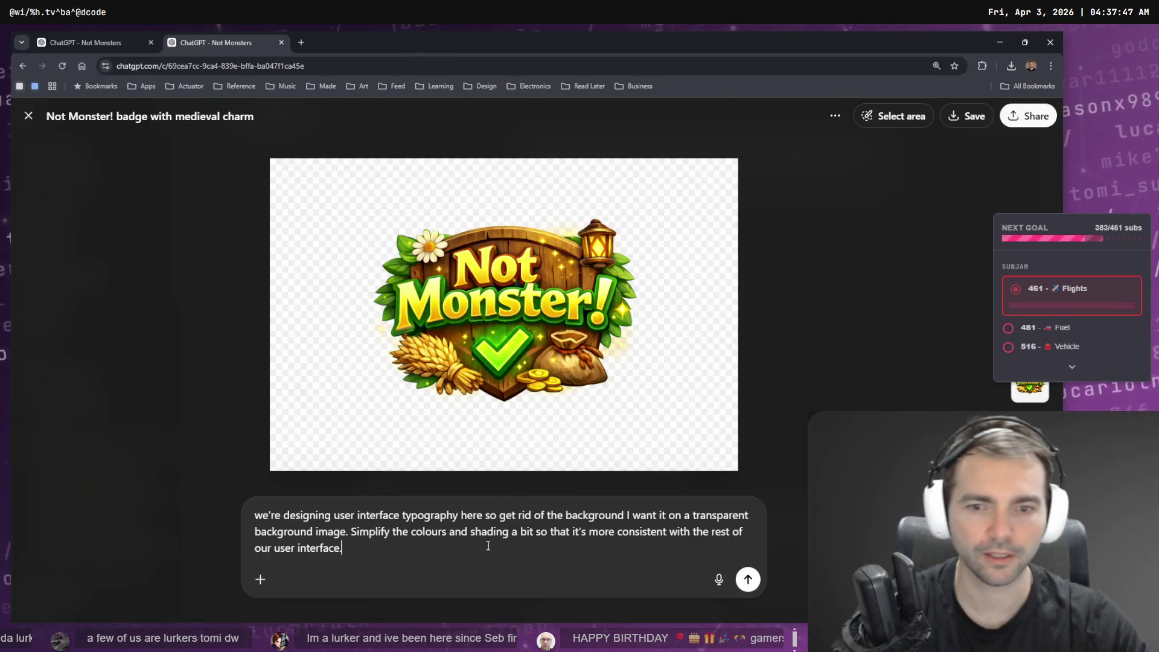
Paste the Characters snip and send a request to revise the design to match the attached UI.
click(759, 372)
key(ctrl+v)
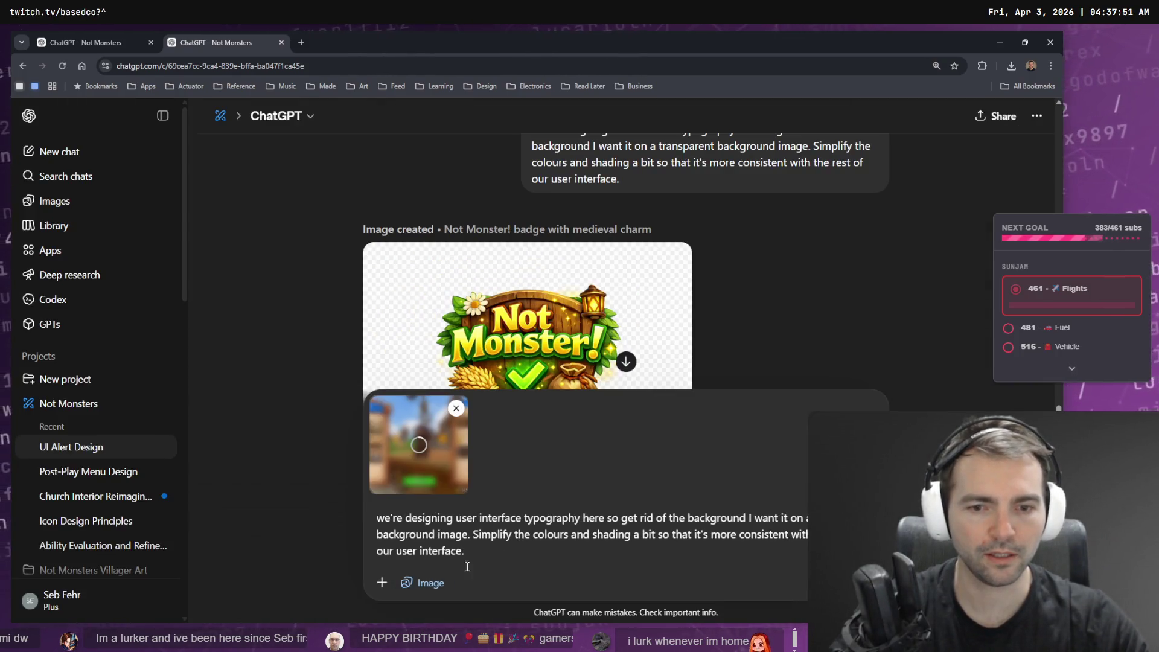
key(shift+Return)
text(Revise i)
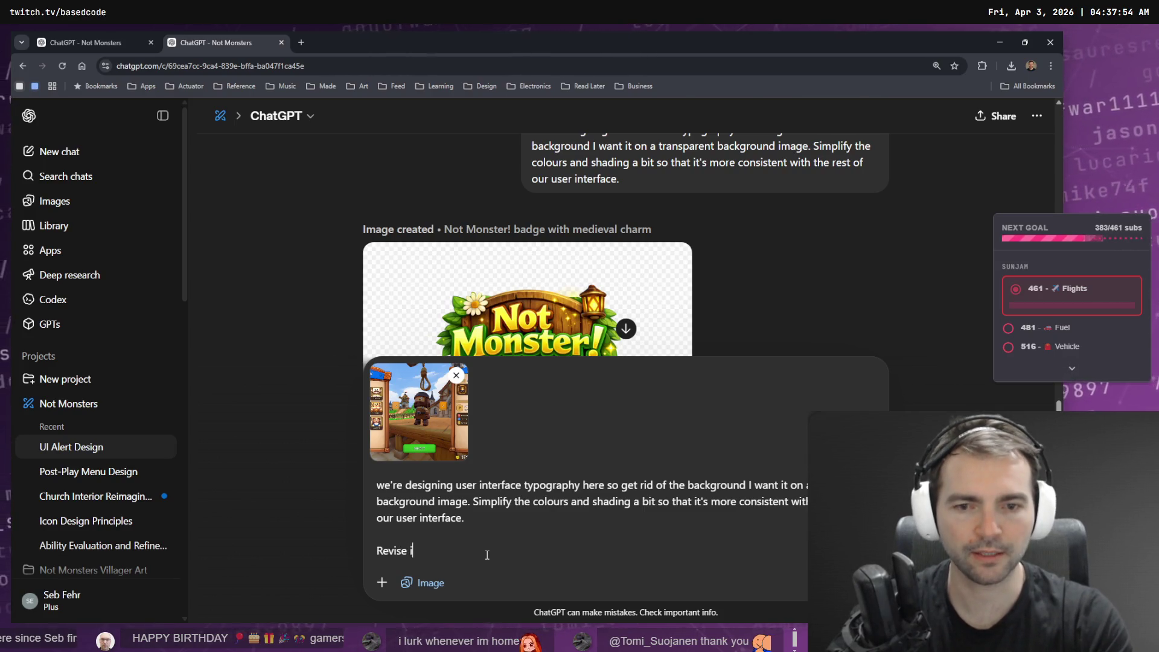
key(BackSpace)
text(this design, so that i)
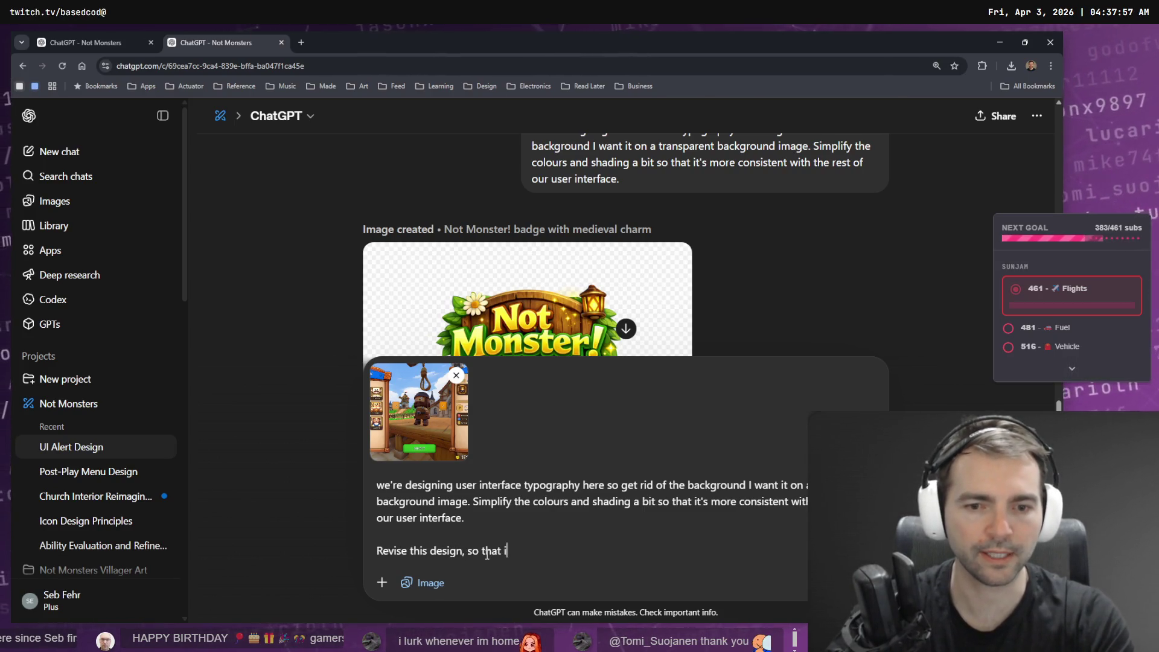
text(t's consistent with tUI)
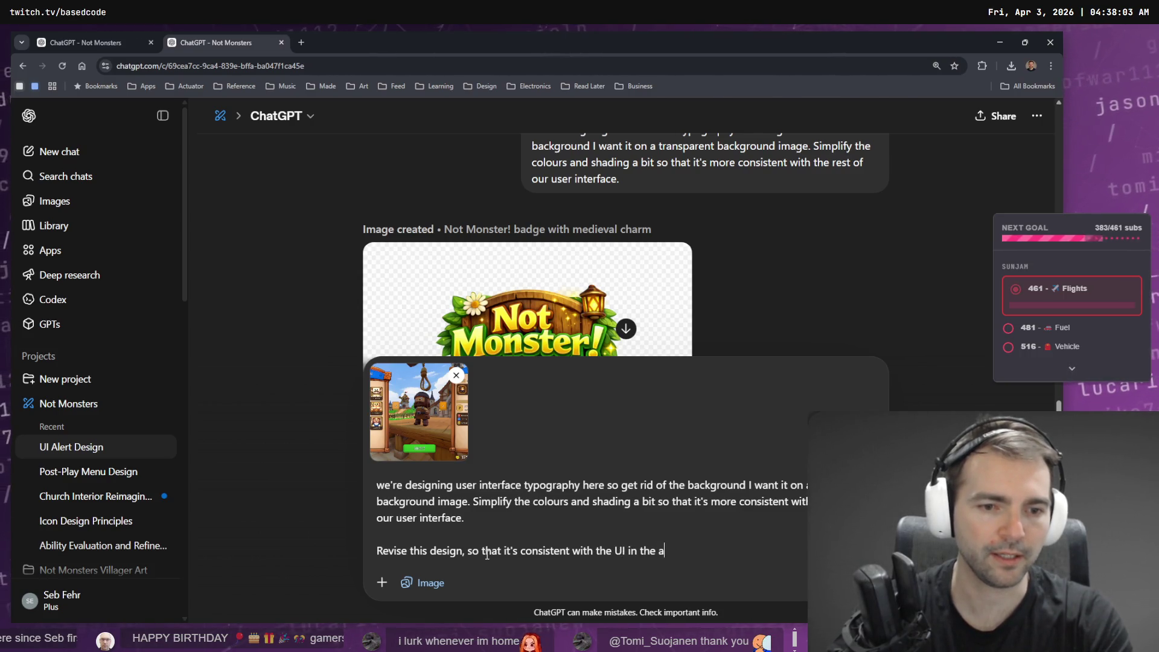
text(ached image.)
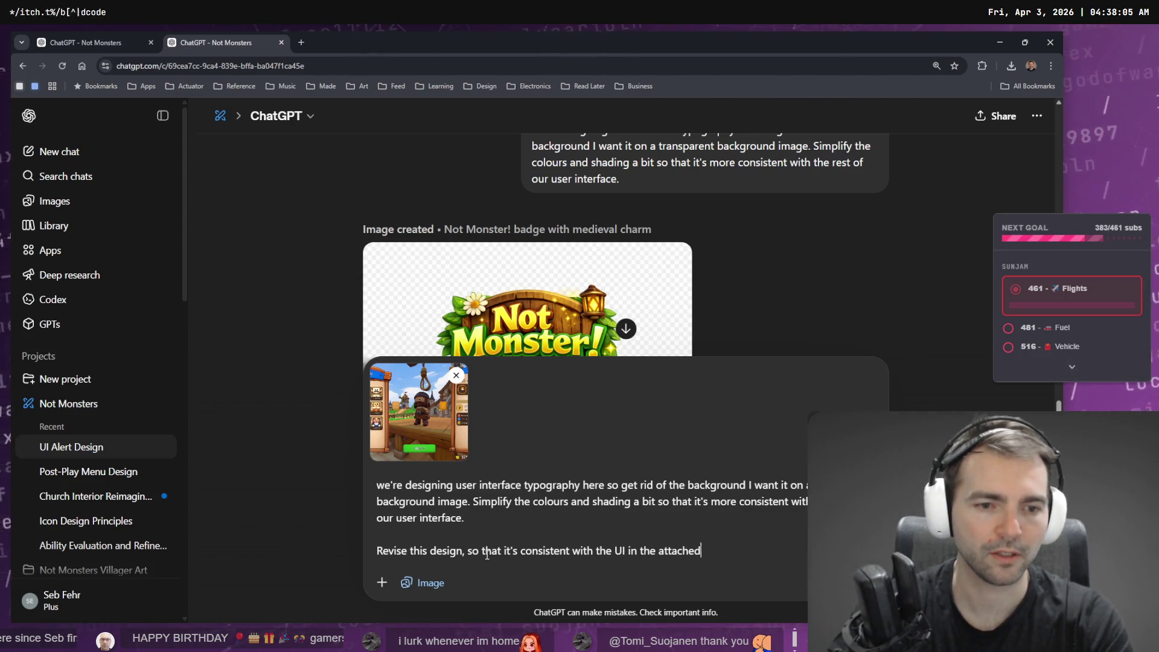
key(Return)
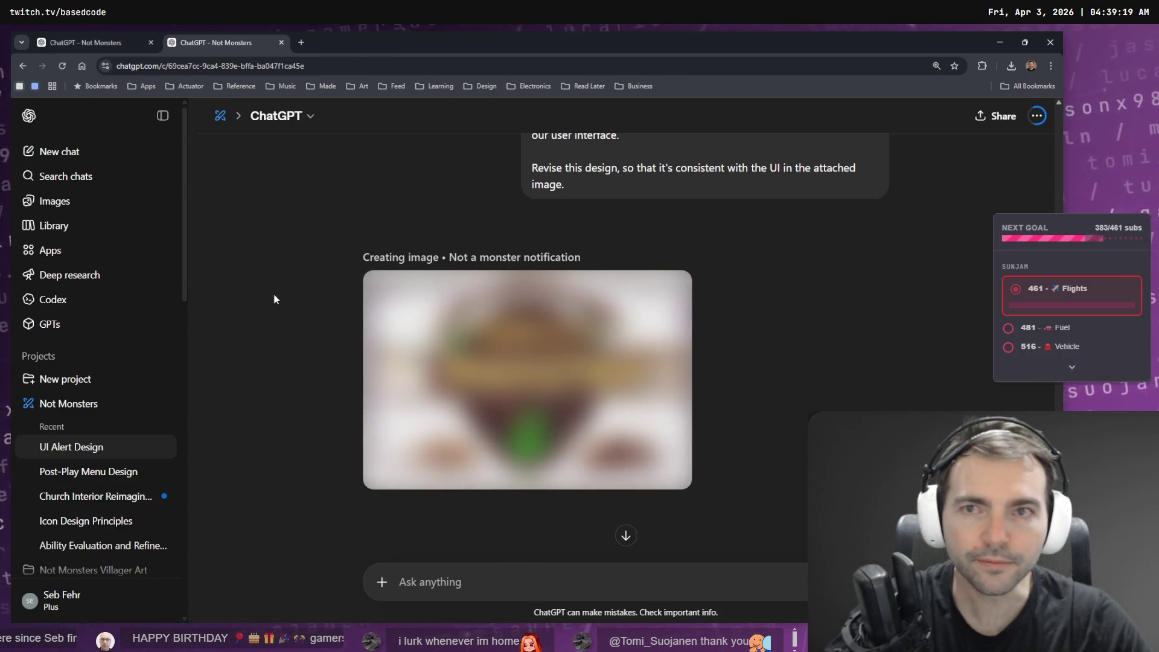
Switch to the browser tab with the wainscoting conversation.
click(96, 42)
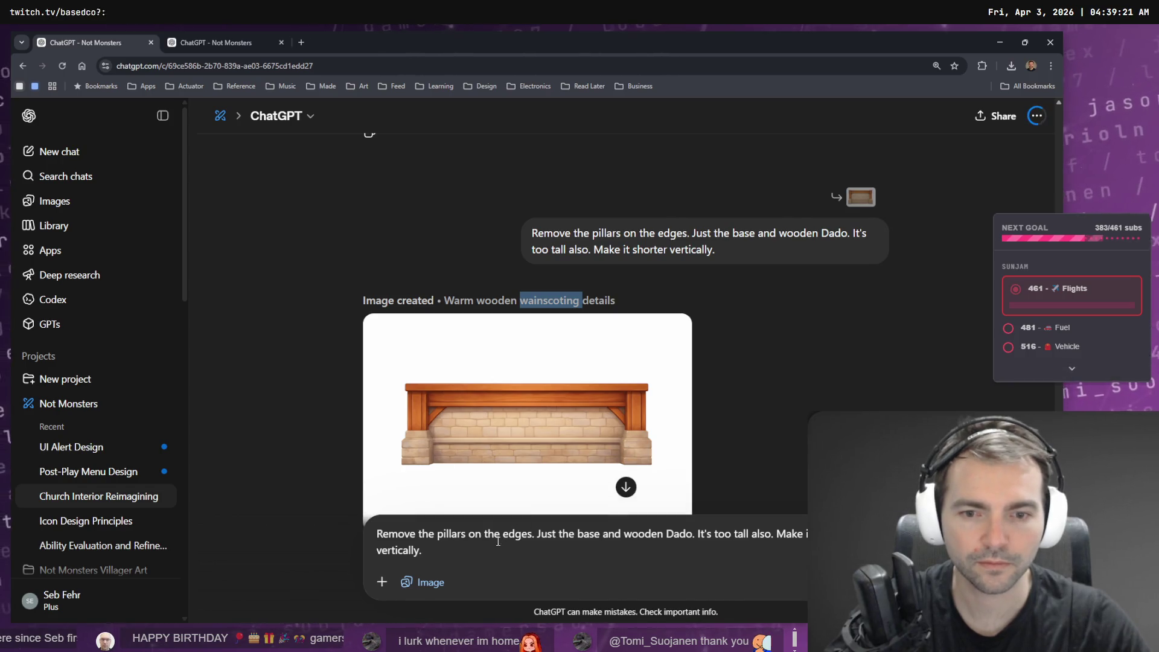
Focus the wainscoting chat's message box and scroll, then return to the Not Monsters tab.
click(438, 539)
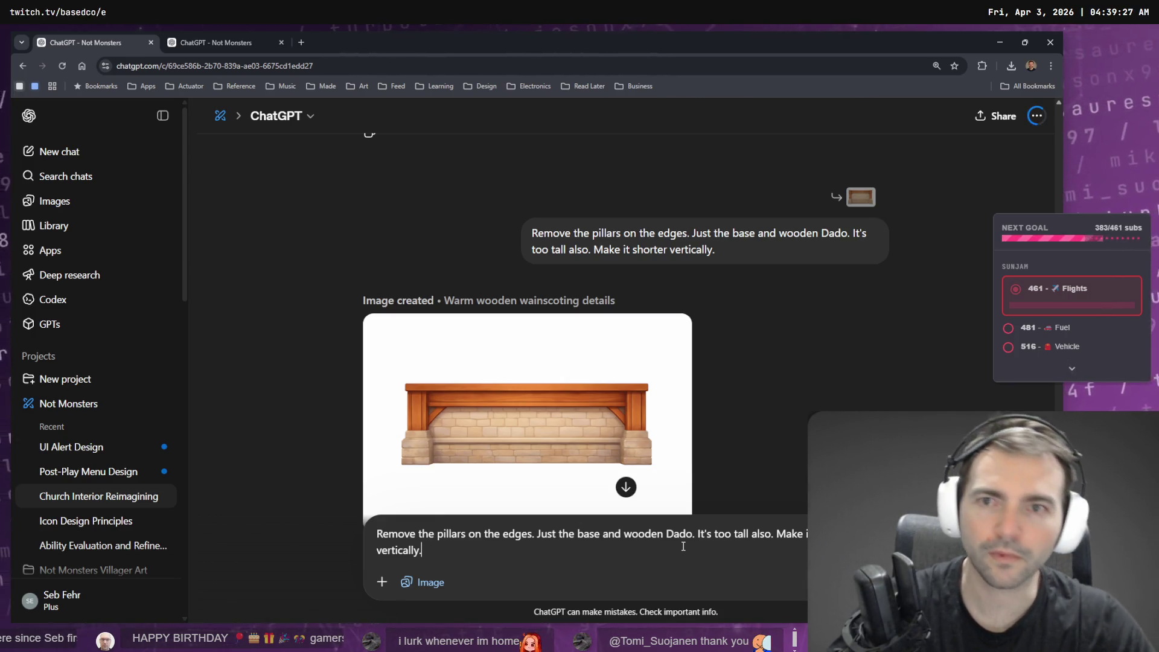
scroll(684, 546, down, 3)
key(ctrl+Tab)
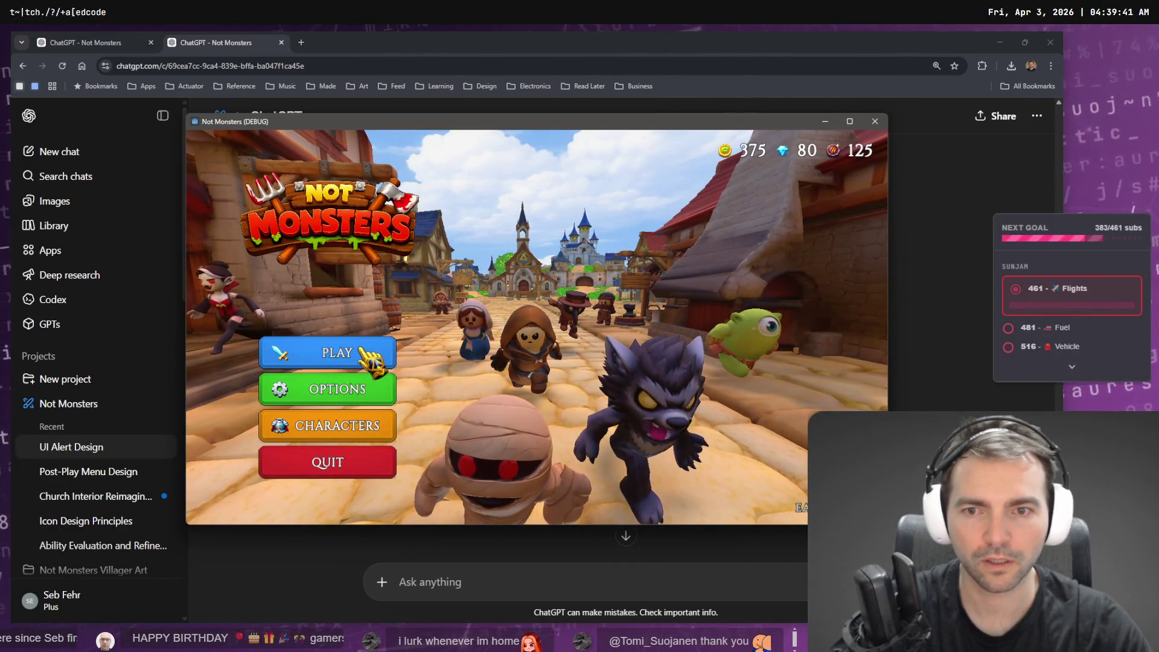
click(356, 434)
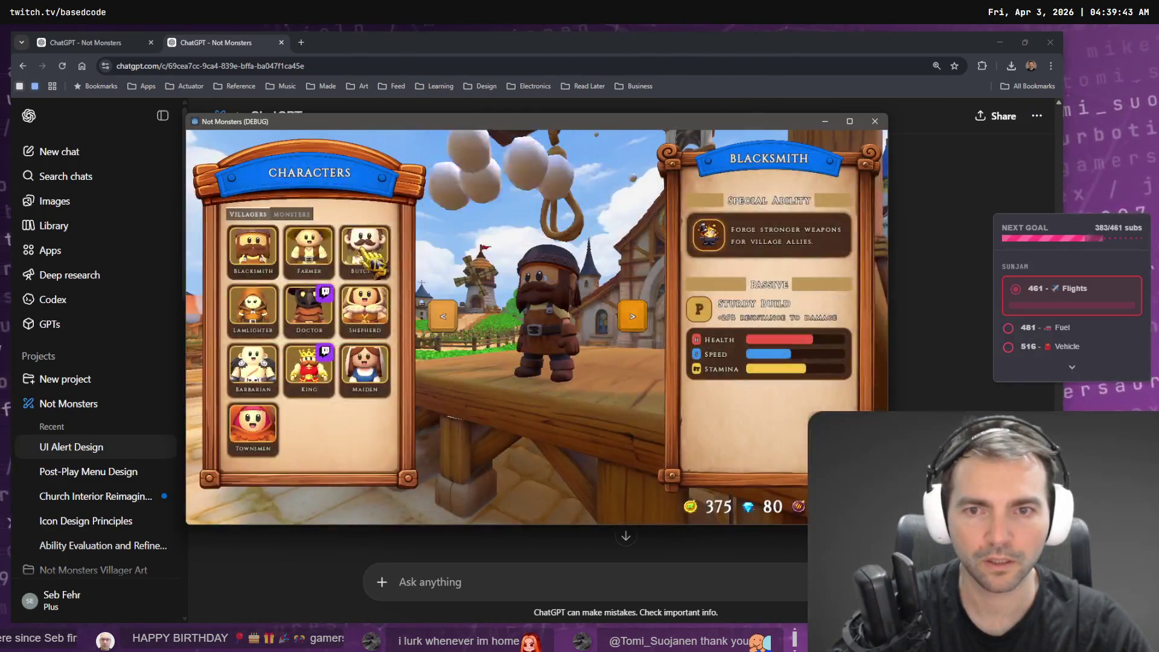
click(368, 251)
click(291, 215)
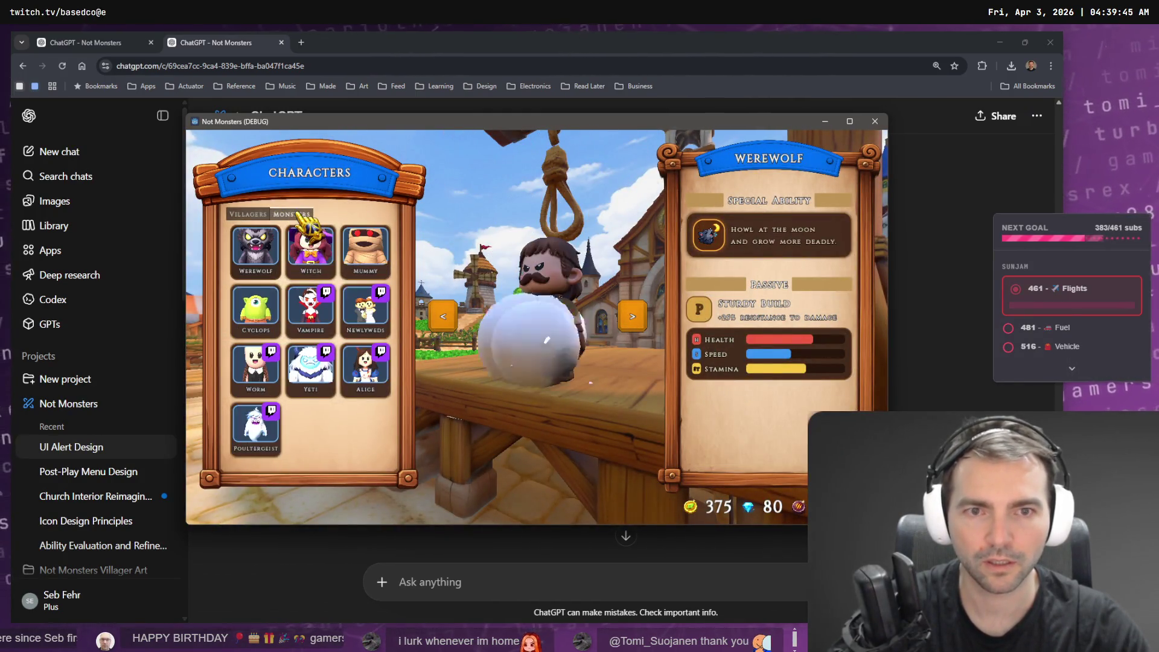
click(366, 308)
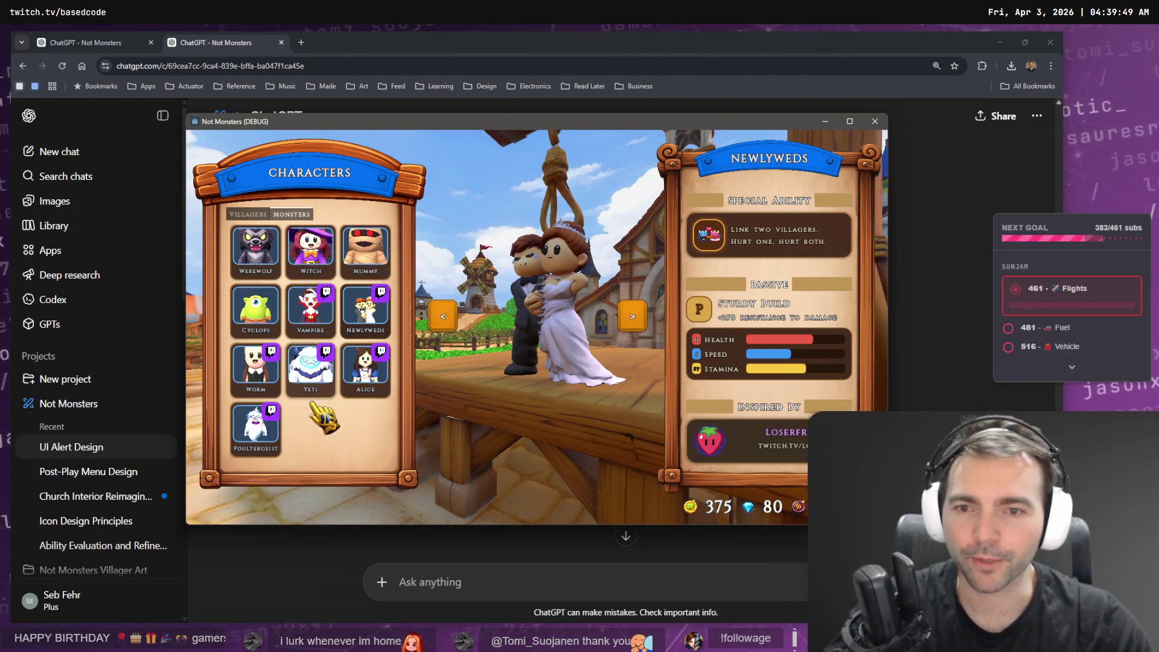
click(256, 429)
key(Escape)
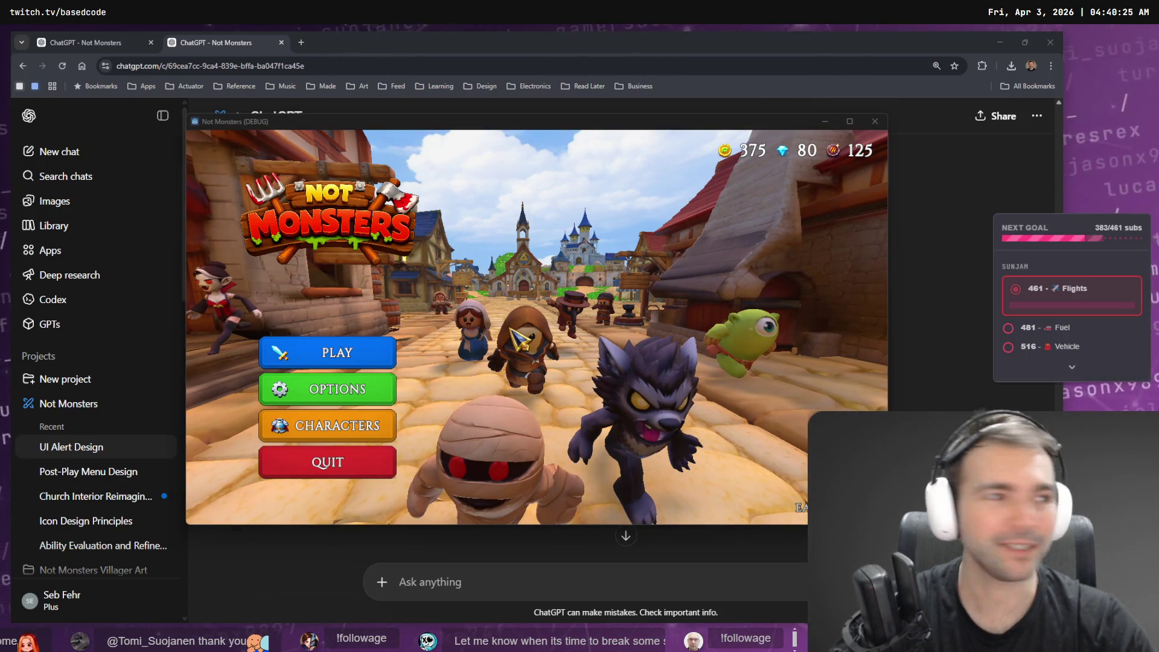
Copy the attached game UI screenshot from the ChatGPT conversation.
key(alt+Tab)
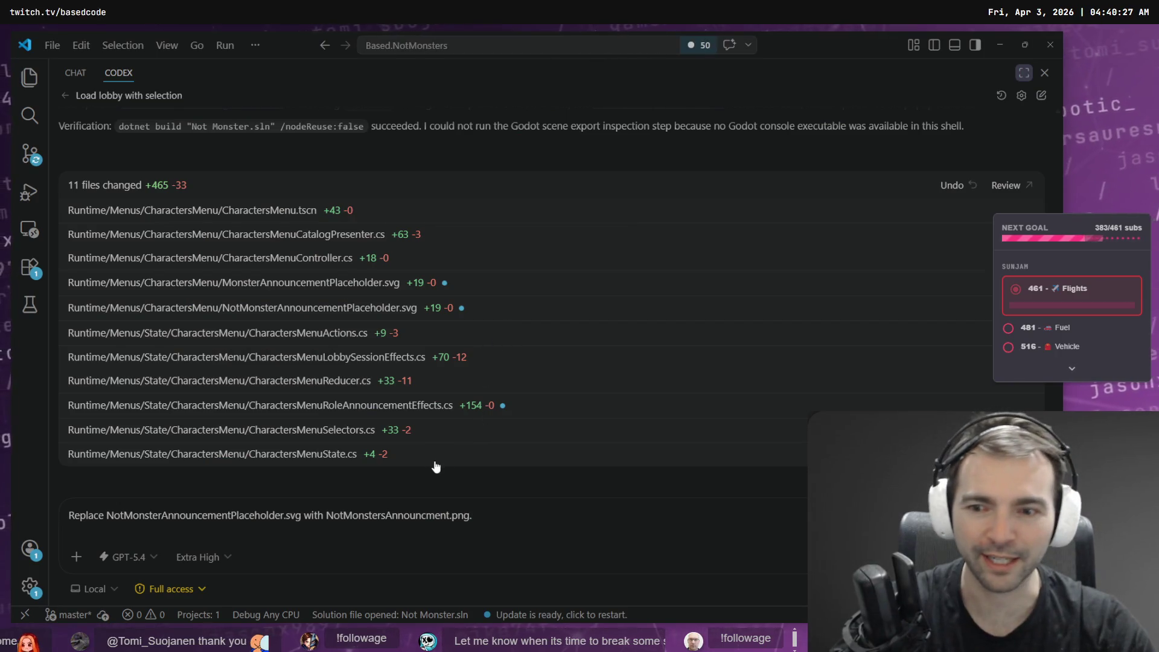
key(alt+Tab)
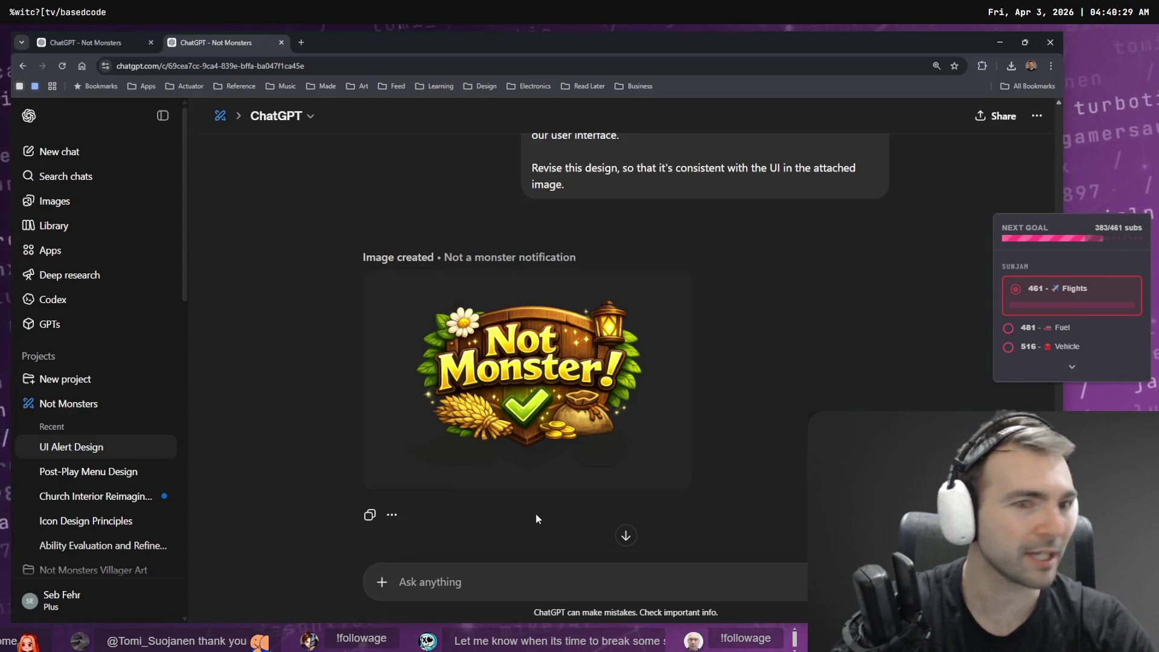
scroll(807, 380, down, 2)
scroll(806, 389, up, 5)
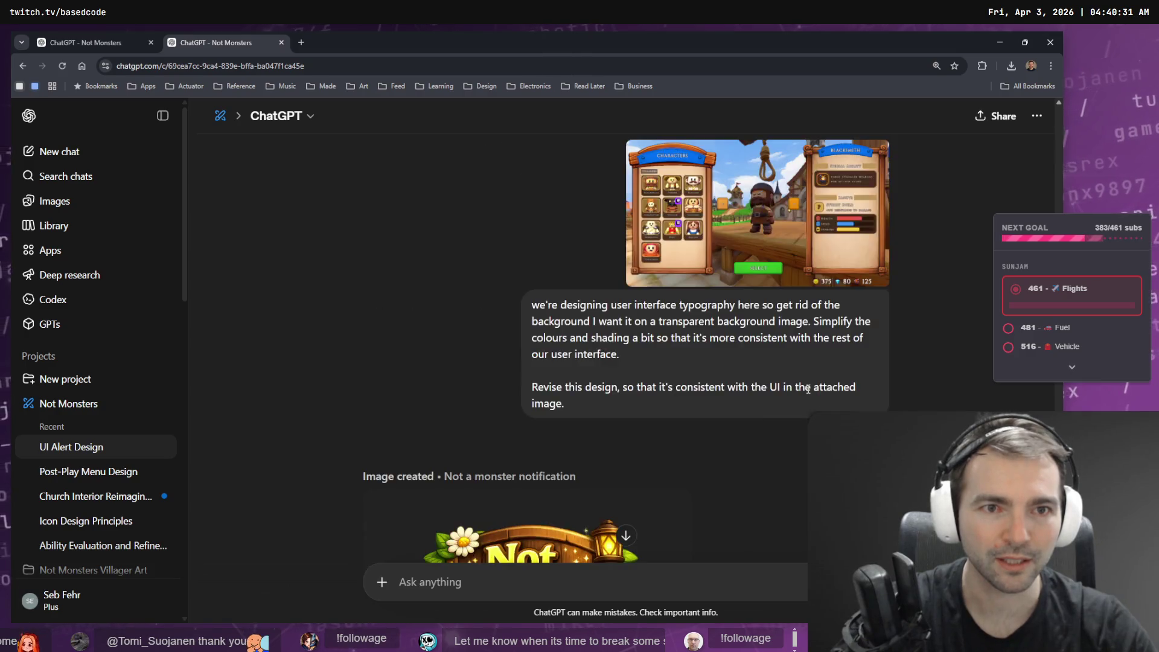
scroll(808, 387, down, 5)
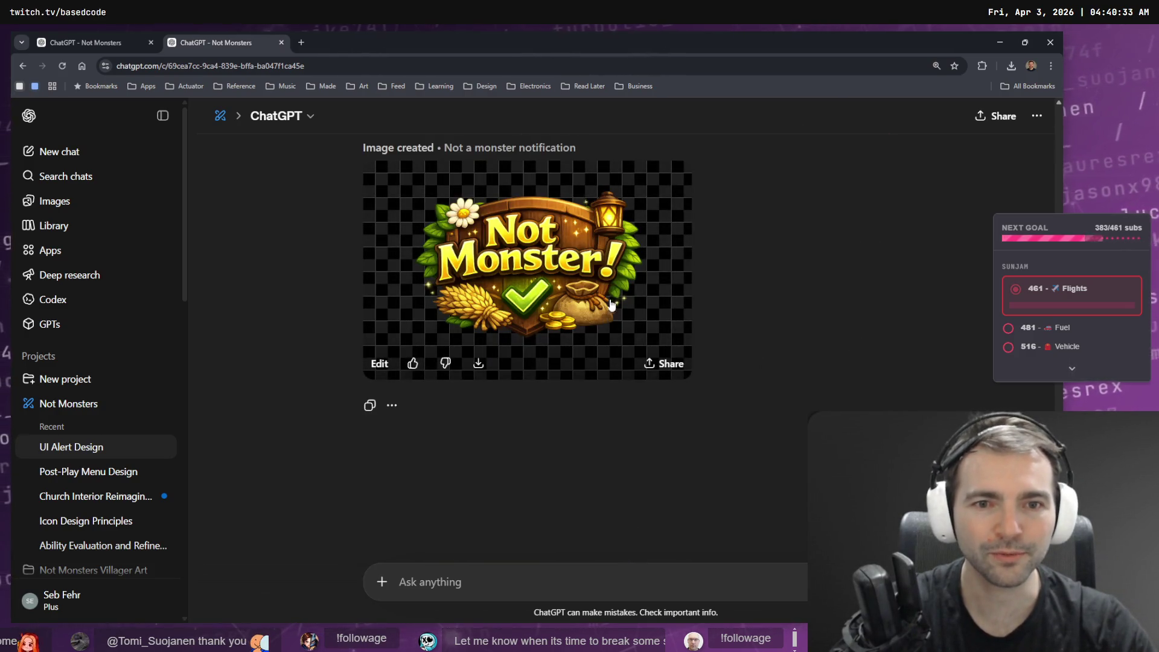
scroll(628, 315, up, 5)
click(687, 266)
right_click(591, 281)
click(642, 328)
Open Photopea in a new tab and paste the screenshot as a new document.
key(ctrl+t)
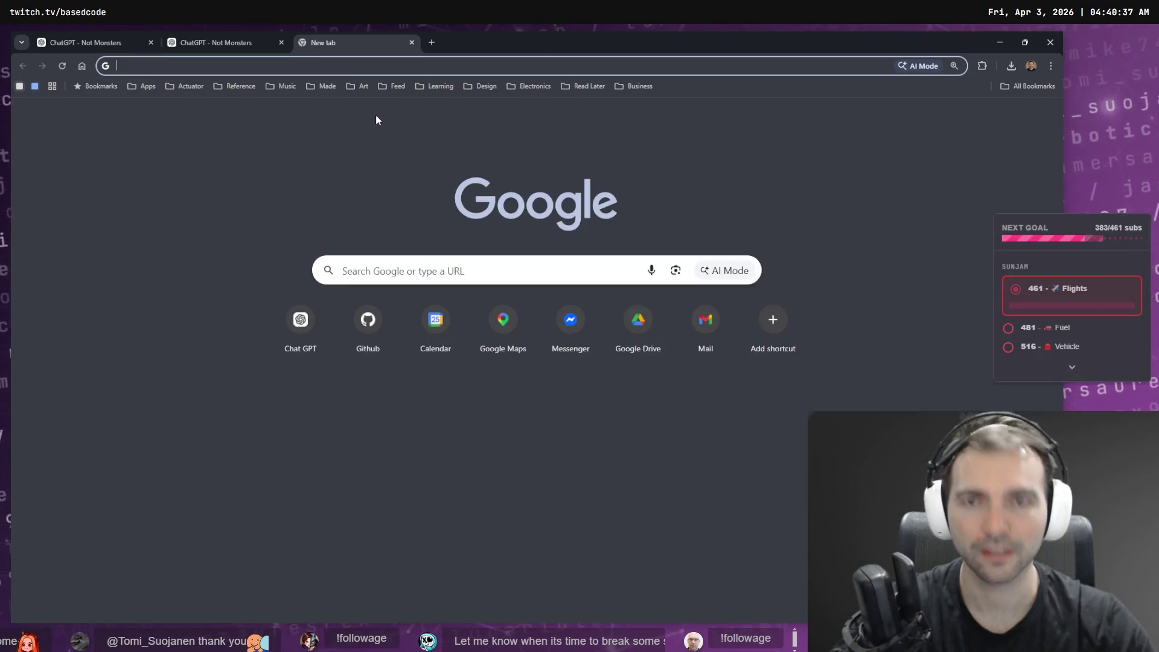
text(pho)
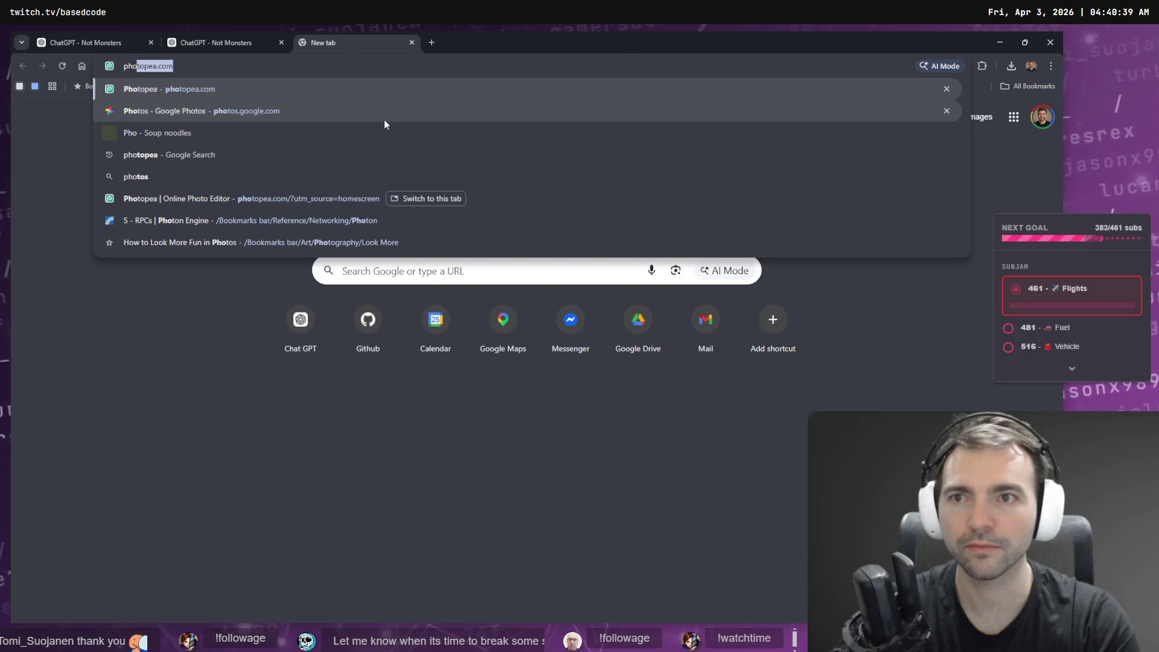
key(Return)
key(ctrl+v)
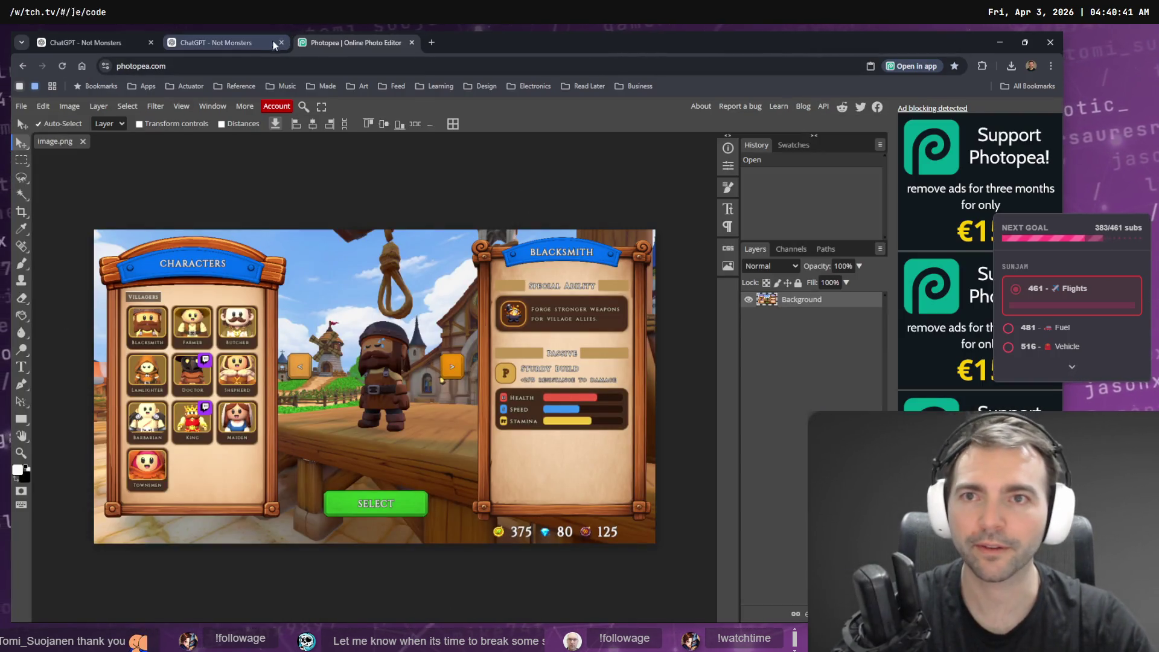
Copy the 'Not Monster!' badge from ChatGPT and paste it as a layer over the screenshot.
click(237, 45)
click(121, 42)
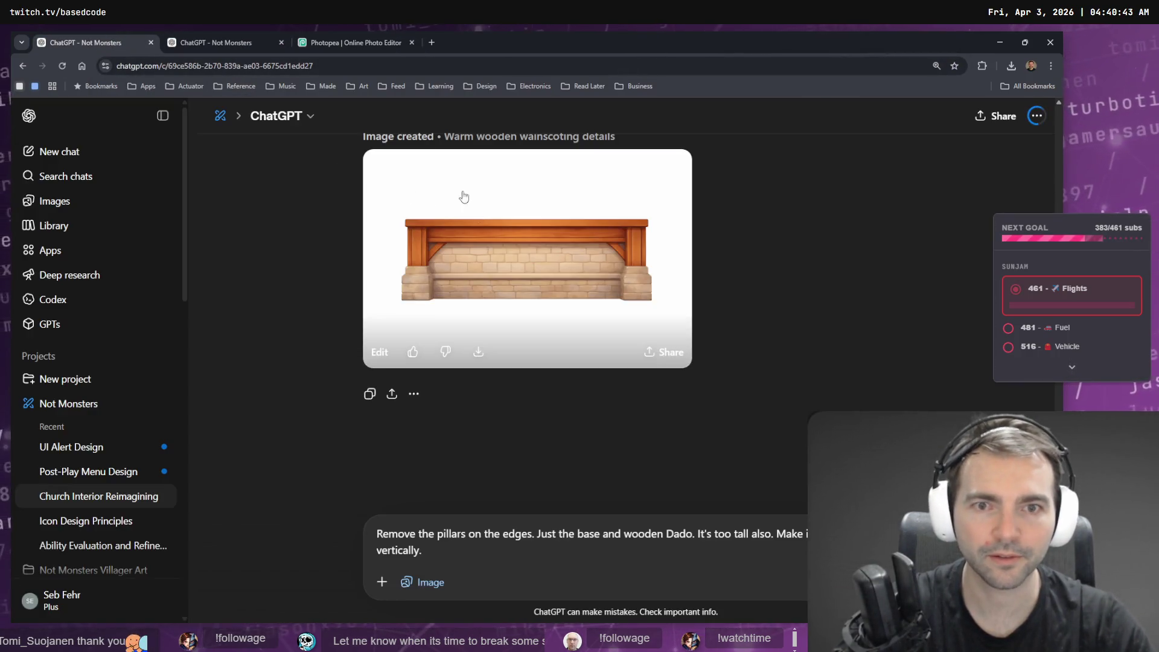
click(221, 41)
key(Escape)
scroll(483, 254, down, 6)
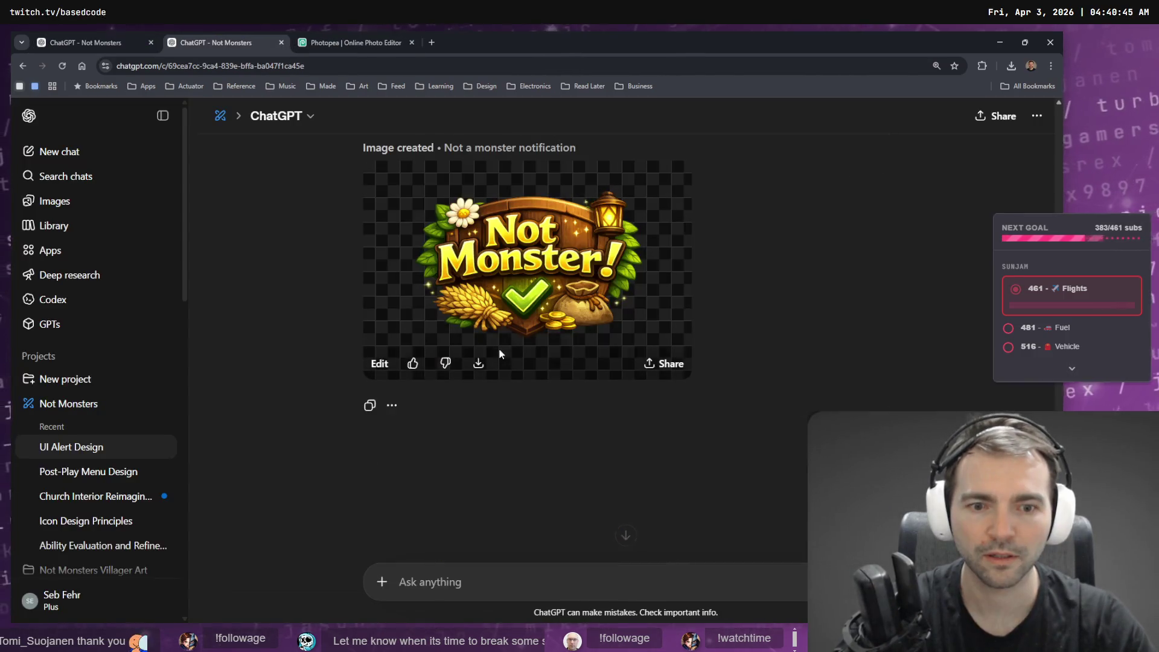
click(514, 281)
right_click(546, 313)
click(584, 349)
click(360, 41)
key(ctrl+v)
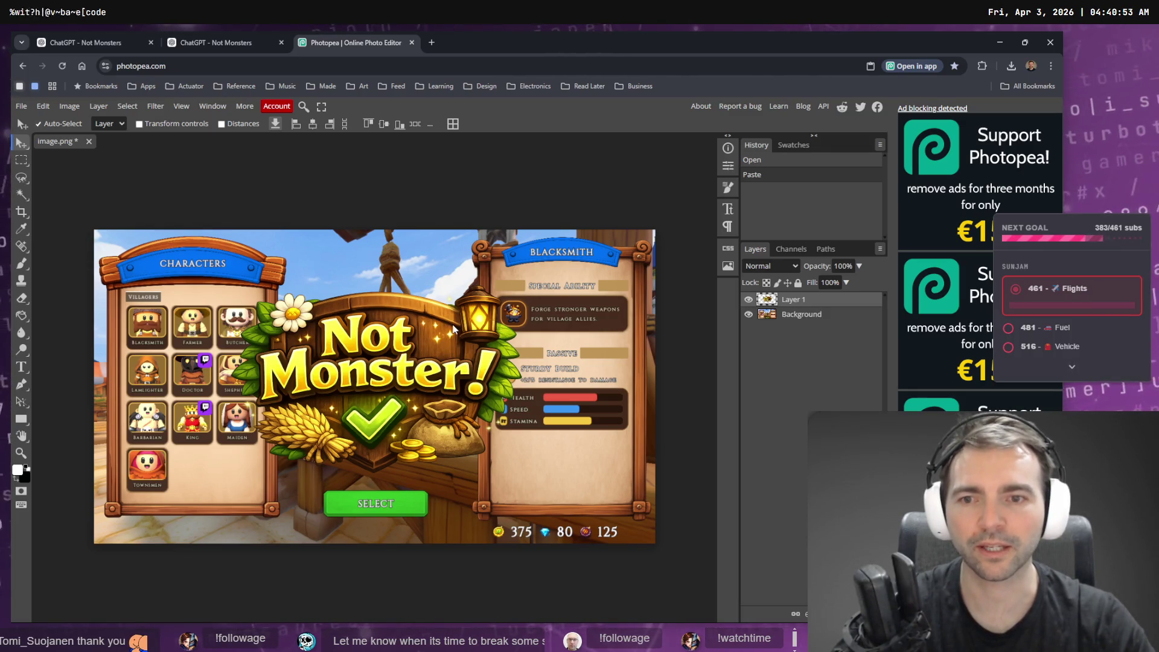
click(234, 41)
key(Escape)
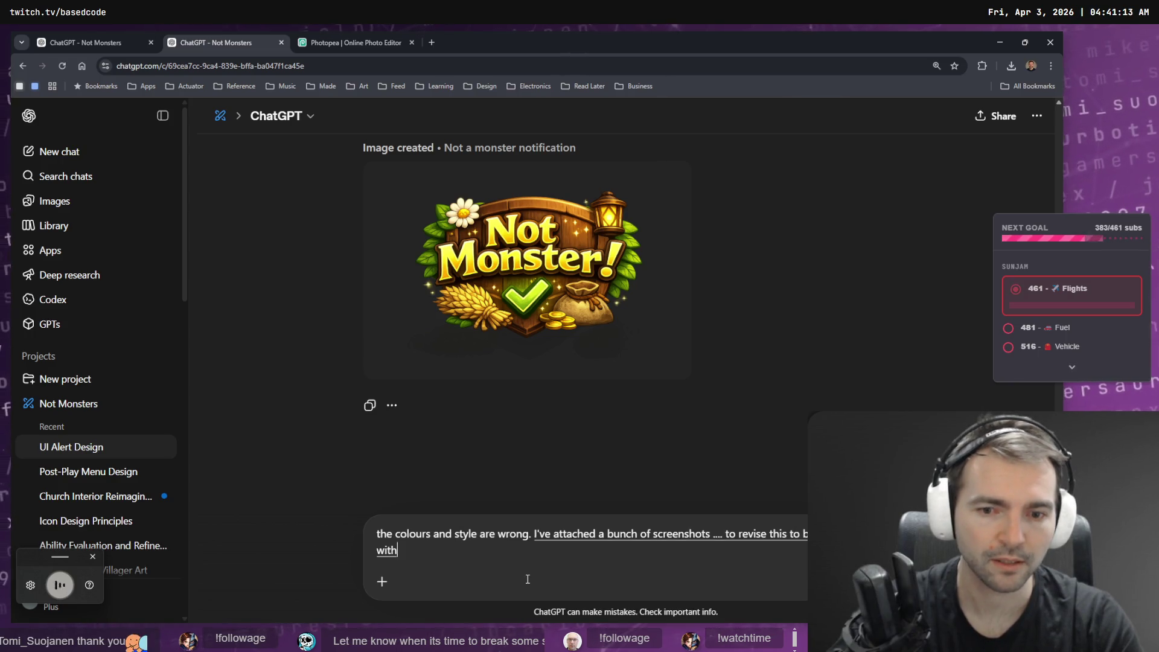
Switch from ChatGPT over to the Godot editor.
key(alt+Tab)
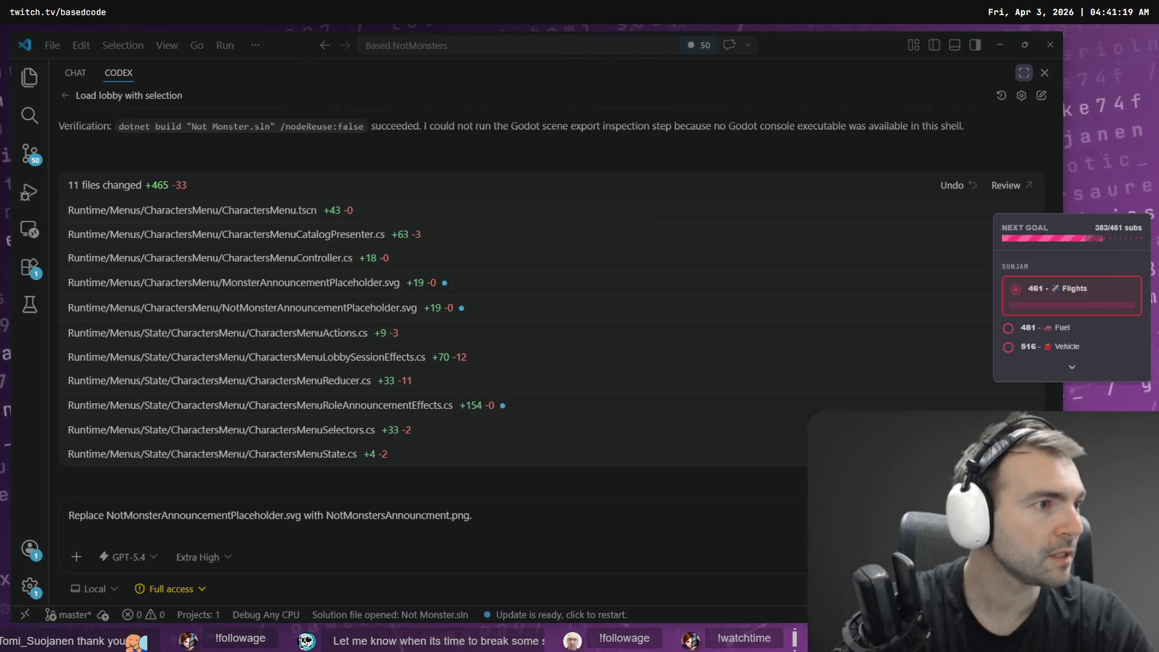
key(alt+Tab)
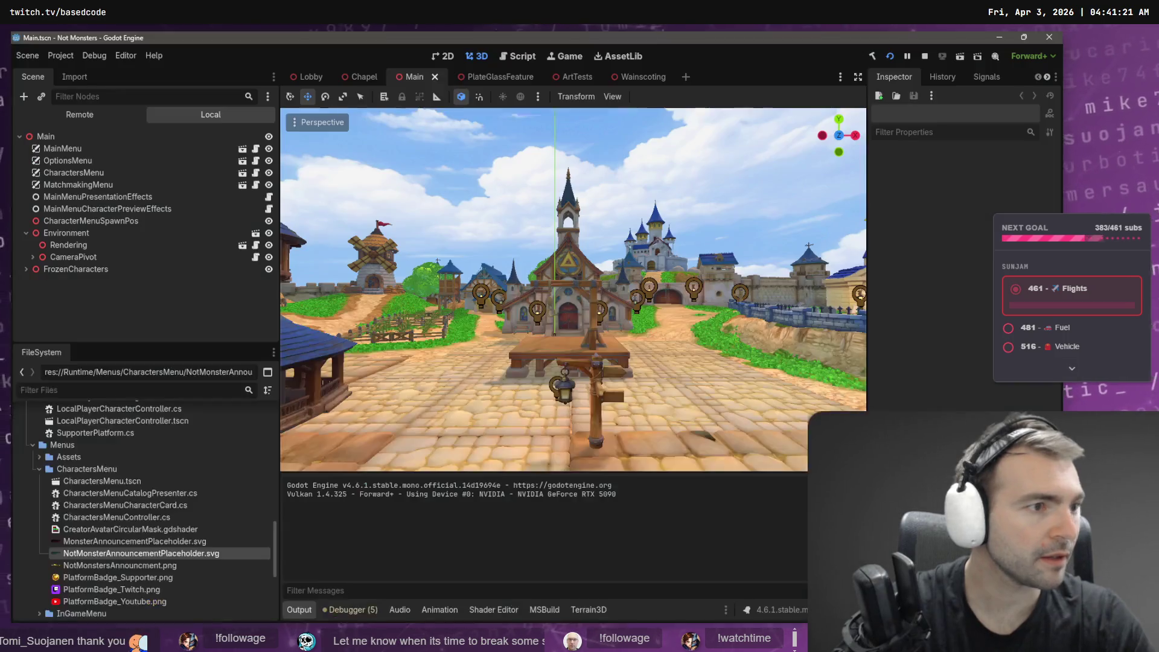
Find WoodPanelBackgrond.png in Godot's Assets folder and reveal it in the file manager.
click(103, 567)
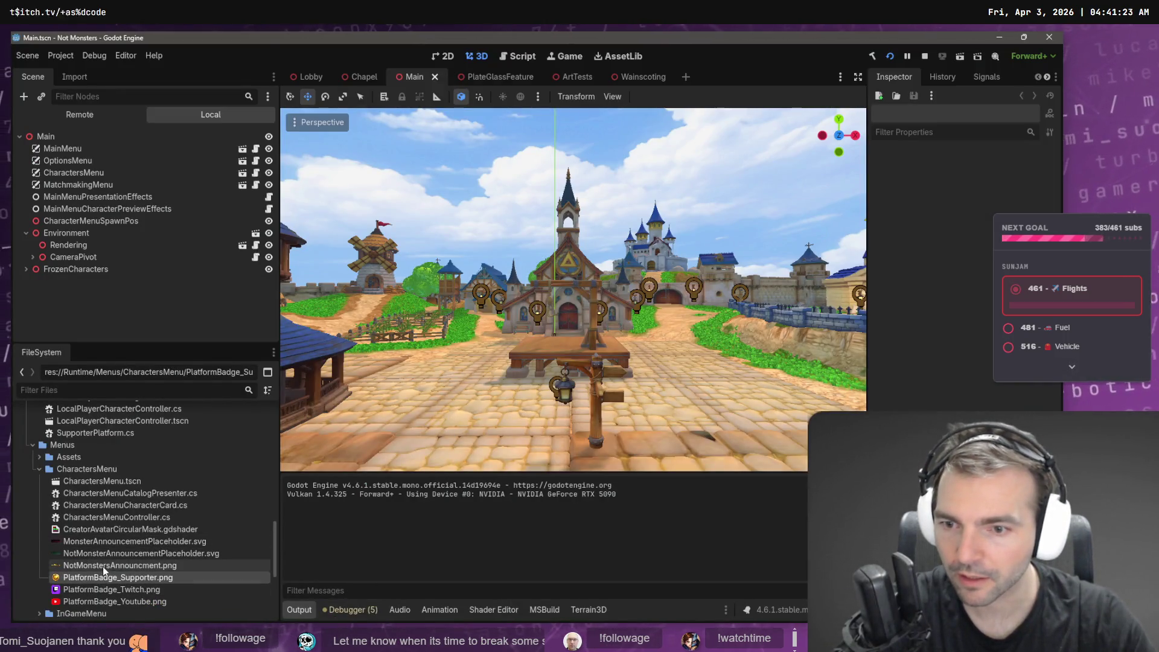
click(39, 467)
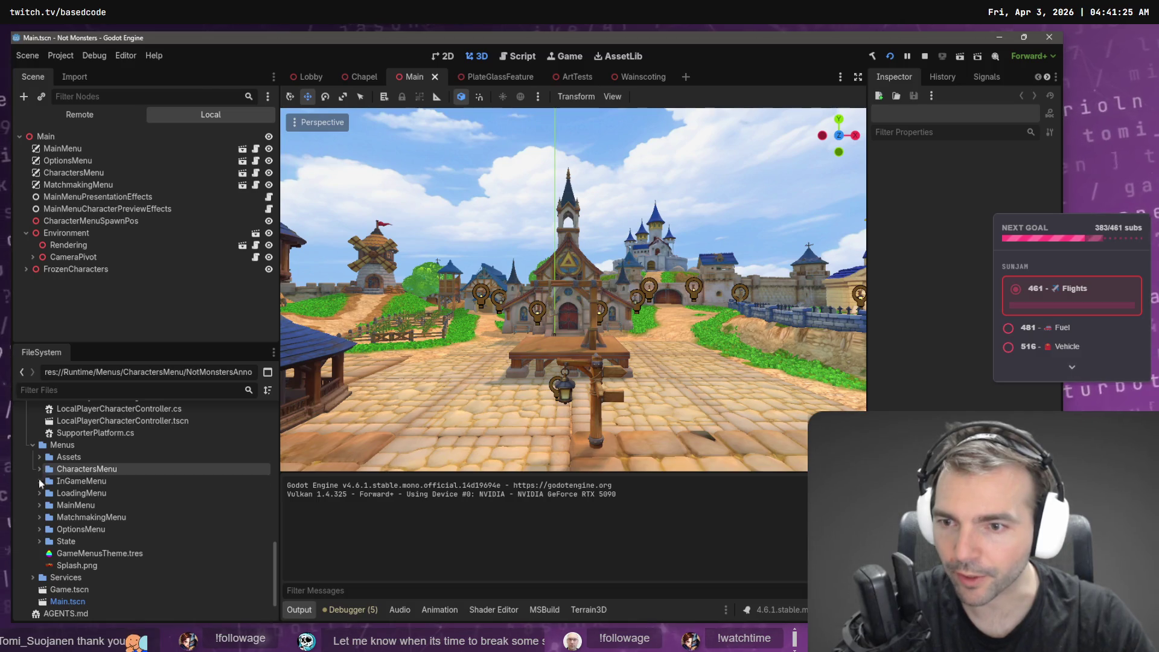
click(39, 458)
click(111, 517)
right_click(123, 517)
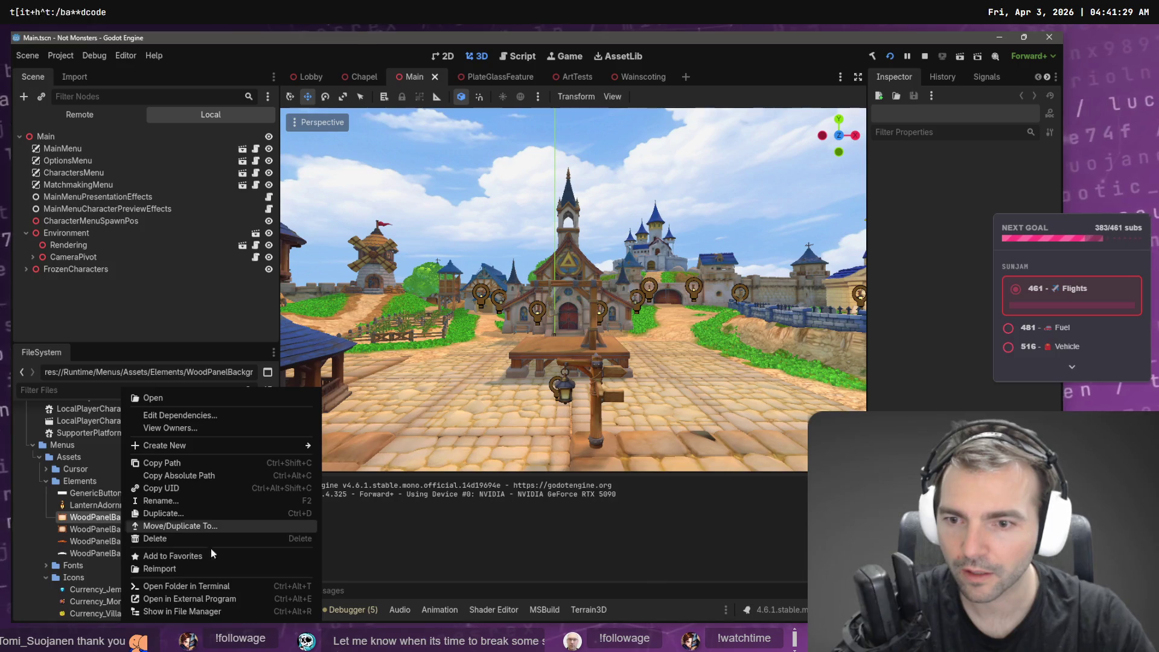
click(223, 611)
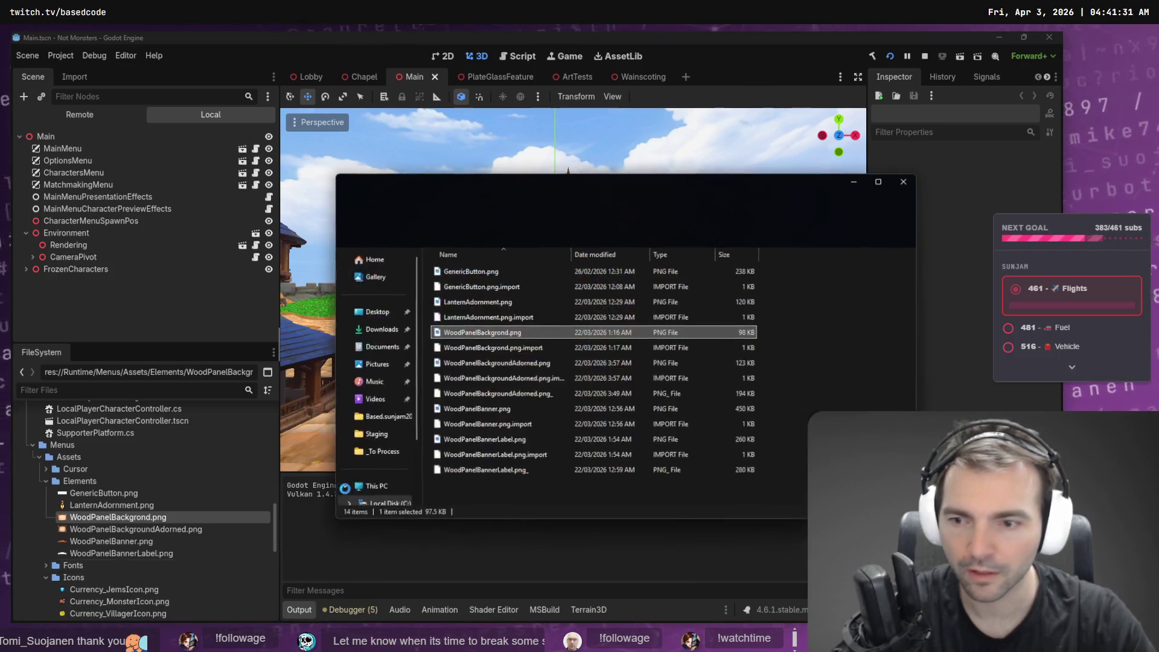
Drag five wooden UI PNGs, including WoodPanelBanner and LanternAdornment, into the ChatGPT message.
ctrl+click(494, 364)
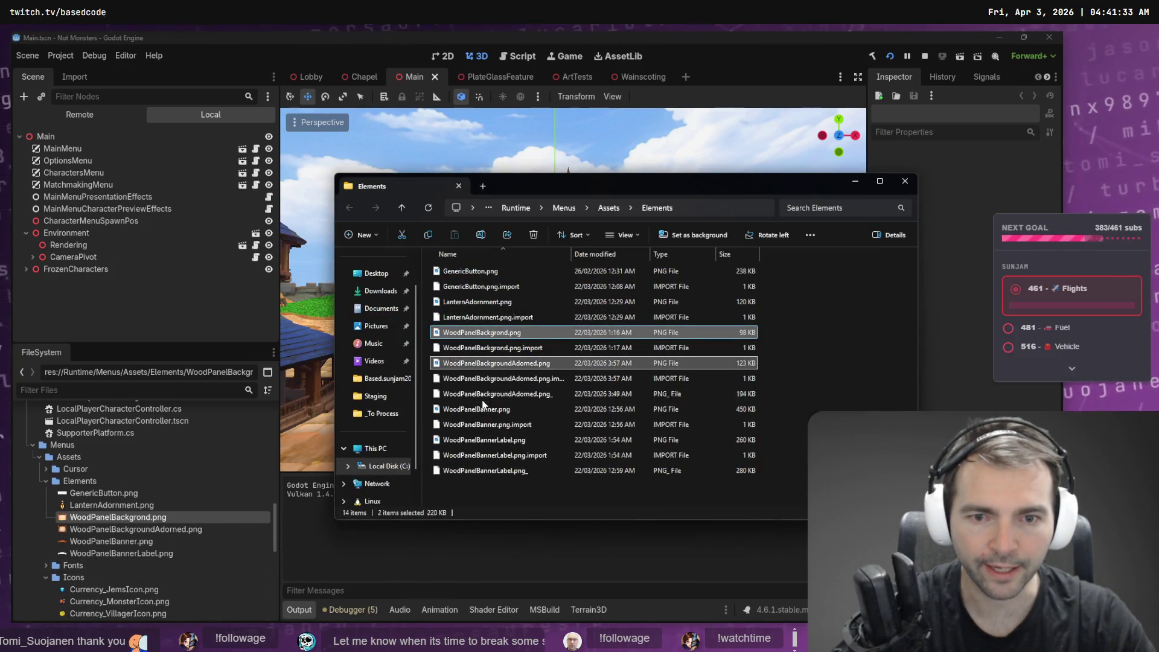
ctrl+click(477, 409)
ctrl+click(474, 441)
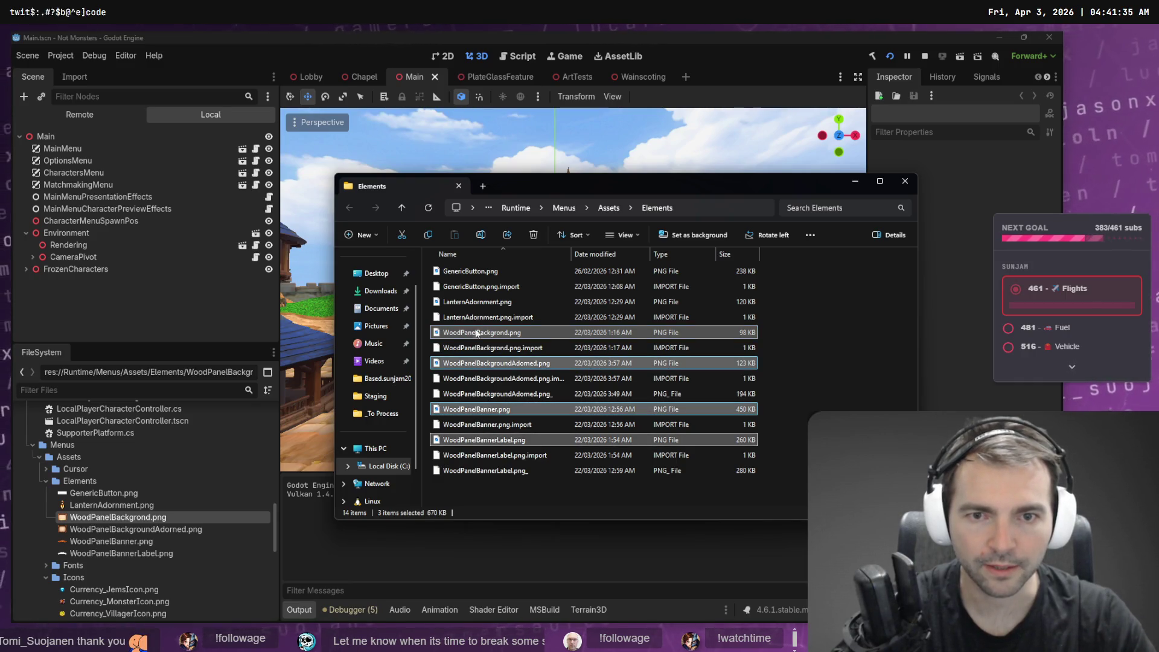
ctrl+click(477, 302)
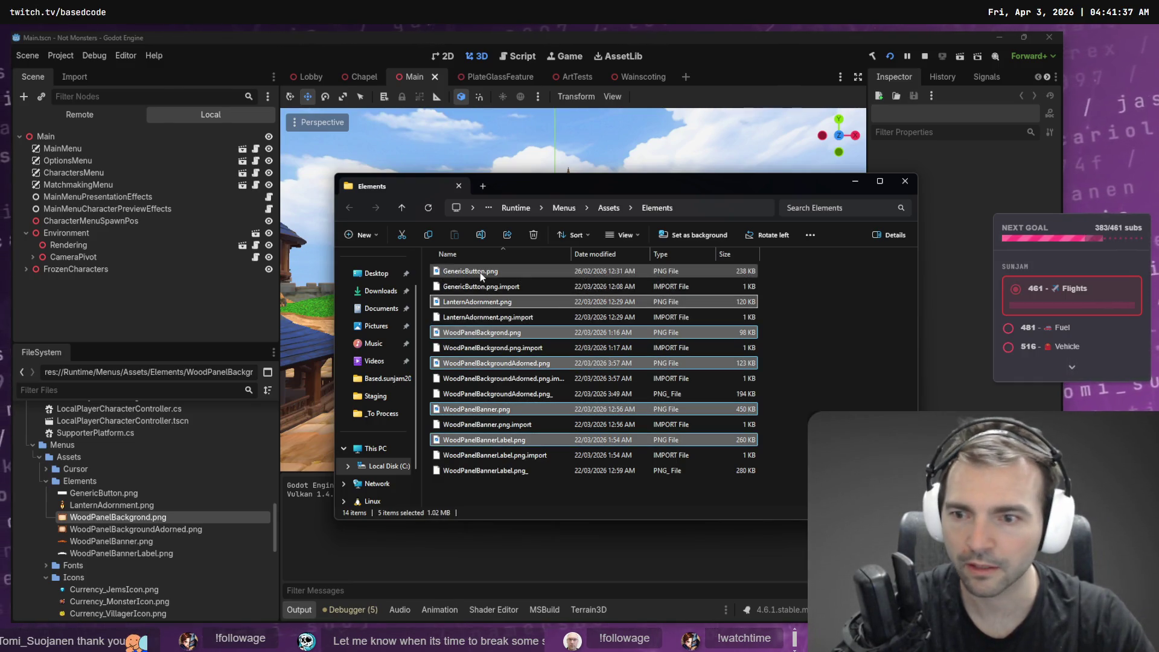
drag(479, 305, 483, 531)
key(alt+Tab)
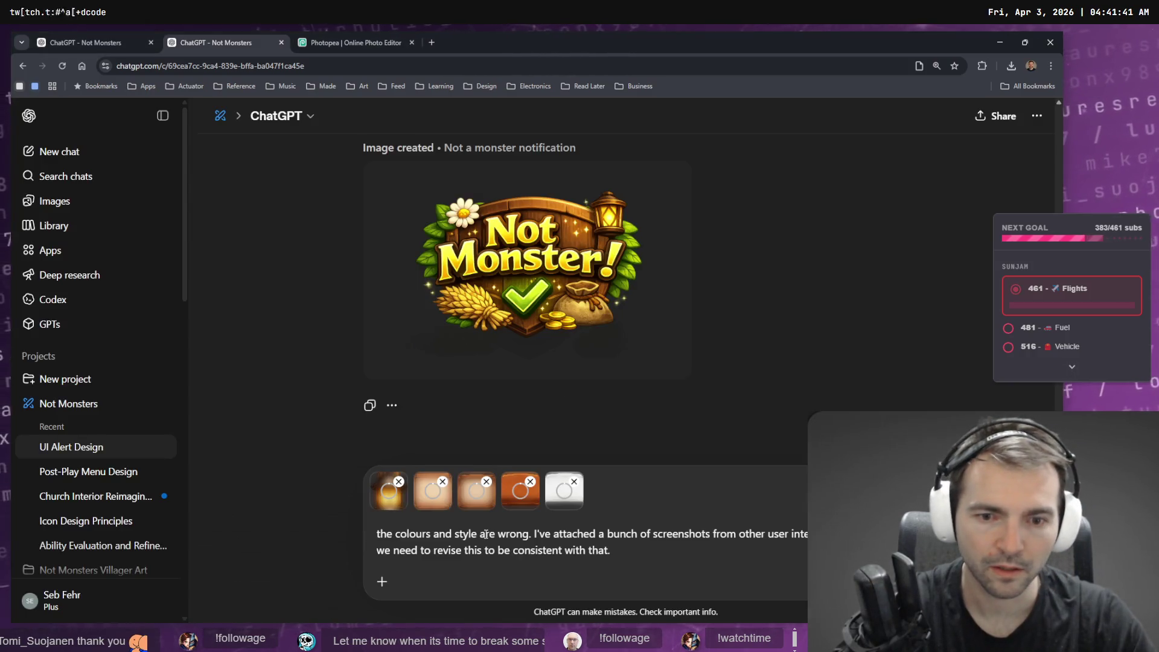
key(alt+Tab)
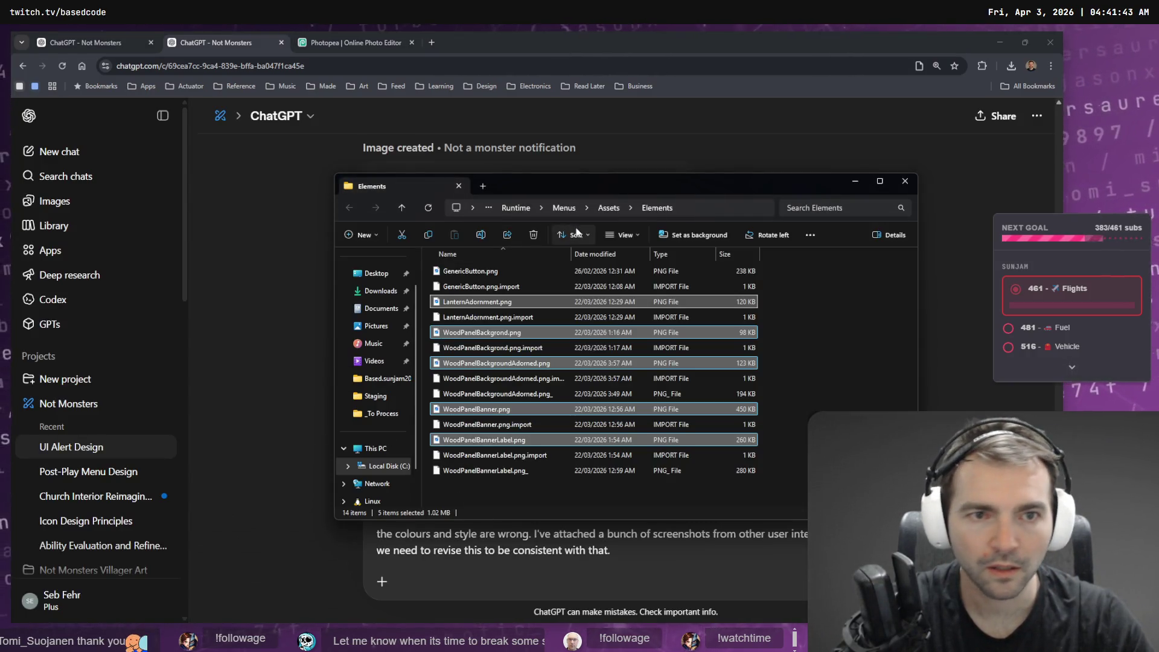
click(609, 208)
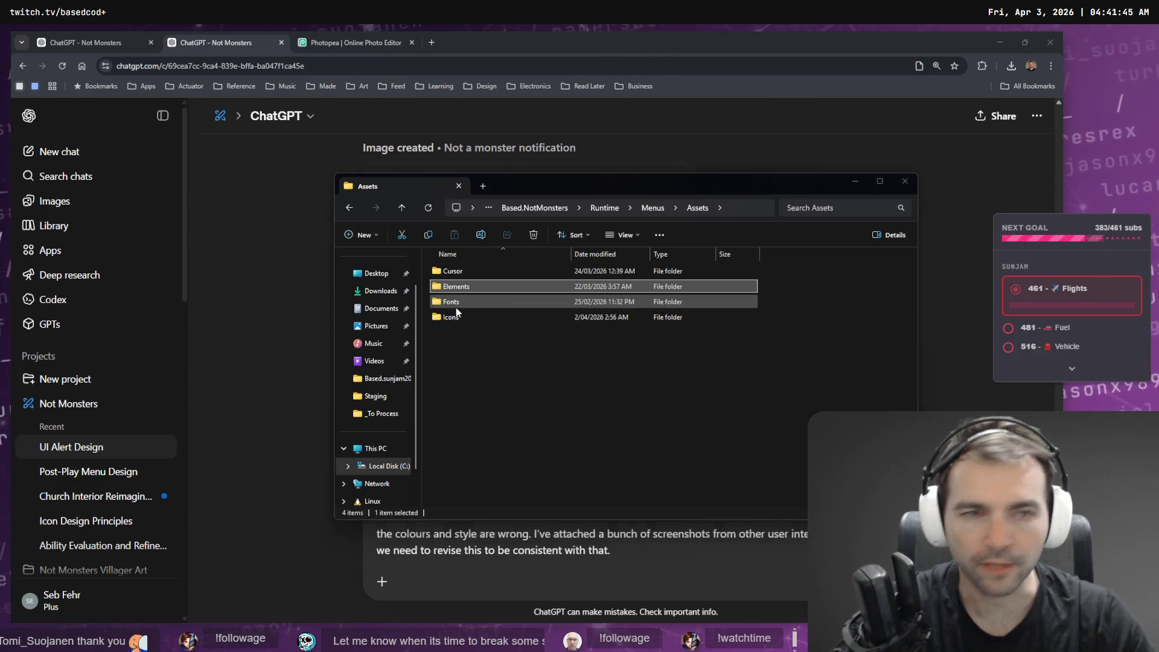
Snip the running game's main menu and paste it into the message.
key(alt+Tab)
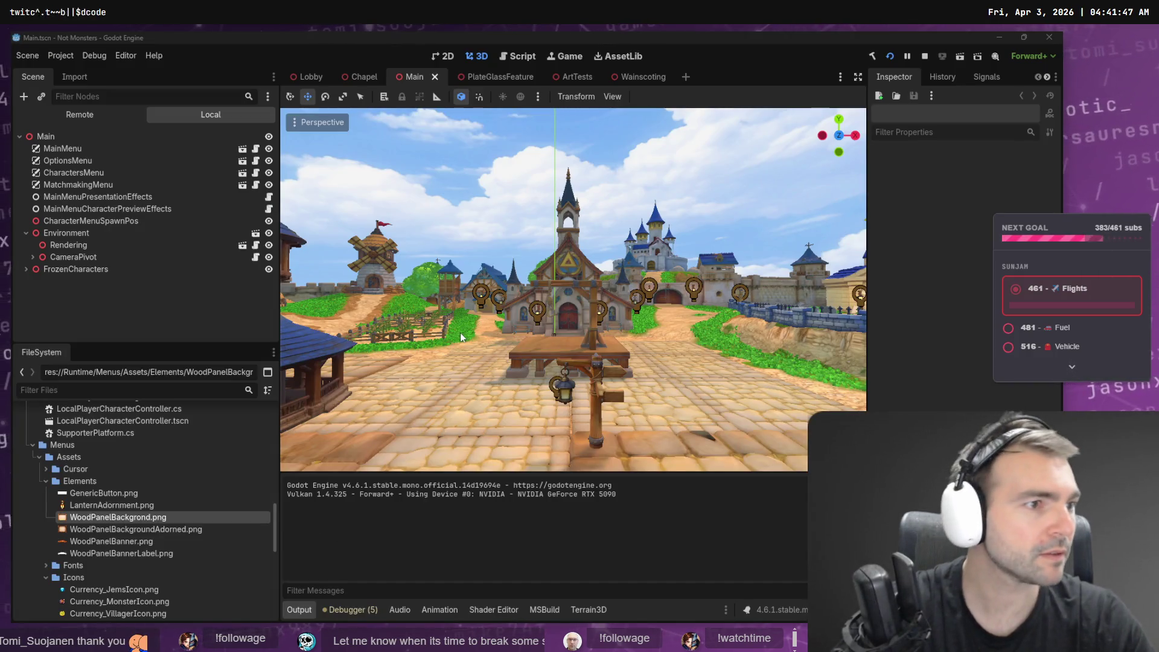
key(super+shift+s)
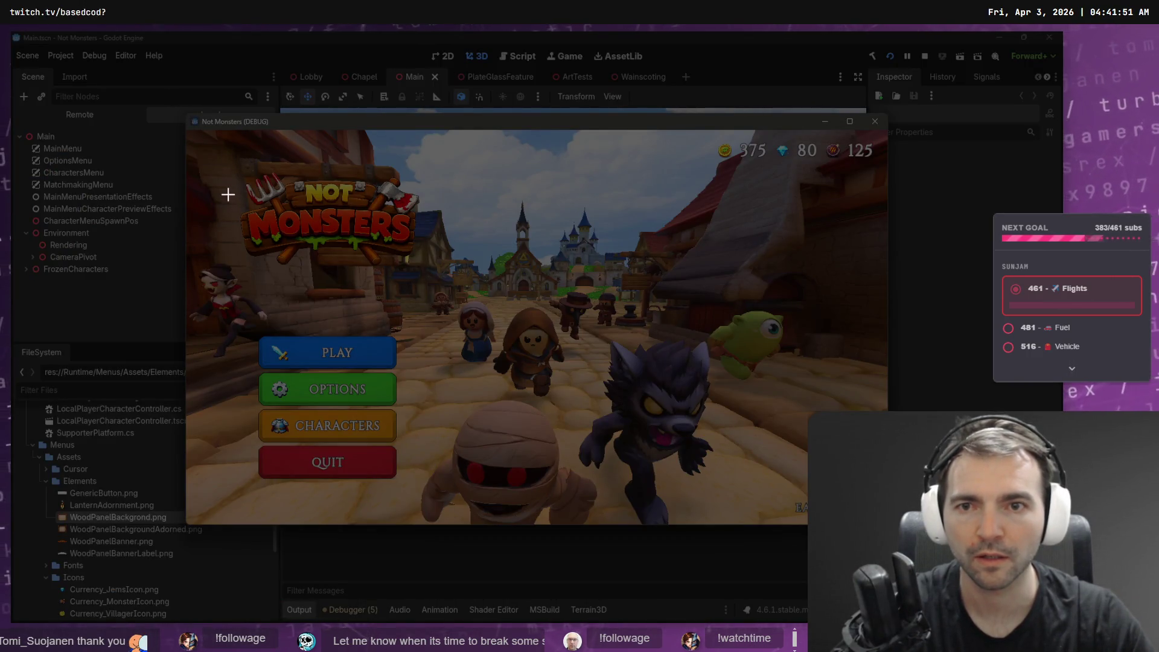
mouse_move(232, 164)
mouse_down()
mouse_move(379, 447)
mouse_move(413, 488)
mouse_up()
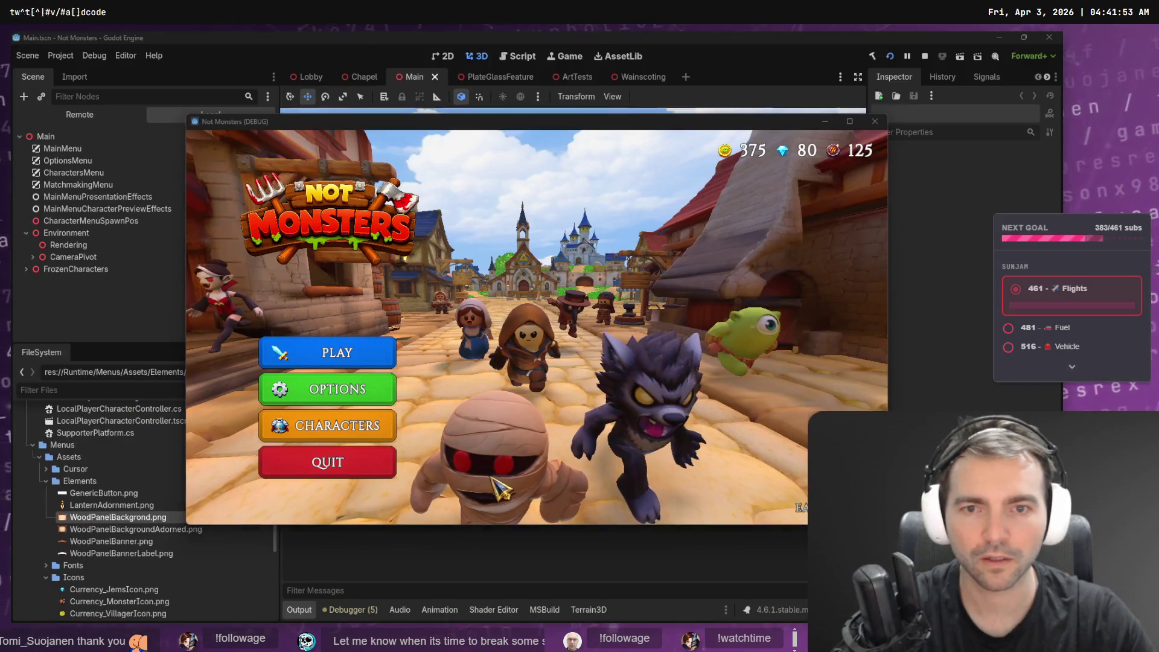
key(alt+Tab)
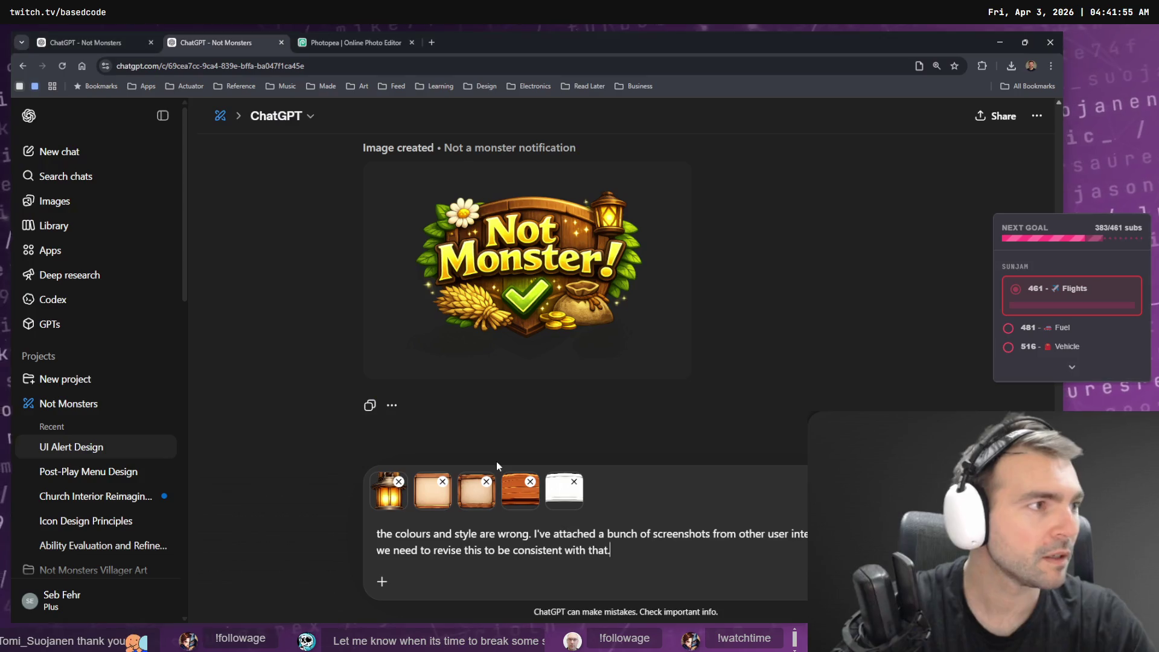
key(ctrl+v)
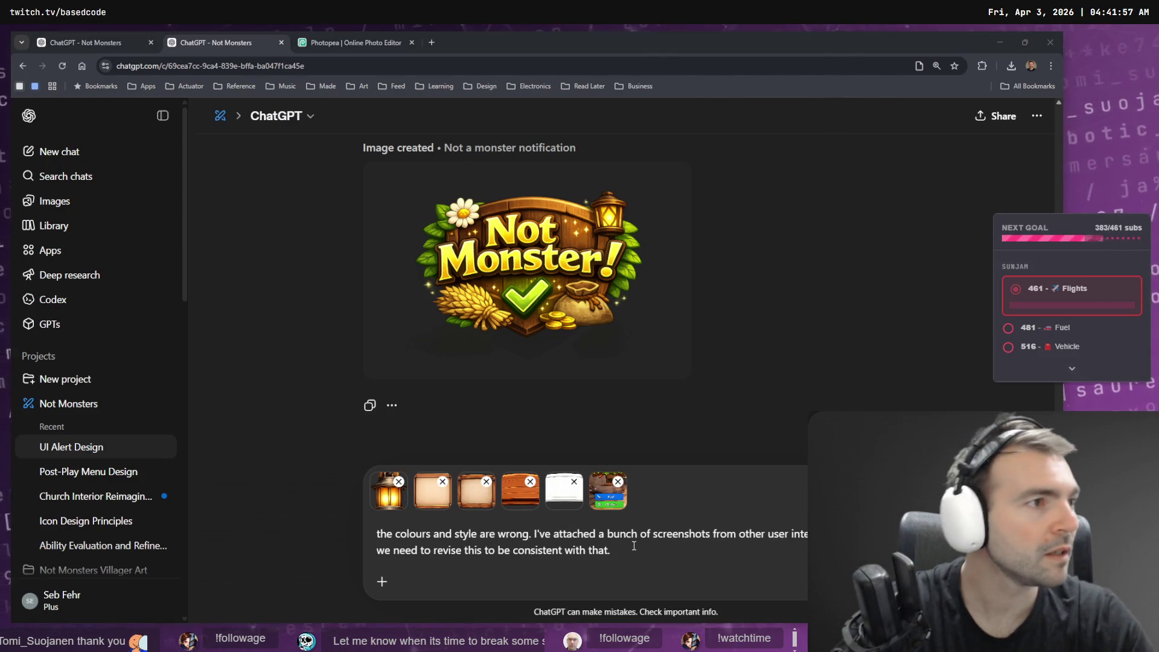
Snip the game's Options screen, paste it, and send the feedback with all references.
key(alt+Tab)
click(364, 387)
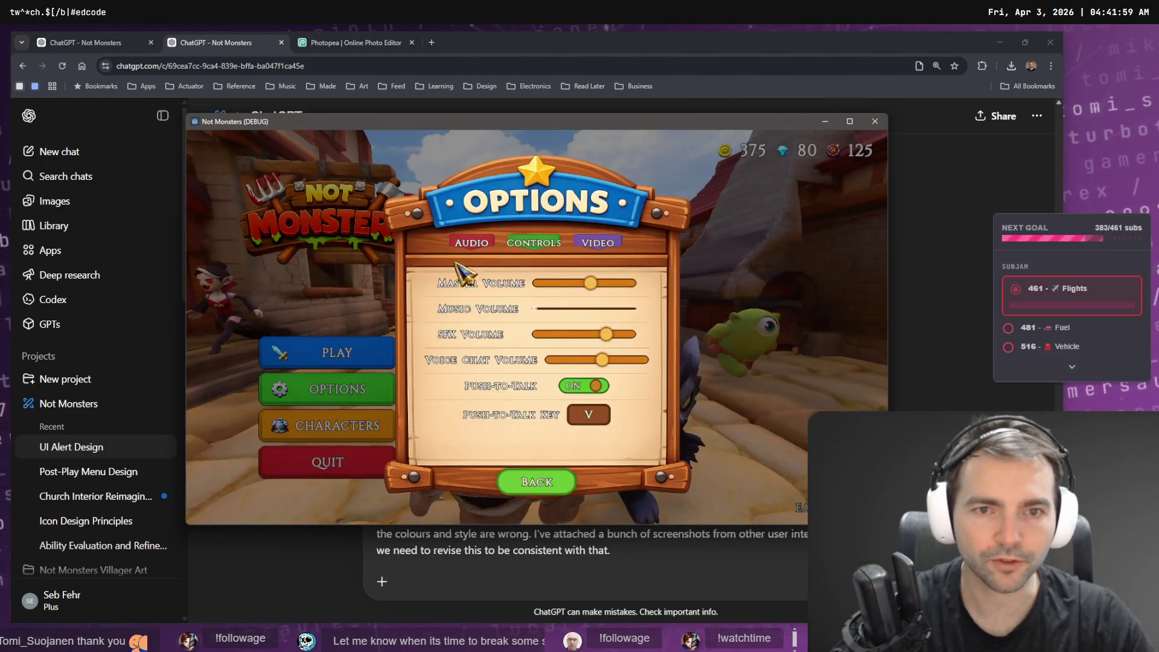
key(super+shift+s)
mouse_move(381, 146)
mouse_down()
mouse_move(620, 442)
mouse_move(702, 506)
mouse_move(692, 496)
mouse_up()
click(666, 553)
key(ctrl+v)
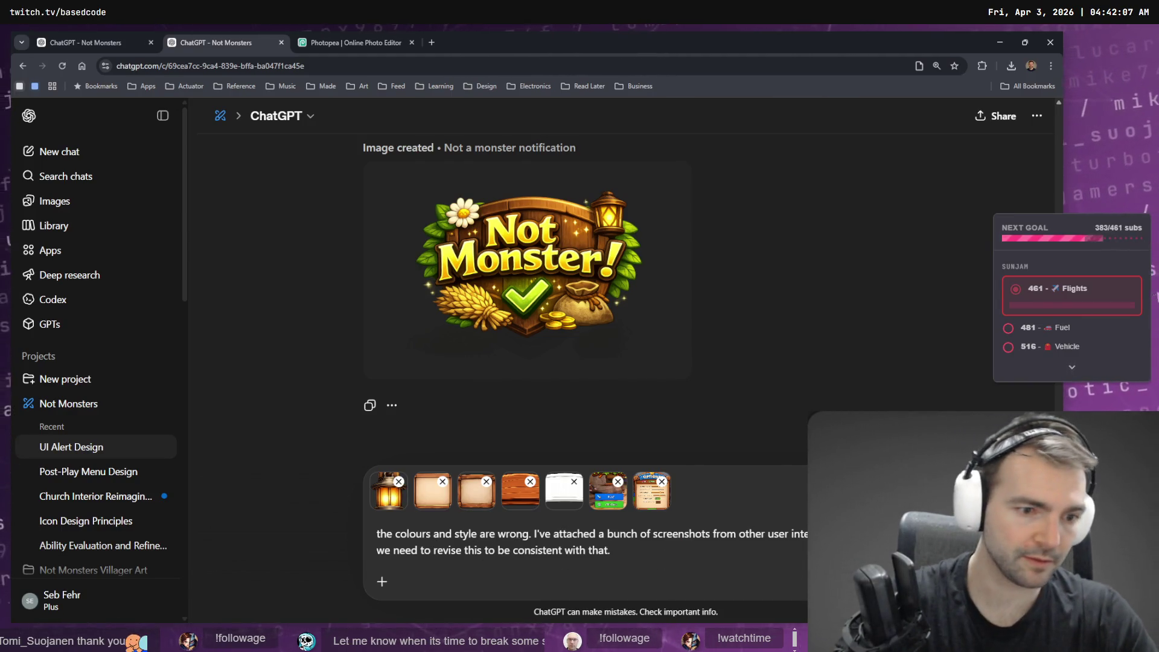
key(Return)
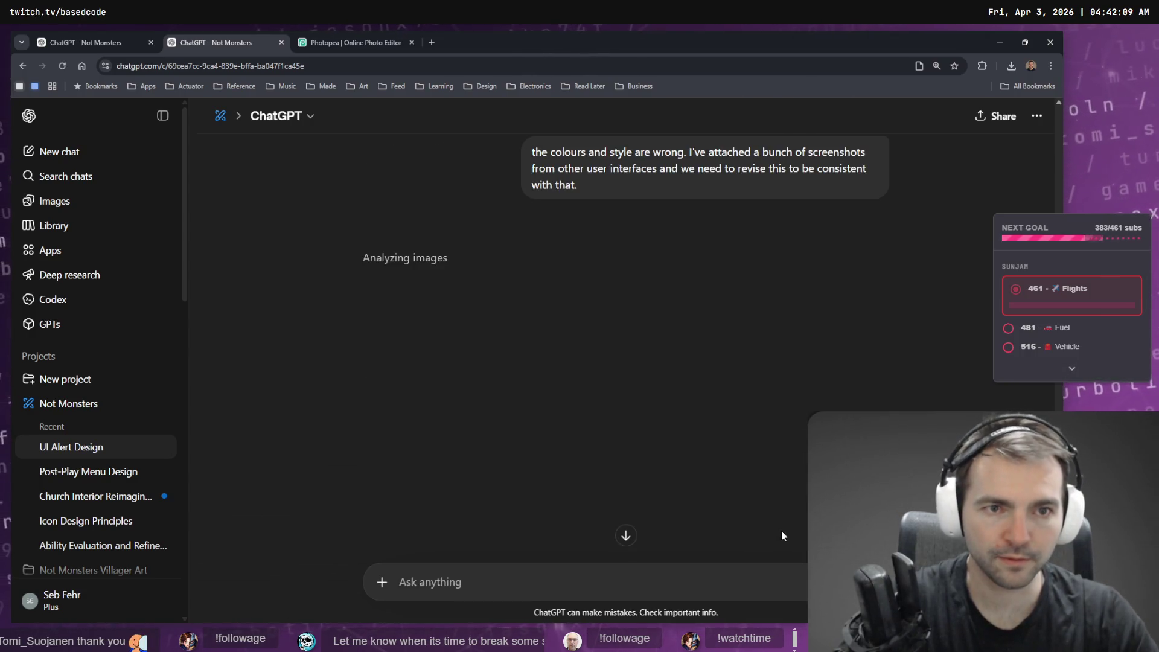
Scroll the conversation while ChatGPT analyses the references and creates the revised badge.
scroll(734, 350, up, 5)
scroll(734, 350, up, 5)
scroll(730, 349, down, 10)
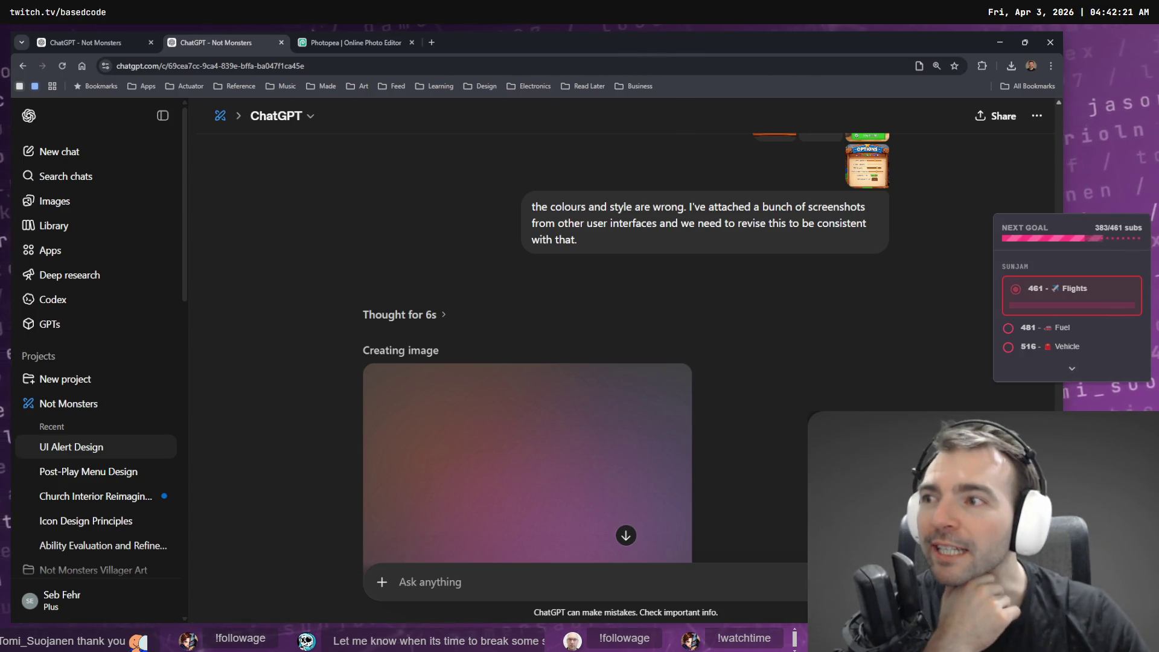
key(Tab)
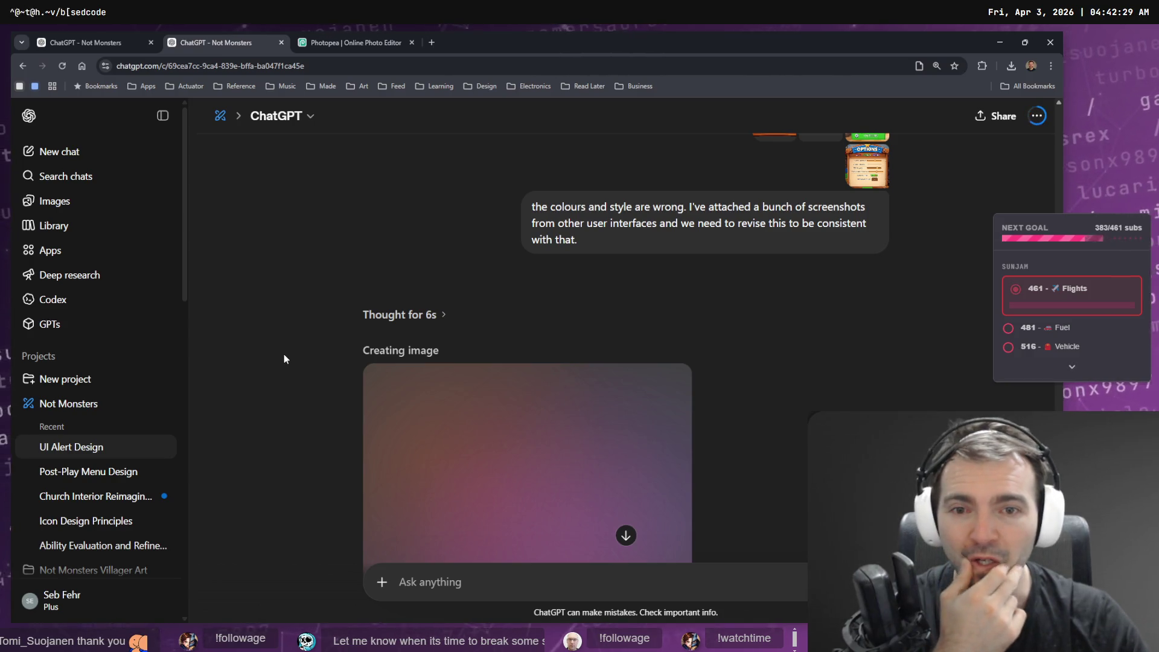
scroll(284, 357, down, 4)
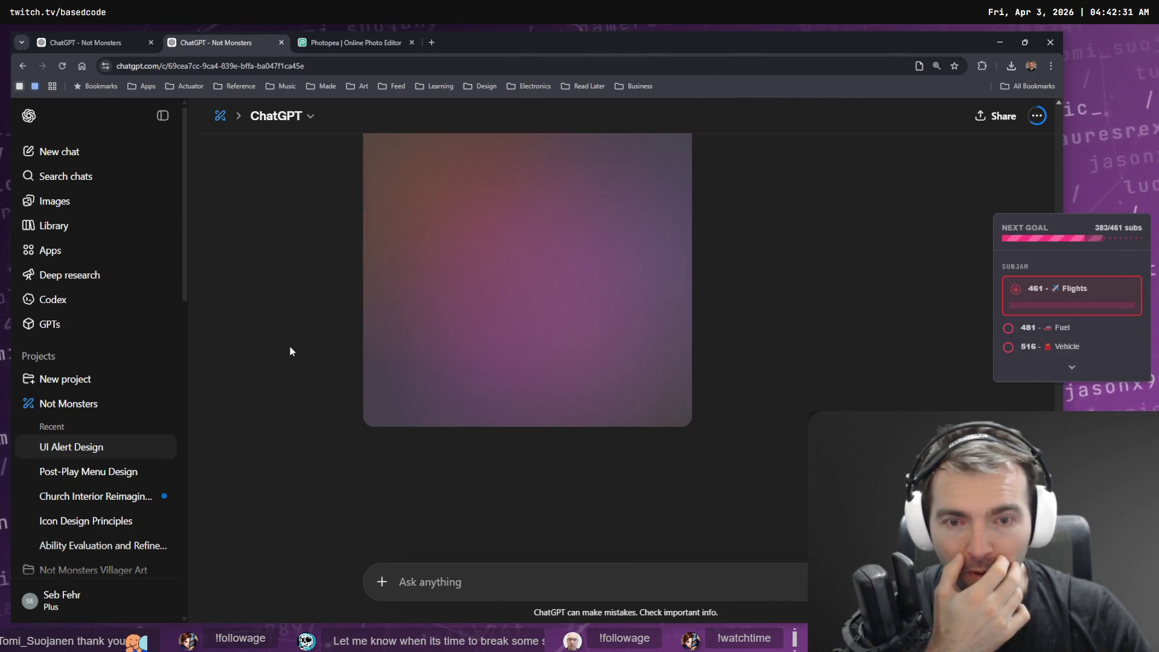
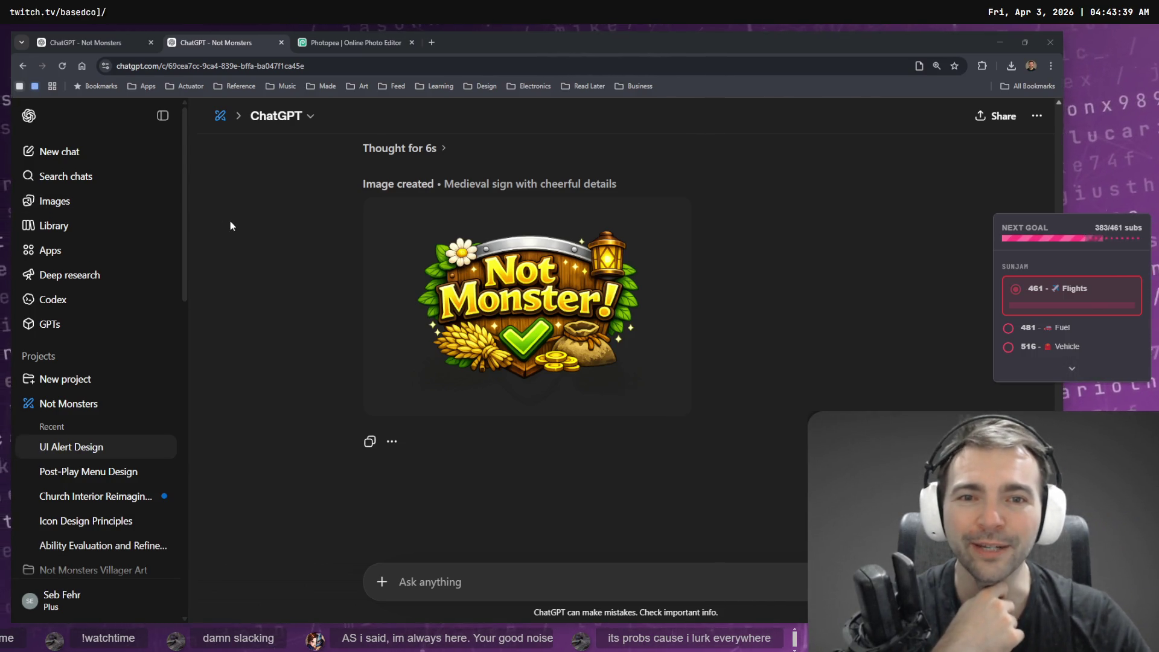
Copy the 'Not Monster!' sign image from ChatGPT, compare its versions, and return to Photopea.
click(532, 325)
right_click(573, 343)
click(638, 384)
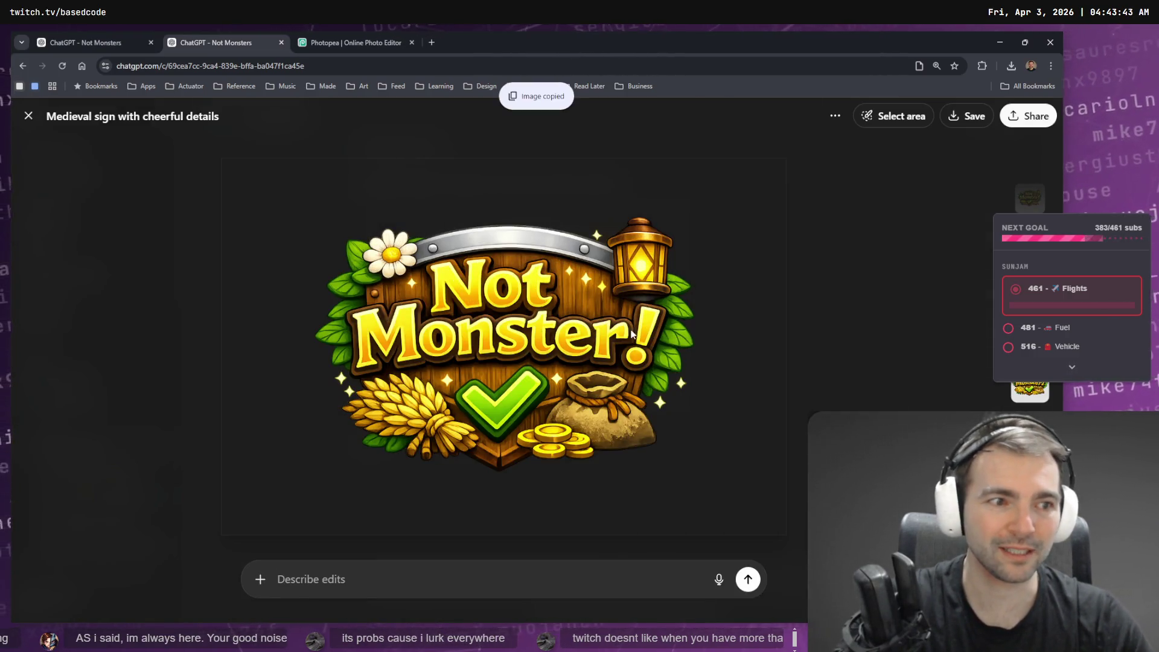
click(1037, 399)
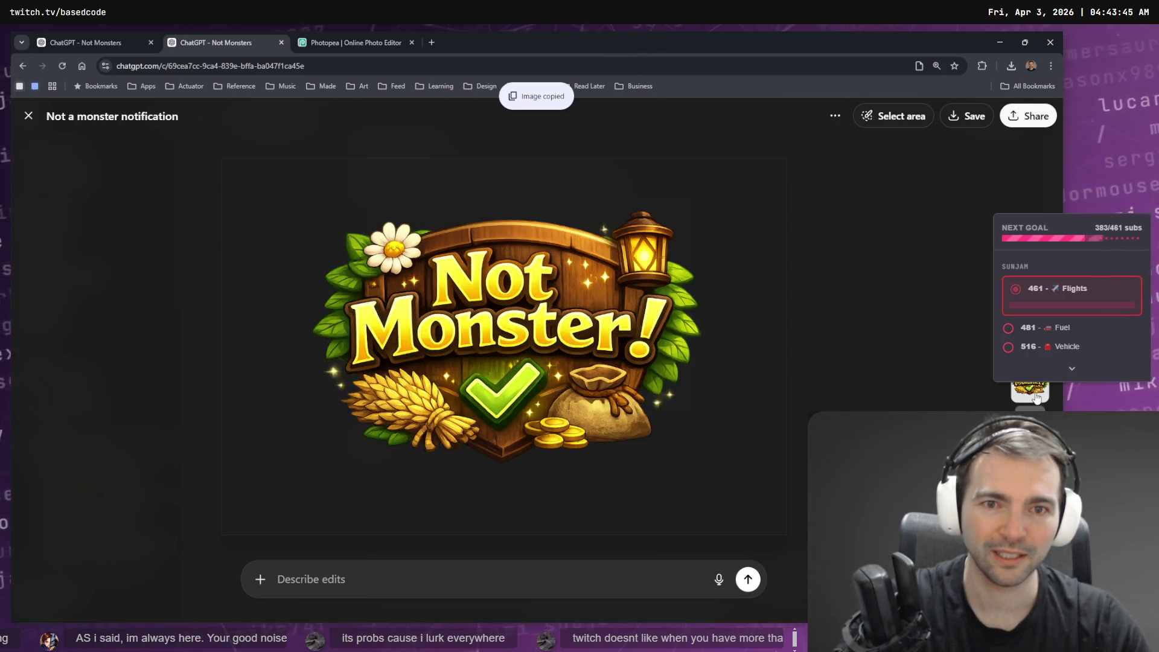
click(1030, 363)
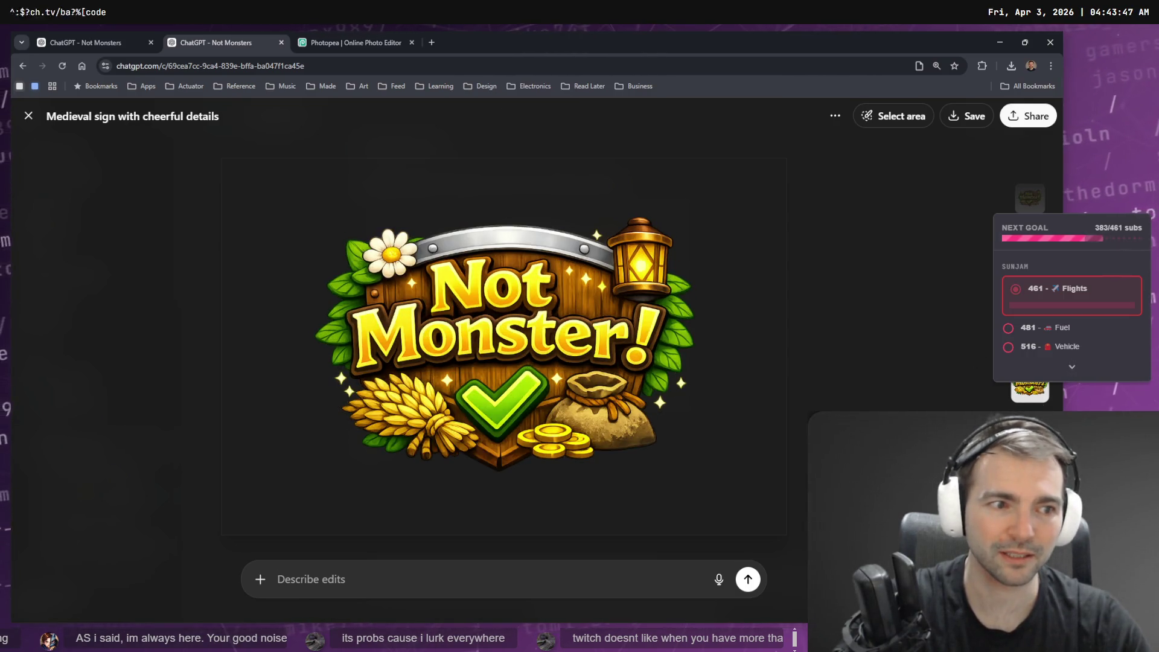
click(1030, 390)
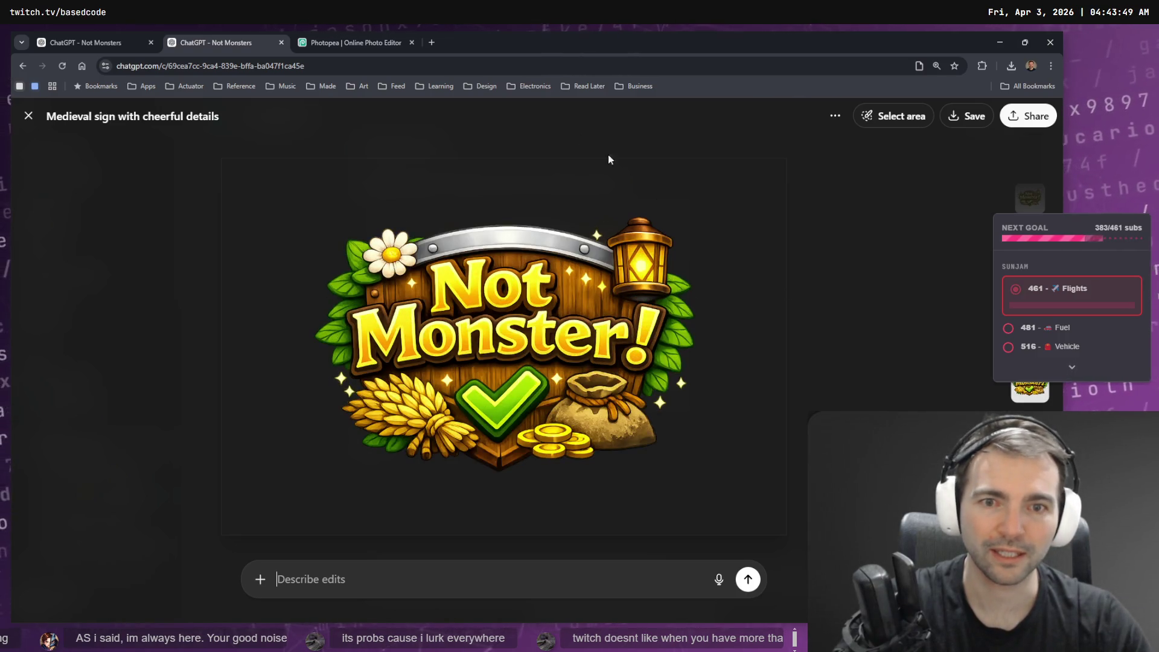
click(350, 42)
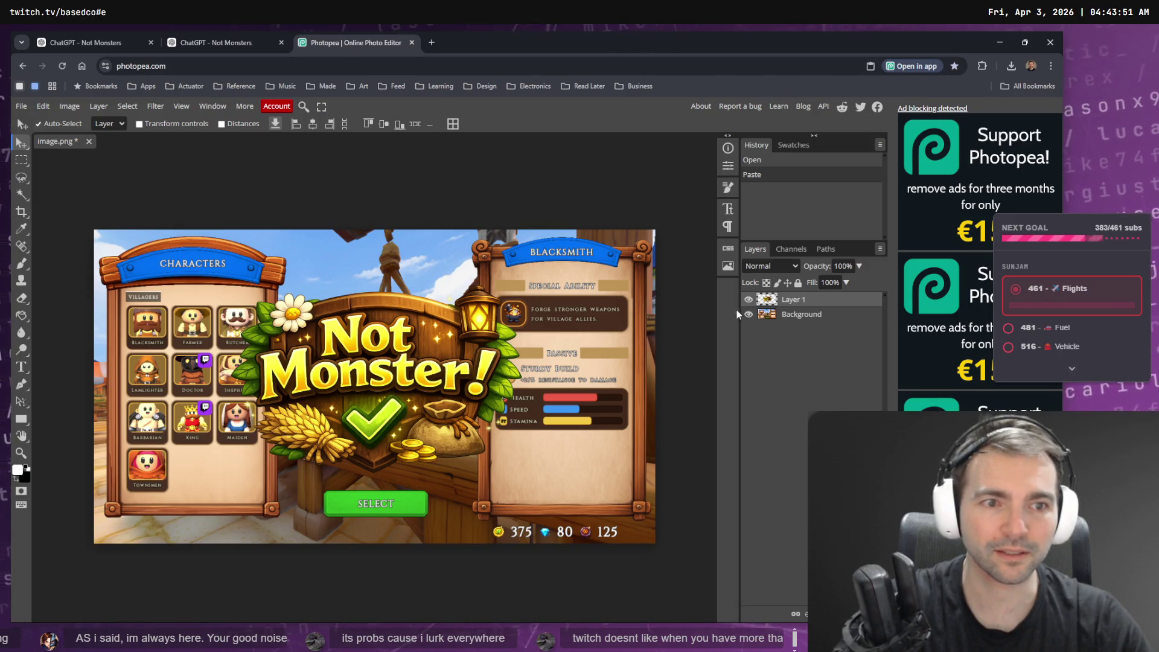
Hide Layer 1 and paste the copied sign as a new layer, then return to ChatGPT.
click(749, 300)
key(ctrl+v)
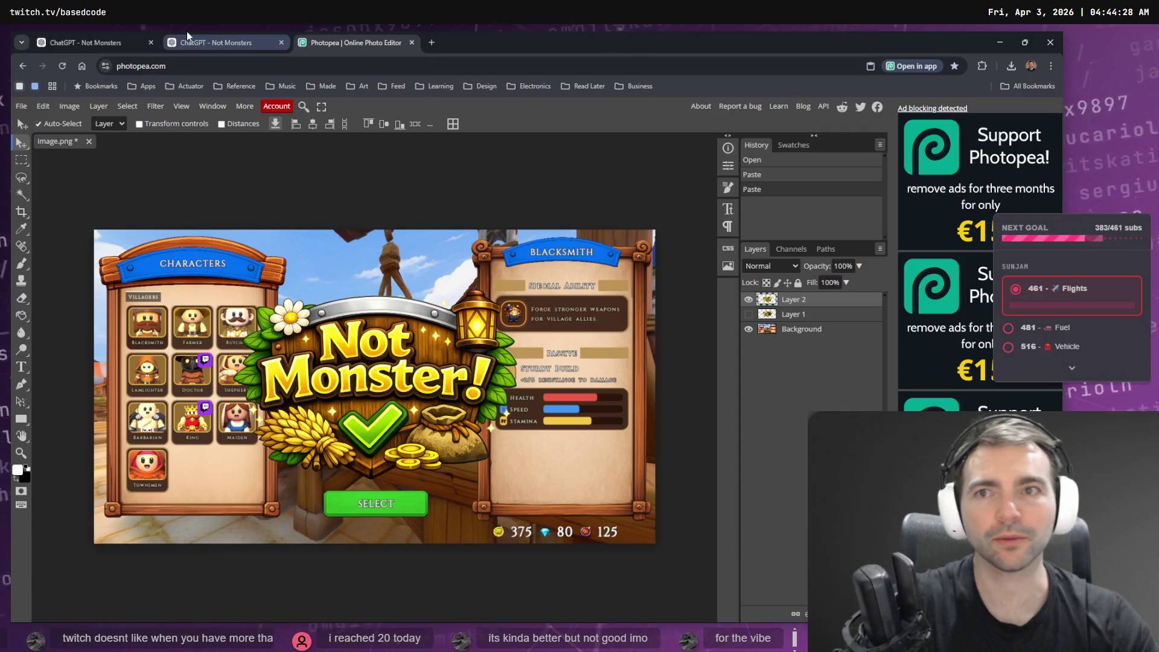
click(188, 39)
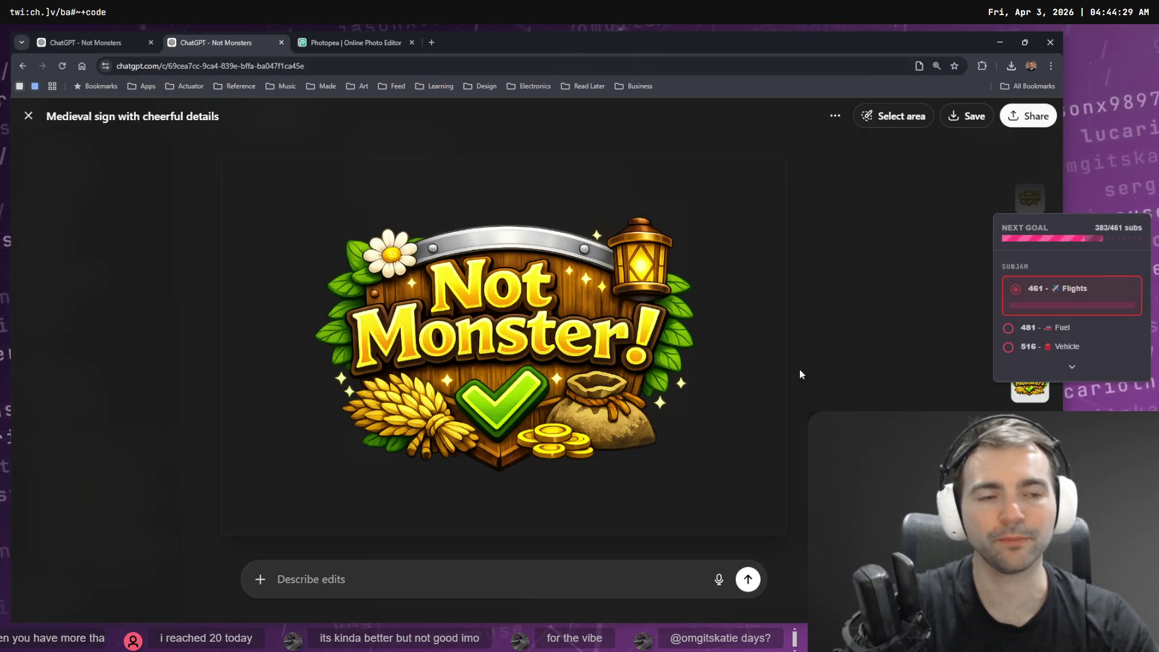
Dictate and send 'give me a completely fresh design that meets the requirements provided previously'.
key(Escape)
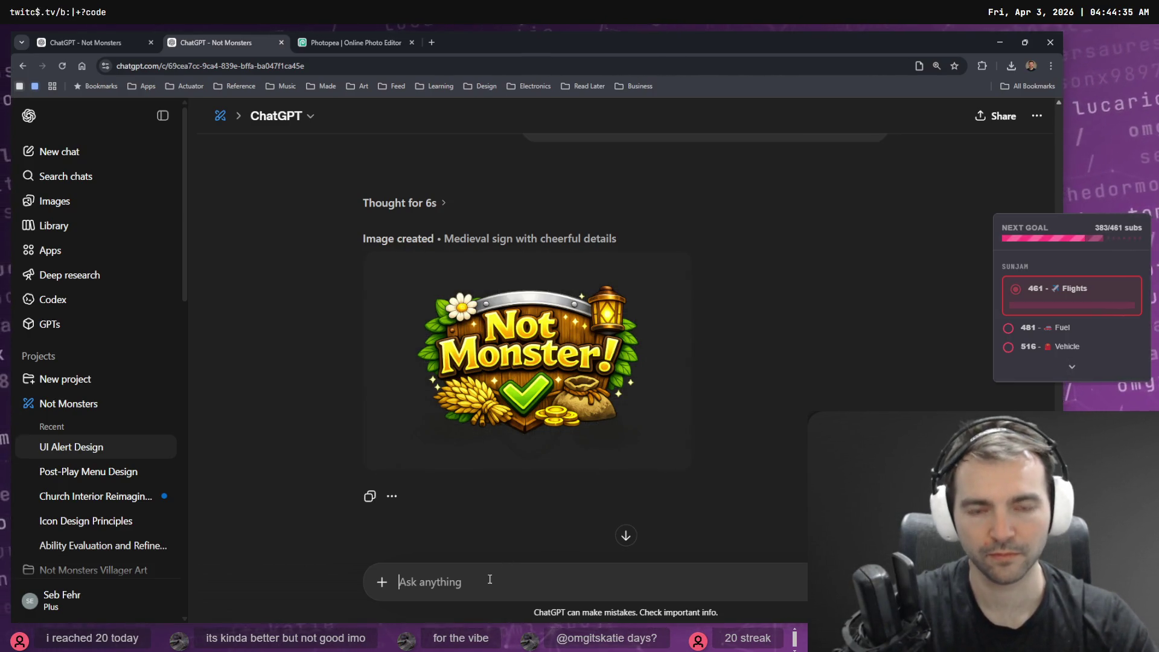
key(super+h)
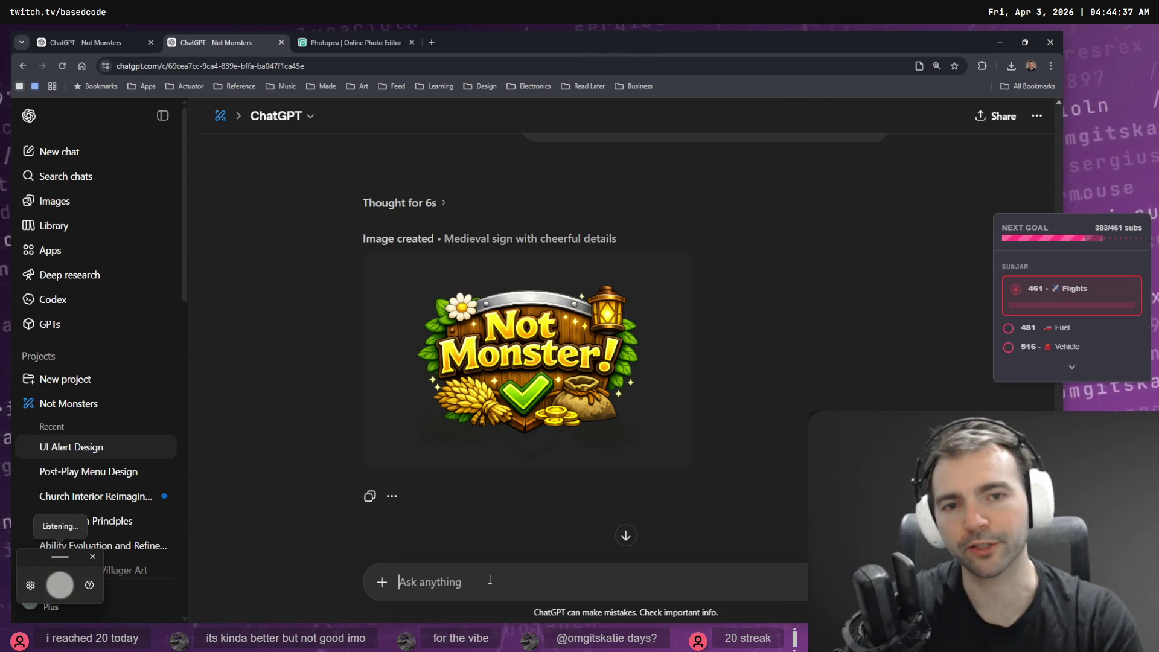
text(give me a completely fresh design)
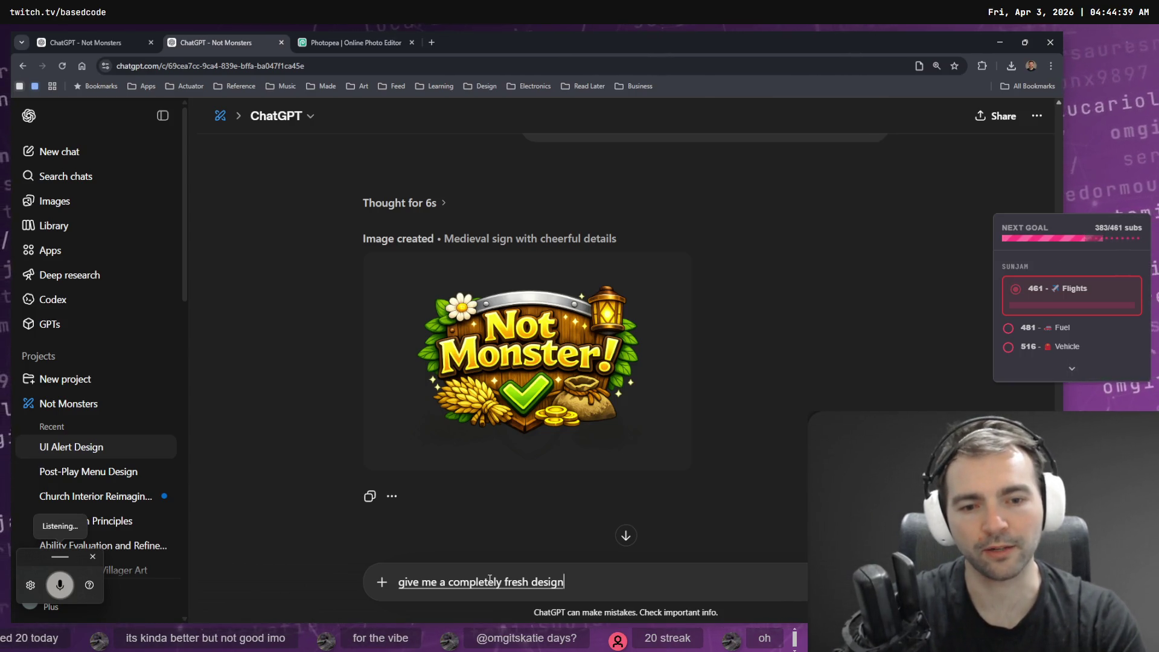
text( that meets the requirements provided previously.)
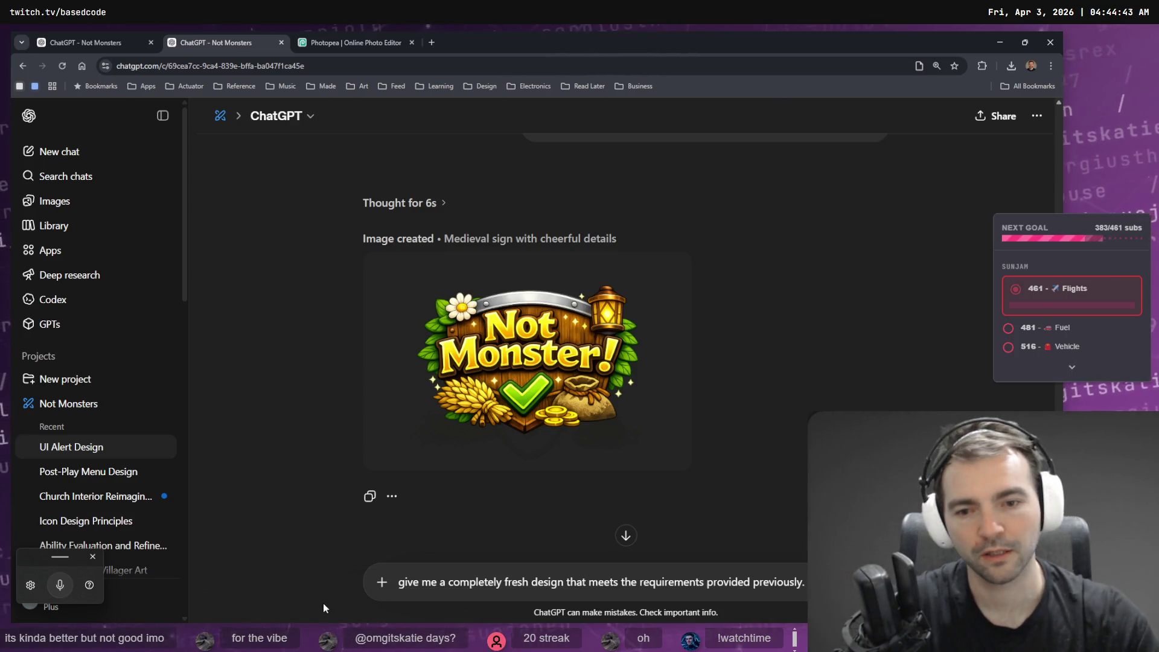
click(382, 583)
click(803, 583)
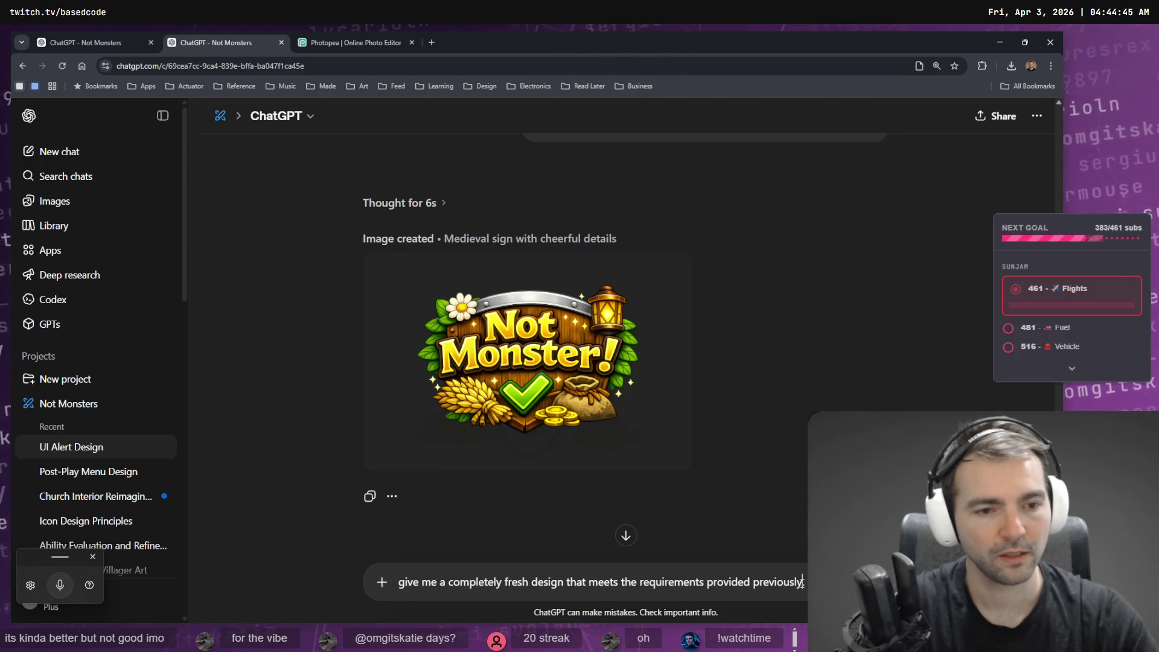
key(super+h)
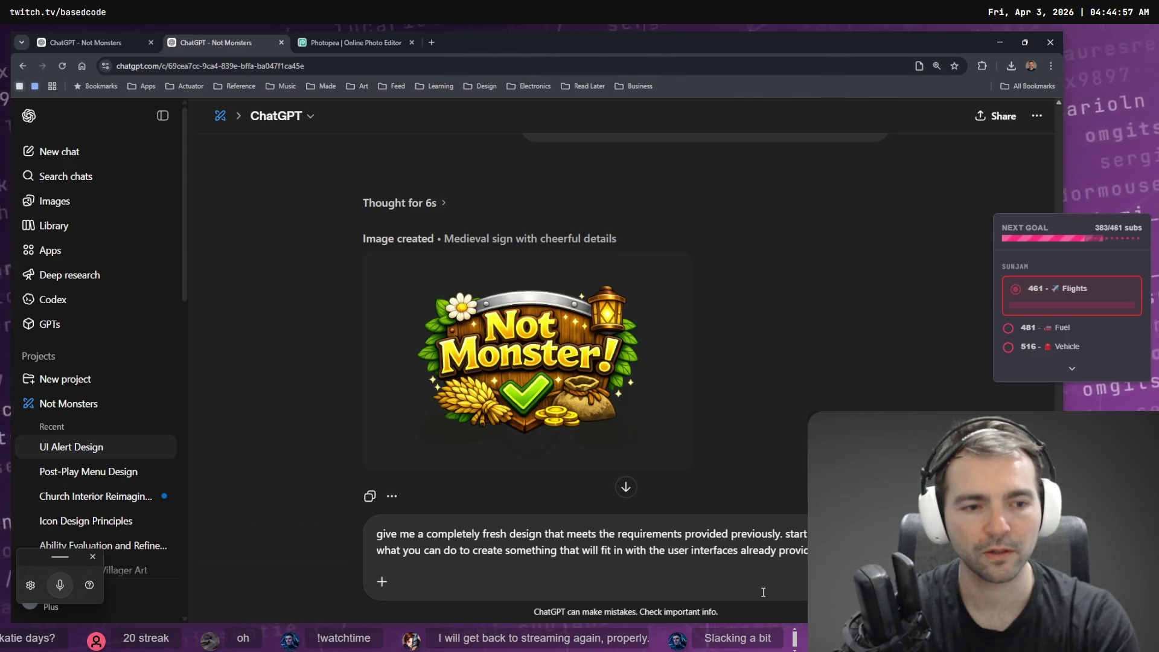
key(super+h)
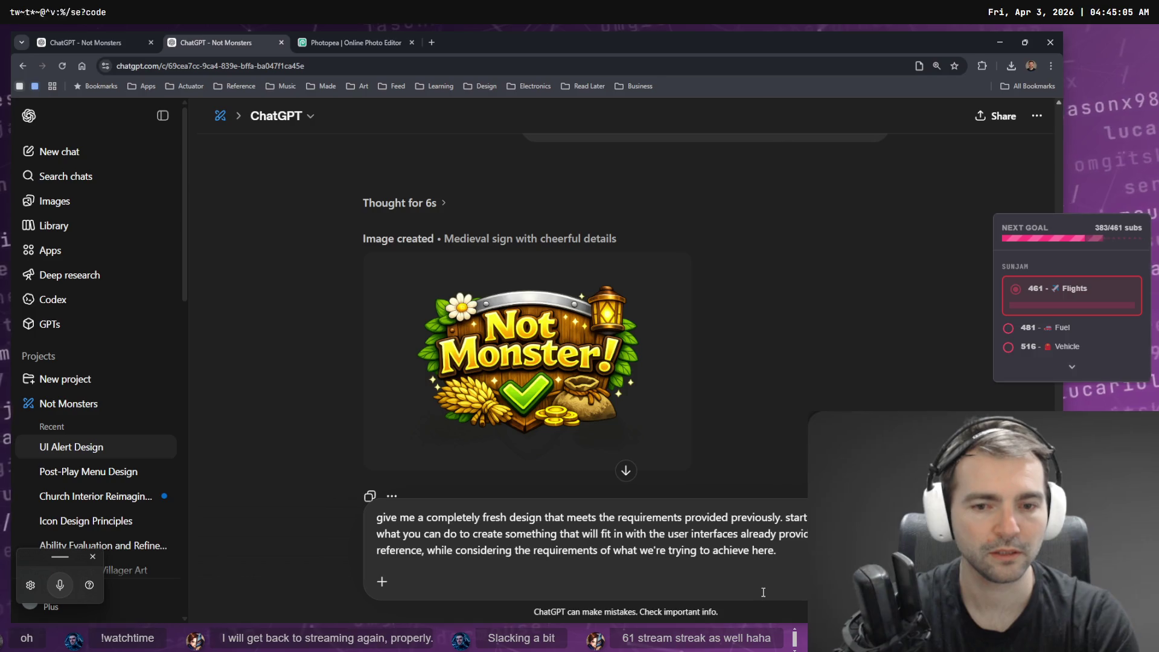
key(Return)
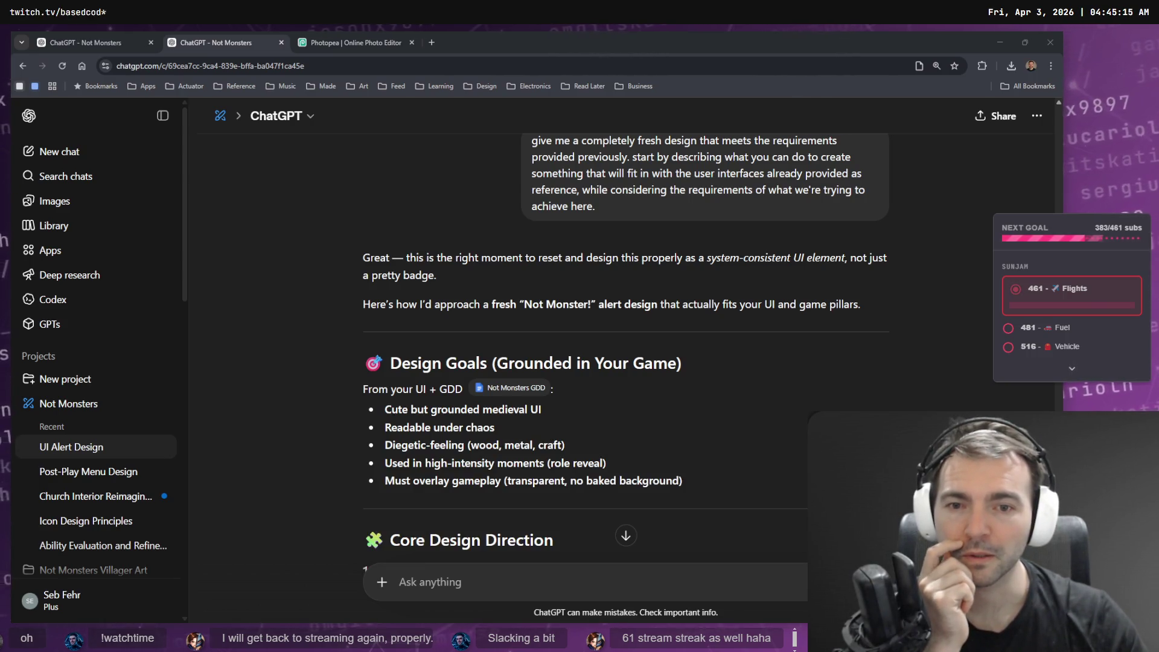
Read the wooden NOT MONSTER! banner spec and switch the message to Create image.
scroll(97, 302, down, 1)
scroll(353, 360, down, 6)
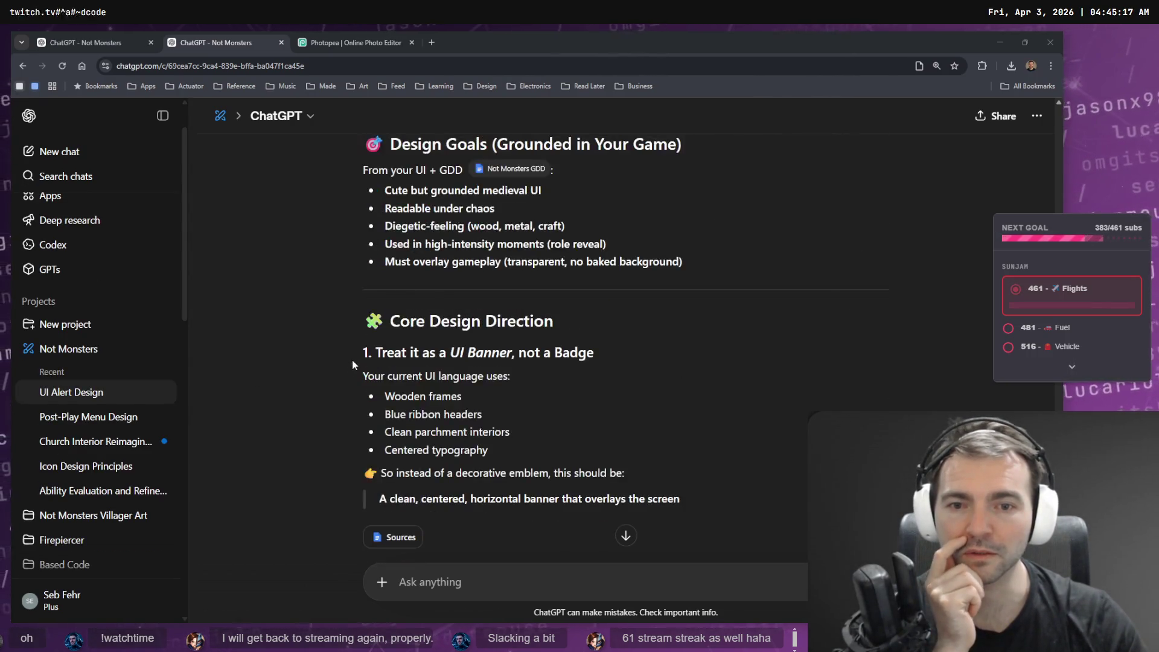
scroll(338, 321, down, 2)
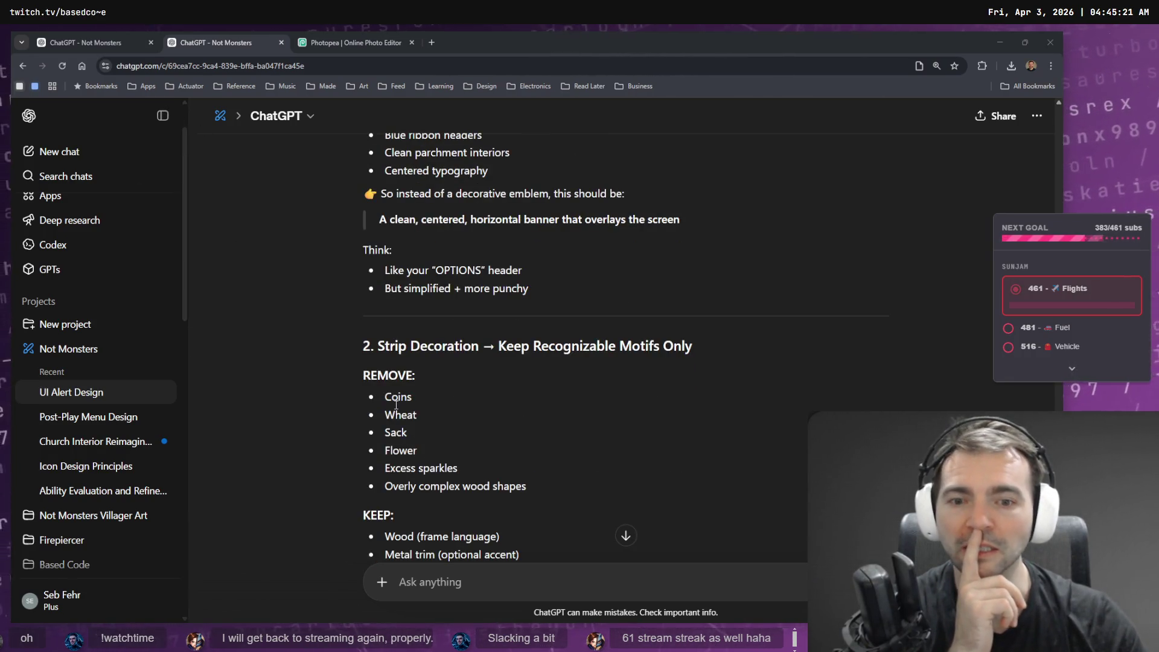
scroll(385, 409, down, 5)
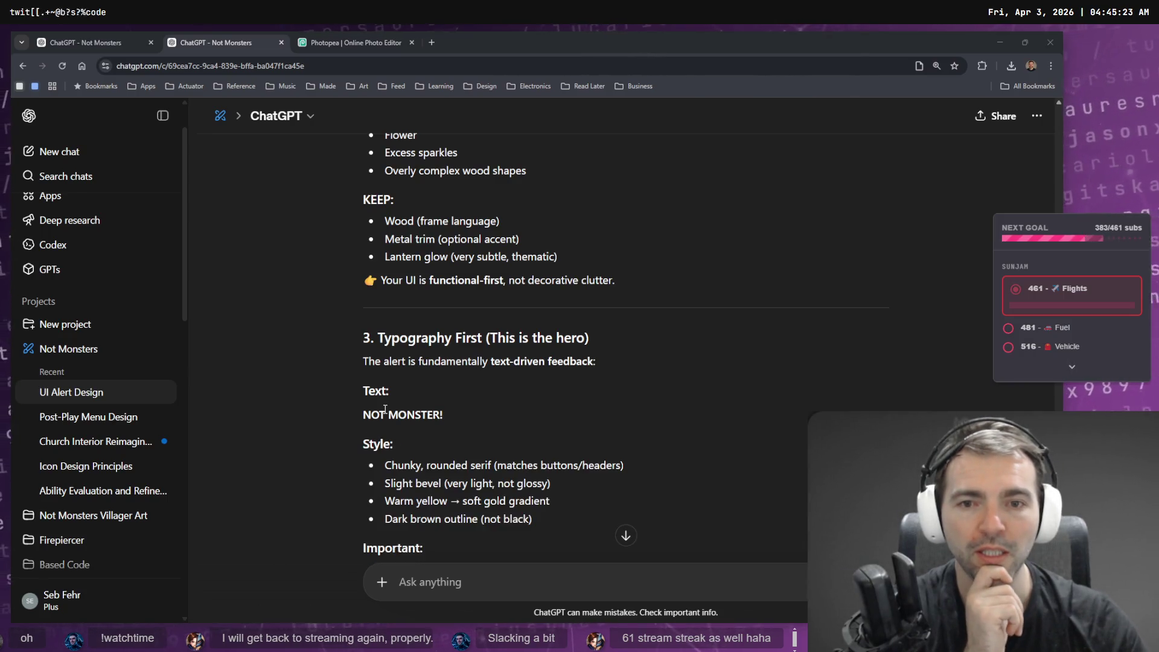
scroll(390, 398, down, 2)
scroll(393, 389, down, 3)
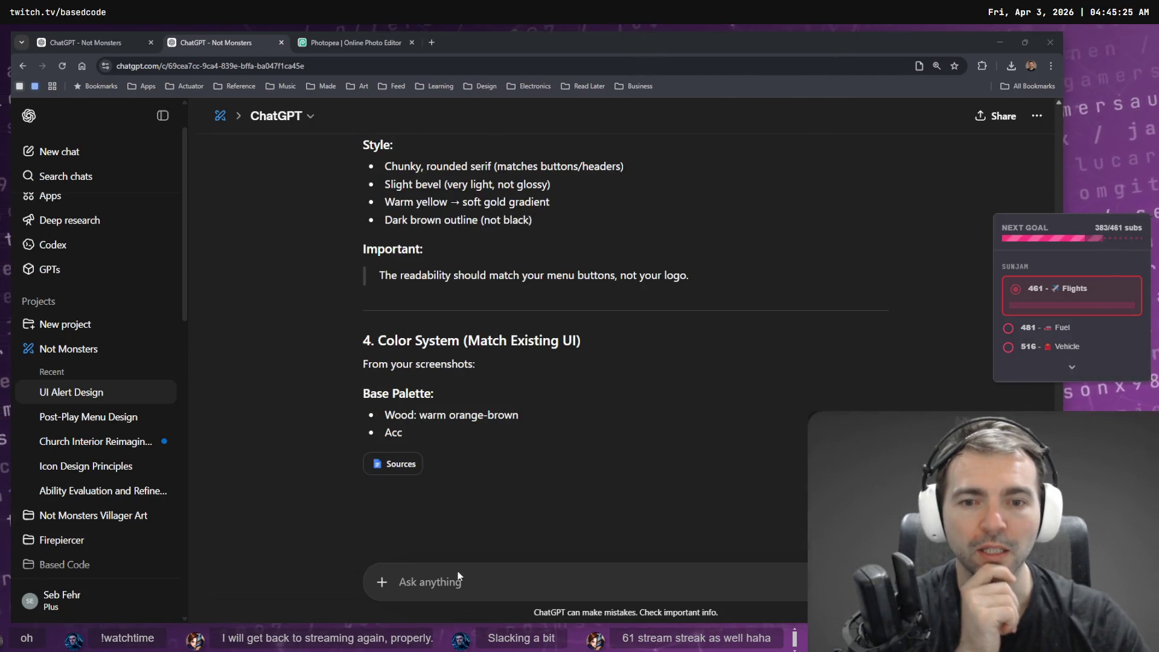
click(396, 588)
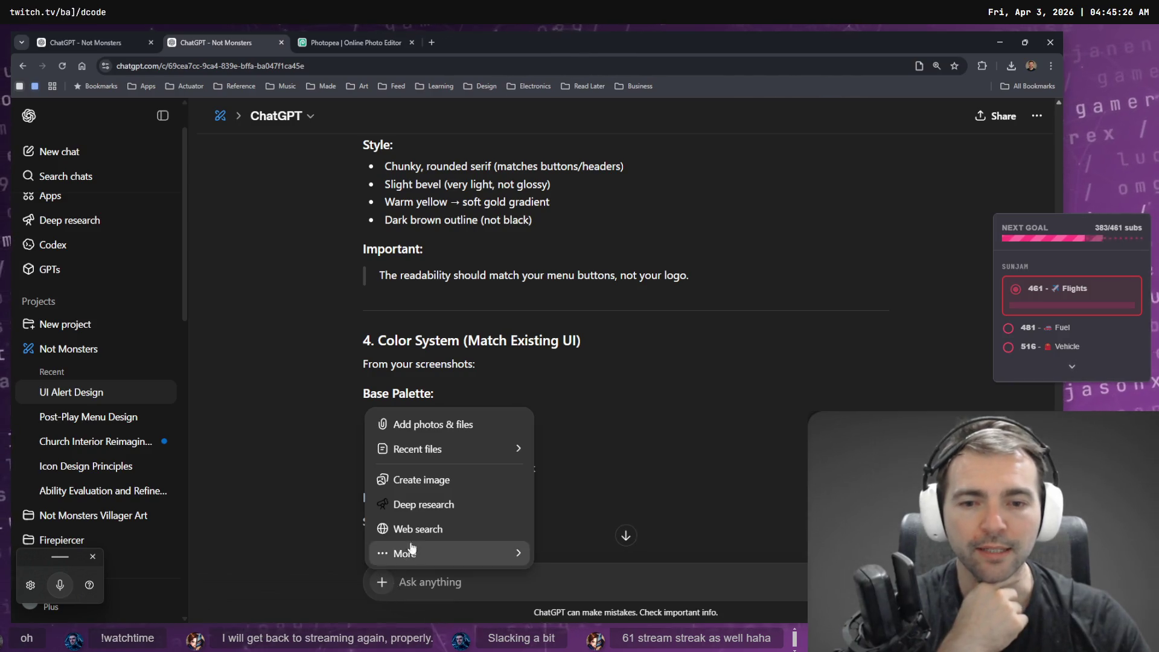
click(441, 480)
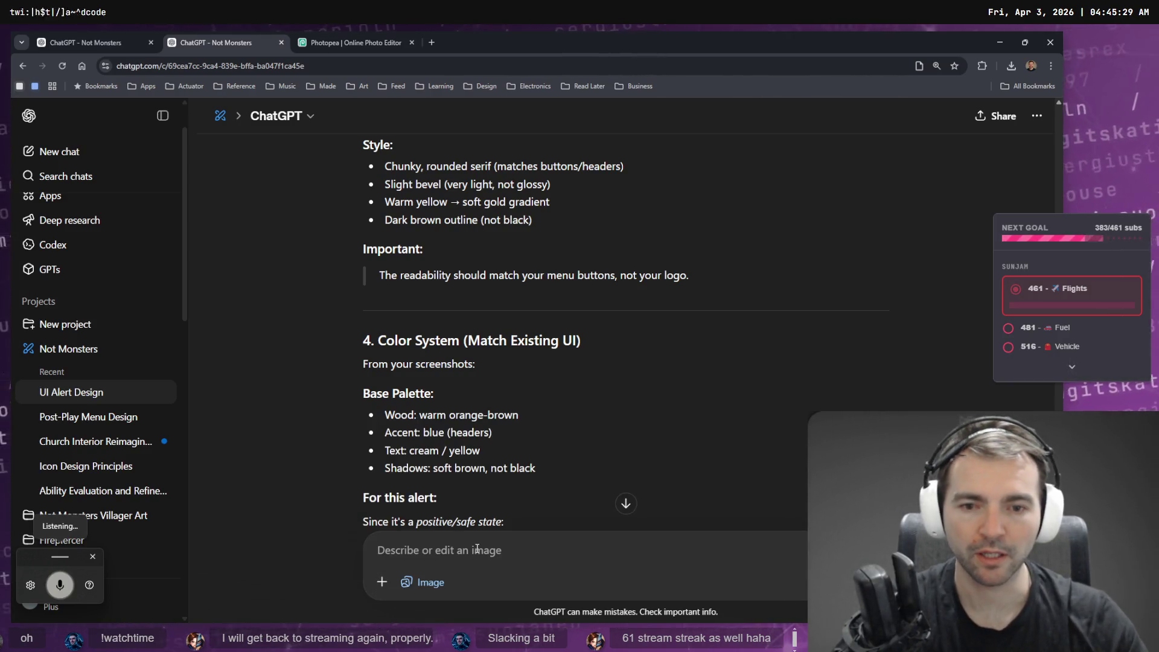
Send the image request 'go ahead and create this design. keep it simple.'.
scroll(623, 432, down, 5)
text(go ahead and create this design)
scroll(625, 437, down, 5)
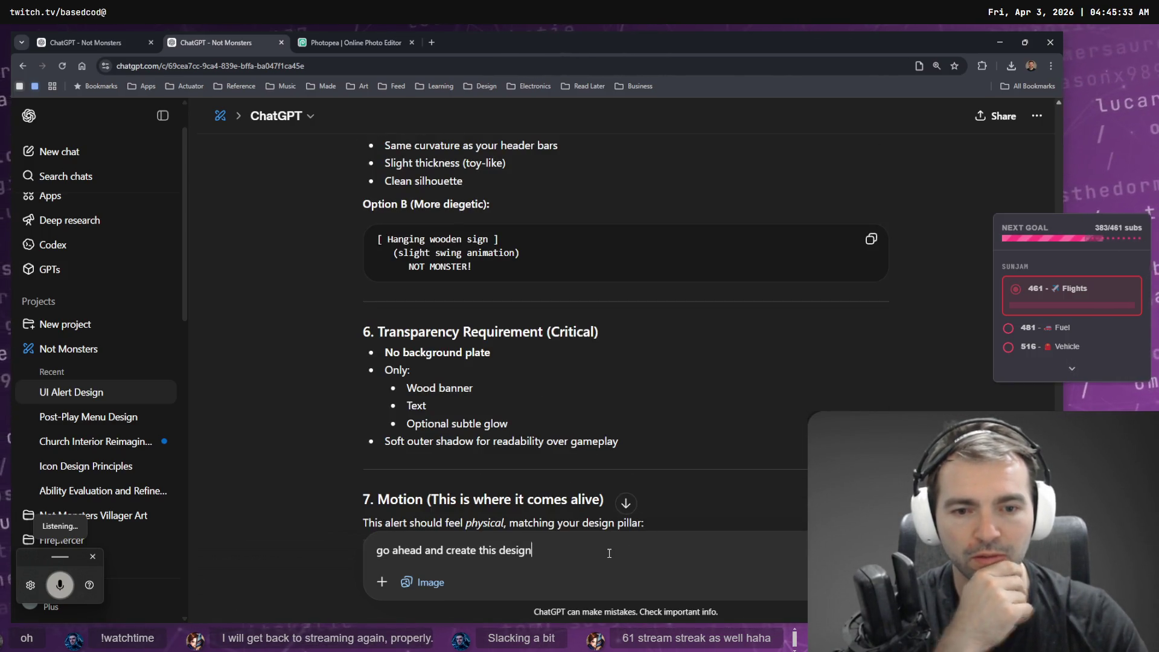
text(.)
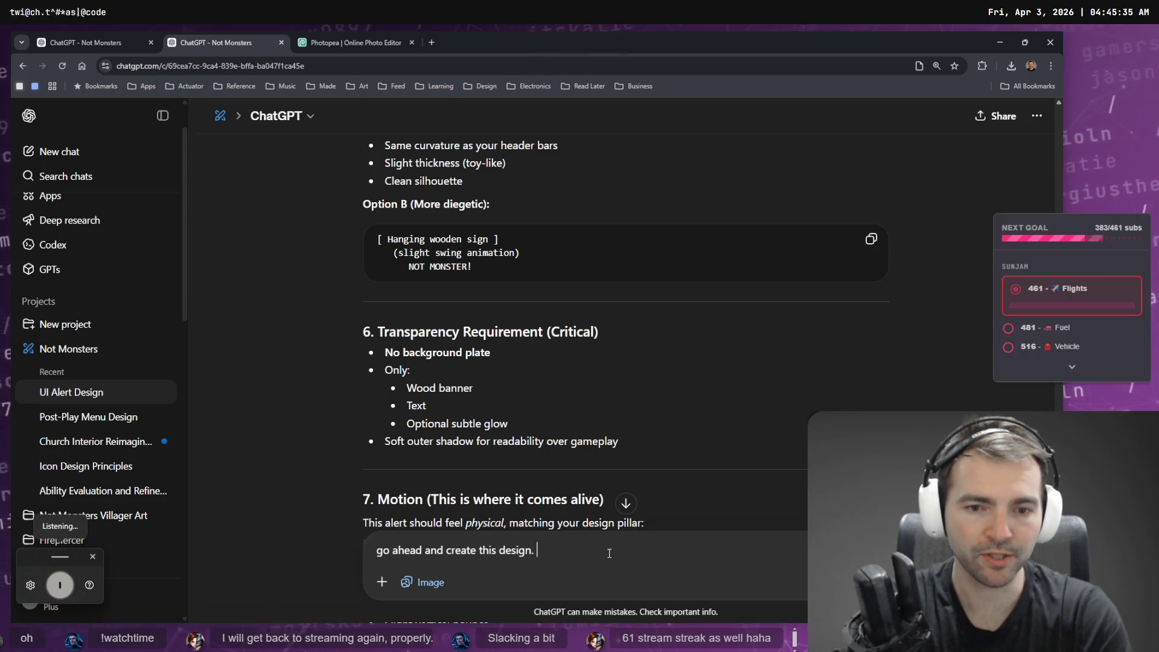
text( keep it simple.)
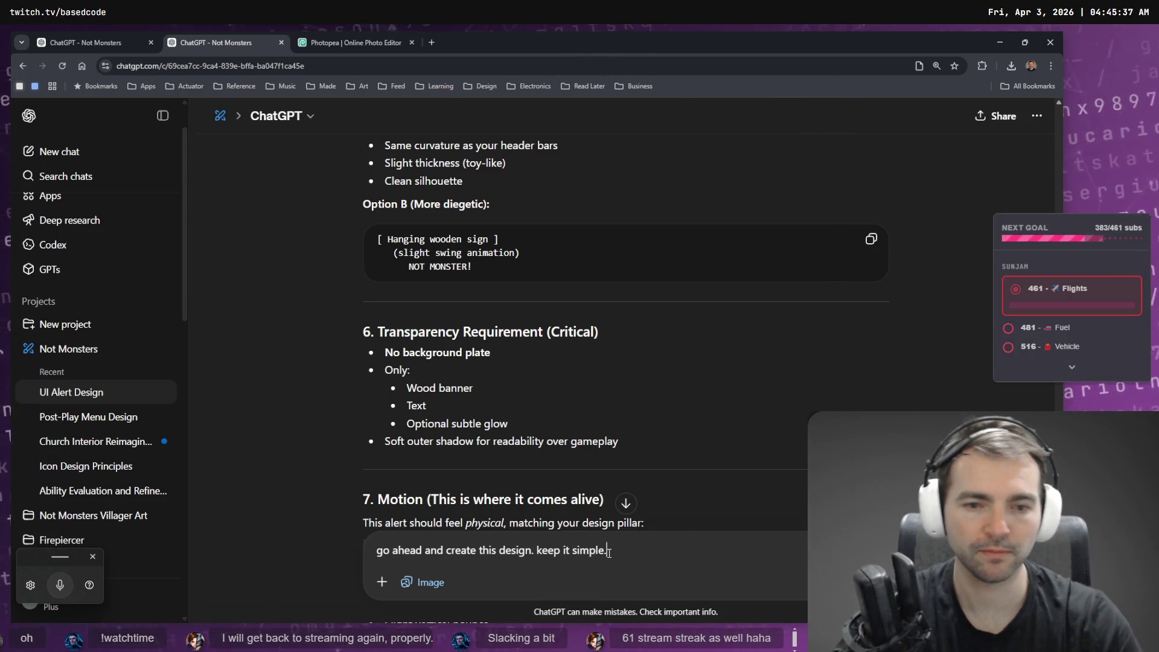
scroll(607, 399, down, 10)
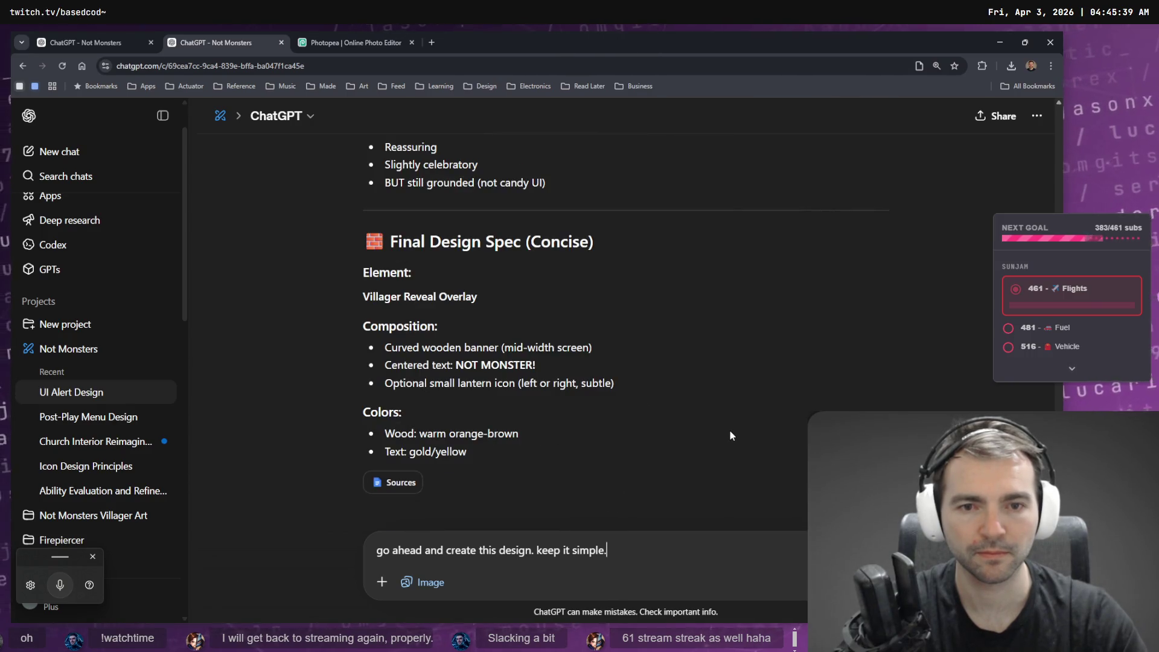
scroll(729, 433, down, 3)
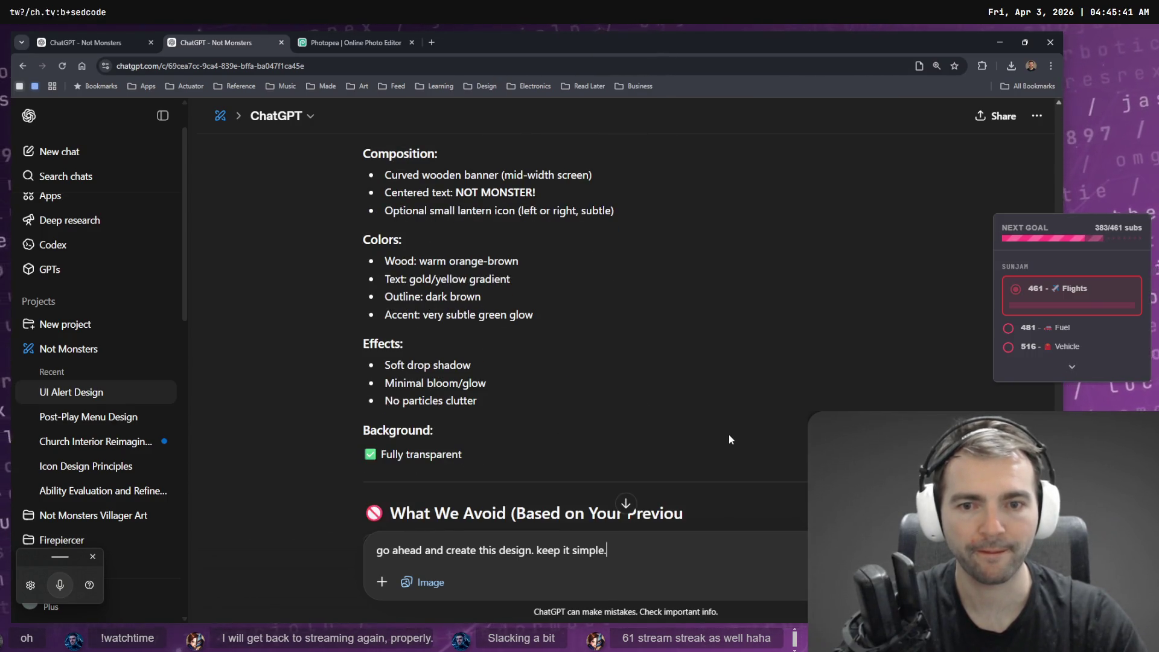
scroll(730, 435, down, 3)
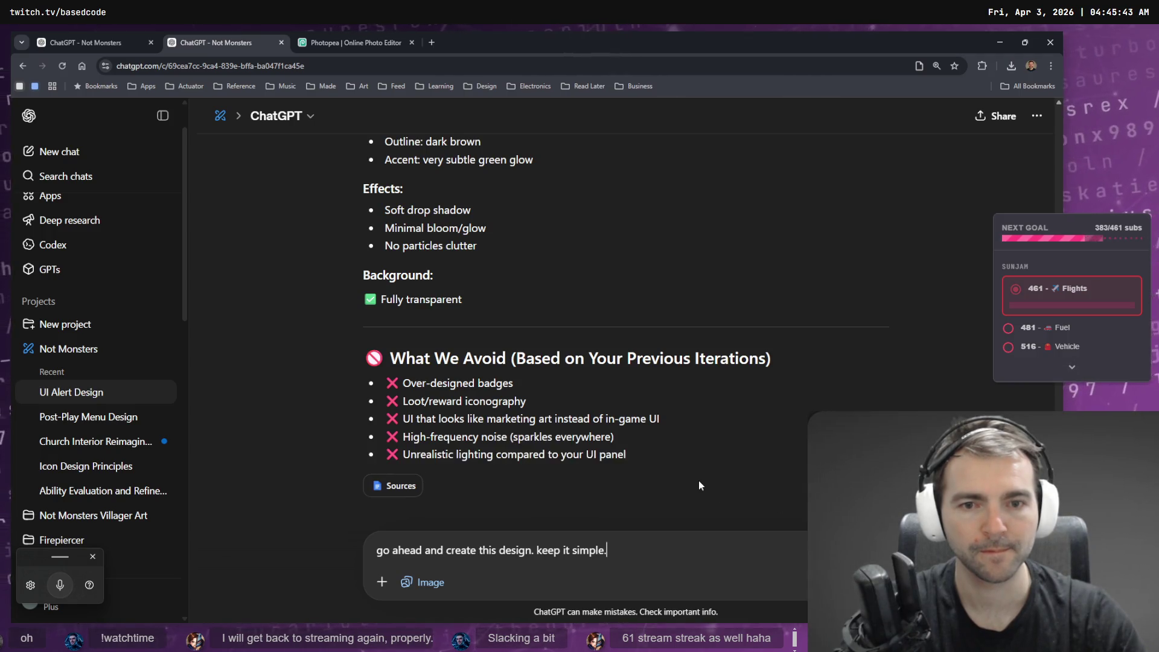
scroll(698, 481, down, 2)
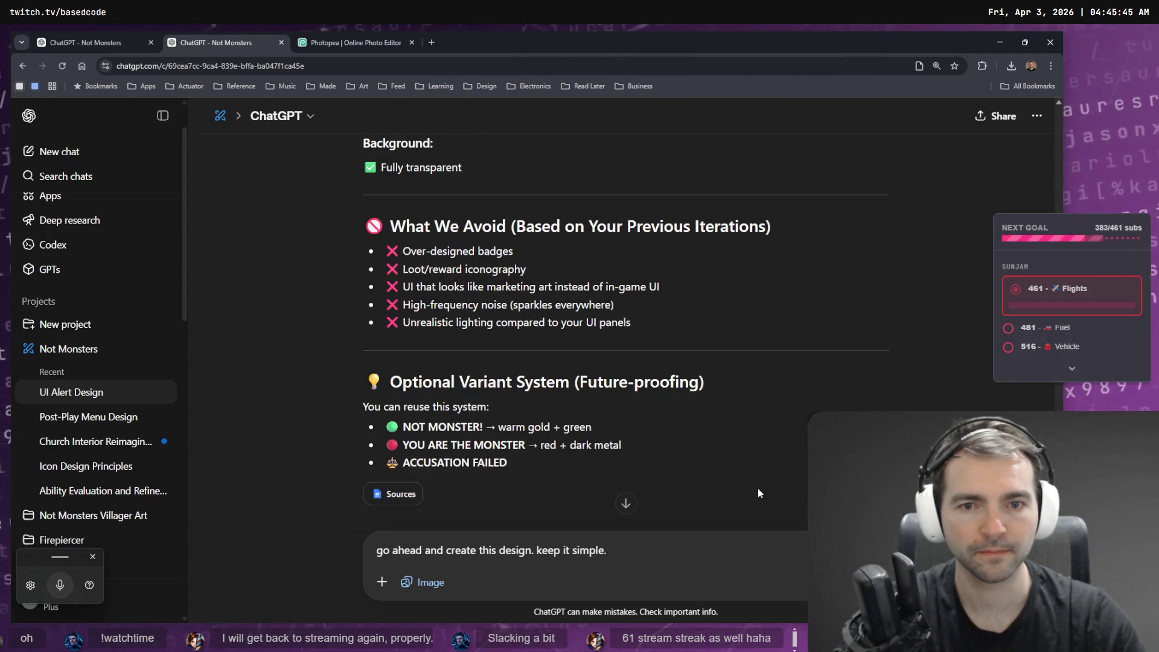
scroll(673, 469, down, 3)
scroll(672, 469, down, 1)
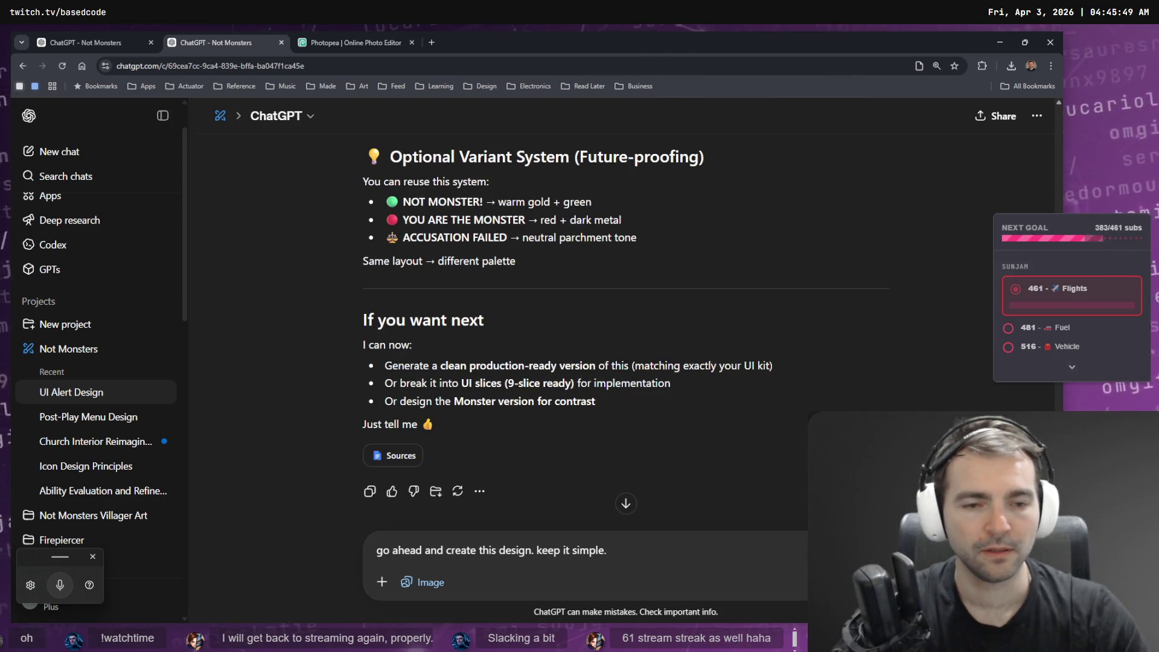
key(Return)
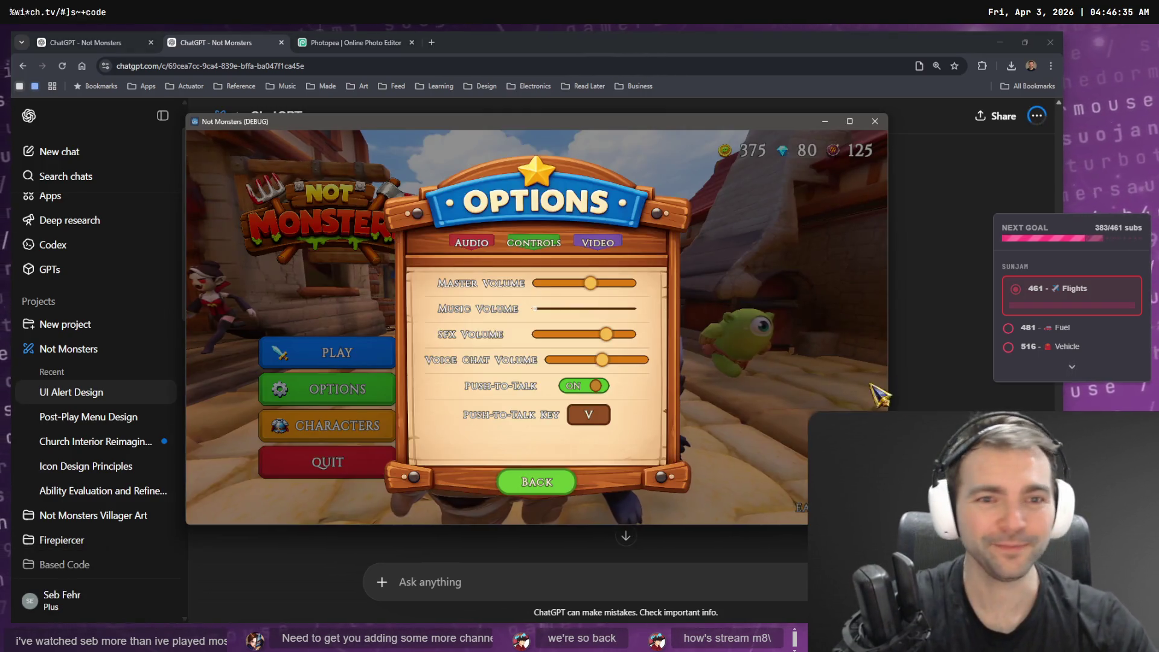
Browse the game's Options, Play and Characters menus, then close the Not Monsters window.
click(553, 482)
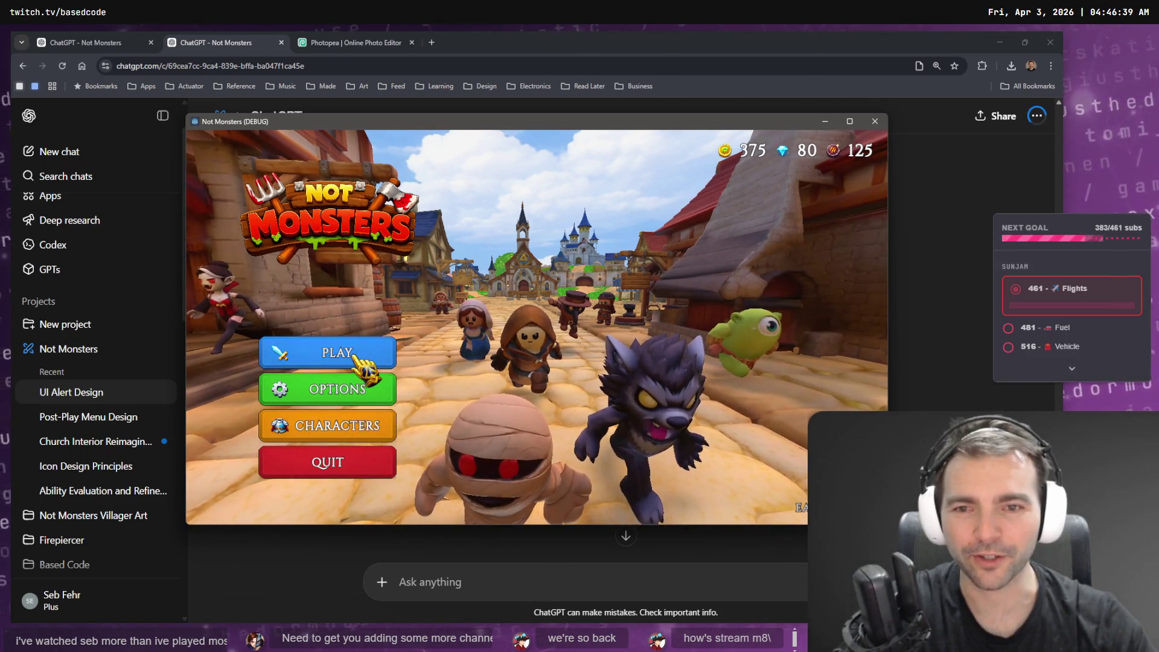
click(373, 361)
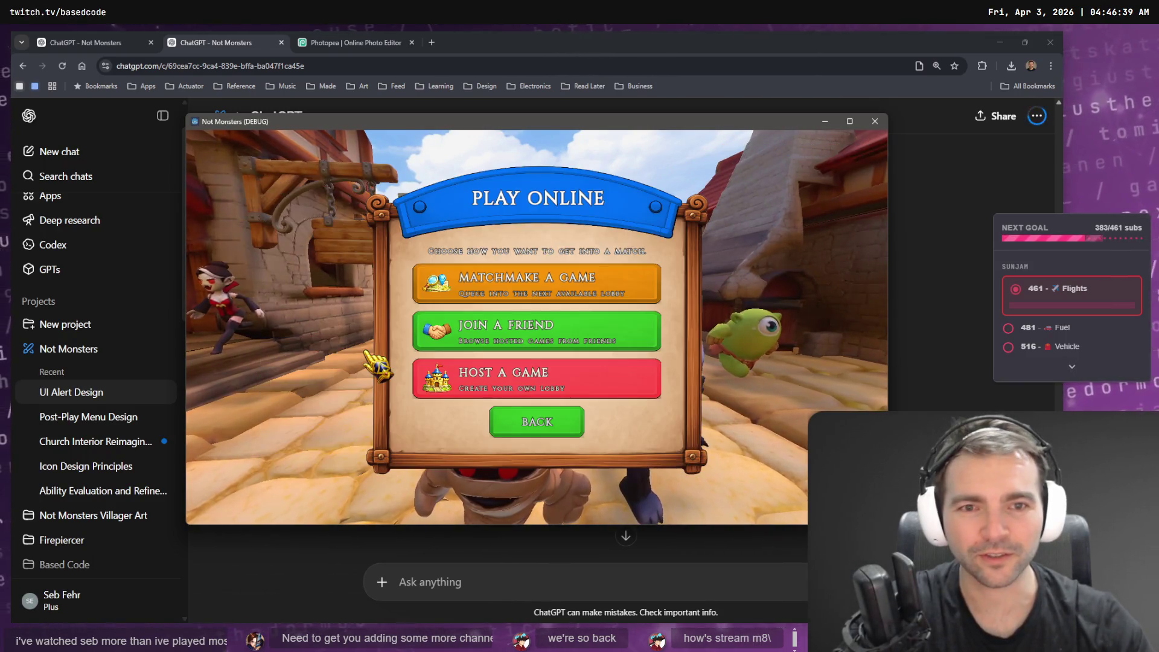
click(517, 377)
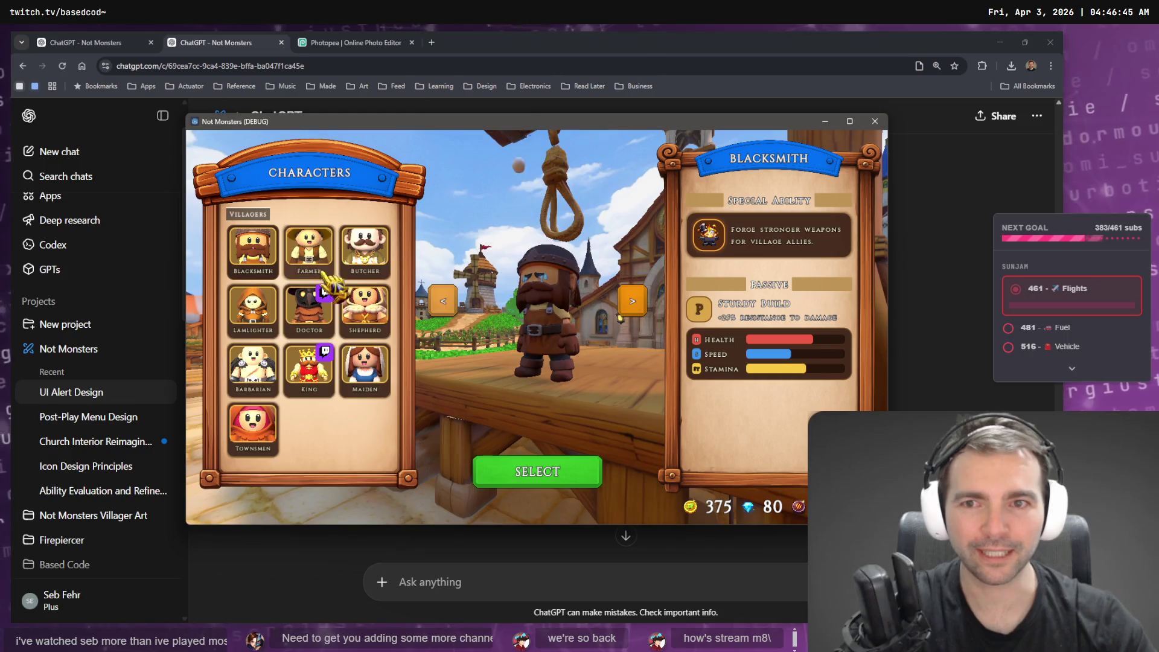
key(Escape)
key(alt+F4)
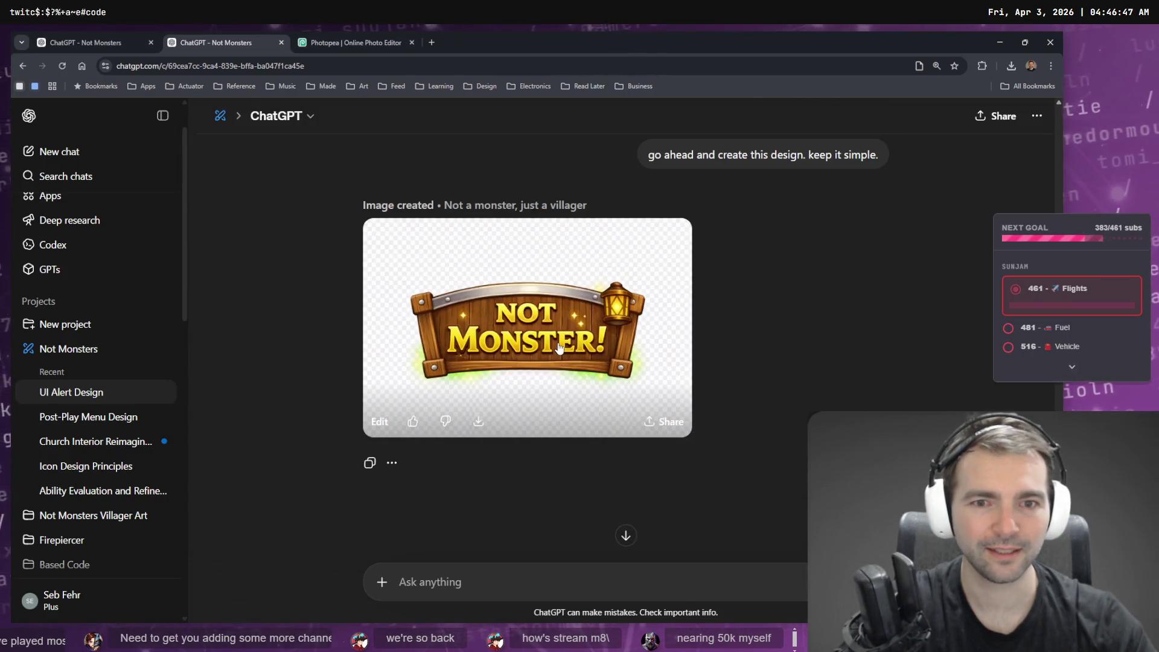
Send the banner edit 'replace this background with alpha channel not a checkerboard image'.
click(627, 380)
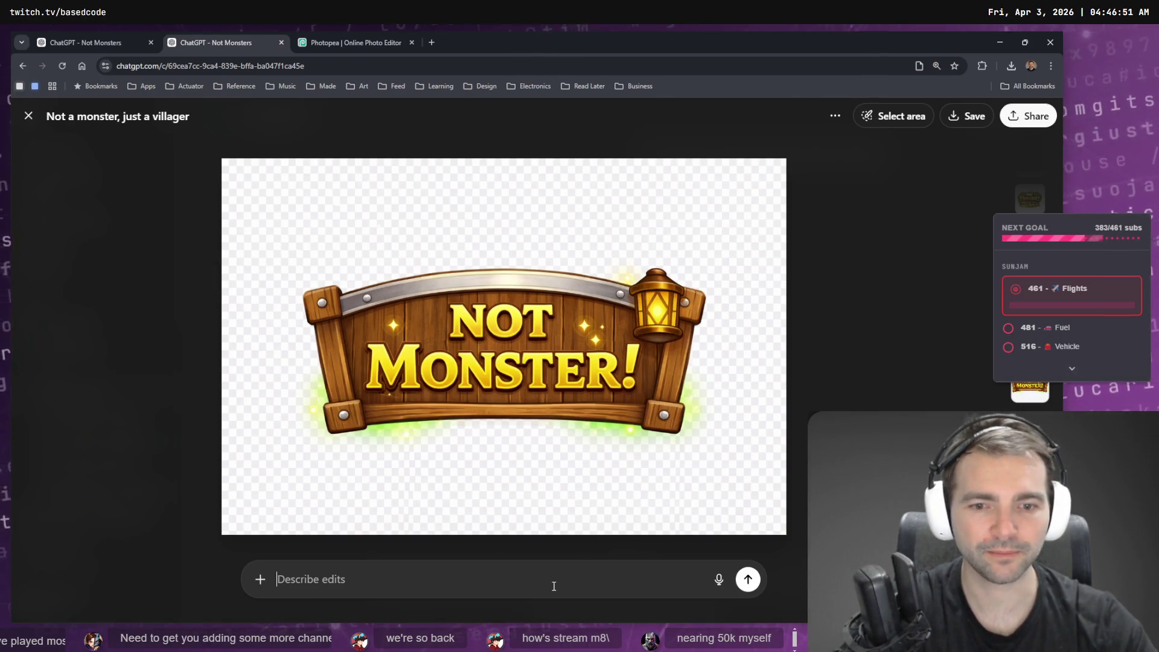
key(ctrl+super)
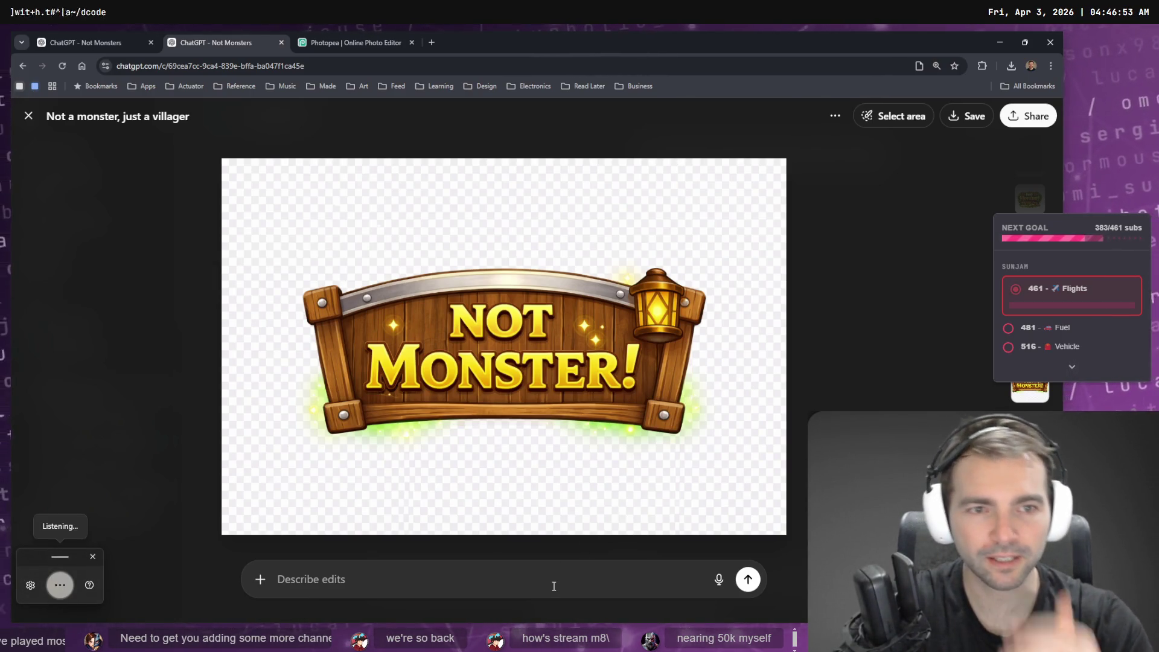
text(replace this background with)
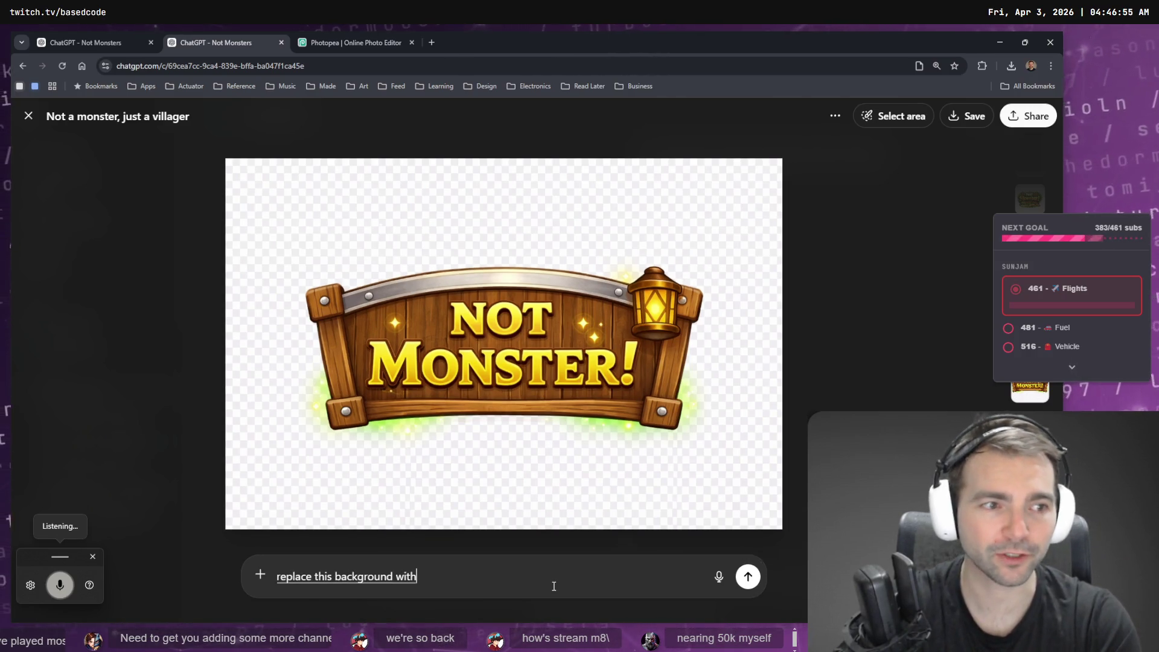
text( alpha channel not a checkerboard background)
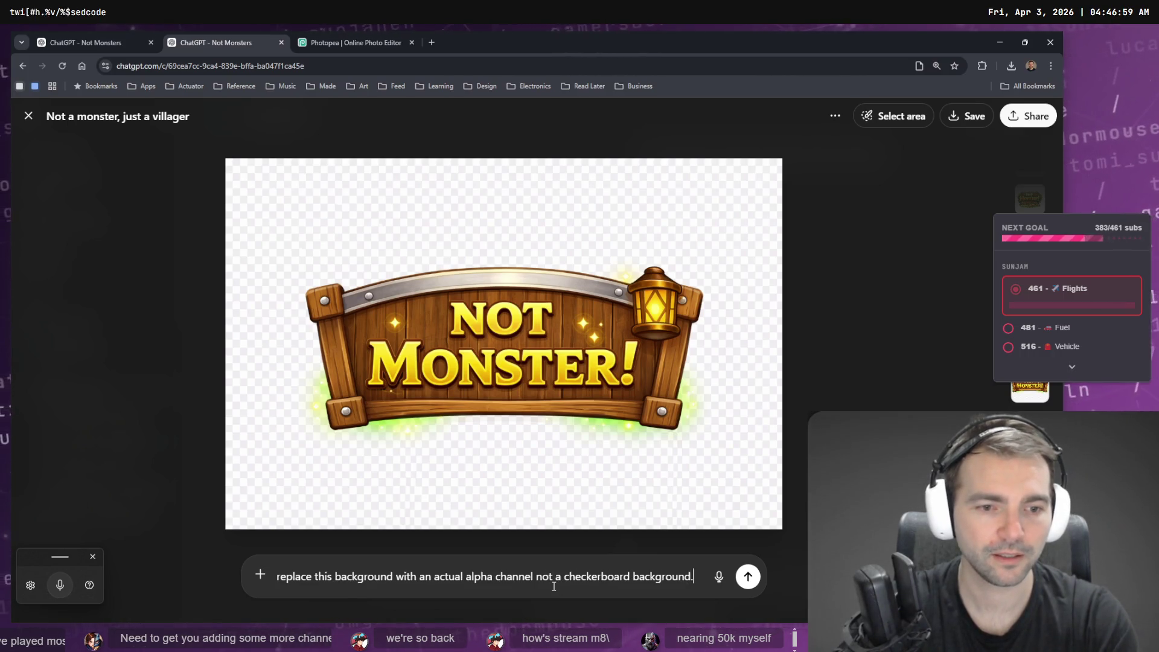
key(ctrl+BackSpace)
text(image)
key(Return)
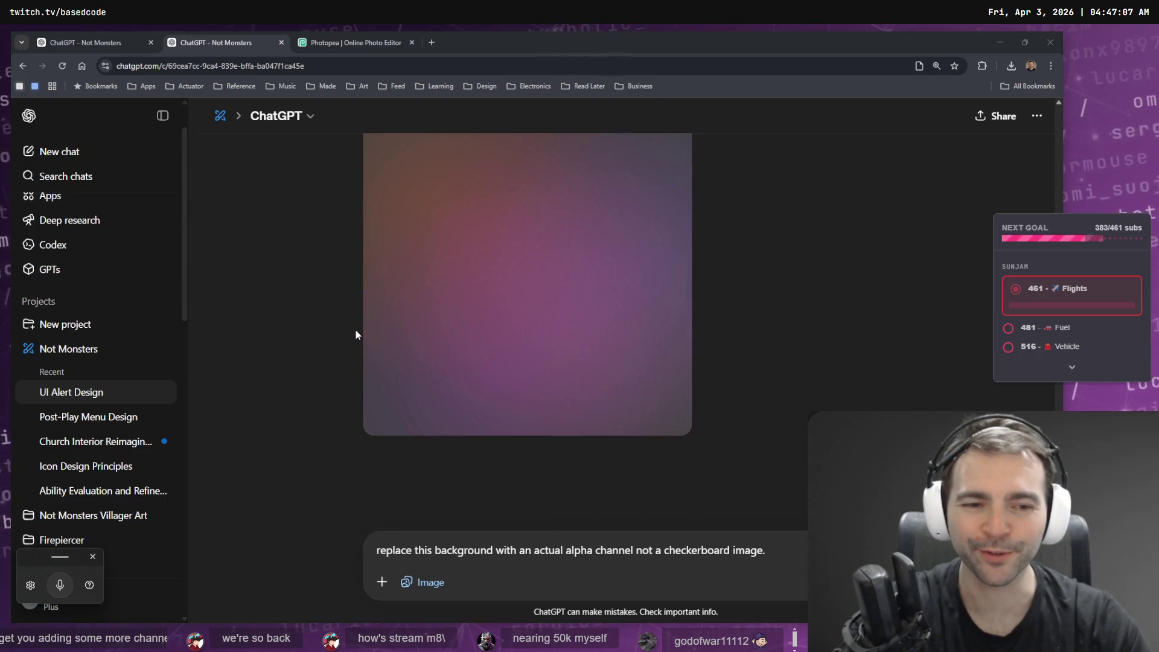
Clear the leftover request text from the message box.
key(ctrl+a)
key(BackSpace)
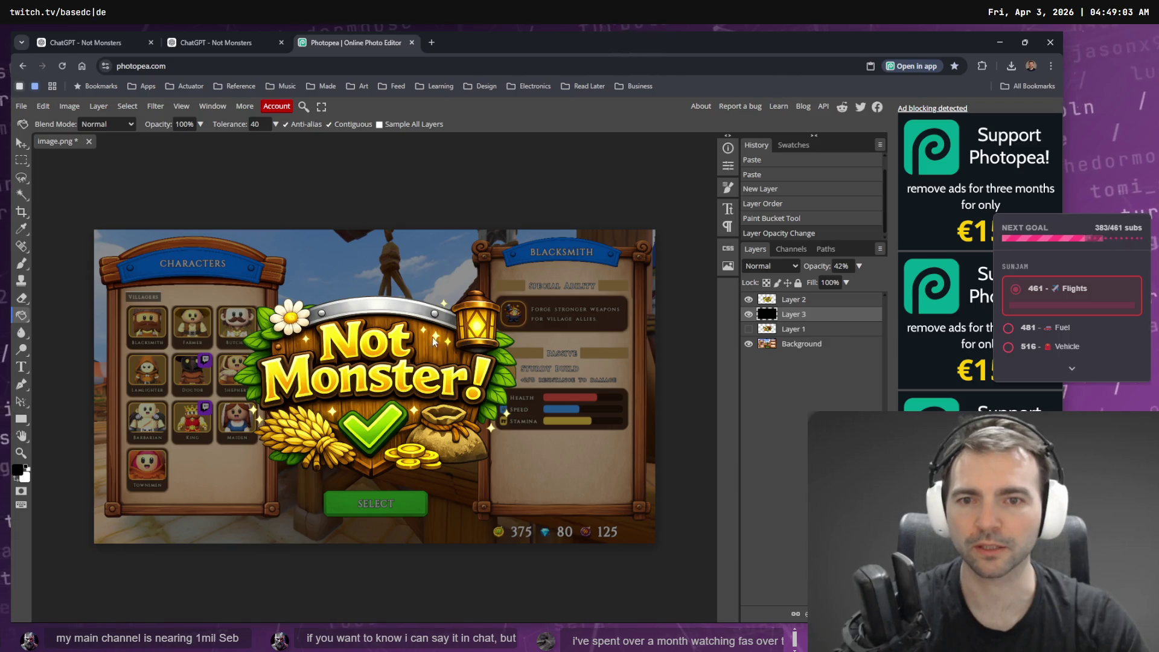
scroll(380, 340, up, 4)
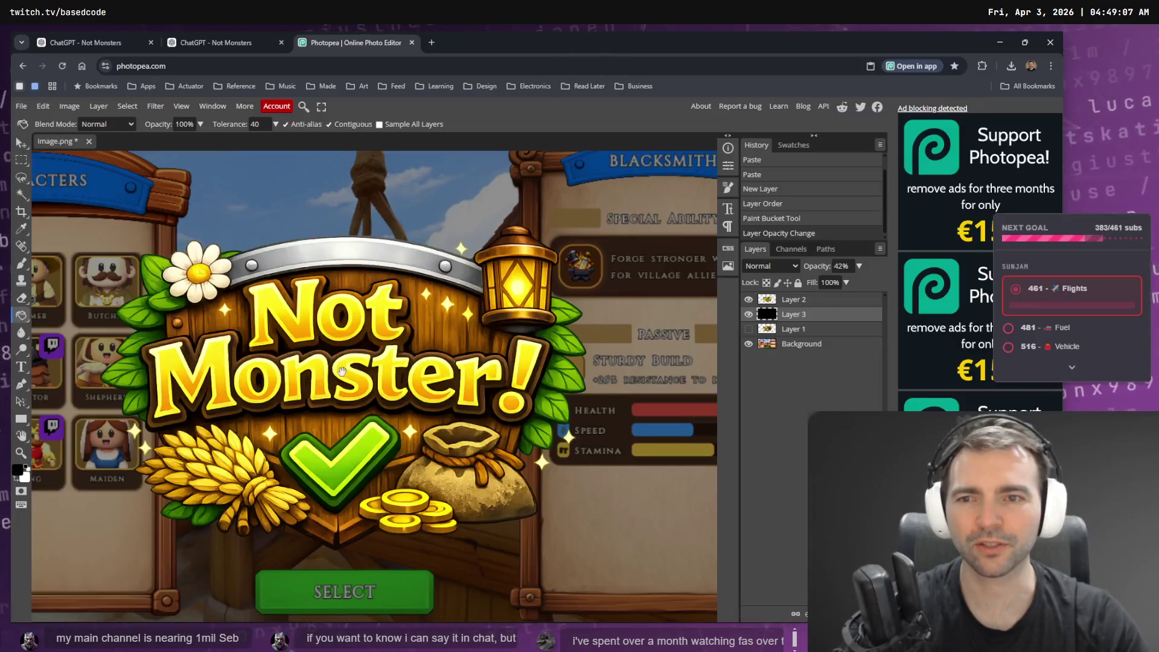
drag(343, 371, 386, 340)
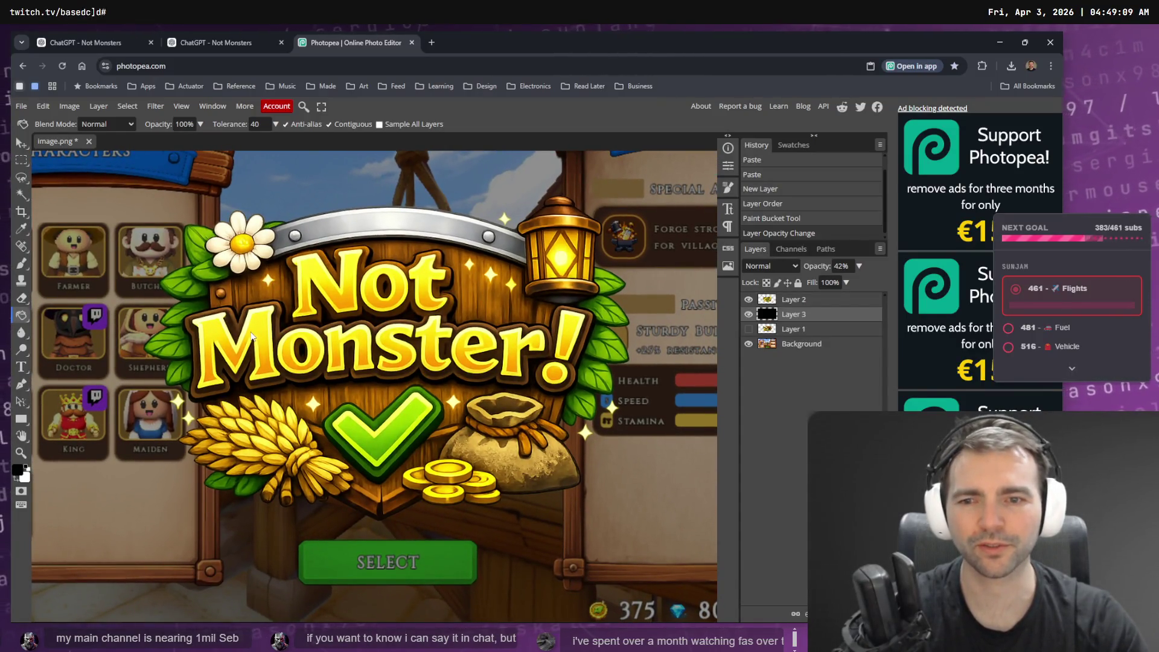
scroll(274, 248, up, 2)
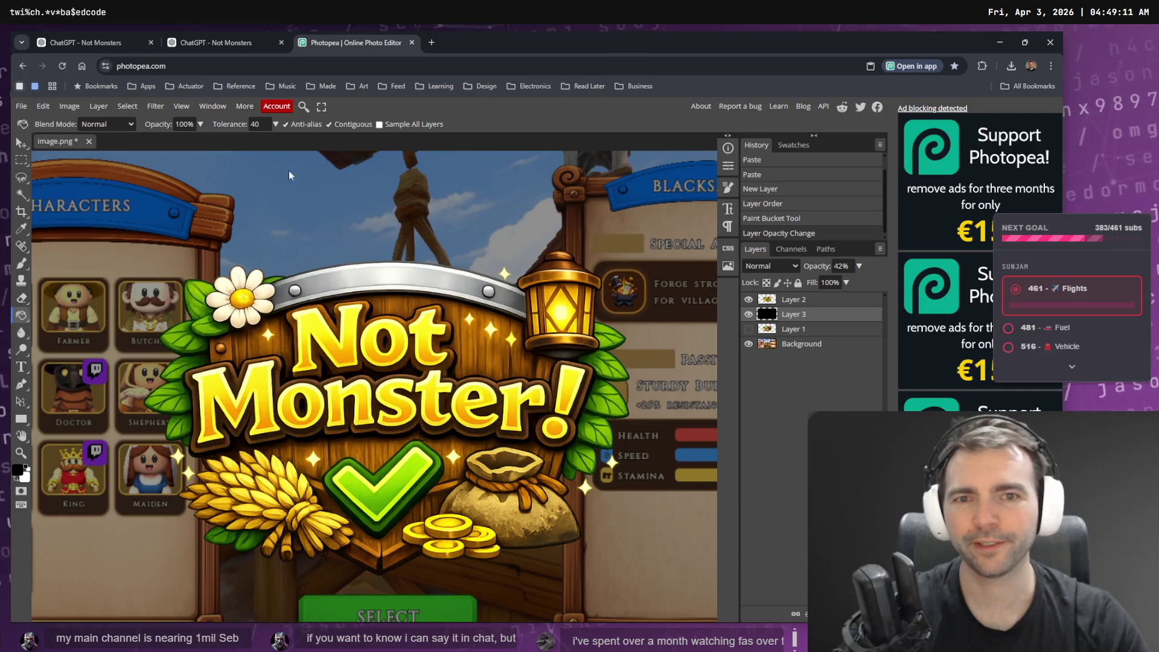
Compare the villager and signboard versions of the banner in ChatGPT's image viewer.
click(226, 46)
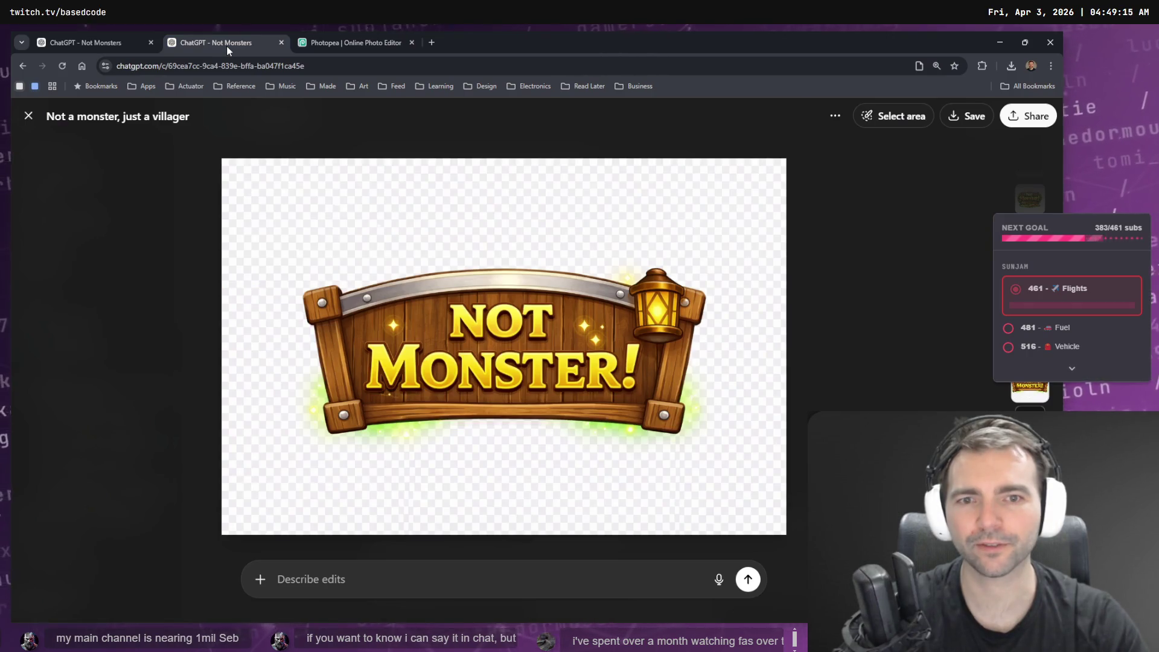
key(Up)
key(Down)
key(Up)
key(Down)
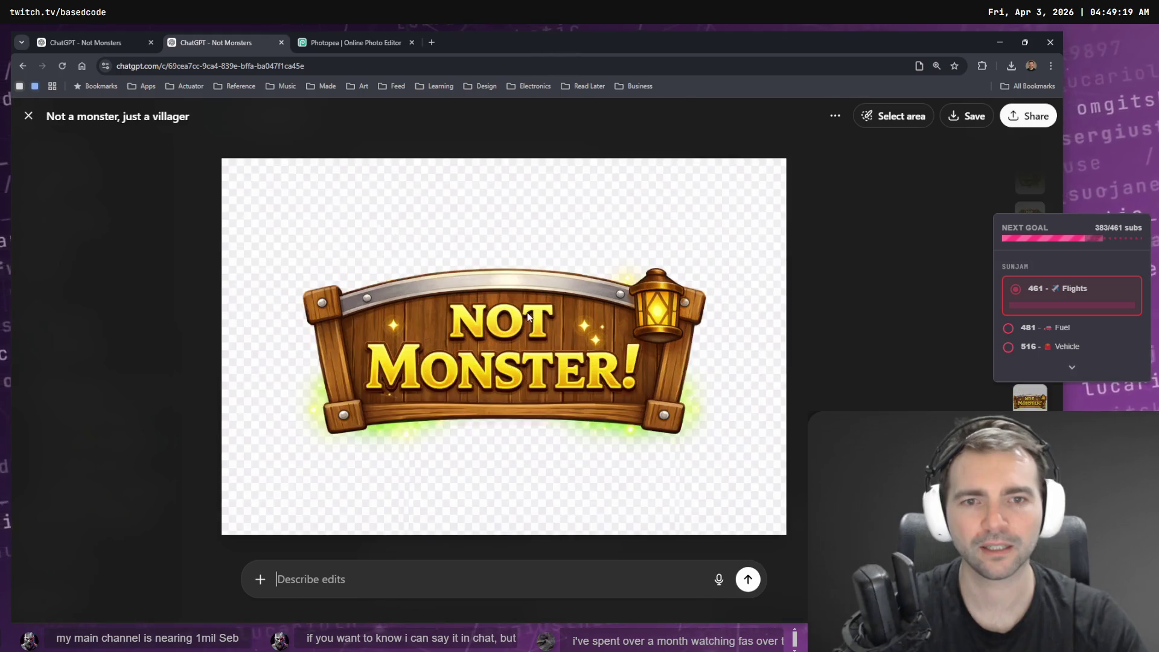
key(Escape)
scroll(745, 361, down, 5)
scroll(754, 387, down, 3)
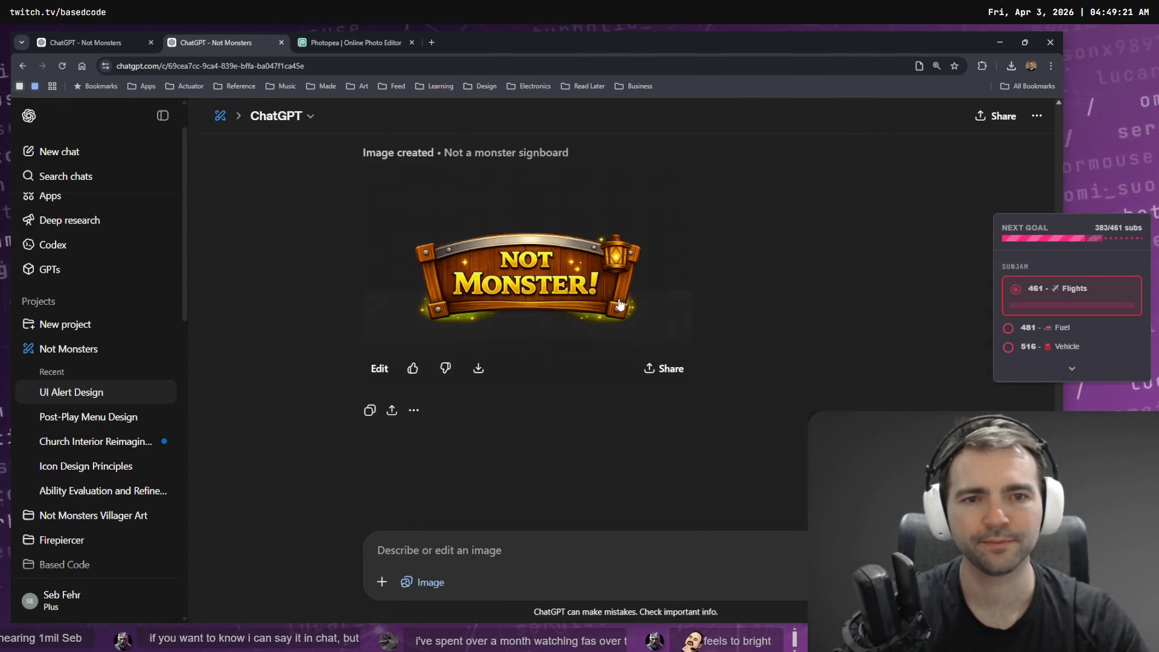
Copy the dark-background Not a monster signboard image and bring Photopea forward.
click(639, 284)
right_click(558, 328)
click(595, 370)
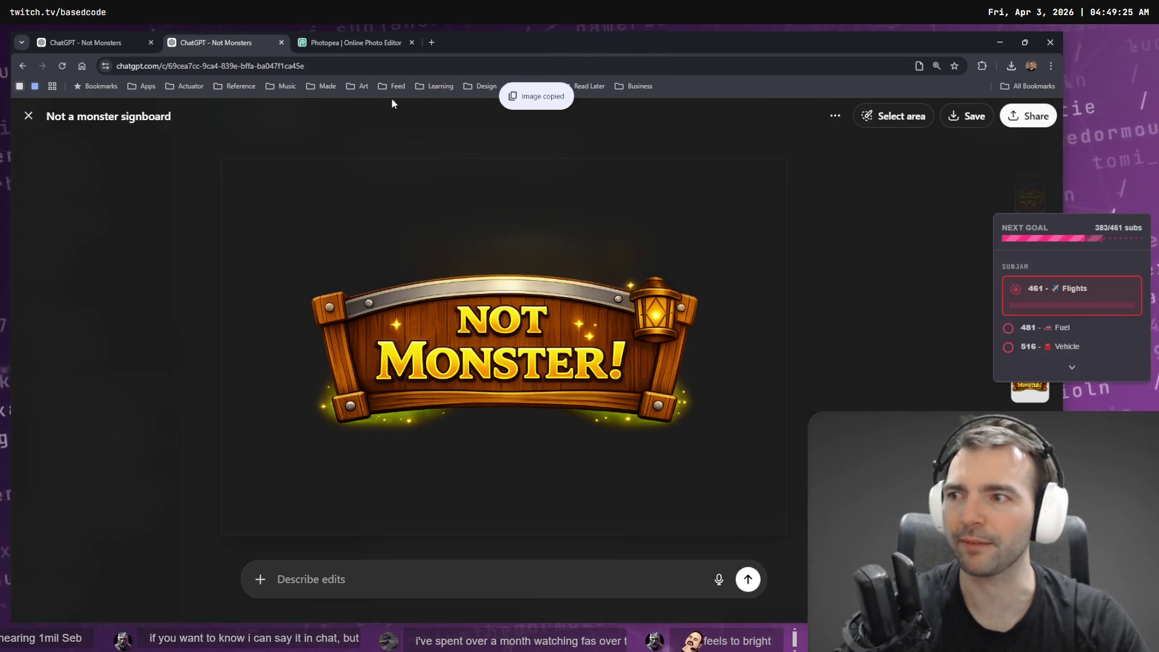
click(346, 42)
scroll(419, 314, right, 5)
scroll(419, 314, down, 5)
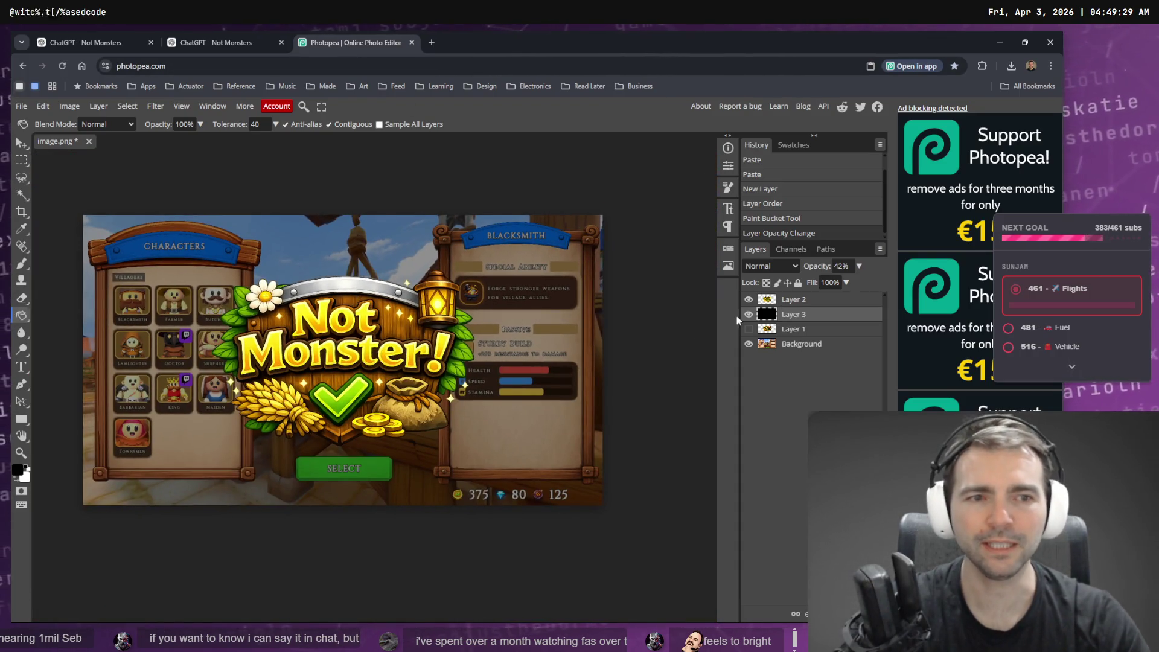
Paste the wooden signboard as Layer 4 and hide Layers 2 and 3.
key(ctrl+v)
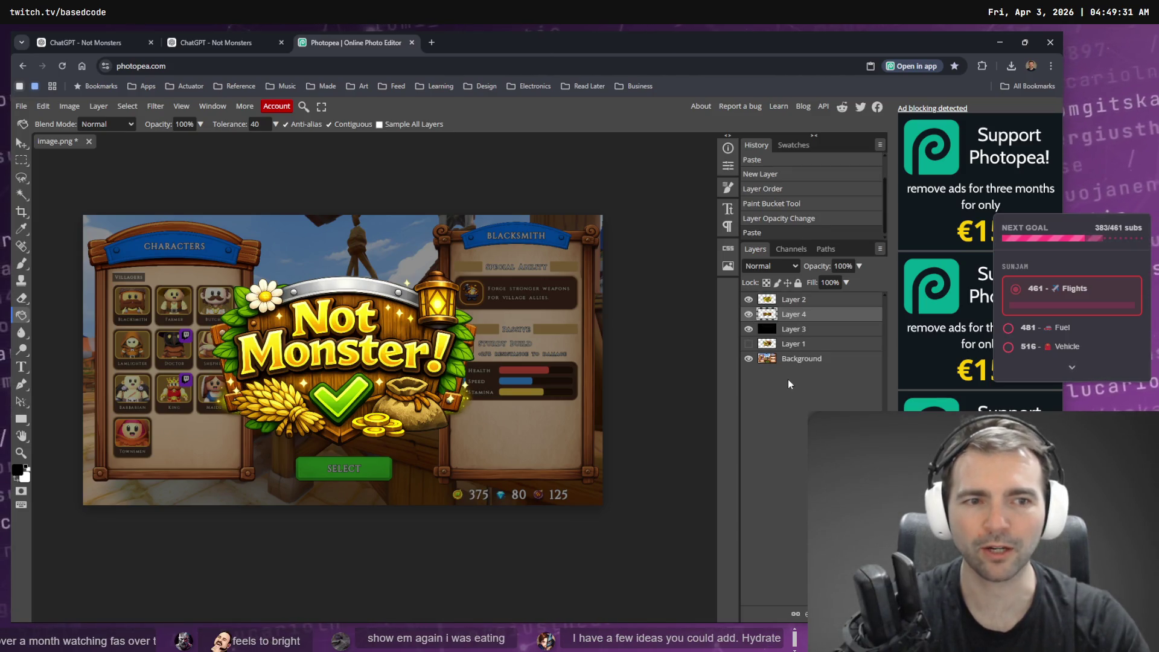
click(749, 301)
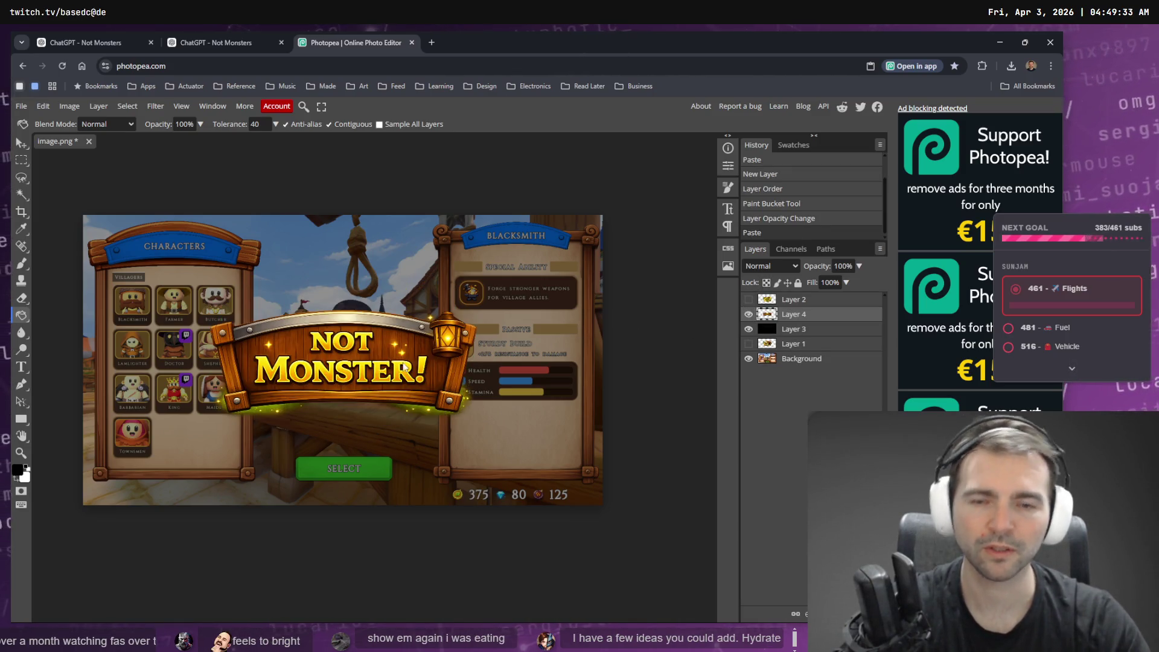
click(749, 331)
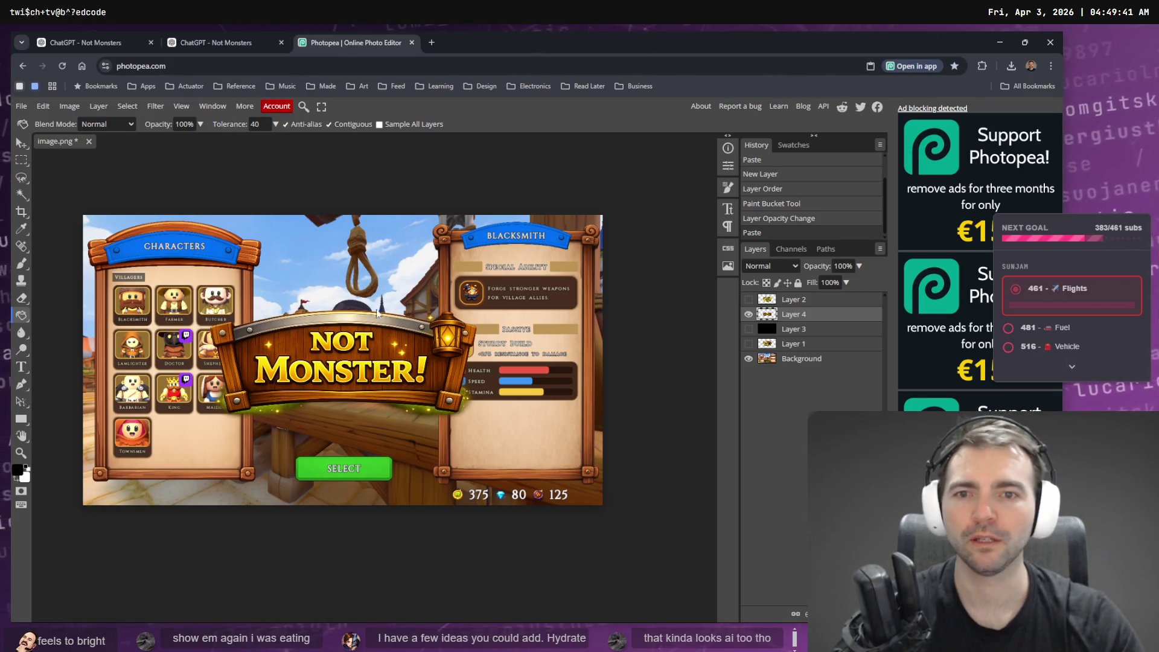
Ask ChatGPT to change the signboard's night-time lighting to daytime shading, then clear the message box.
click(214, 34)
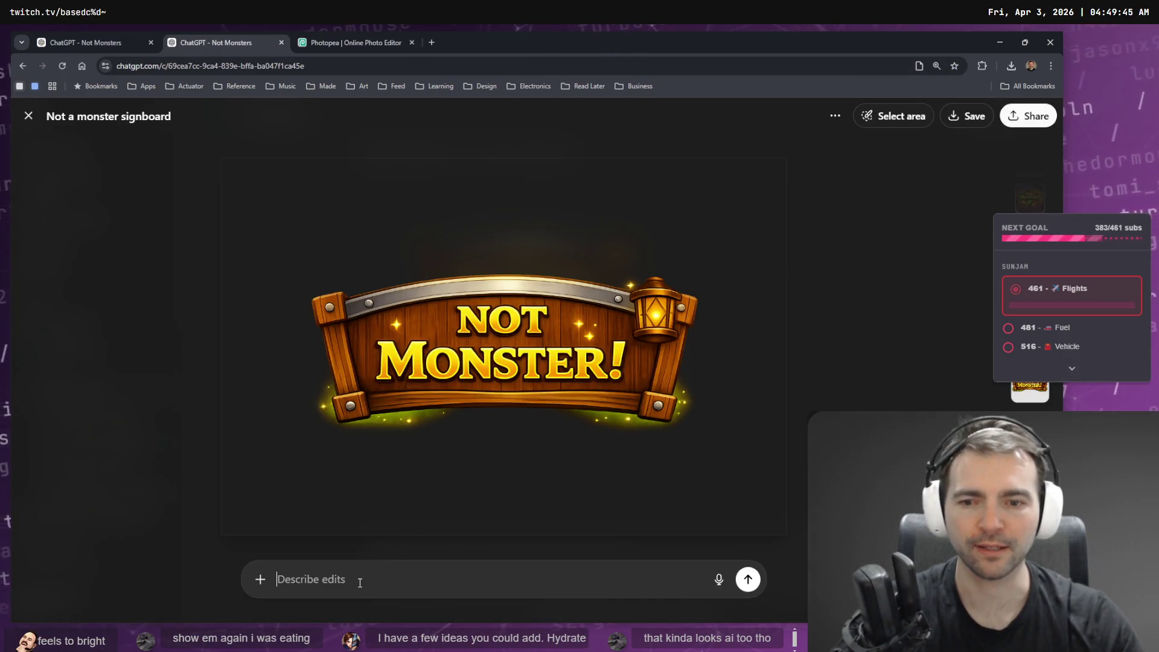
key(super+h)
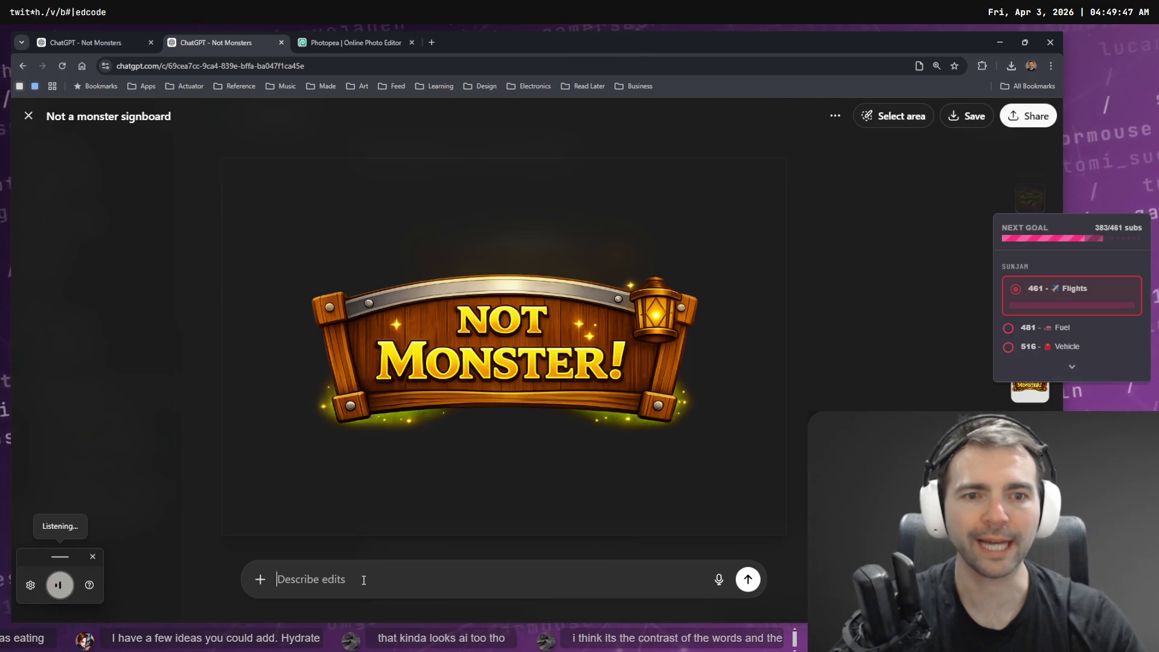
text(the lighting of this seems)
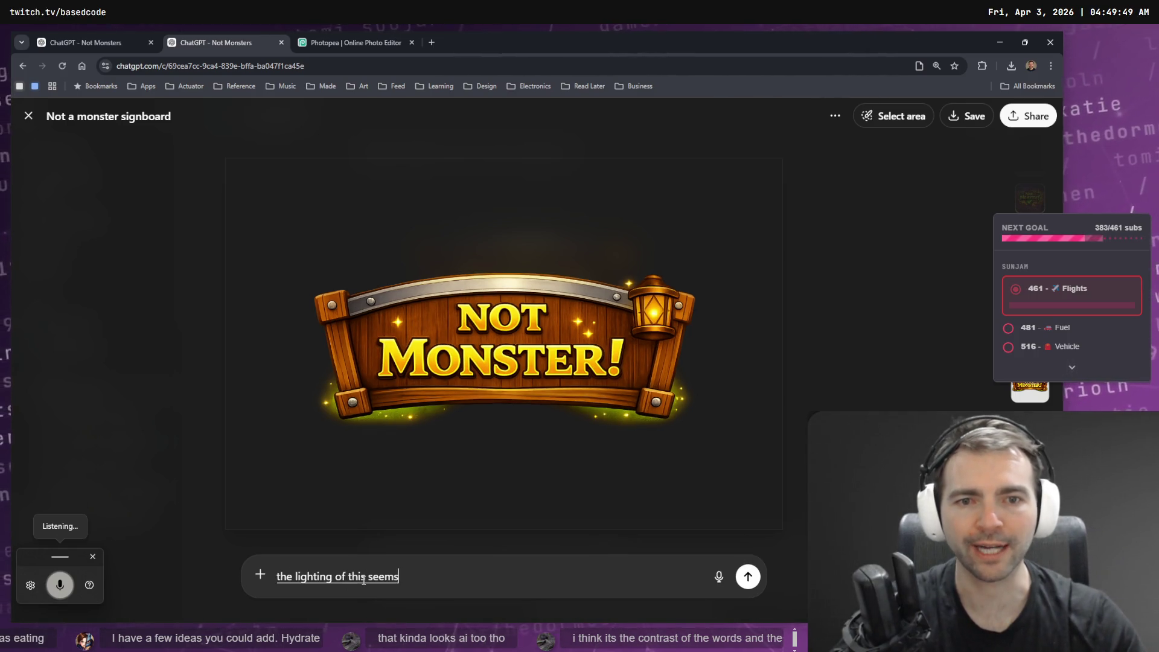
text( as though it's night time I)
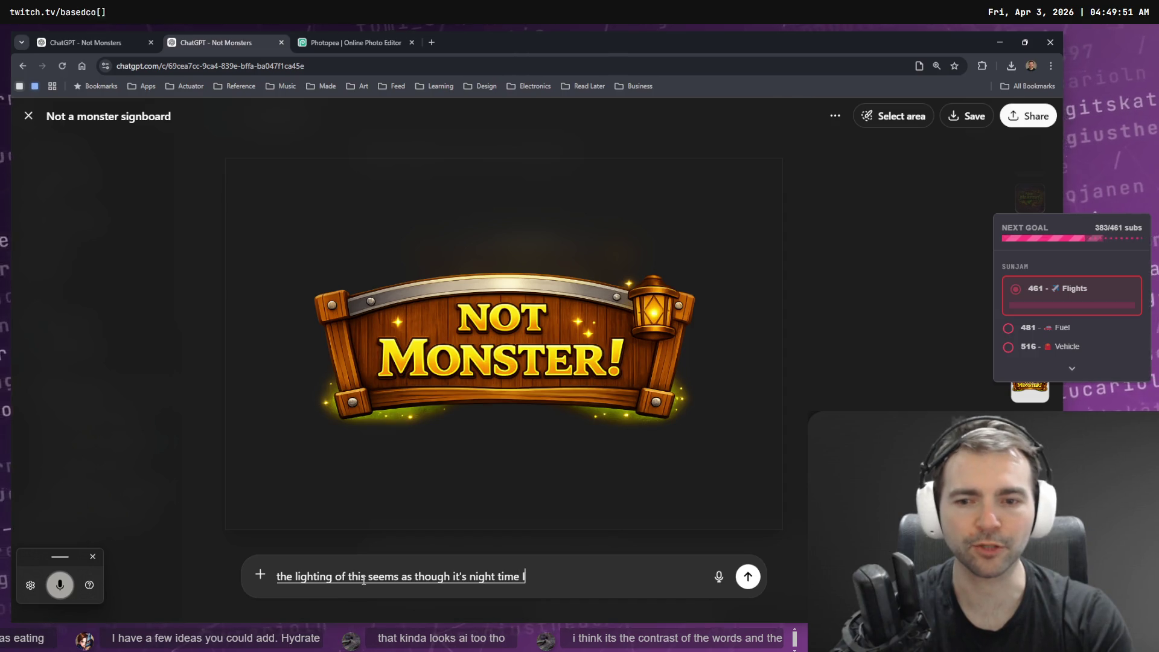
text( want it to be daytime shading)
key(Return)
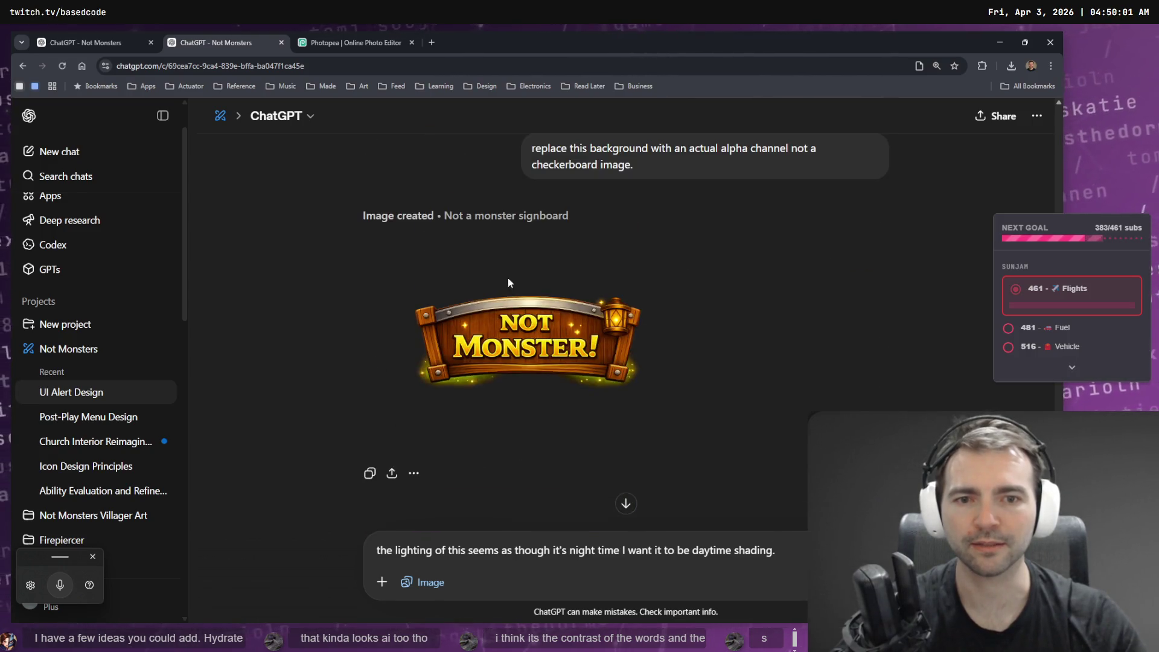
triple_click(759, 559)
key(BackSpace)
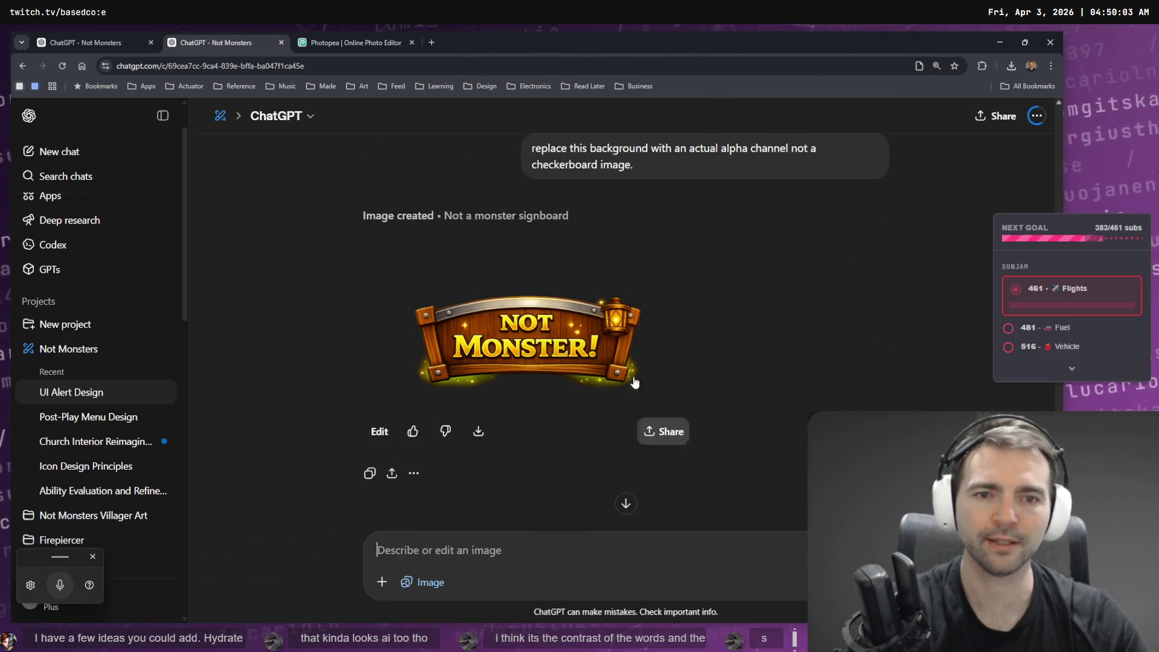
click(357, 42)
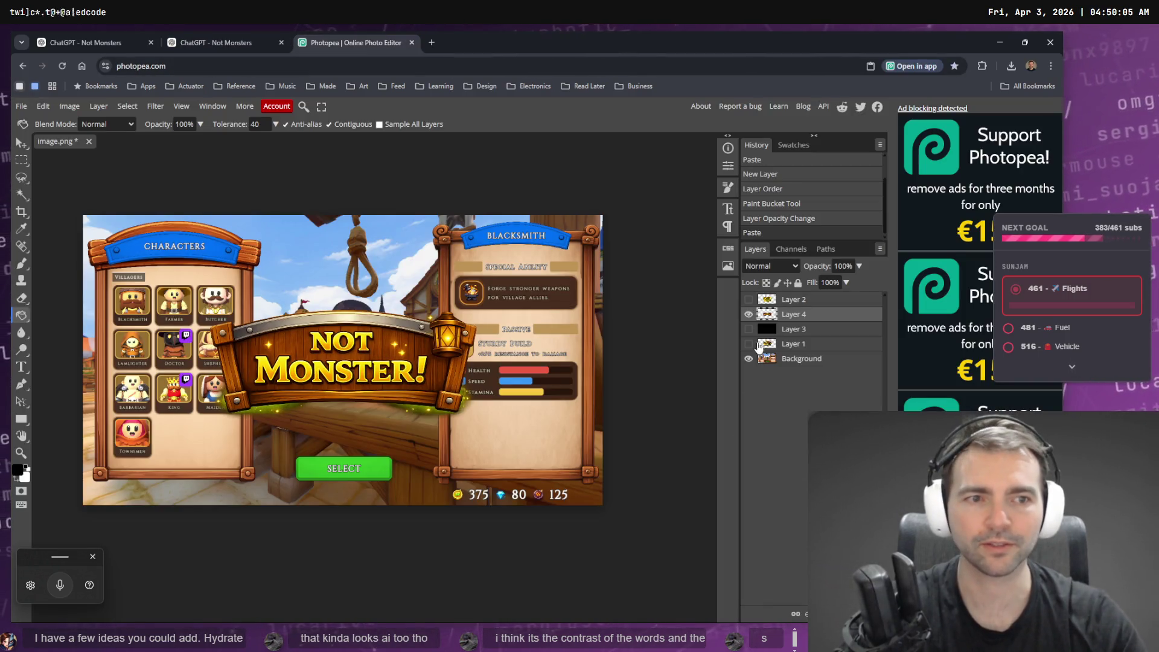
Try and undo a darker wooden fill, then reposition the Layer 4 signboard on the mockup.
click(372, 375)
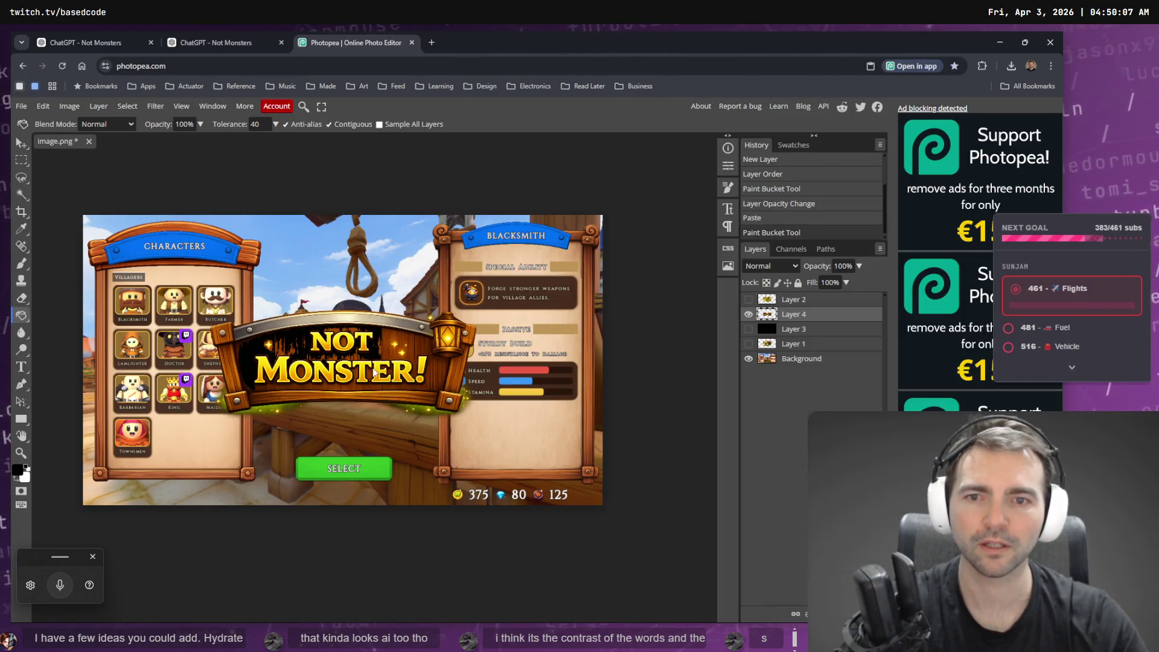
key(ctrl+z)
key(v)
drag(342, 363, 341, 348)
Compare the wooden and check-mark signs, leaving the wooden NOT MONSTER! sign visible.
click(749, 314)
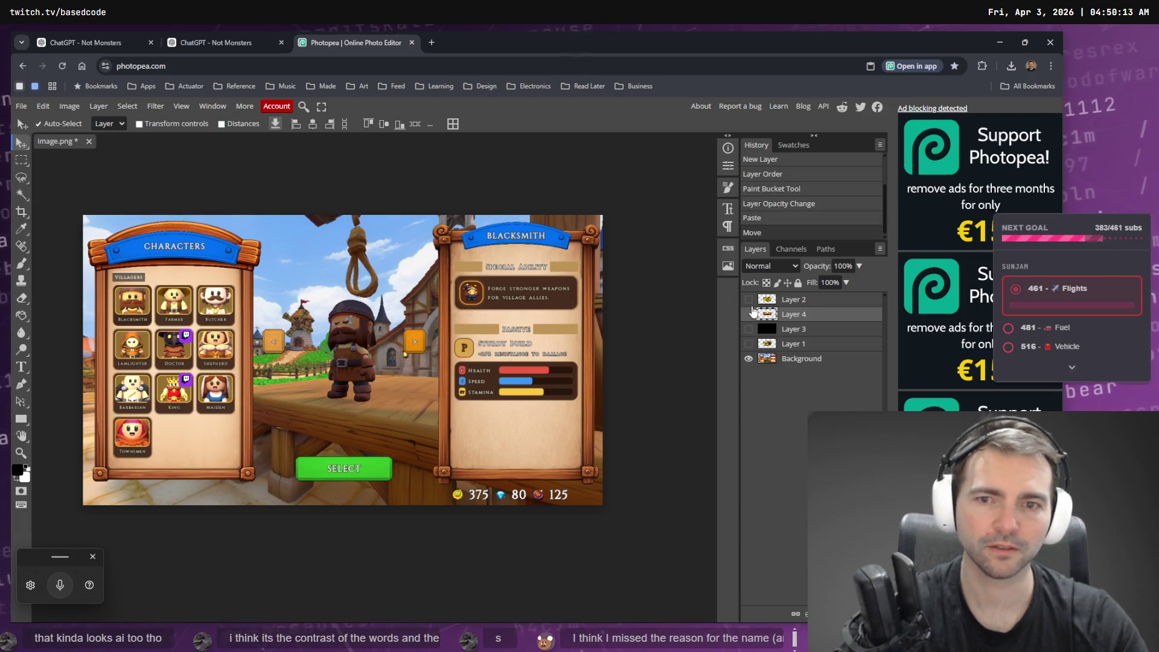
click(749, 300)
click(749, 300)
click(749, 314)
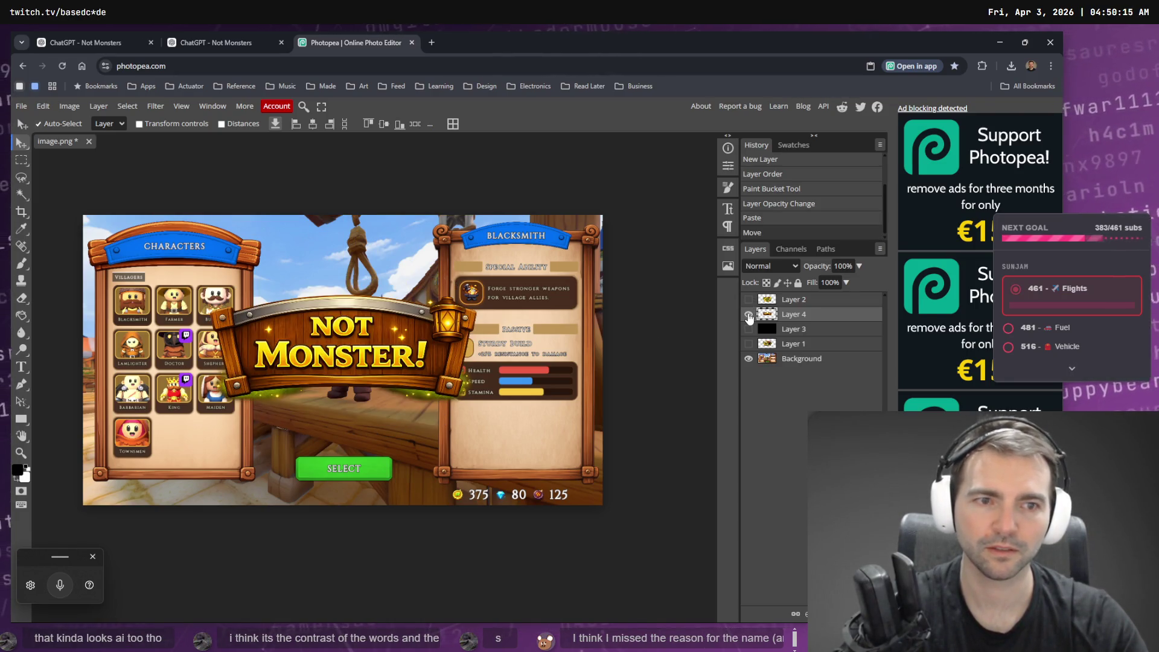
click(749, 314)
click(749, 300)
click(749, 299)
click(749, 314)
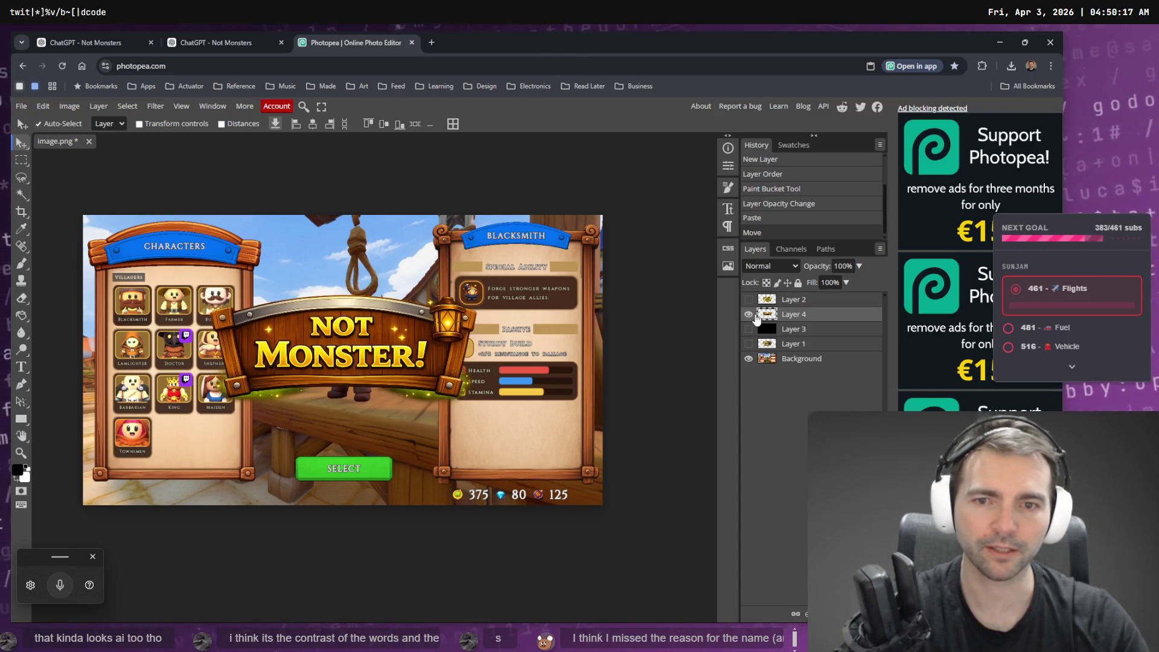
click(231, 36)
View the new daytime-lit NOT MONSTER! banner with lantern full size, check its image options, then close it.
scroll(465, 299, down, 4)
scroll(534, 334, down, 3)
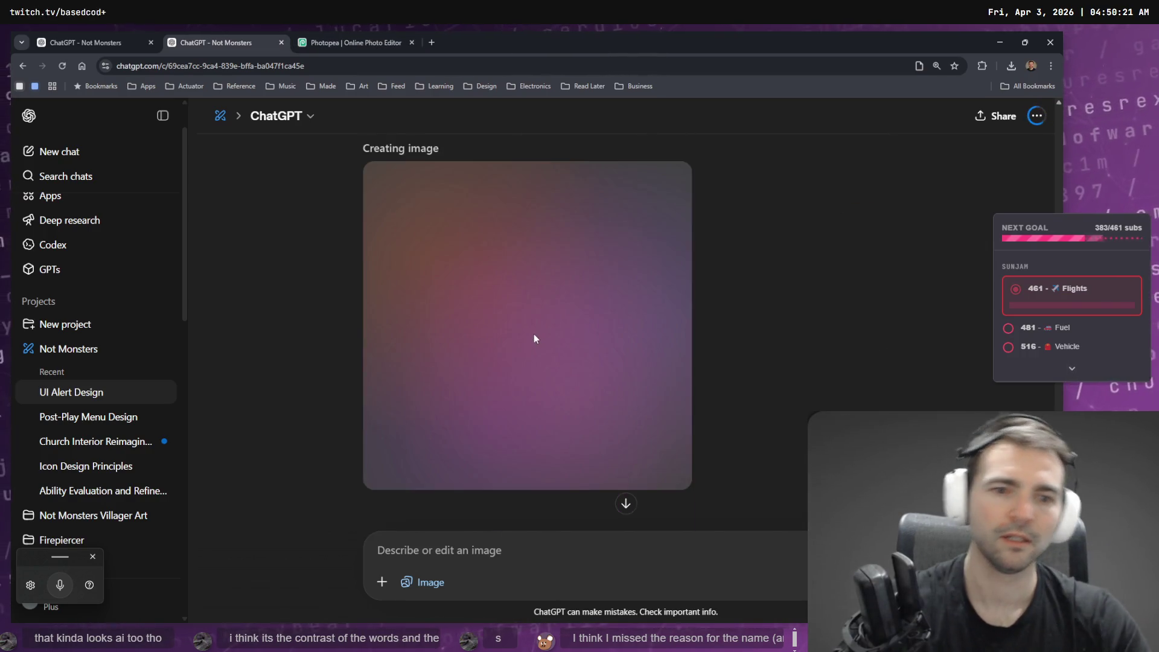
scroll(534, 335, up, 2)
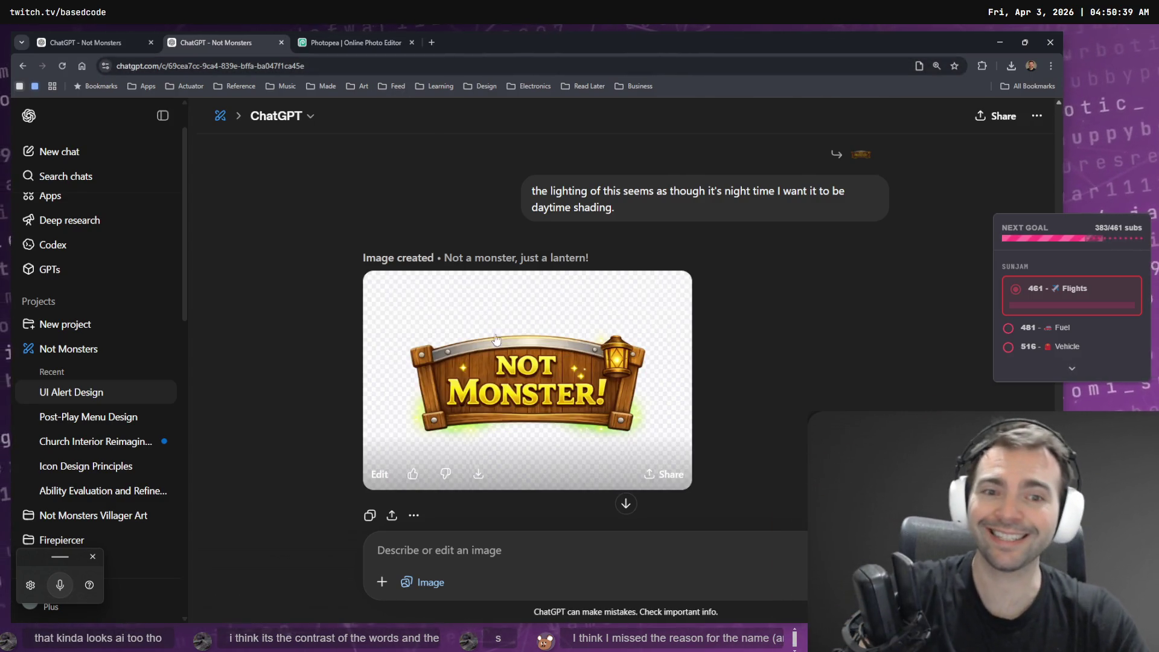
click(528, 375)
right_click(574, 347)
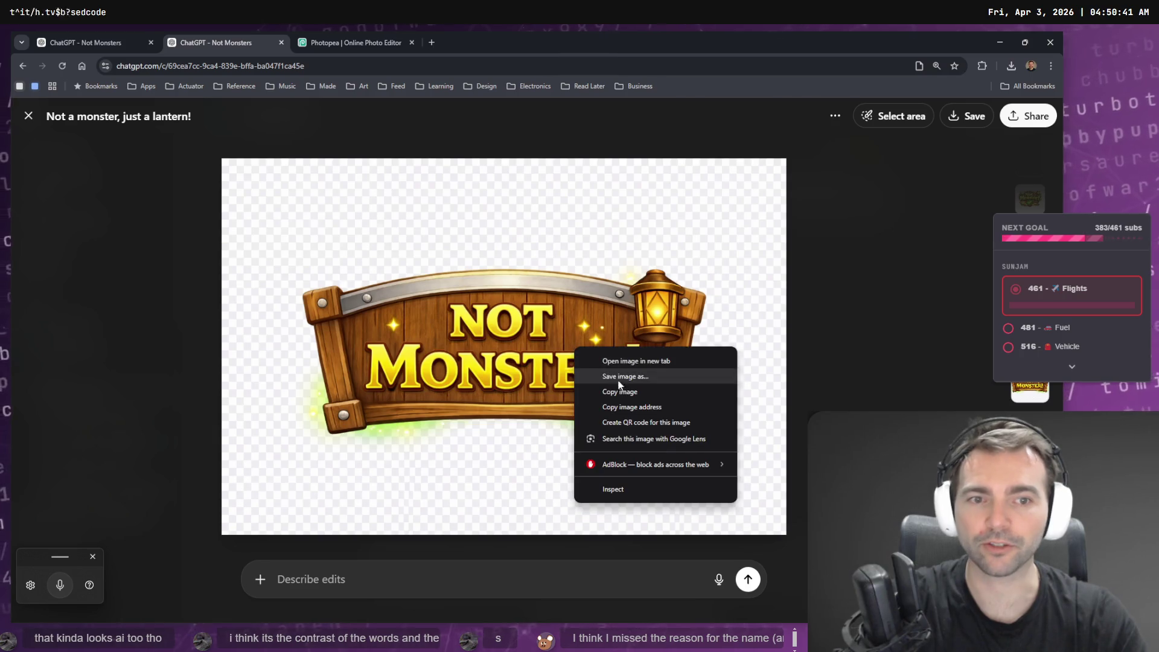
click(853, 300)
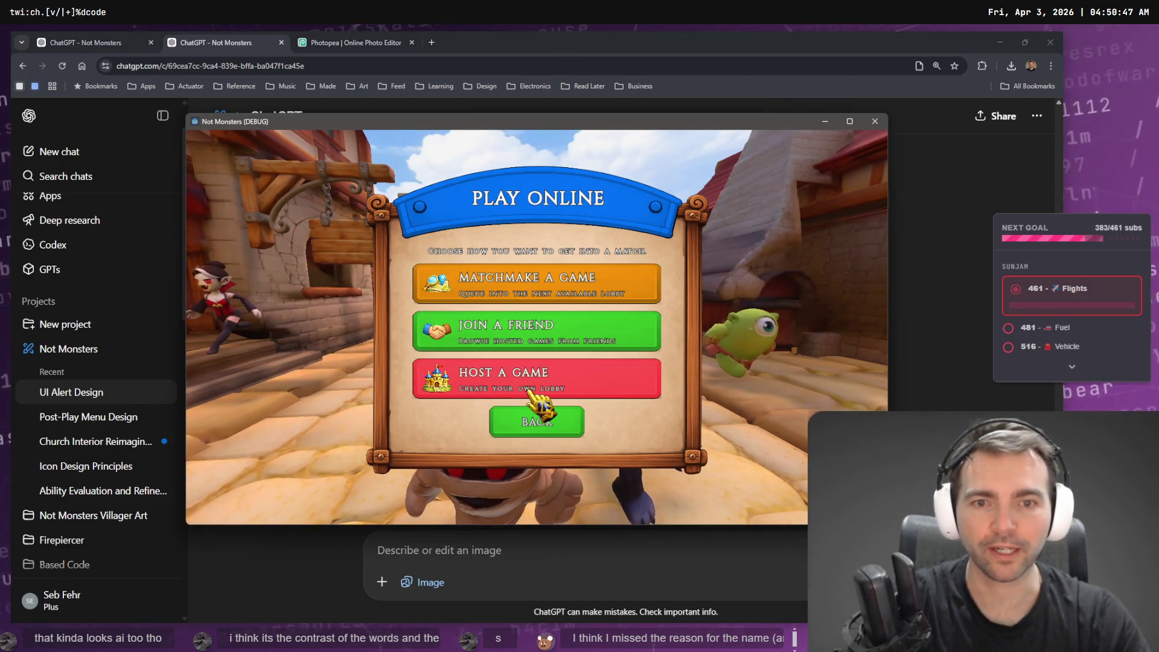
Review Farmer, Butcher and Shepherd, confirm the Shepherd, pick the Werewolf monster, and close the game.
click(537, 422)
click(510, 423)
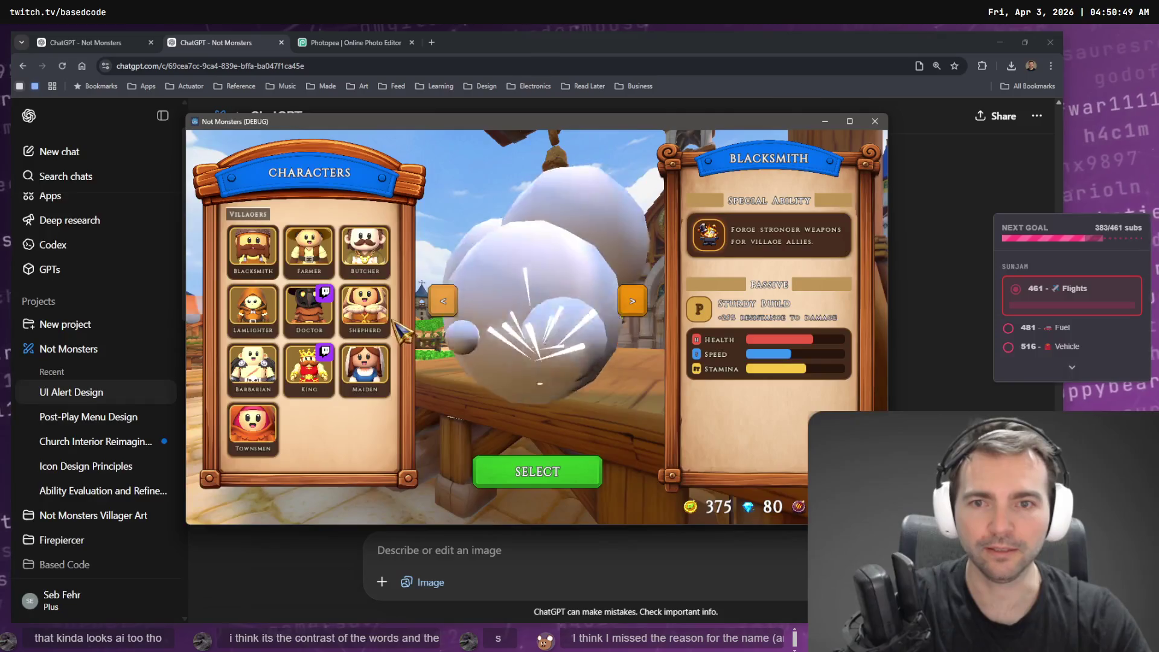
click(326, 247)
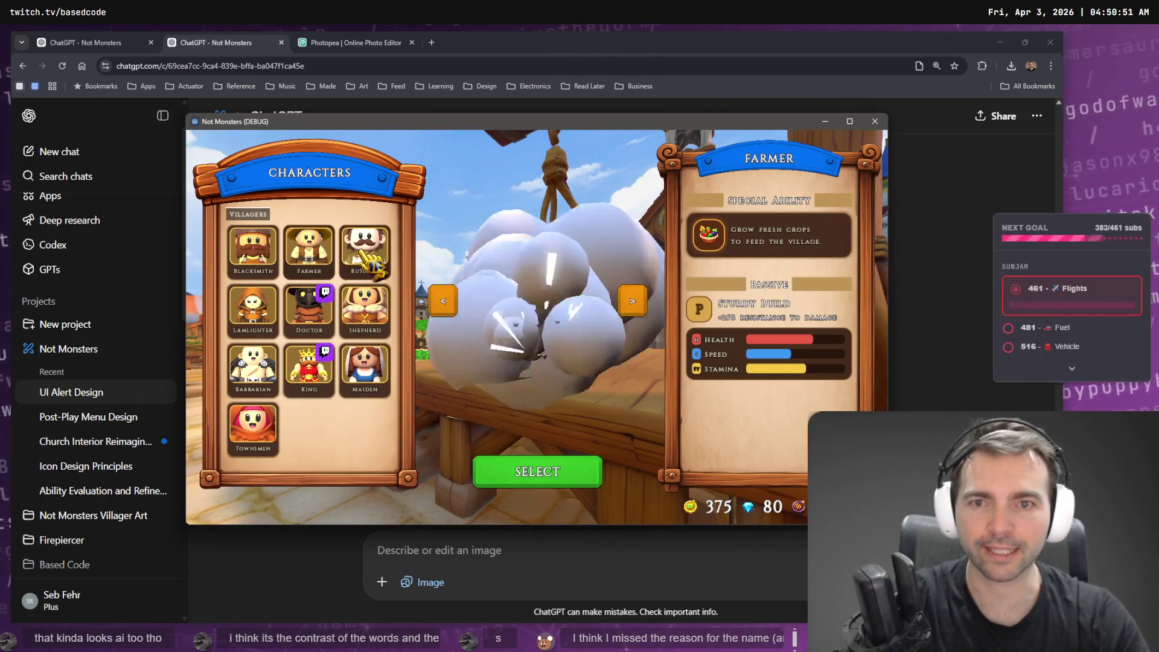
click(365, 248)
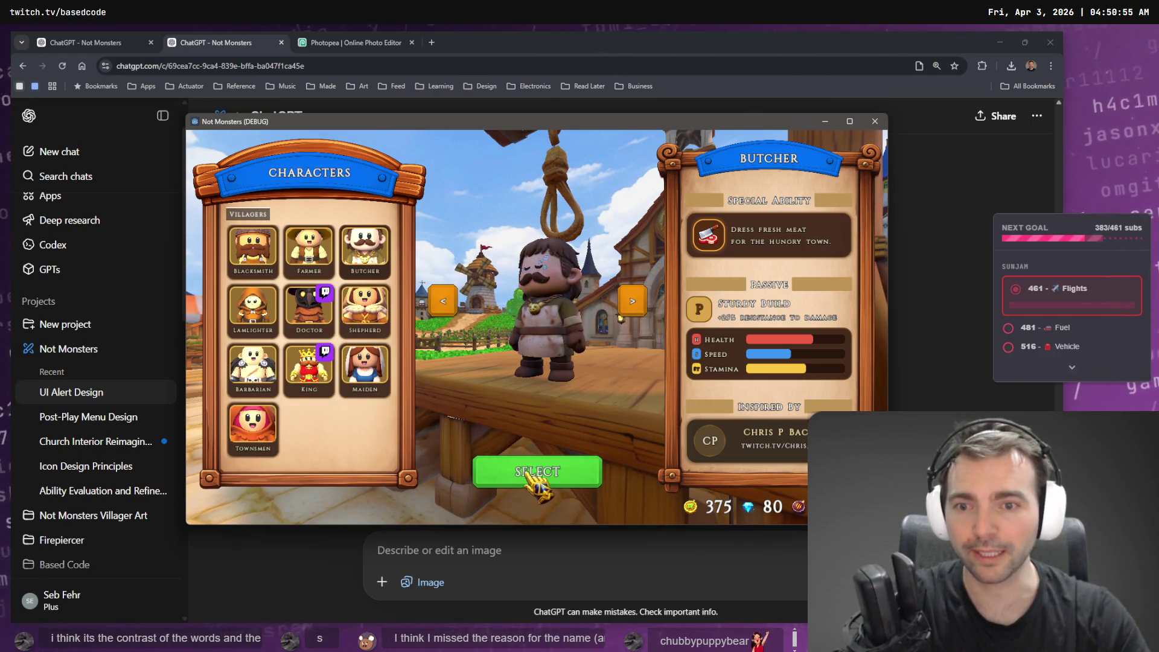
click(364, 308)
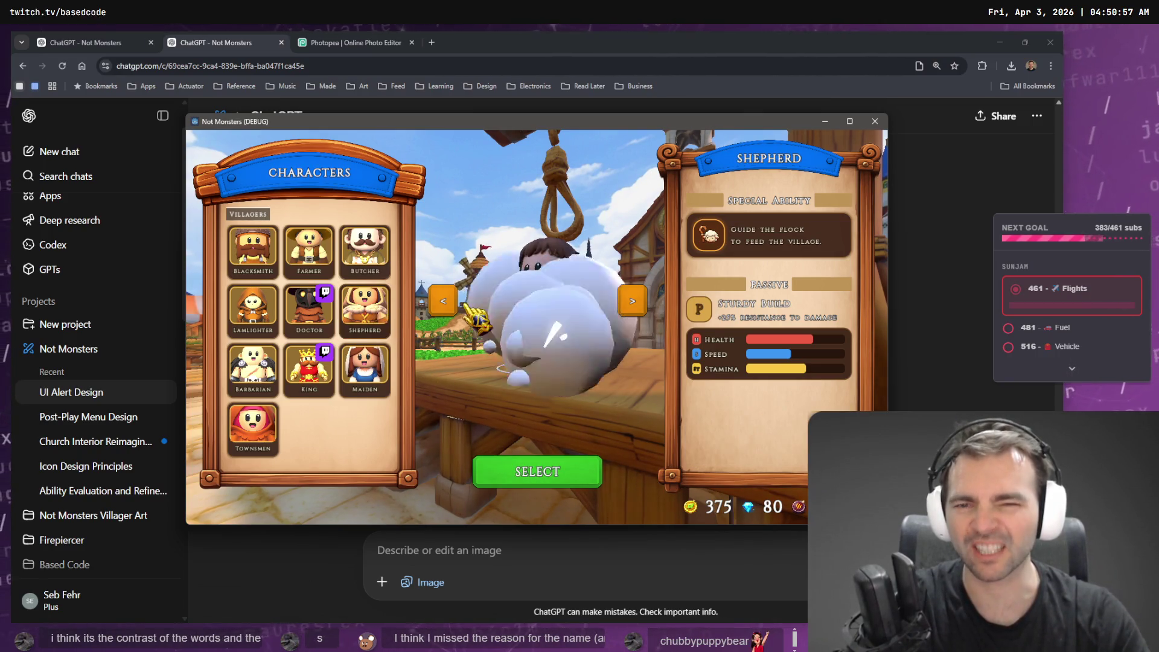
click(551, 477)
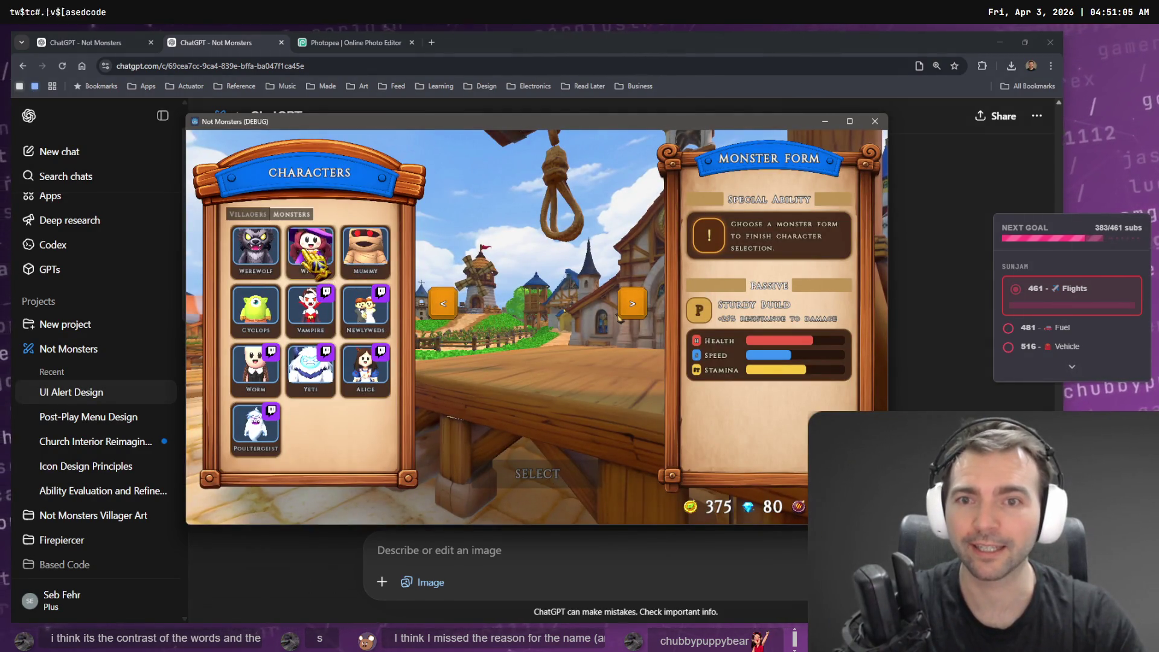
click(273, 275)
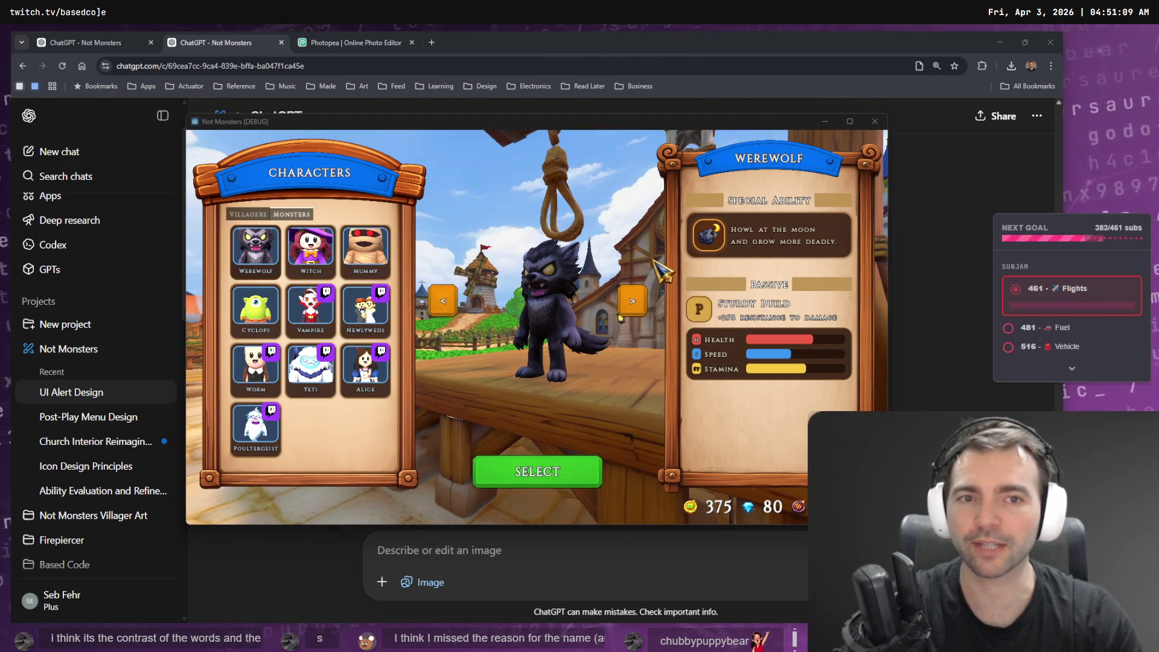
key(alt+Tab)
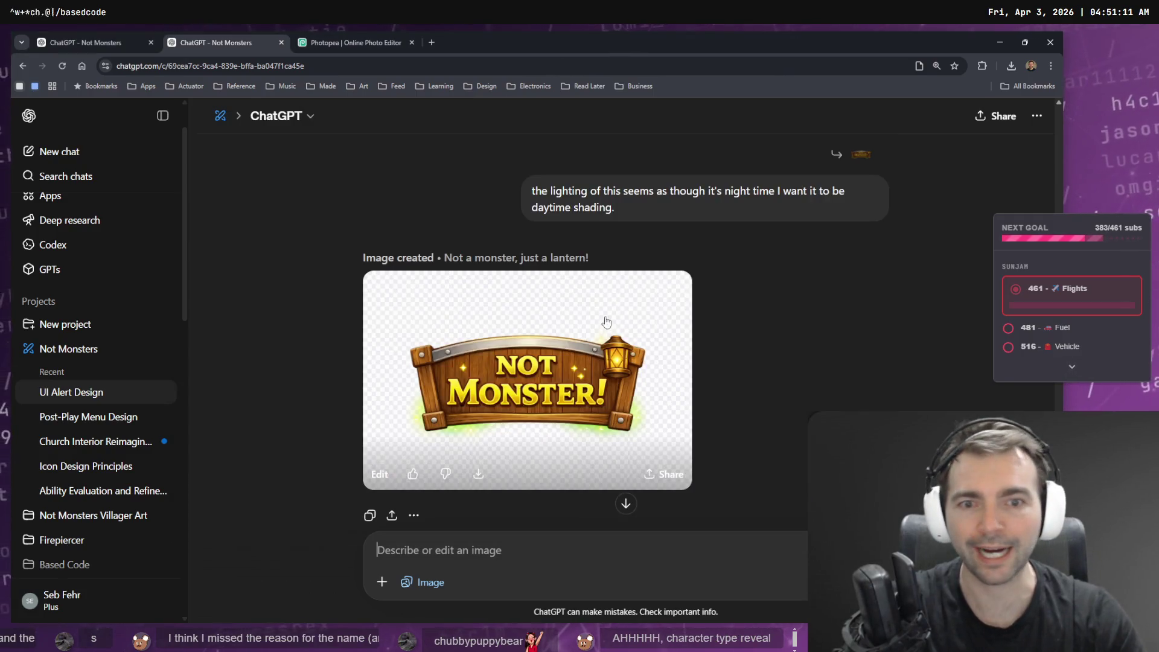
Dictate and send a request for a transparent background and no lantern, capitalising Remove and Replace.
scroll(578, 438, down, 2)
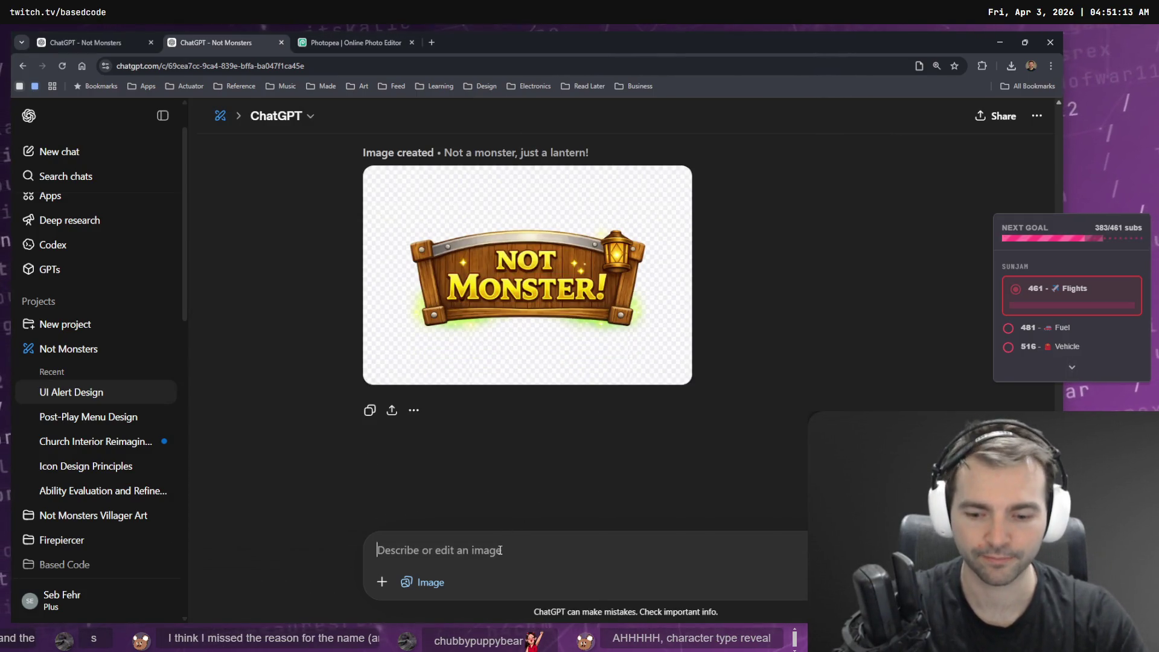
key(super+h)
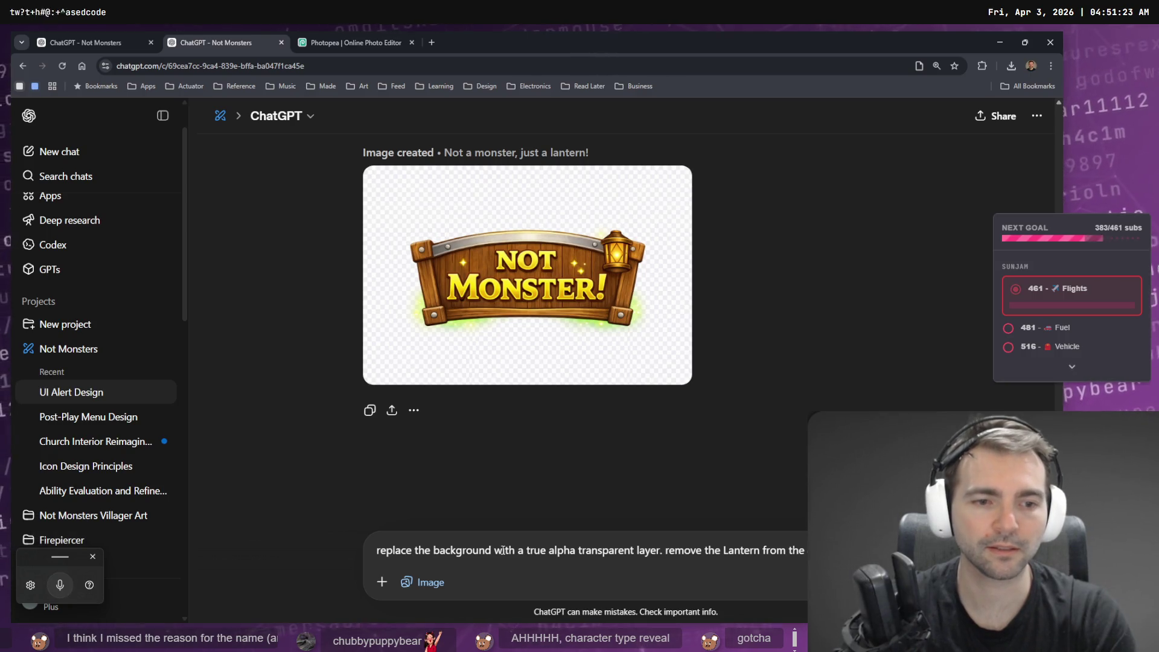
key(Delete)
text(R)
key(Delete)
text(R)
key(Return)
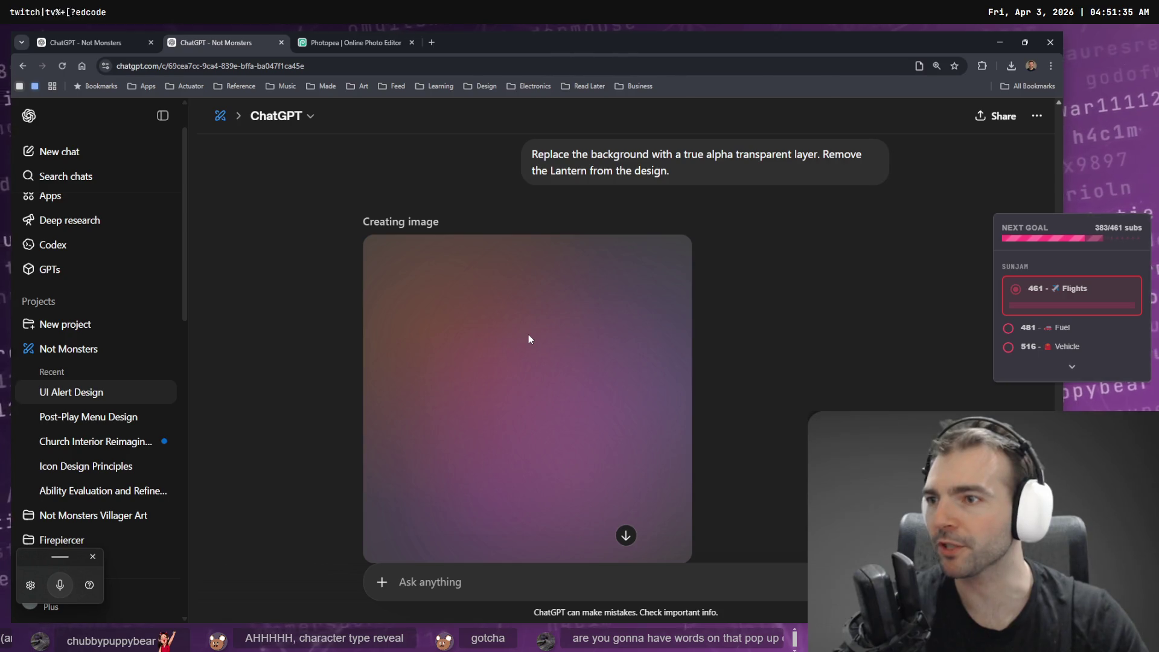
Compare the previous banner, then open the new lantern-free NOT MONSTER! banner at full size.
scroll(534, 324, up, 6)
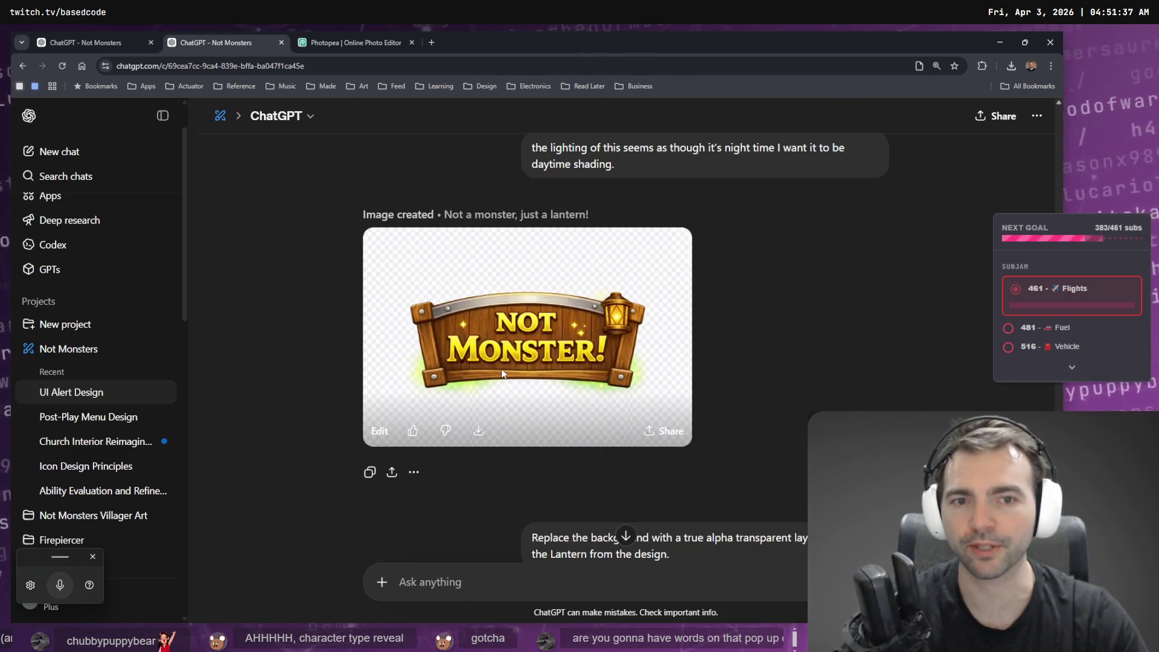
click(502, 373)
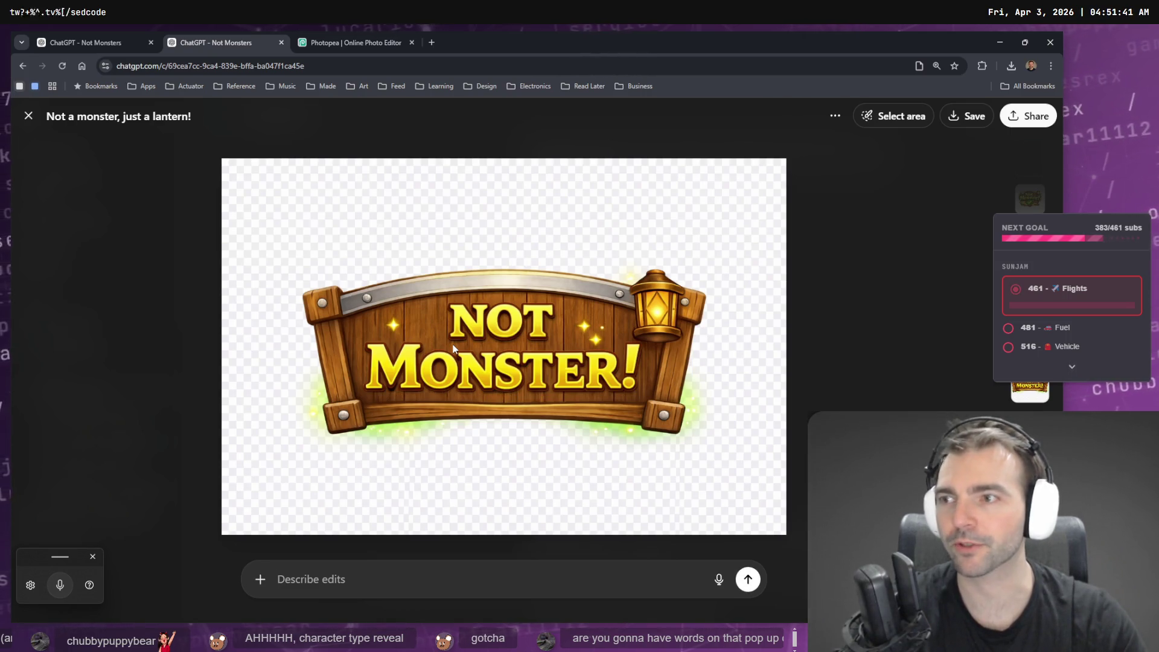
key(Escape)
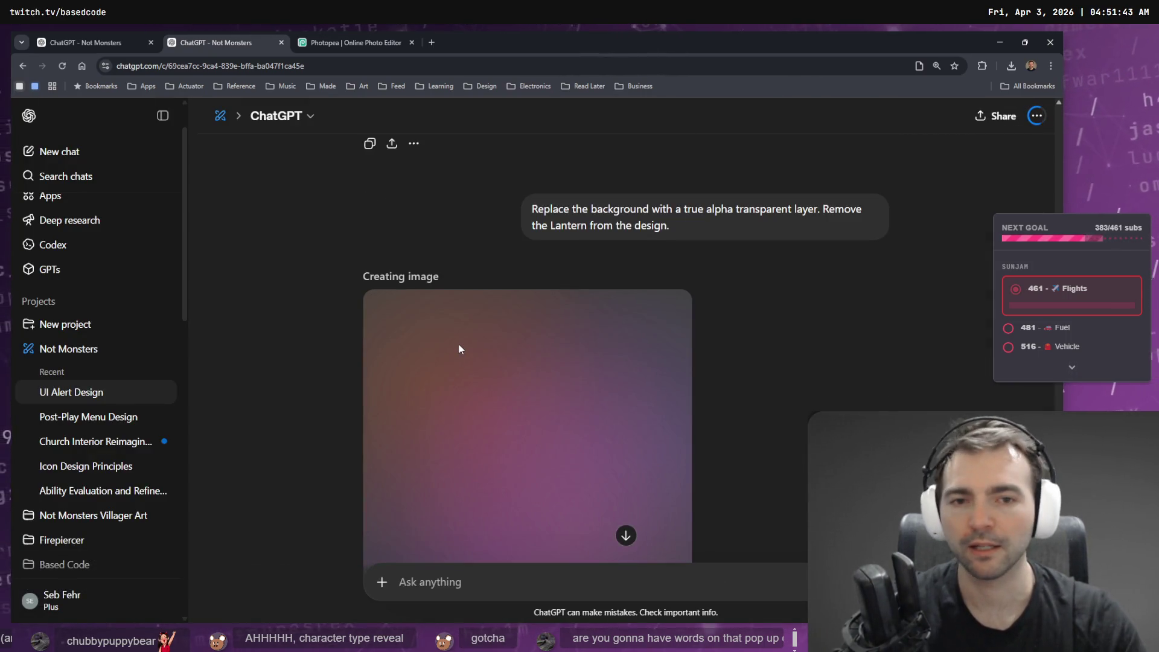
scroll(459, 349, down, 2)
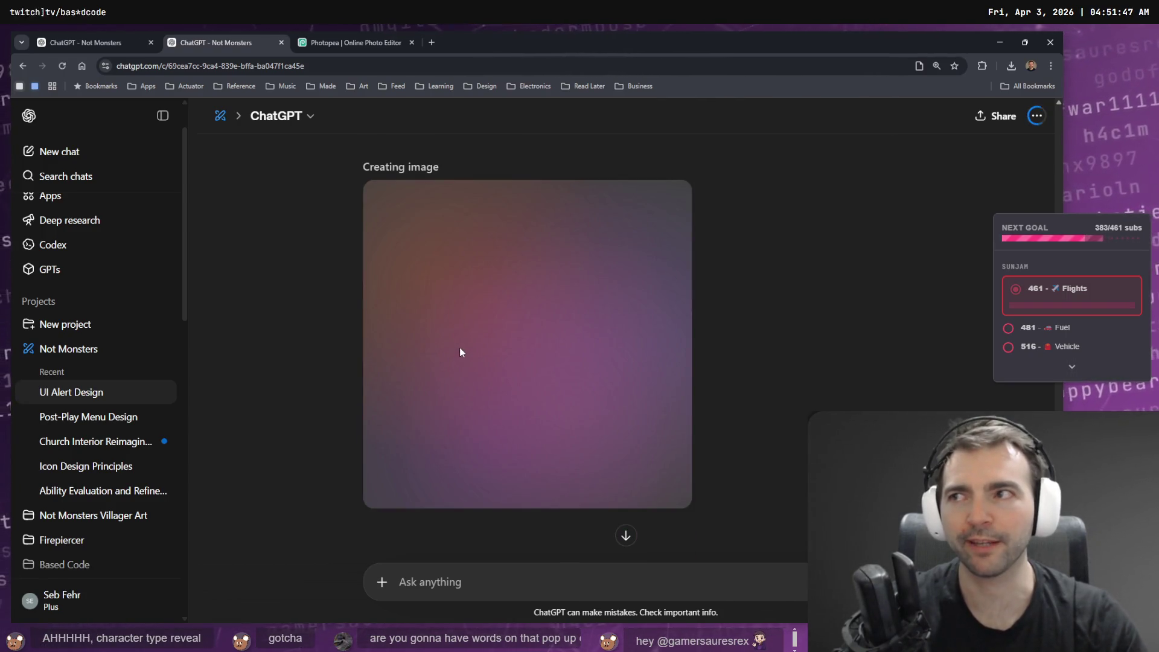
scroll(460, 349, up, 8)
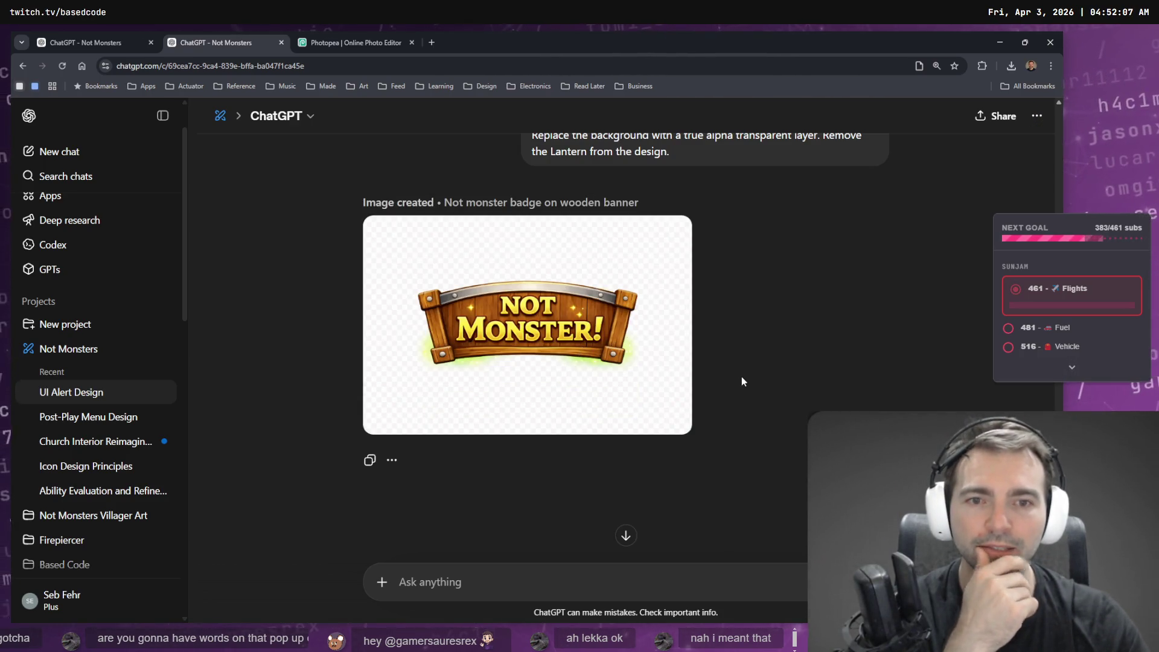
click(647, 375)
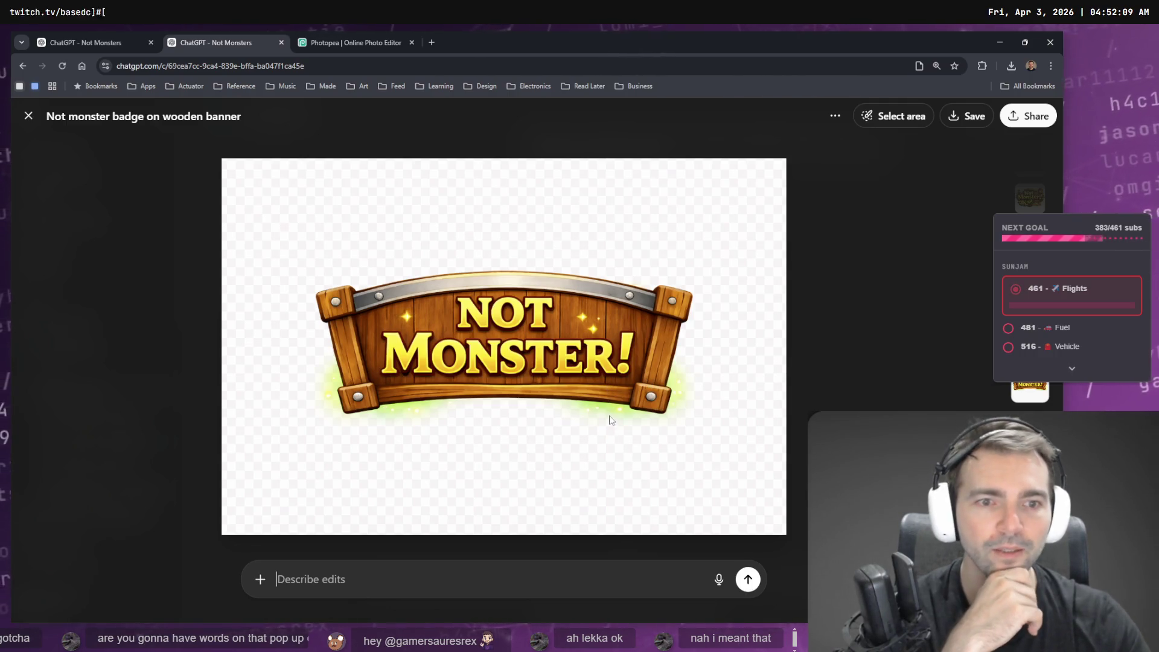
Dictate and submit an edit removing the banner's sparkles and background glow for normal daytime lighting.
key(super+h)
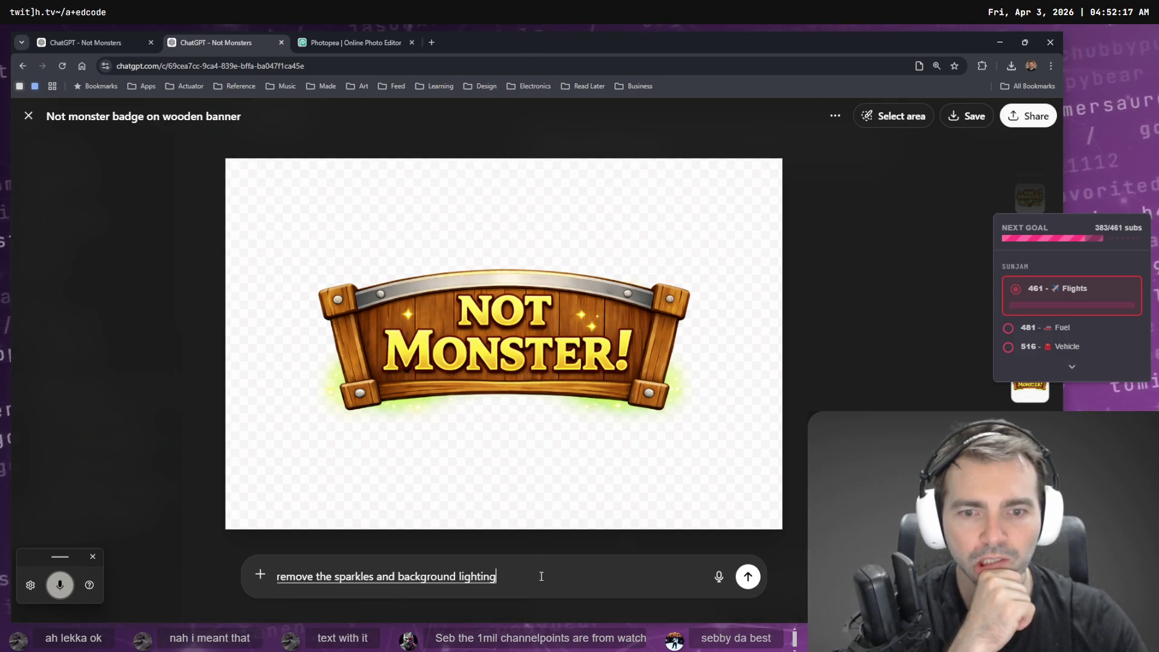
key(ctrl+space)
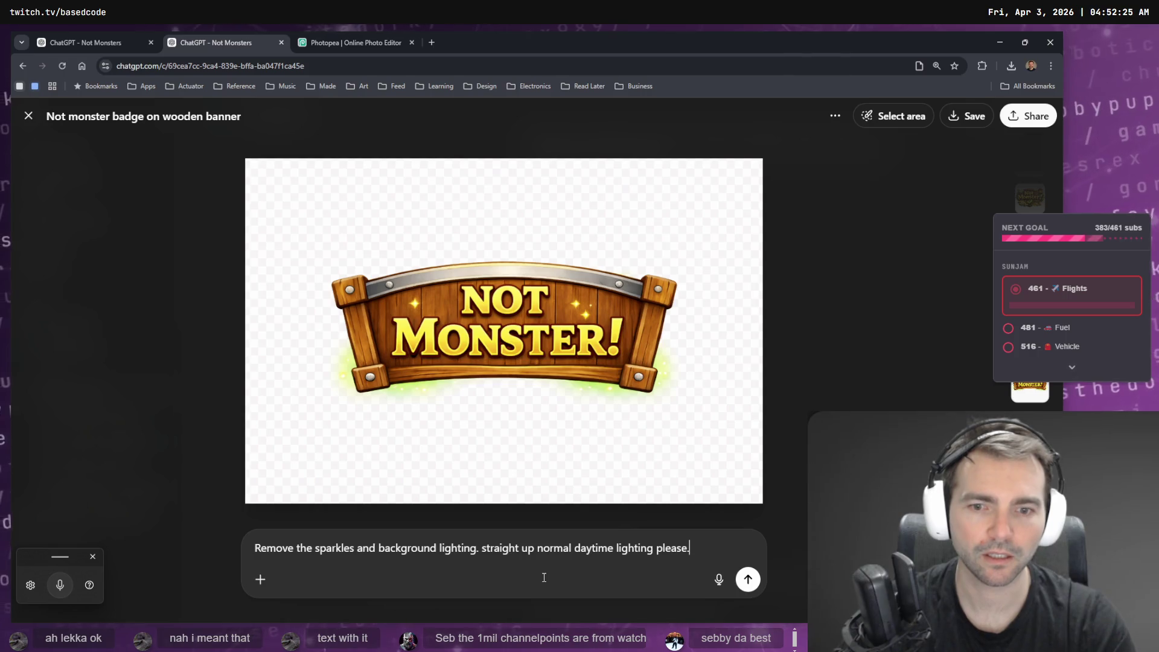
key(ctrl+Left)
key(ctrl+Left)
key(ctrl+Left)
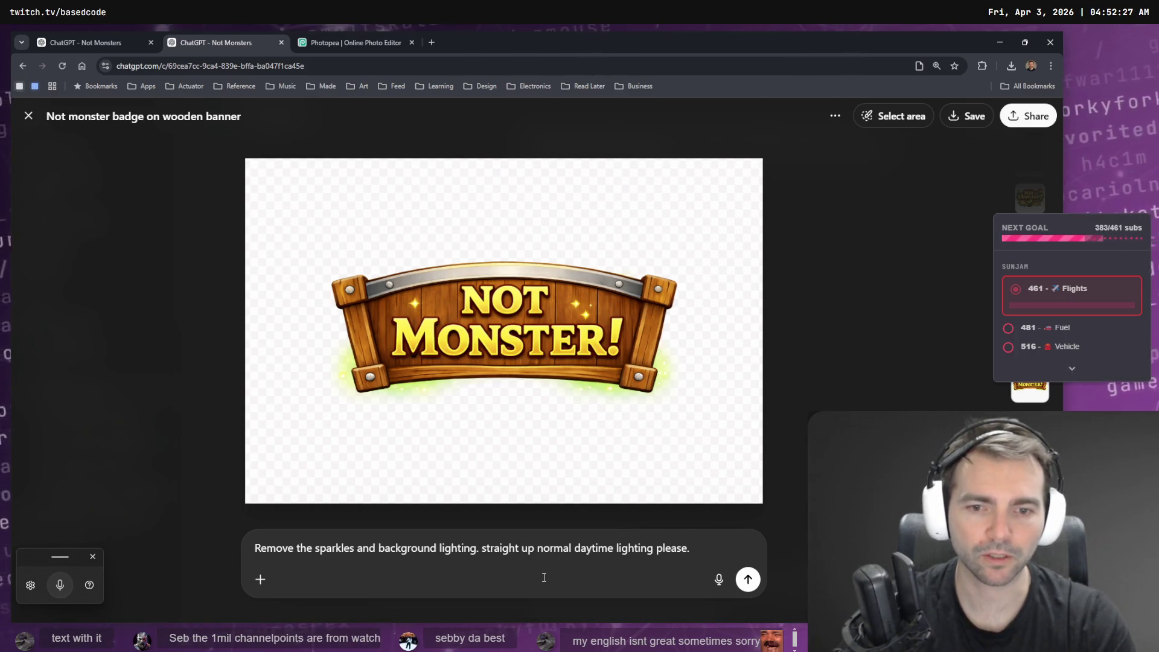
text(g)
key(Return)
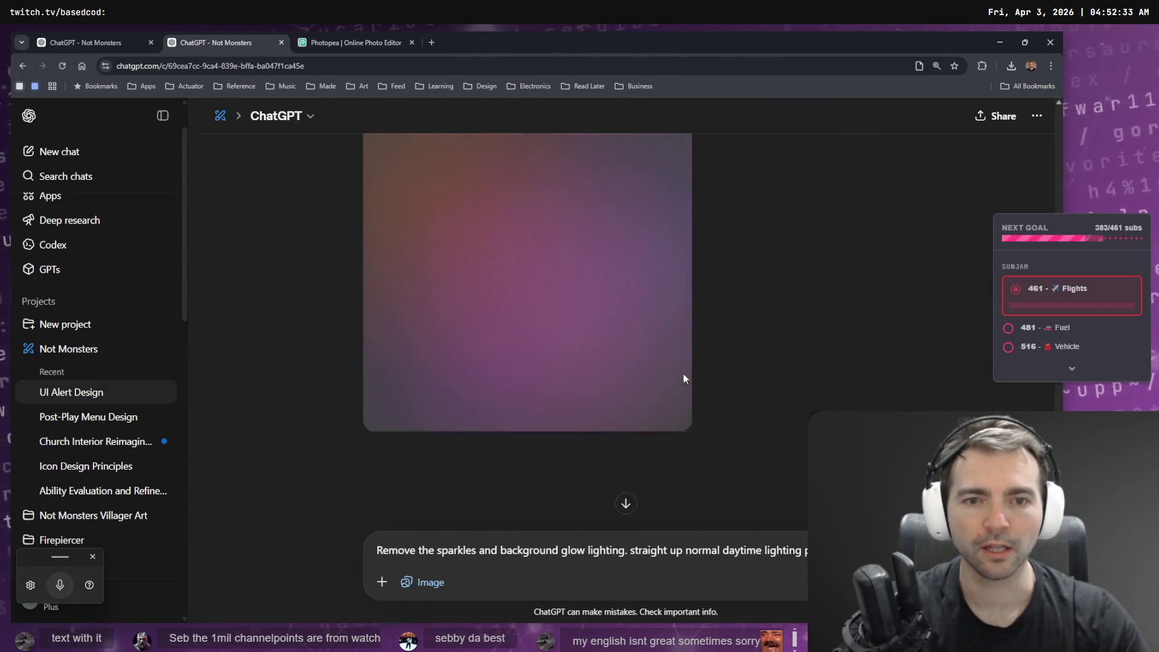
click(355, 43)
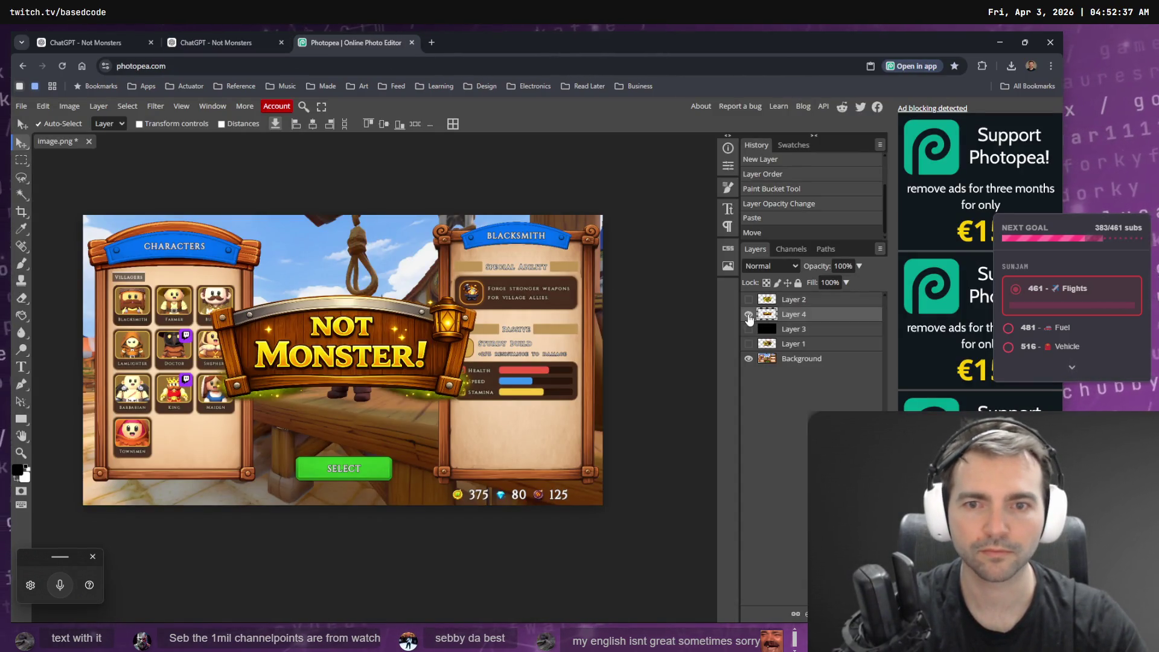
Clear the leftover prompt text from the ChatGPT message box.
click(260, 43)
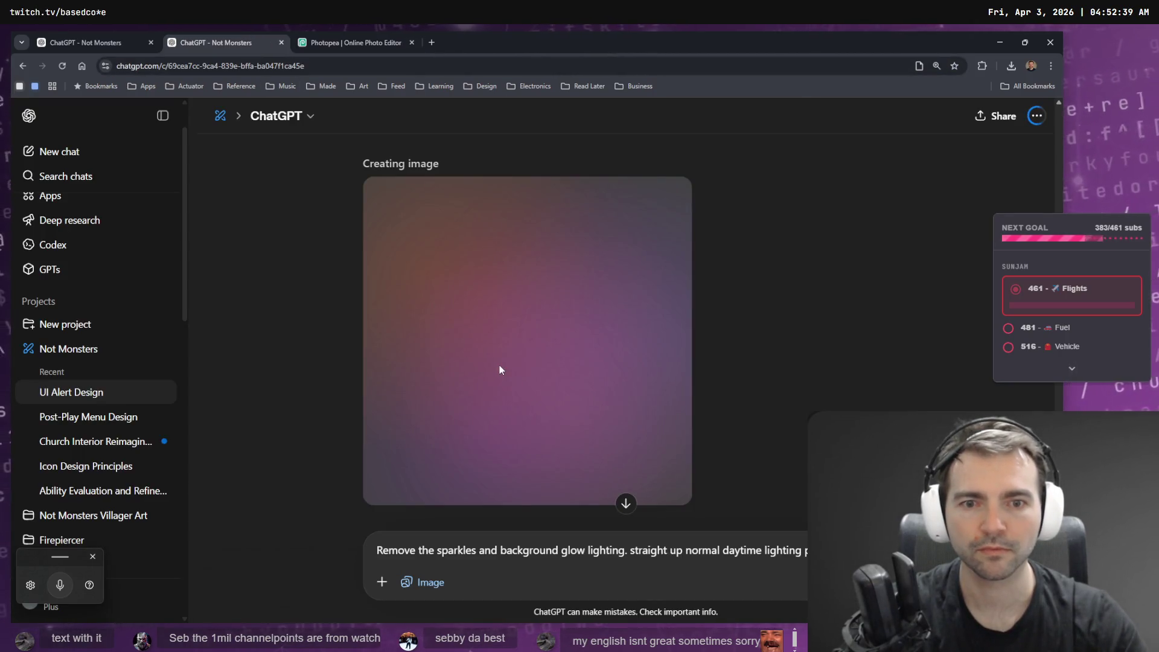
key(ctrl+a)
key(BackSpace)
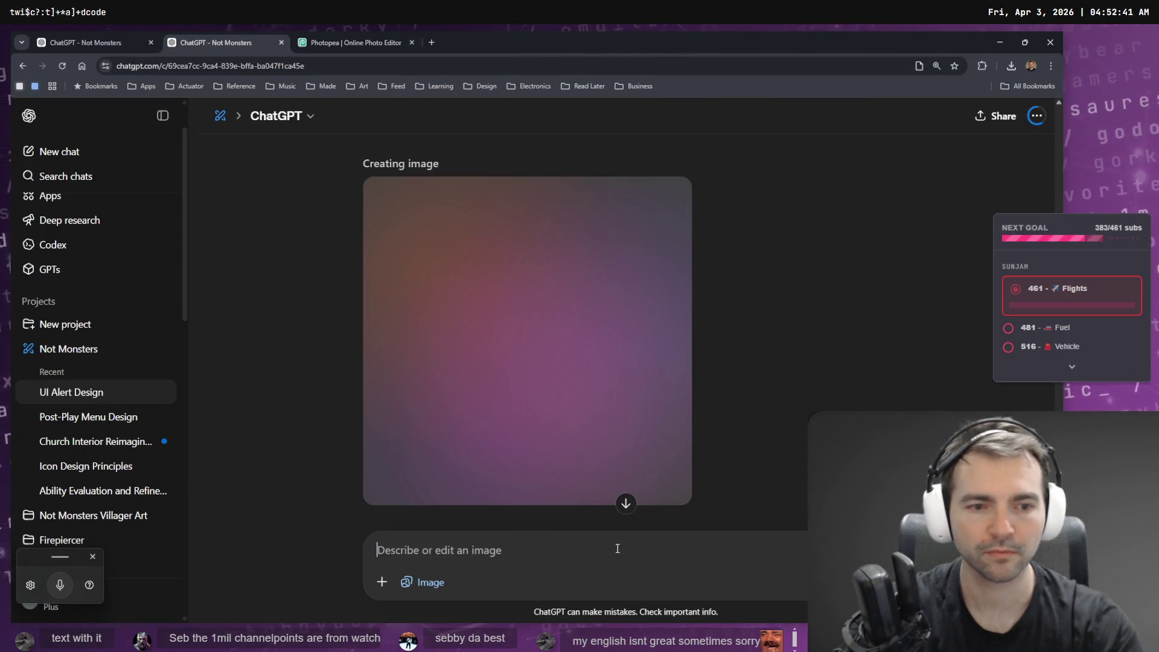
click(350, 43)
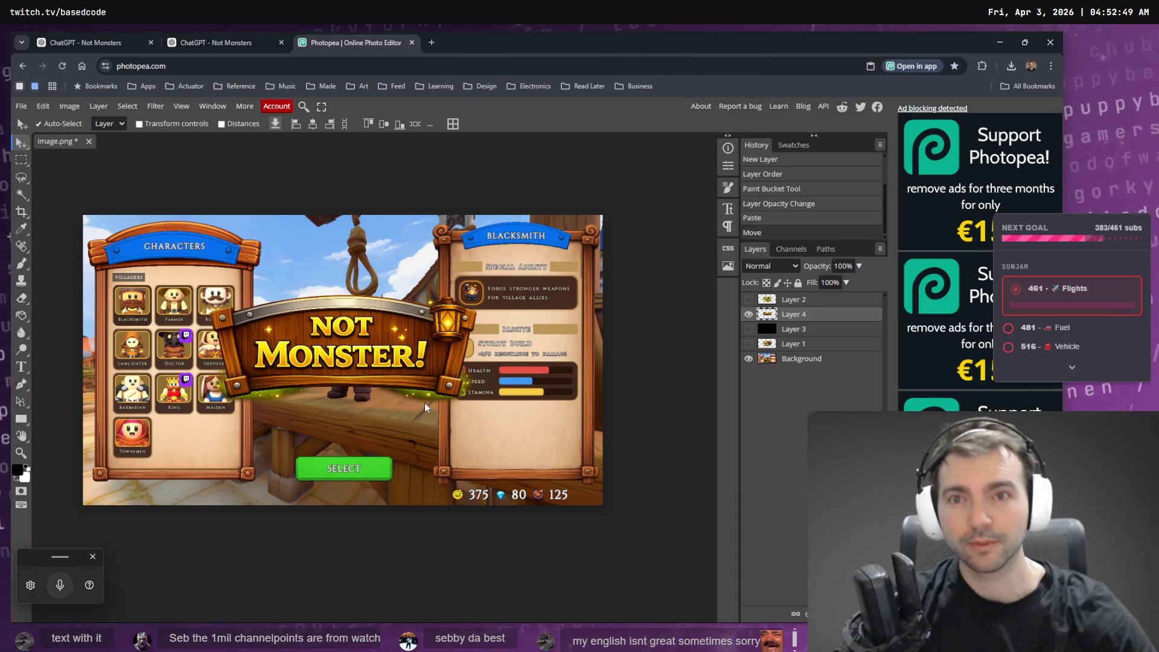
Keep checking until the sparkle-free wooden banner finishes, then open it at full size.
click(277, 37)
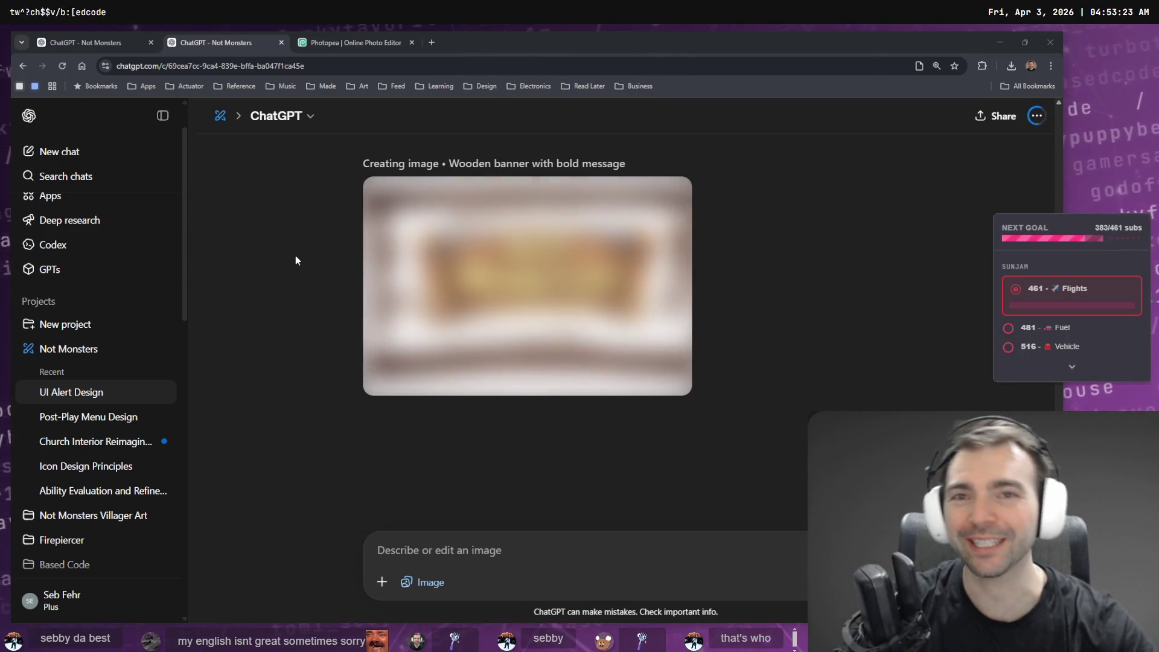
click(351, 41)
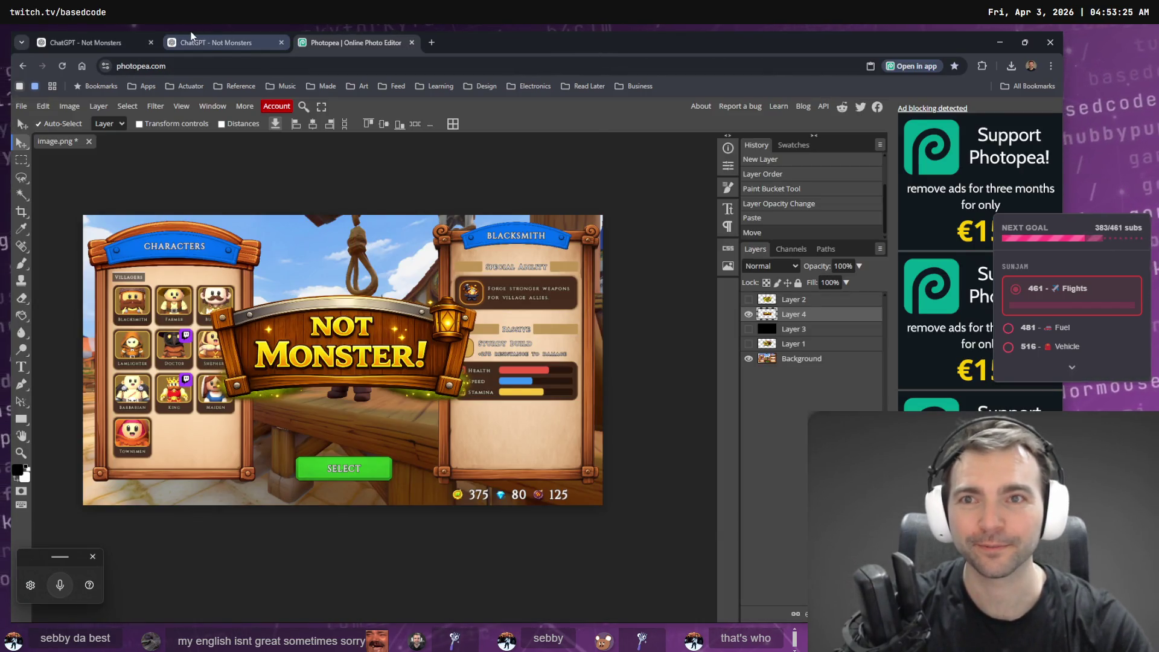
click(199, 41)
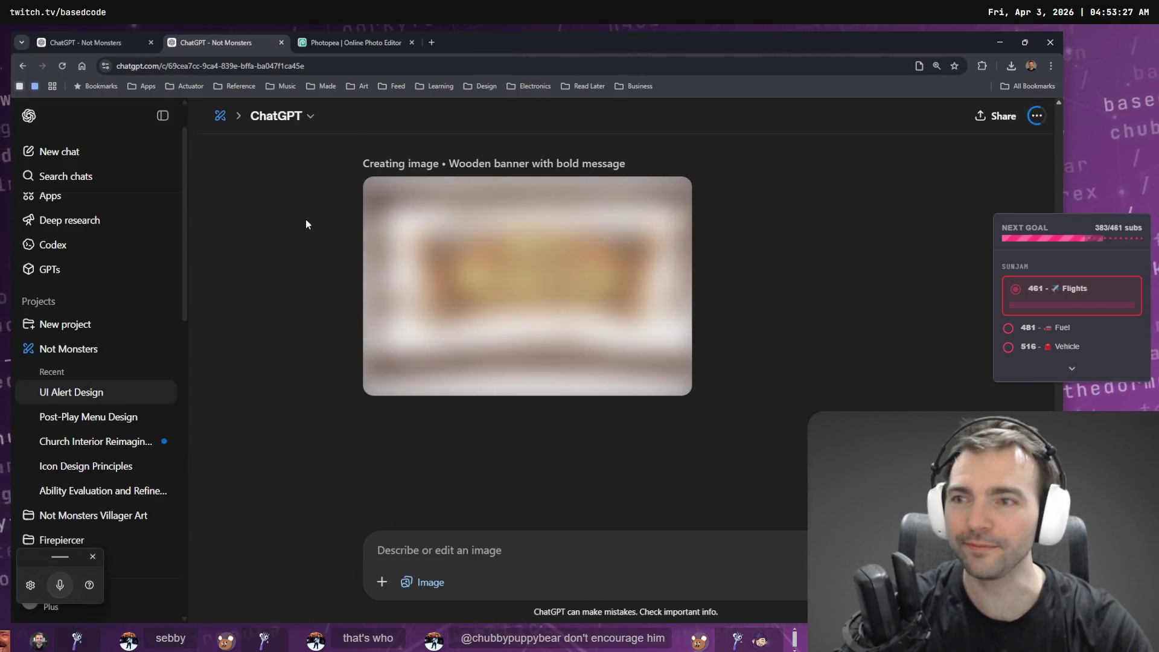
click(339, 38)
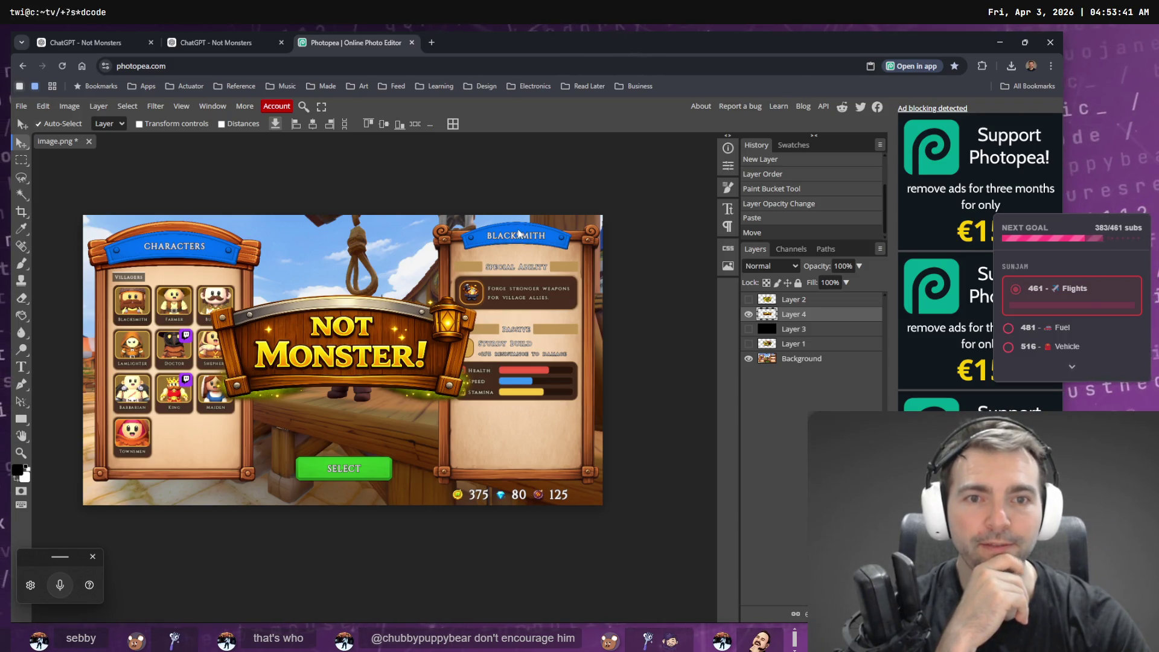
click(271, 36)
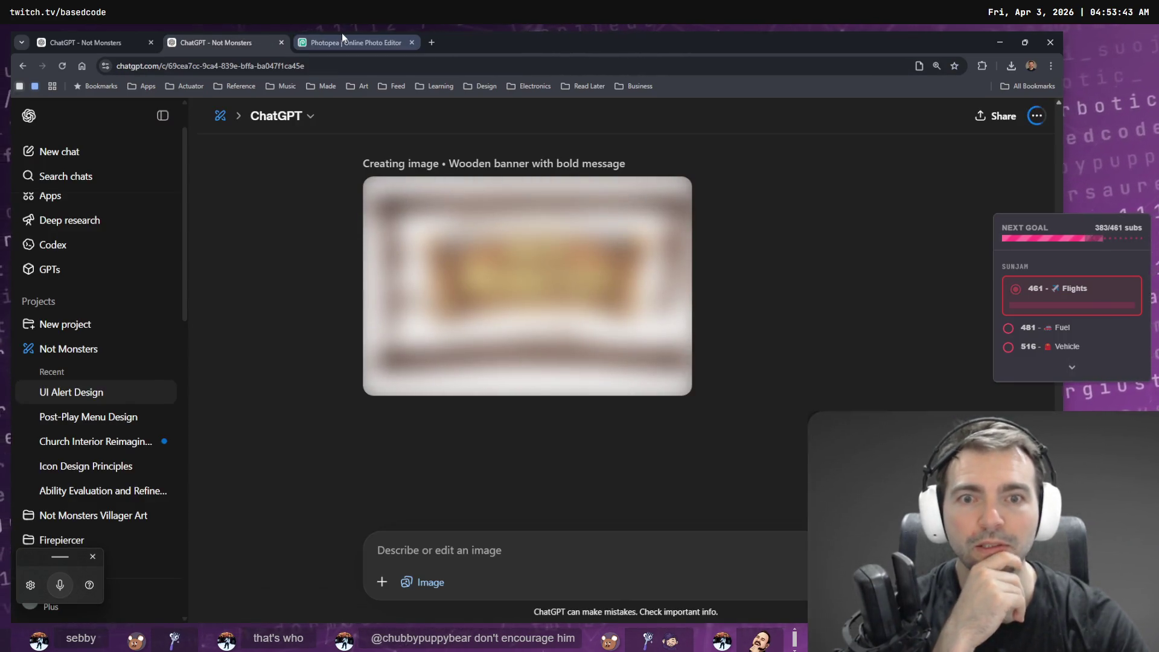
click(342, 35)
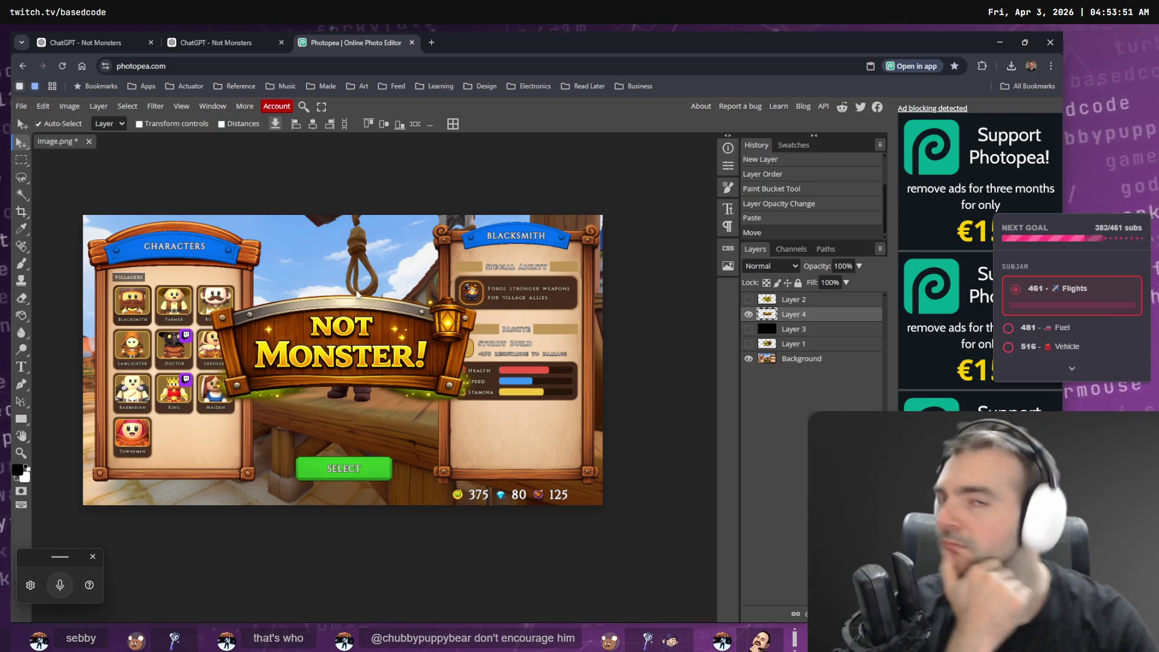
click(230, 40)
click(346, 40)
click(240, 41)
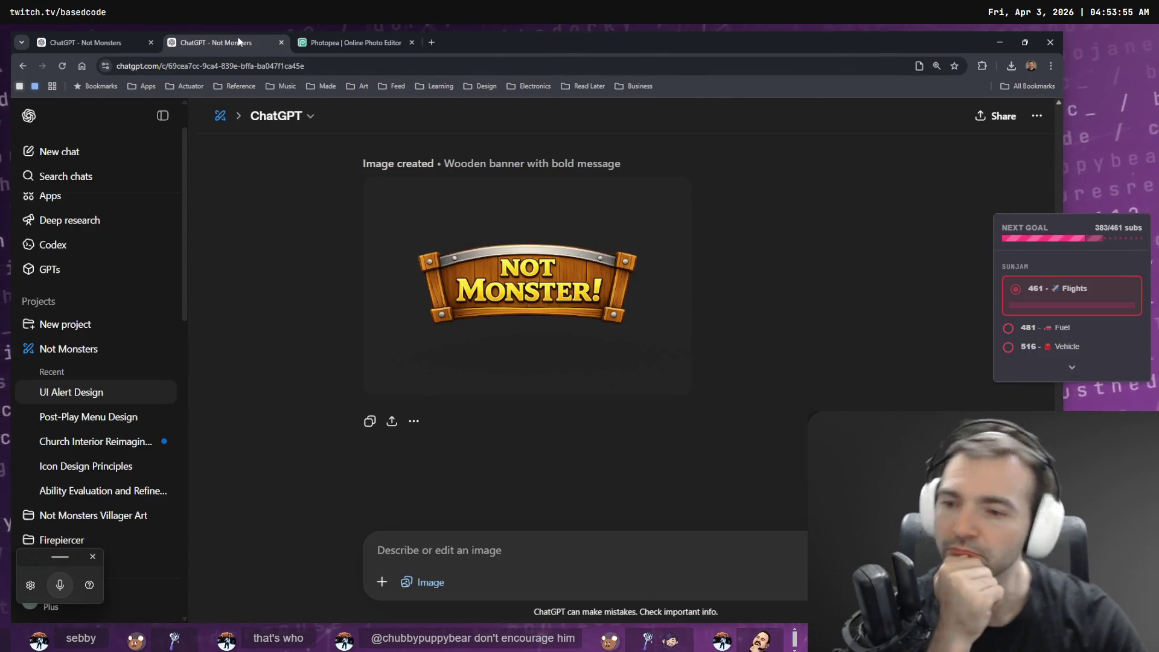
click(491, 380)
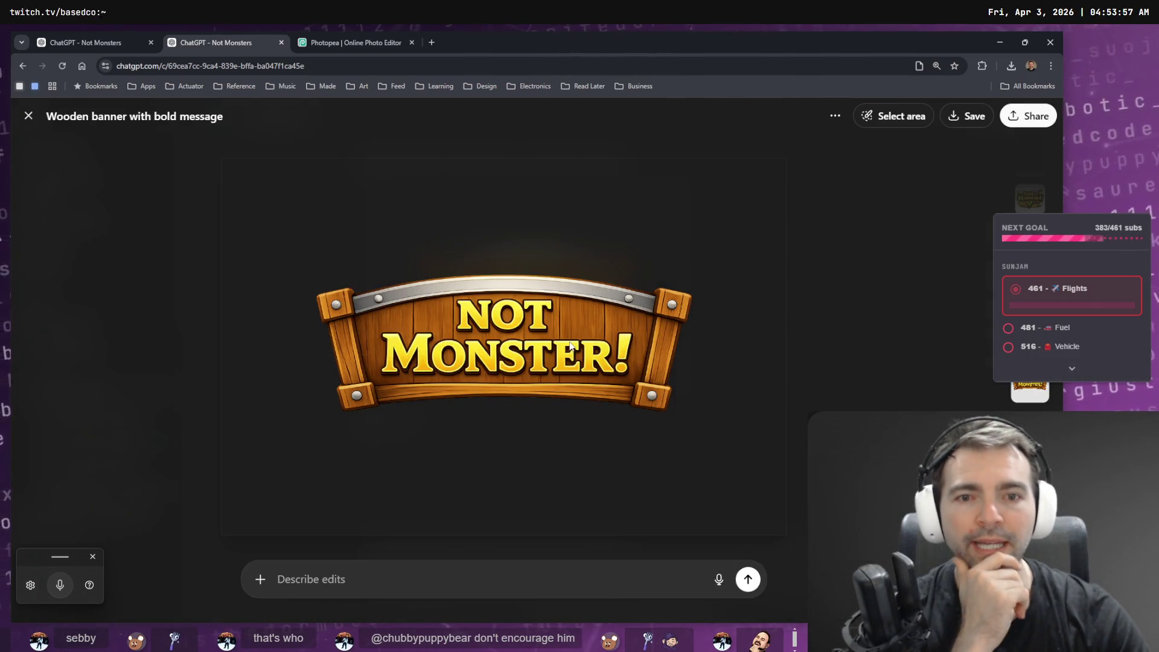
Paste the new banner into the Photopea mockup as Layer 5, hide Layer 4, and enlarge it.
right_click(569, 344)
click(601, 391)
click(350, 42)
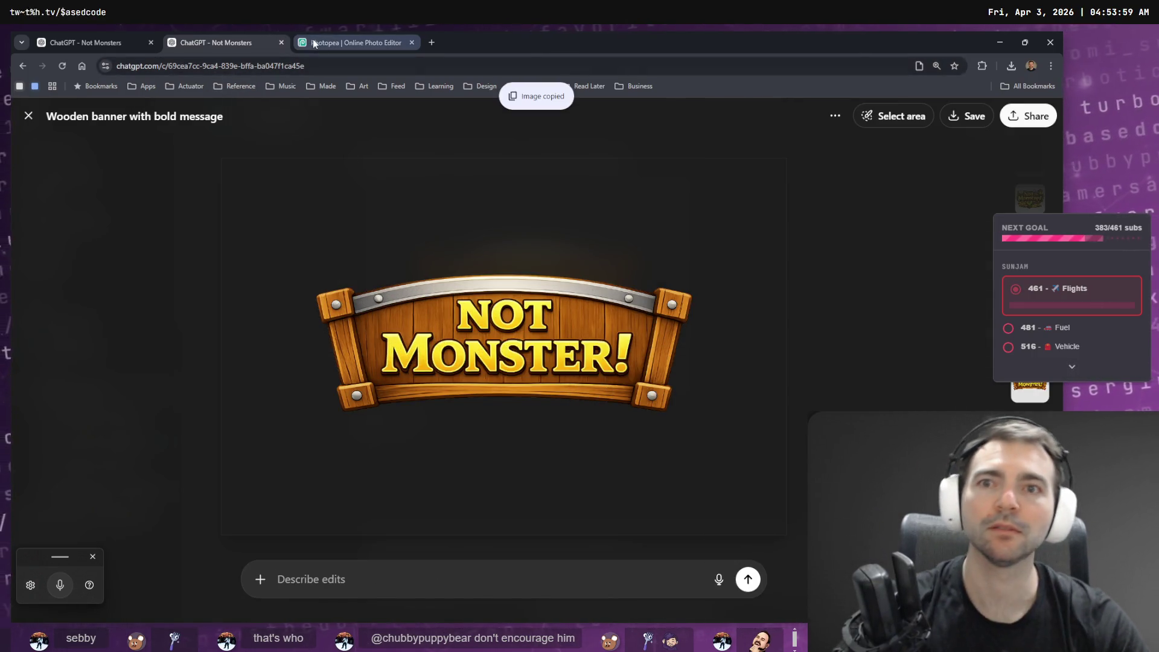
key(ctrl+v)
click(749, 329)
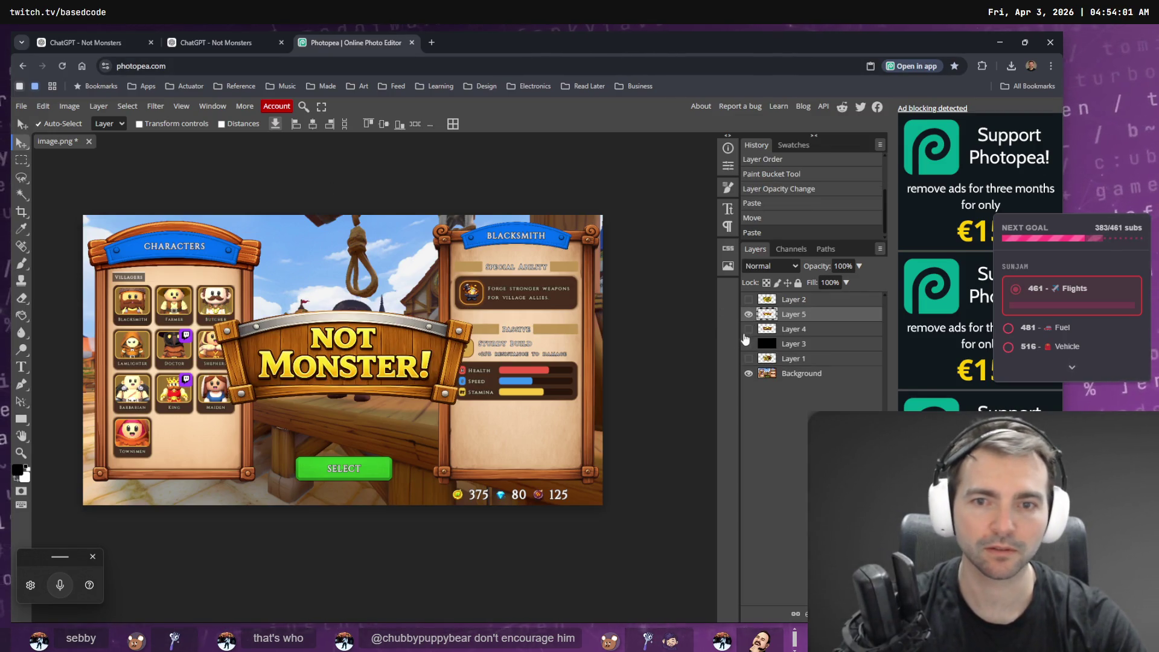
key(ctrl+t)
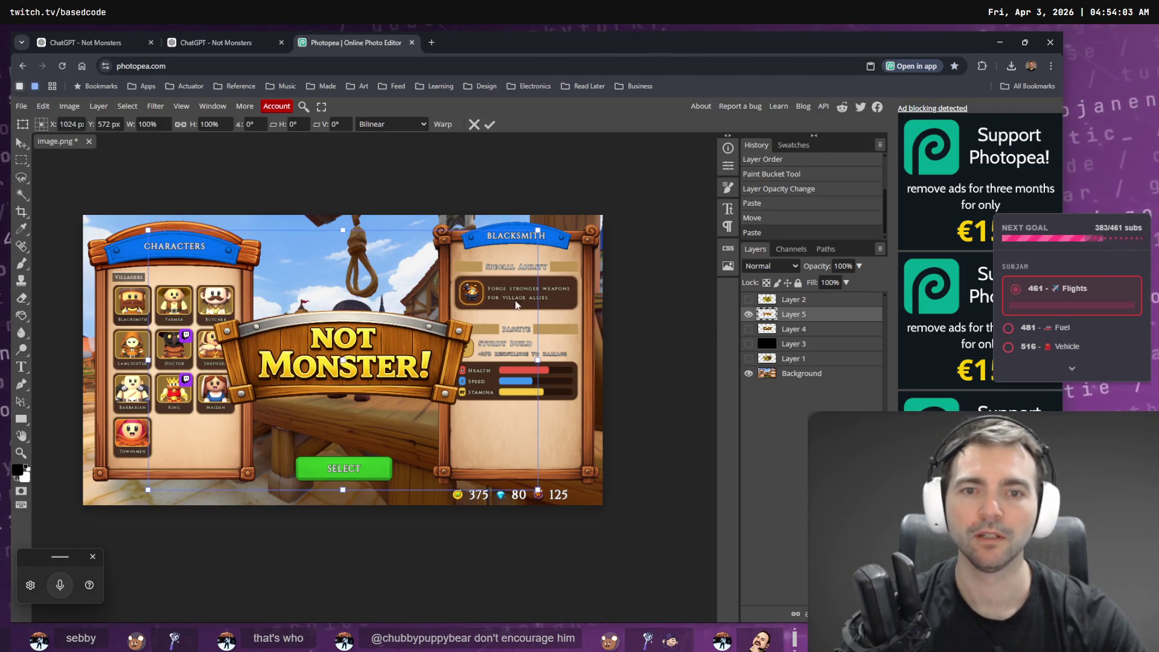
mouse_move(542, 229)
mouse_down()
mouse_move(632, 180)
mouse_move(484, 265)
mouse_move(664, 145)
mouse_move(589, 143)
mouse_move(589, 186)
mouse_move(470, 221)
mouse_move(690, 121)
mouse_move(665, 134)
mouse_up()
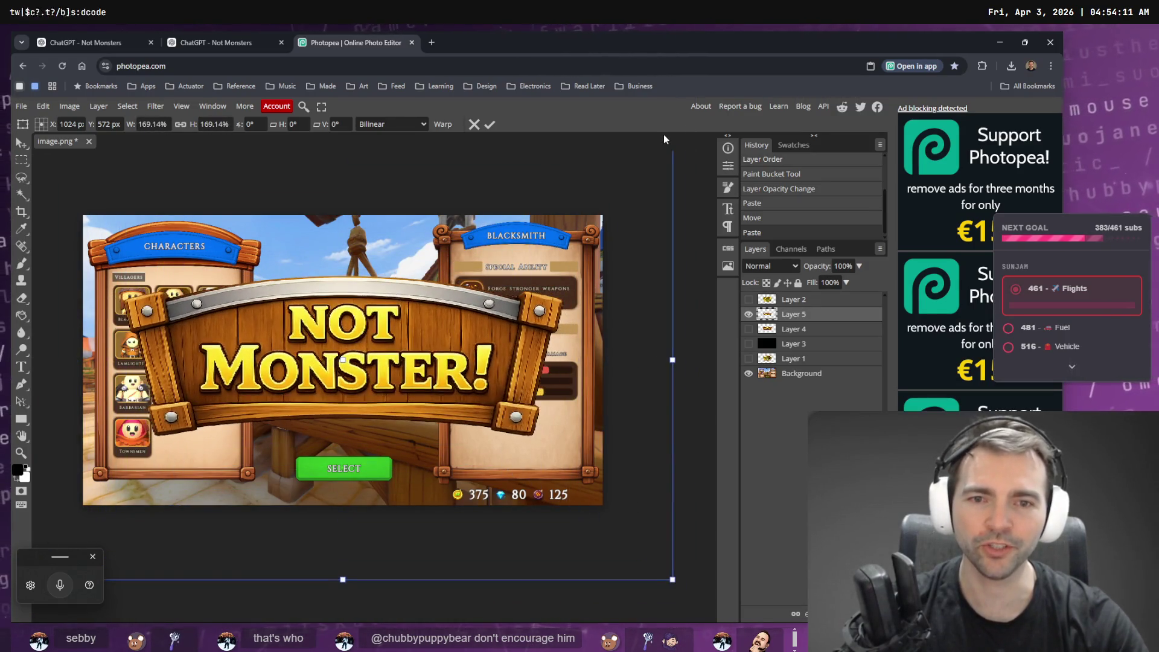
key(Return)
Copy the banner image again and start a new 1536 × 1024 Photopea document.
click(216, 42)
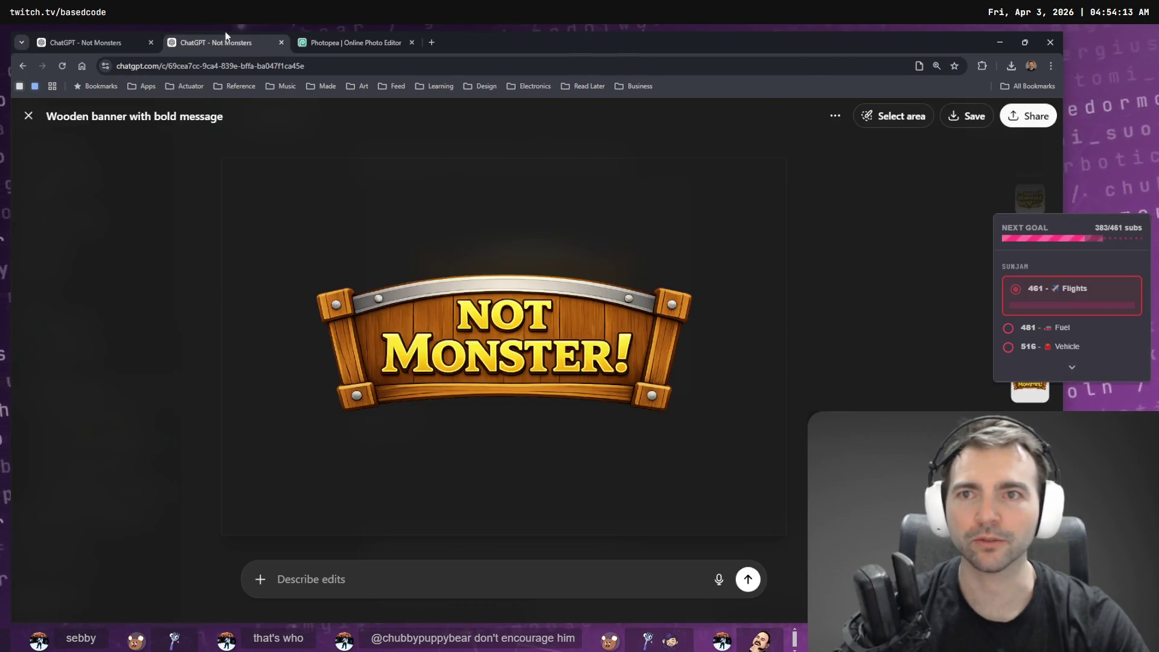
right_click(472, 325)
click(509, 358)
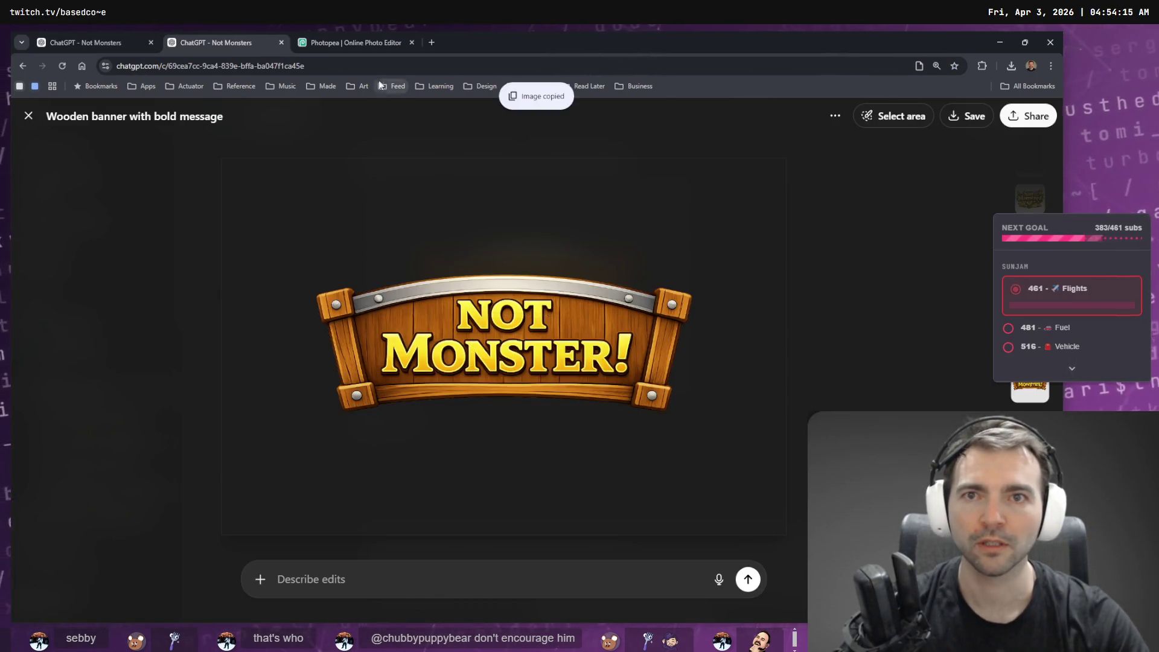
click(356, 44)
key(ctrl+alt+n)
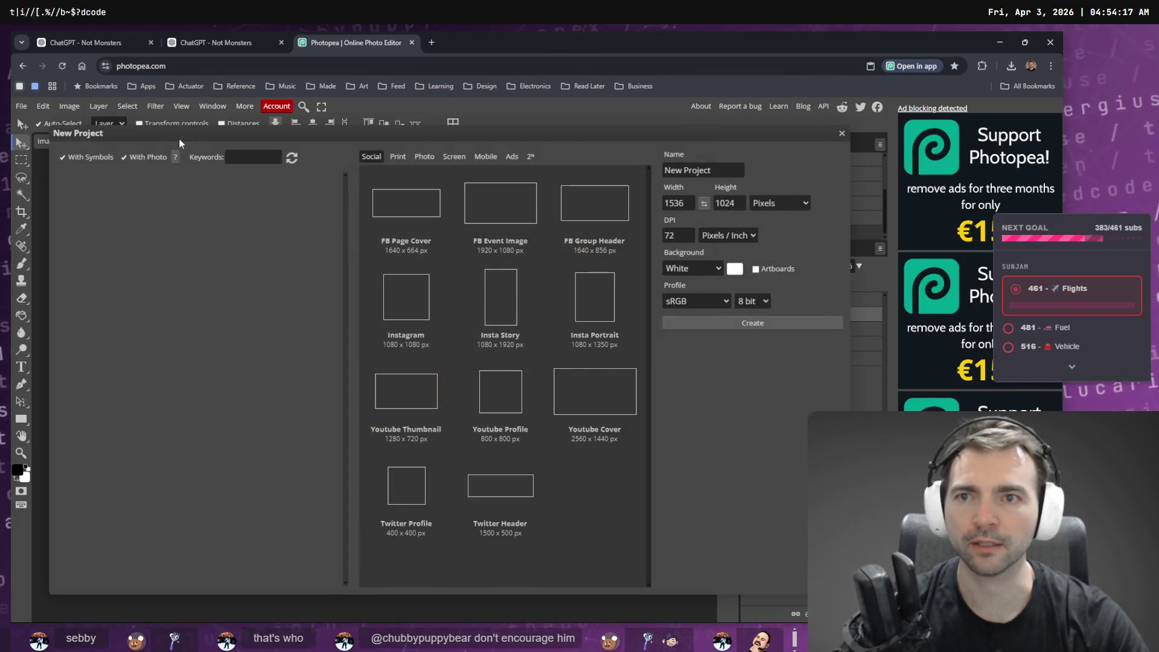
Open the banner as its own Photopea document and trim away its empty borders.
key(Escape)
click(247, 39)
mouse_move(487, 295)
mouse_down()
mouse_move(378, 78)
mouse_move(375, 33)
mouse_move(362, 87)
mouse_move(169, 138)
mouse_move(197, 191)
mouse_up()
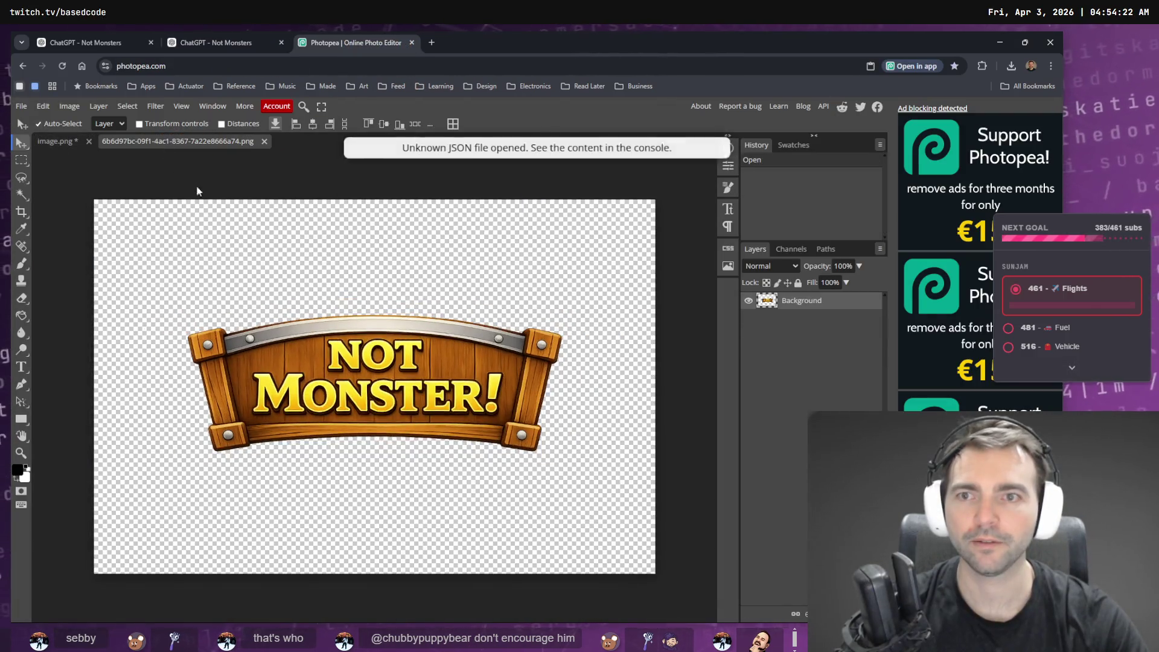
click(69, 106)
click(90, 343)
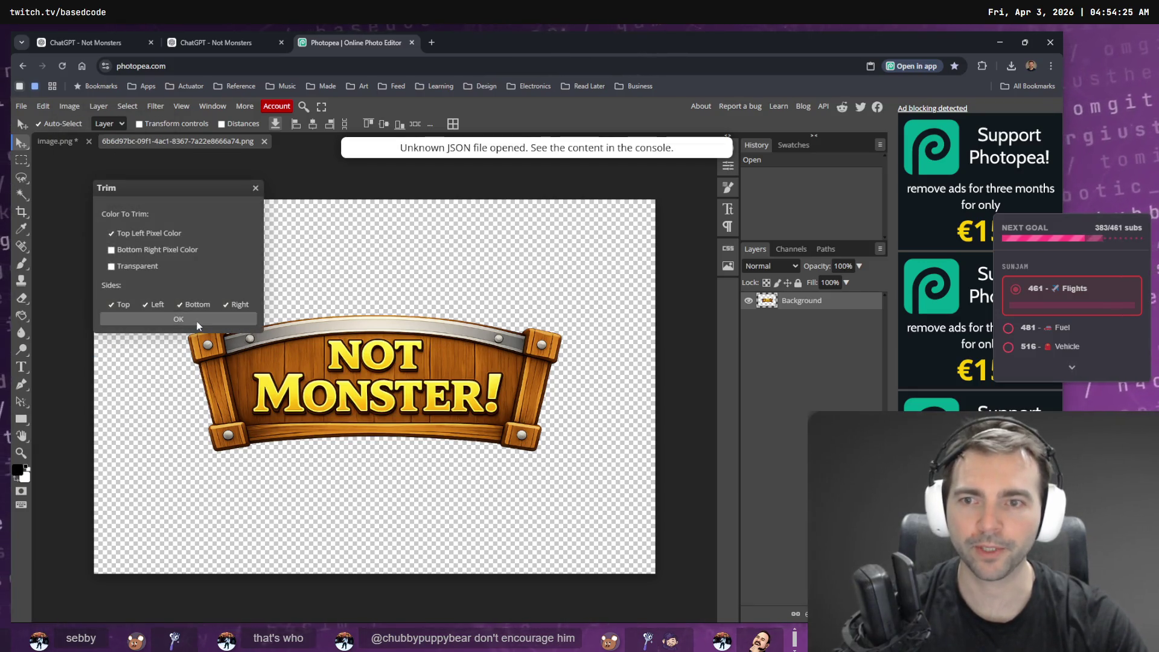
click(228, 222)
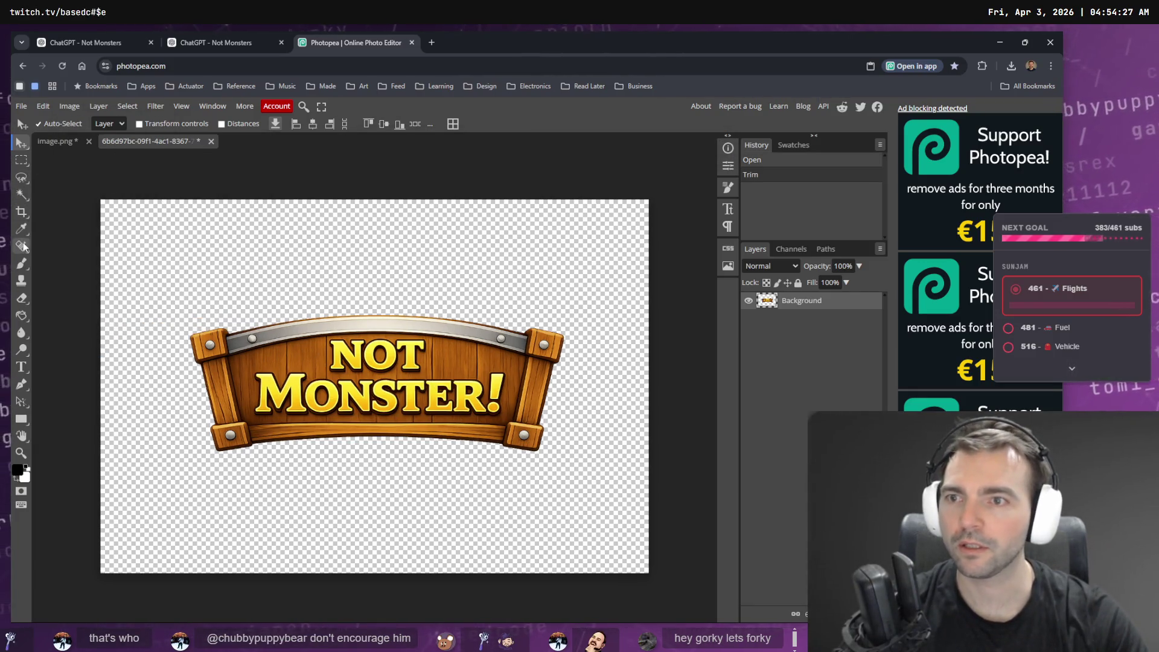
Crop all four edges tightly around the wooden sign, to about 1039 × 395.
click(22, 211)
drag(392, 200, 392, 310)
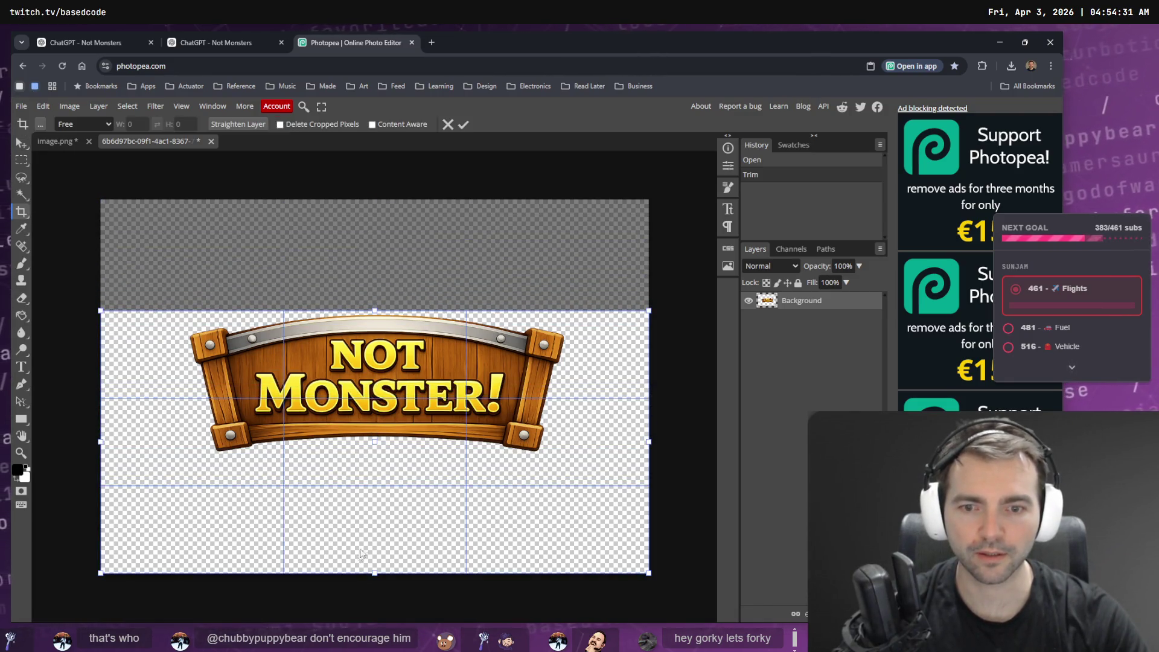
mouse_move(374, 575)
mouse_down()
mouse_move(416, 462)
mouse_move(432, 443)
mouse_move(436, 454)
mouse_up()
drag(651, 380, 565, 375)
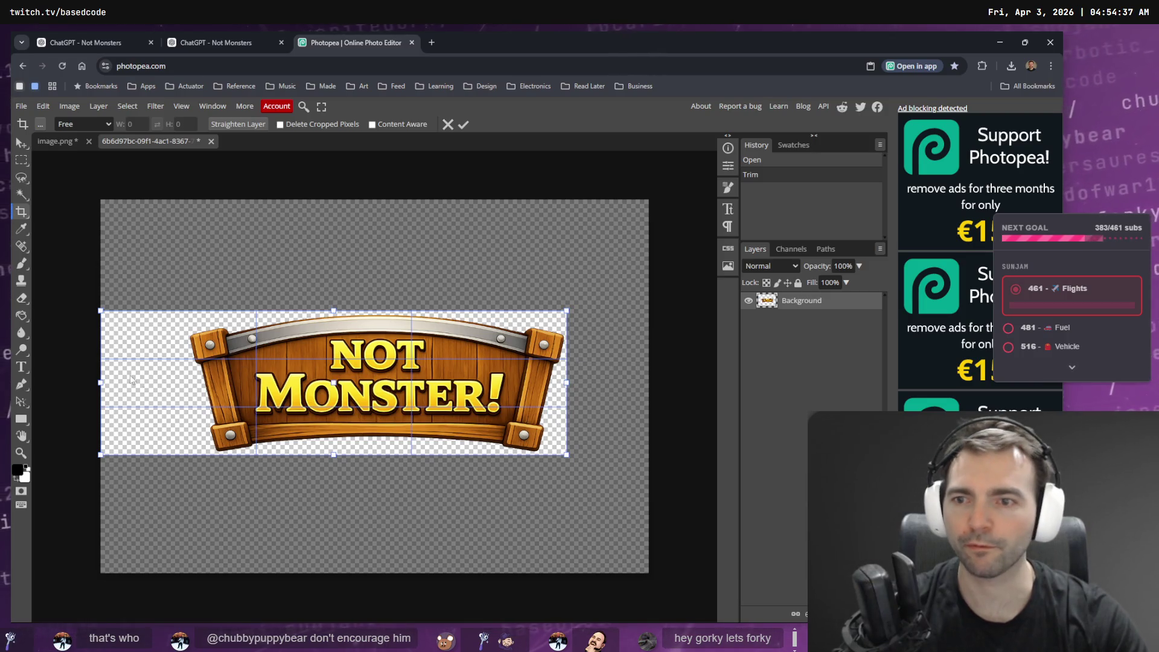
mouse_move(100, 384)
mouse_down()
mouse_move(235, 376)
mouse_move(185, 375)
mouse_up()
key(Return)
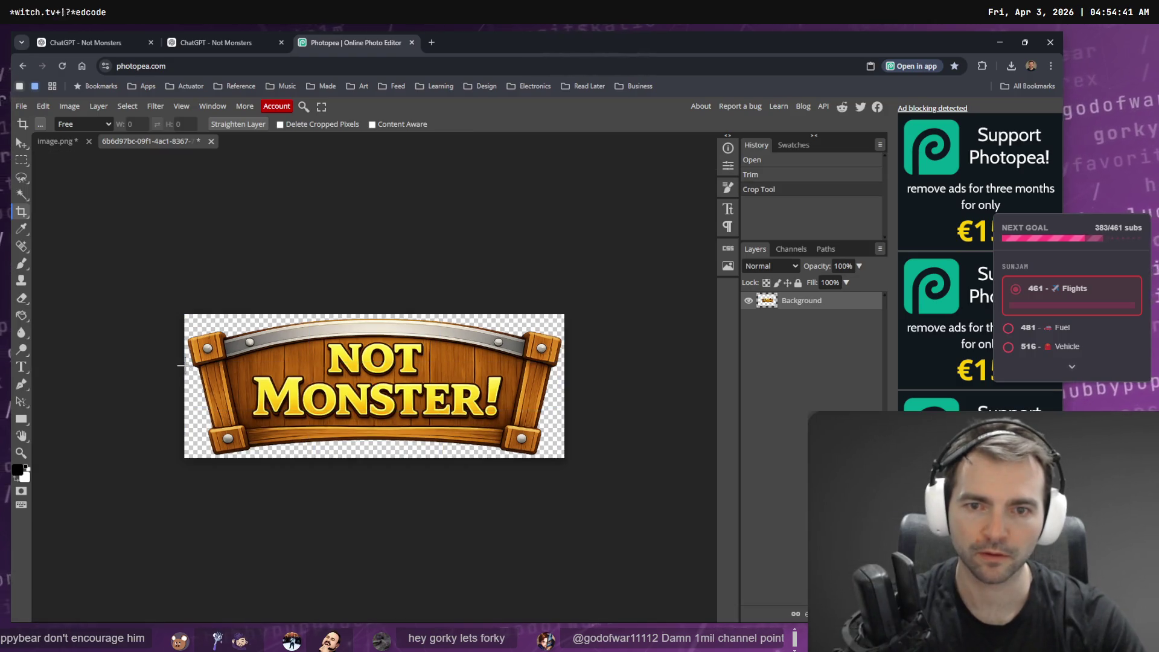
click(21, 106)
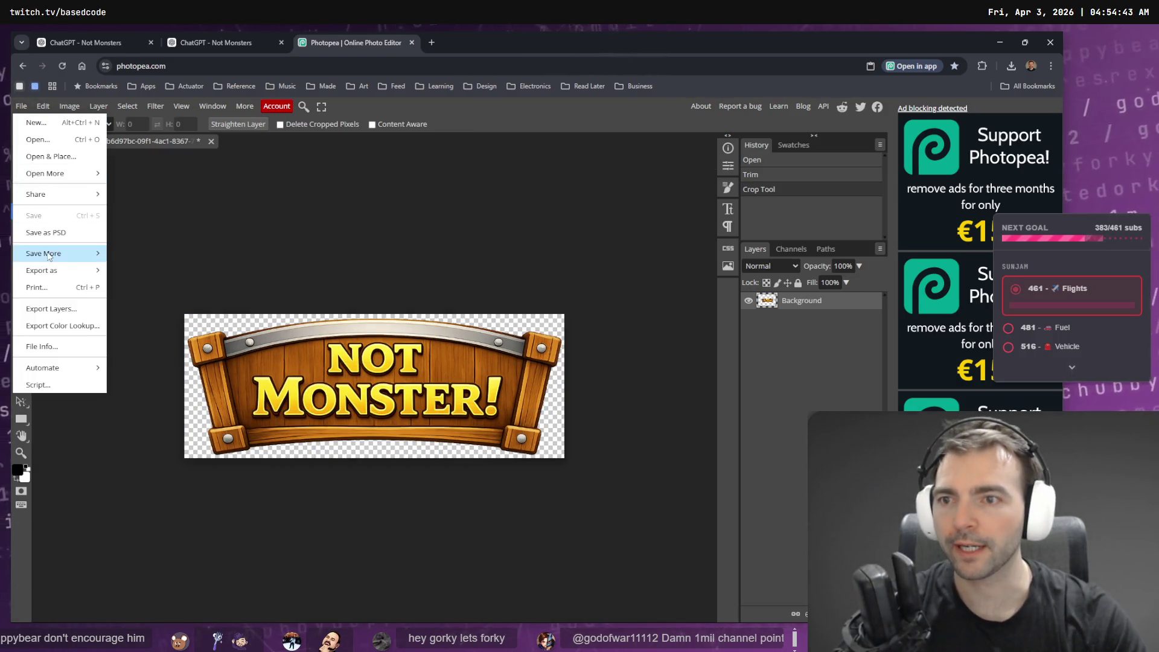
Export the banner as NotMonster.png and drag the download into the game's project folder.
mouse_move(72, 271)
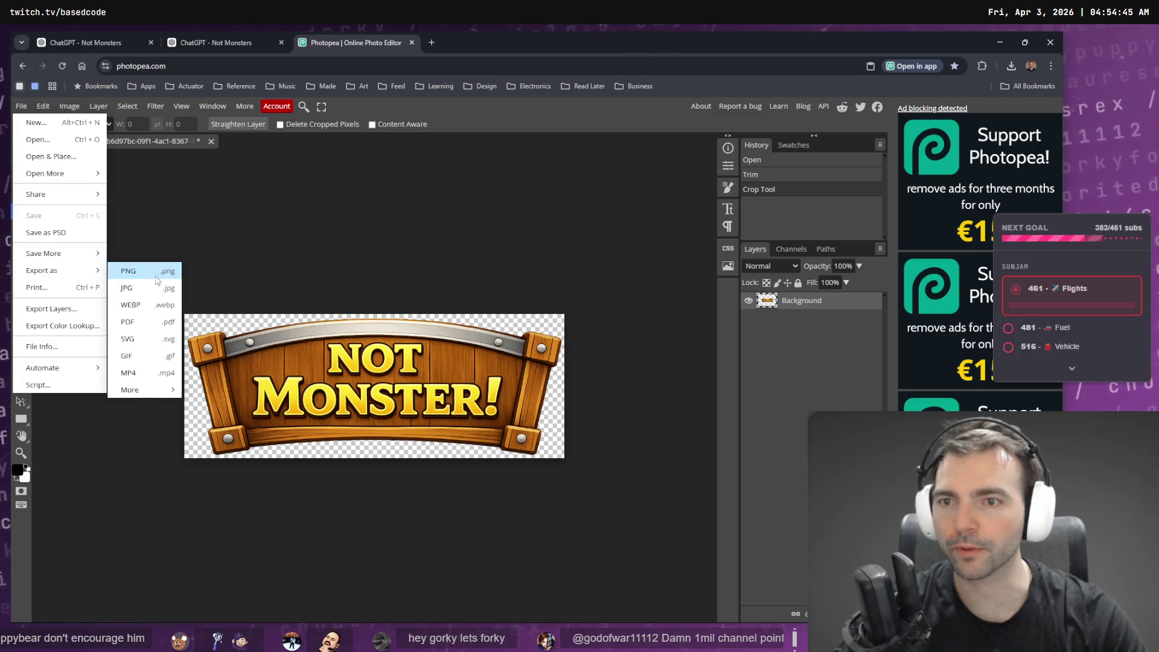
click(157, 279)
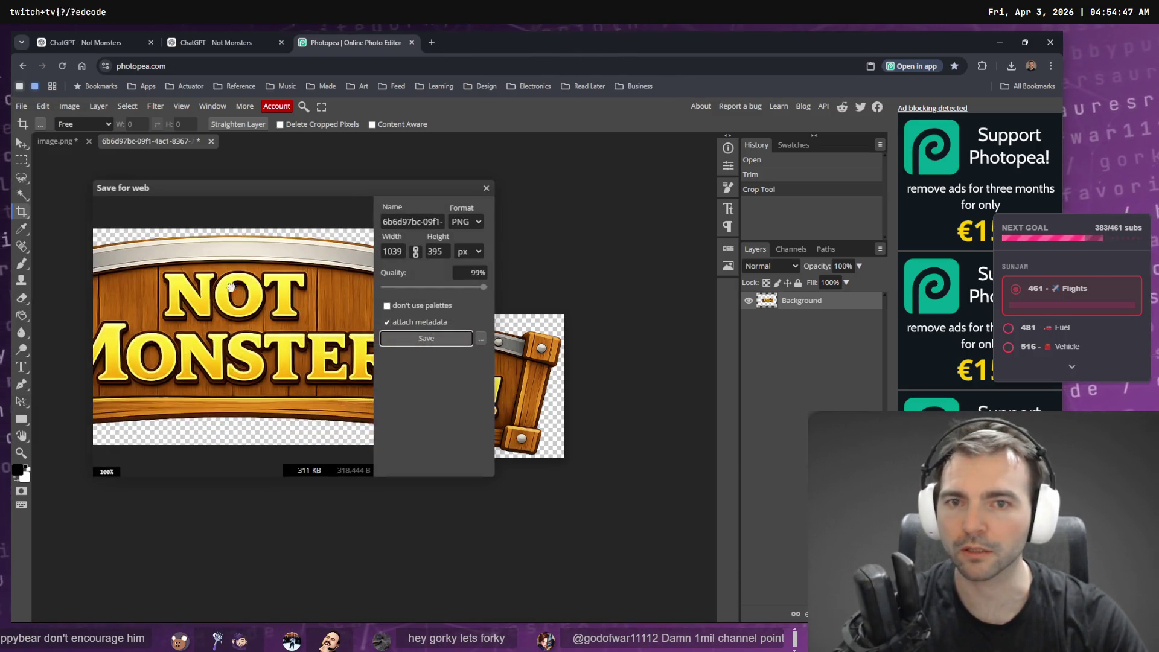
triple_click(420, 222)
text(N)
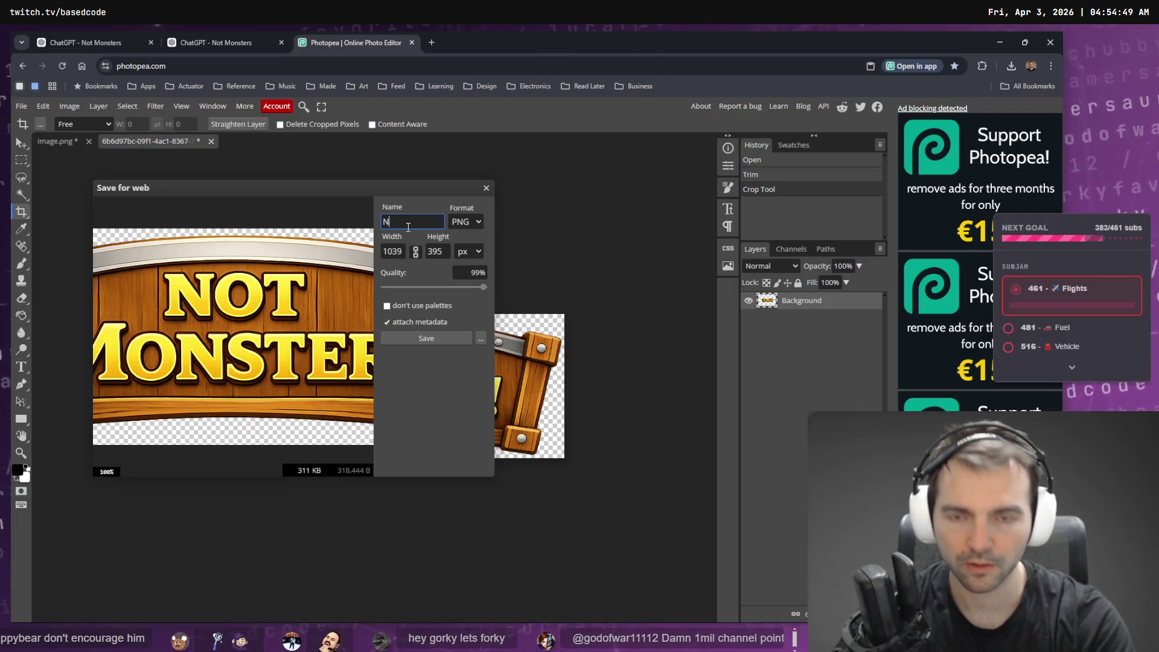
text(otMonster)
click(439, 337)
mouse_move(904, 94)
mouse_down()
mouse_move(908, 114)
mouse_move(856, 274)
mouse_move(779, 356)
mouse_move(612, 402)
mouse_up()
click(653, 208)
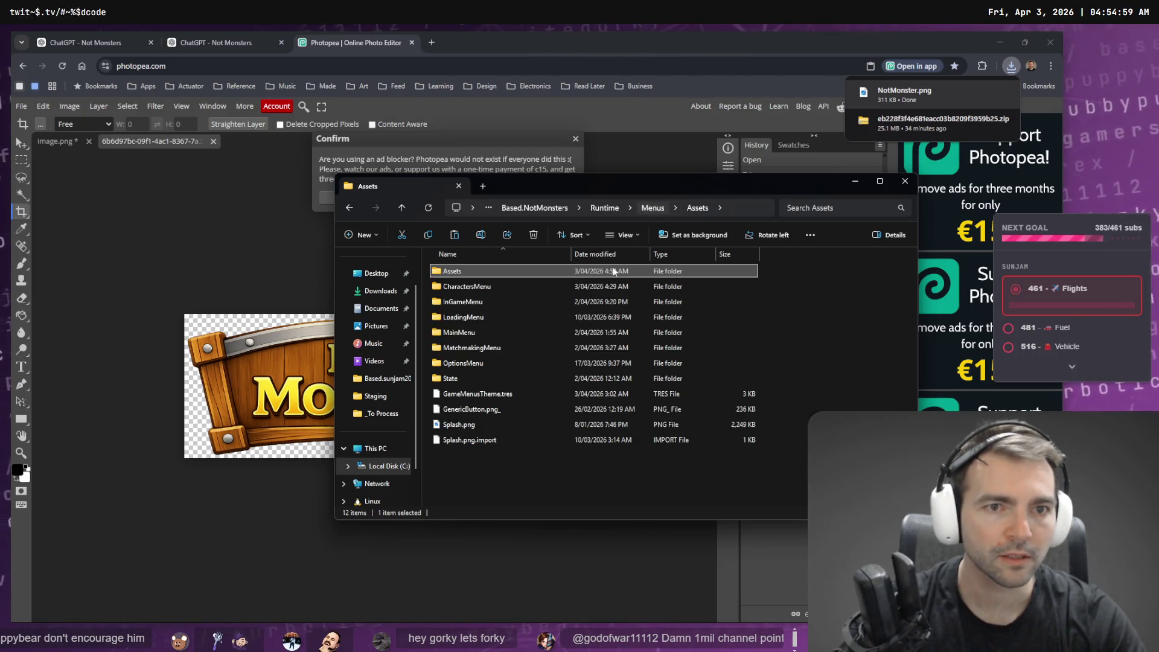
Paste the banner into CharactersMenu and delete the old NotMonstersAnnouncment.png.
double_click(479, 289)
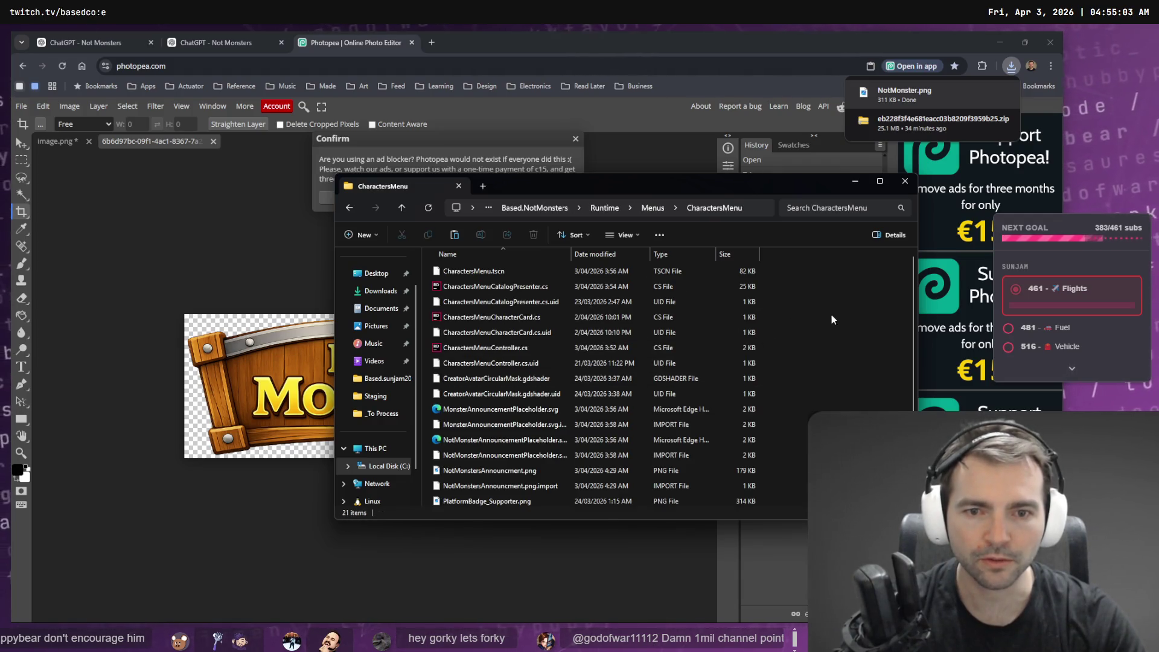
scroll(831, 314, down, 3)
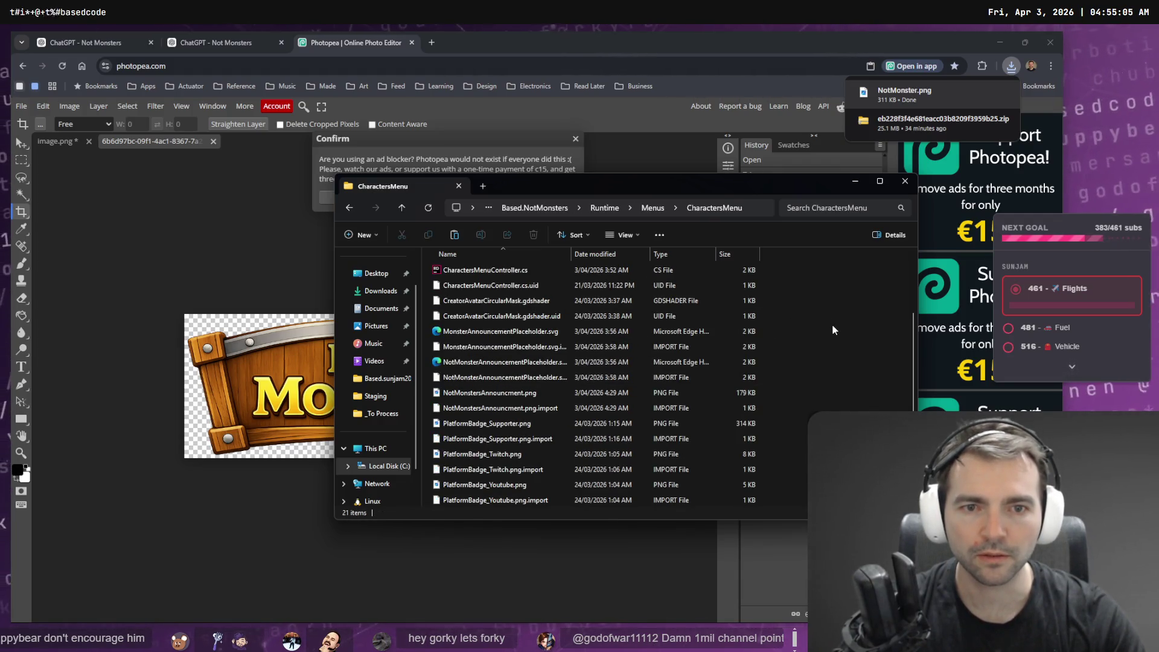
key(ctrl+v)
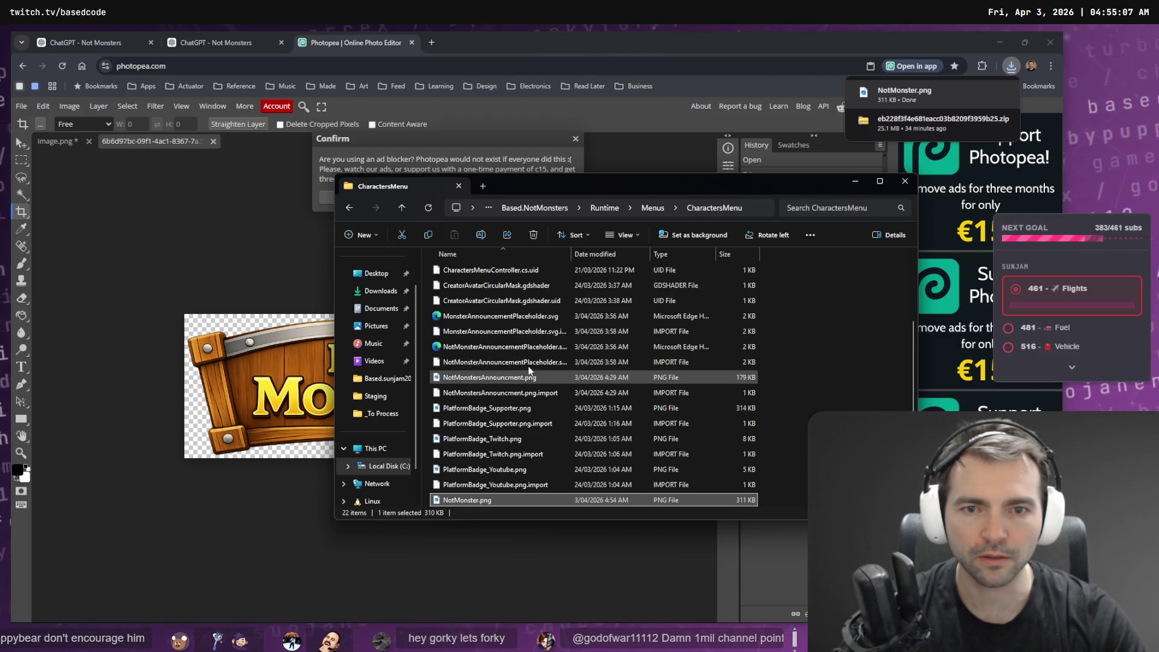
click(520, 347)
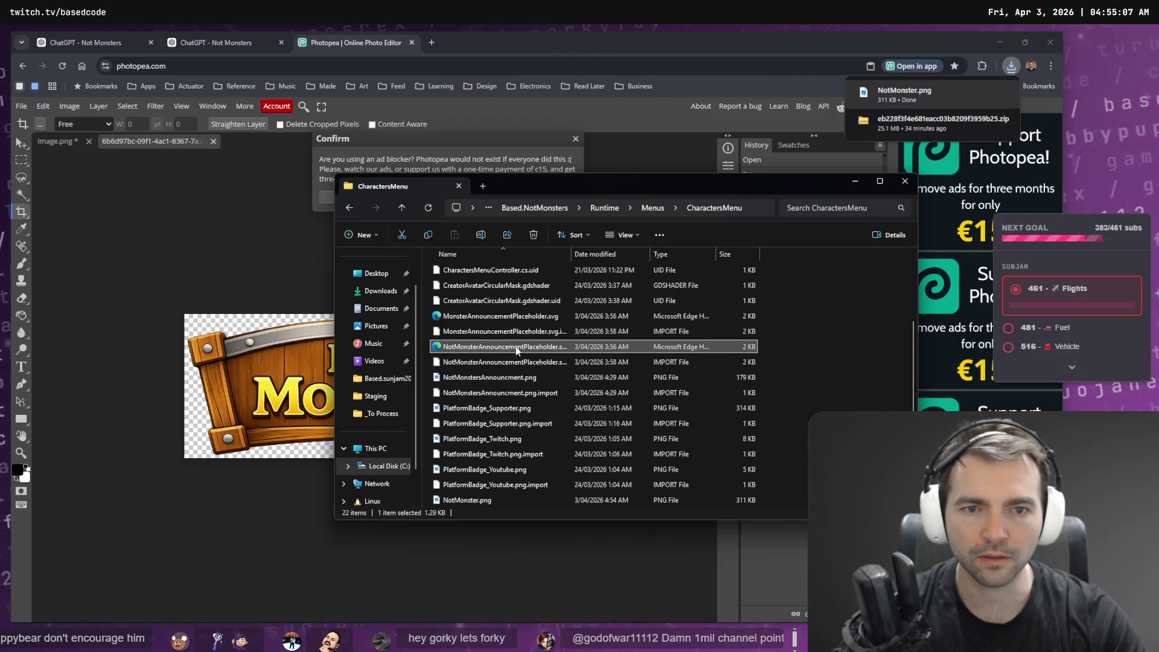
click(491, 502)
click(511, 381)
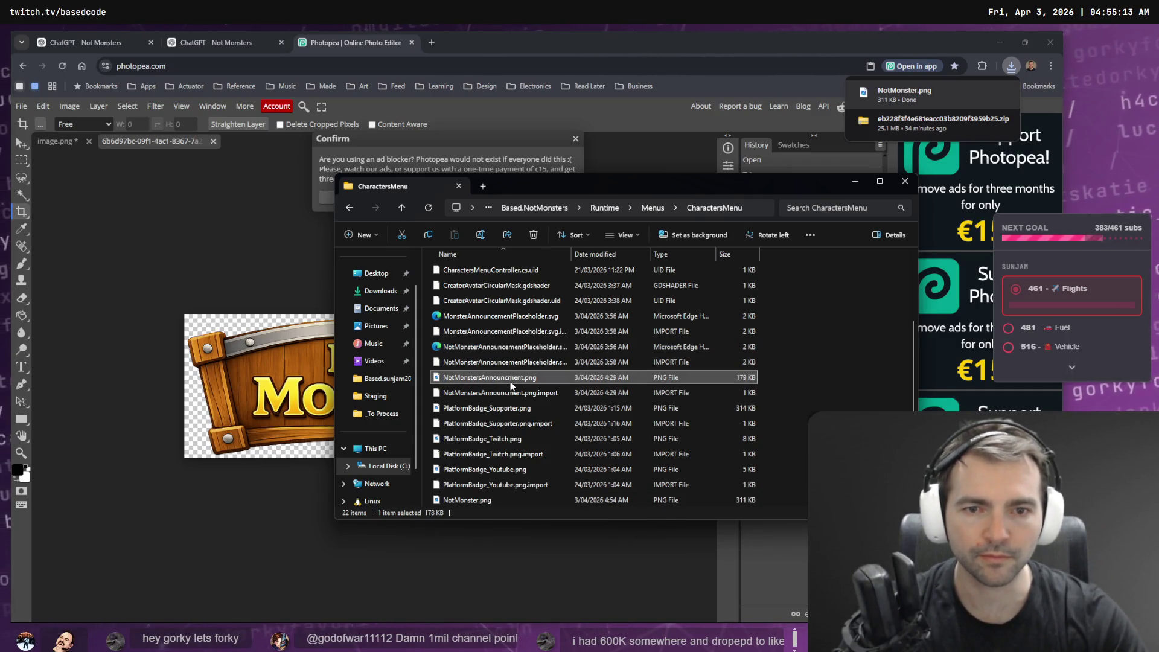
key(Delete)
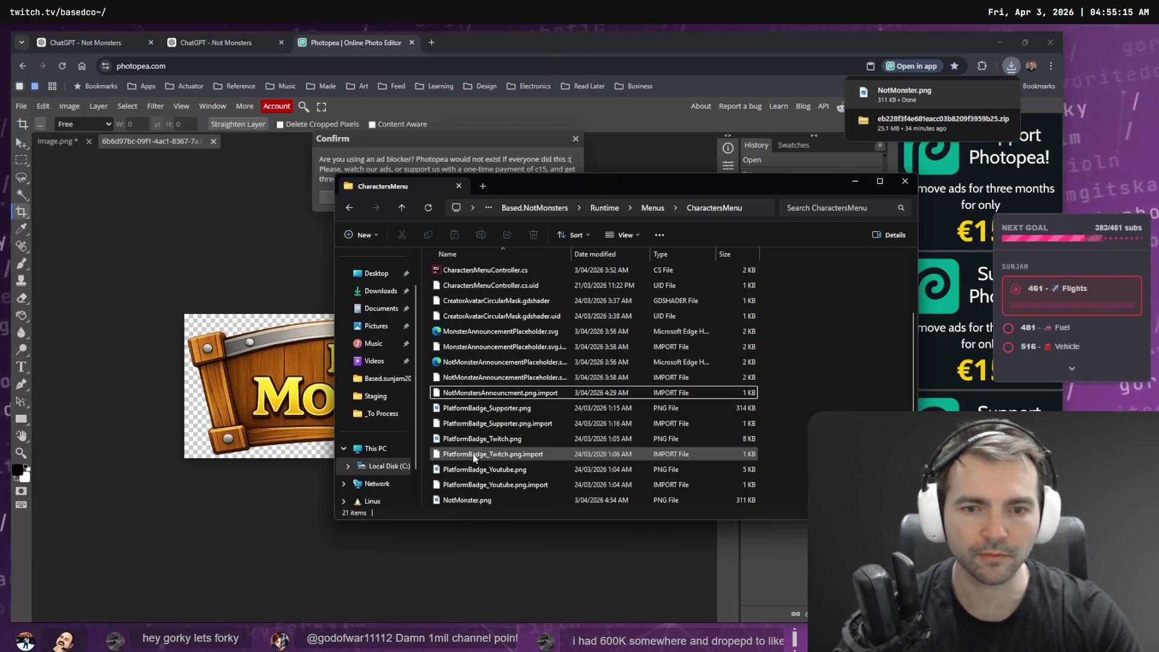
Rename NotMonster.png to NotMonsterAnnouncement.png.
click(471, 502)
key(F2)
text(NotMonsterAnnouncementPlaceholder)
key(BackSpace)
key(BackSpace)
key(BackSpace)
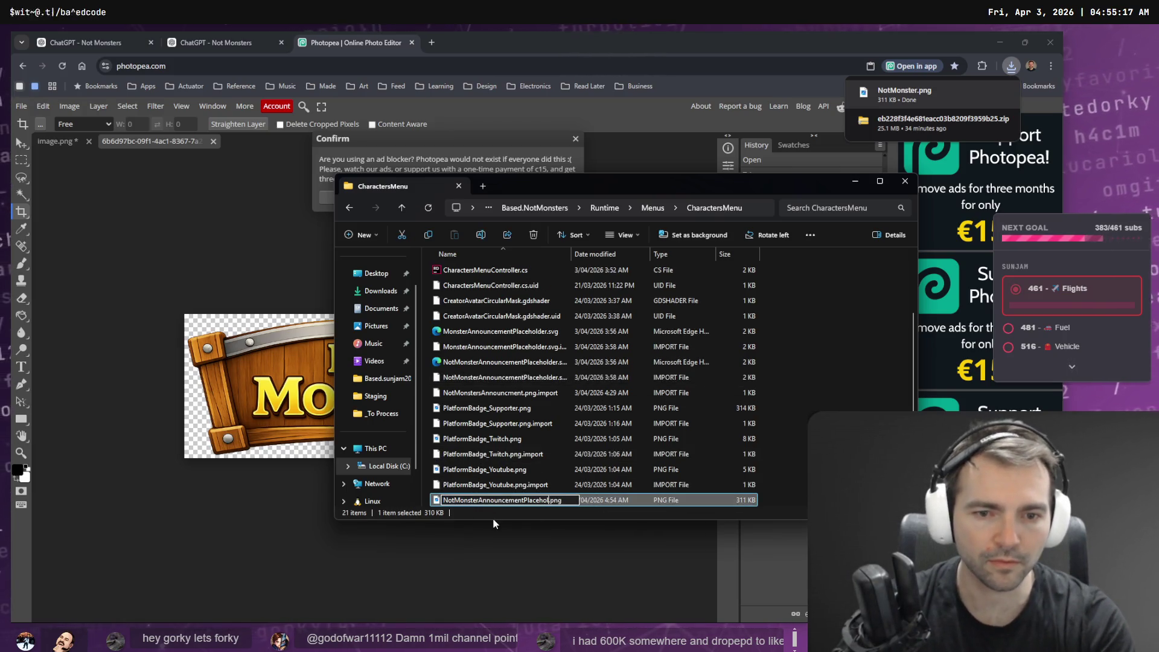
key(Return)
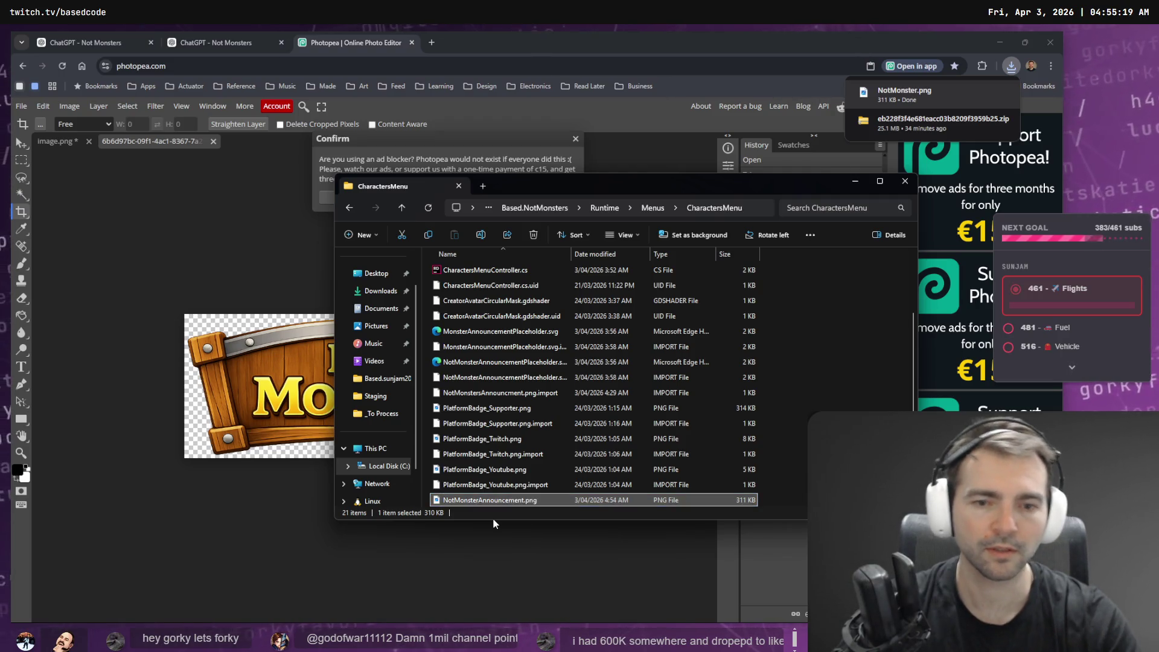
Send Codex the request to replace the placeholder SVG with the new banner, then return to ChatGPT.
key(alt+Tab)
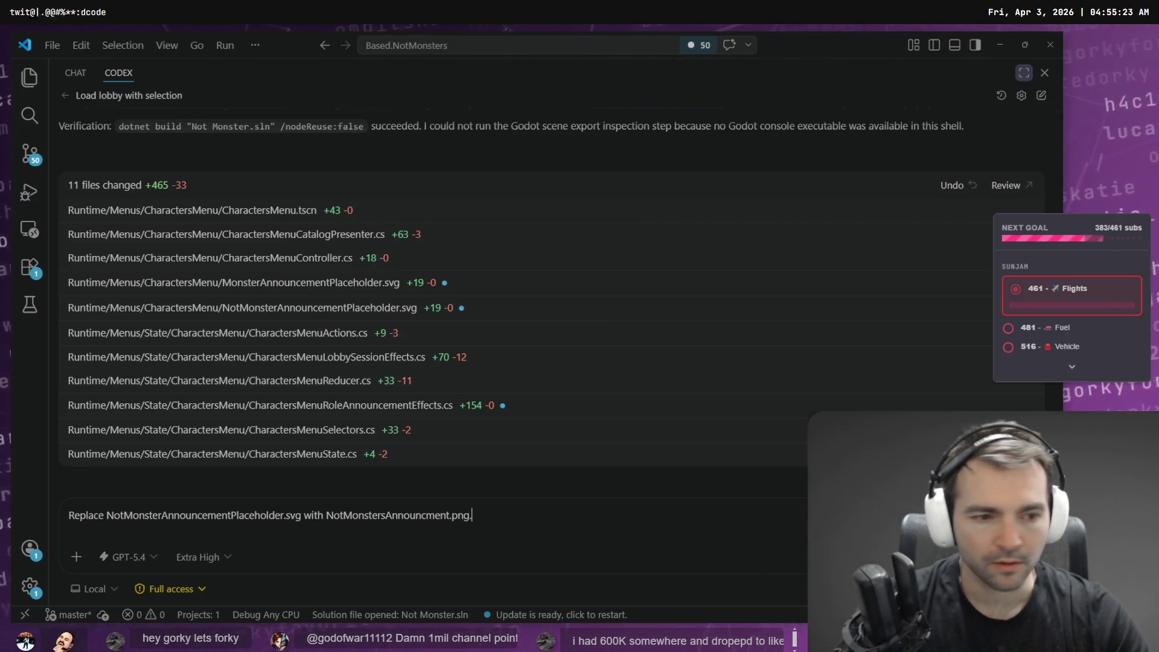
key(Return)
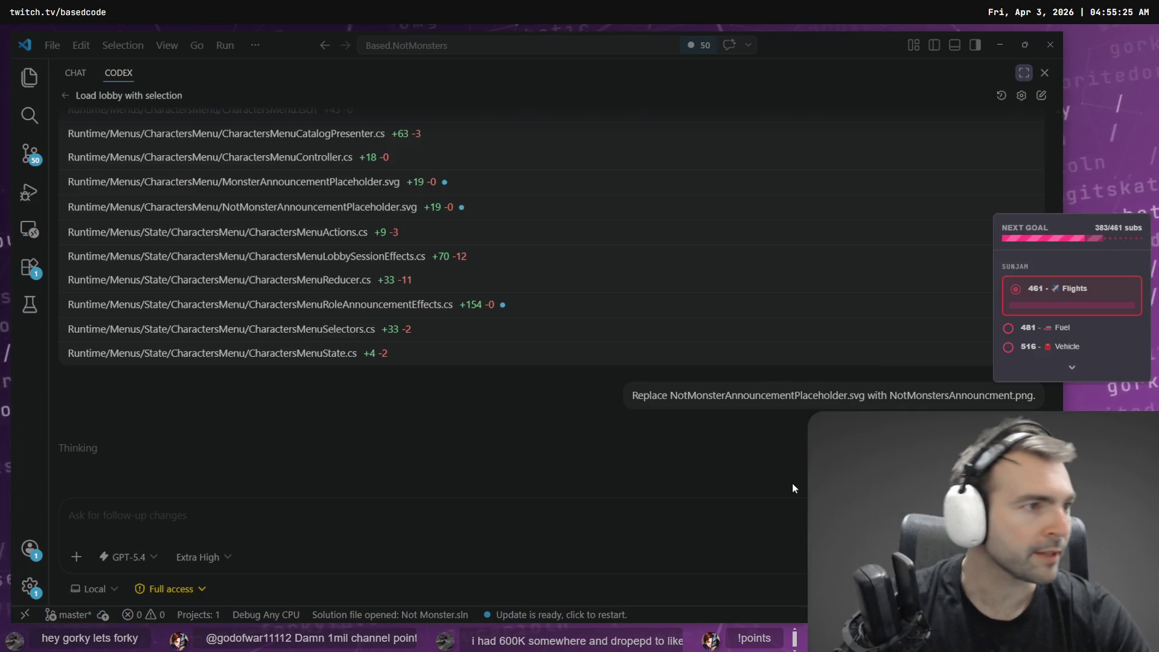
key(alt+Tab)
key(ctrl+shift+Tab)
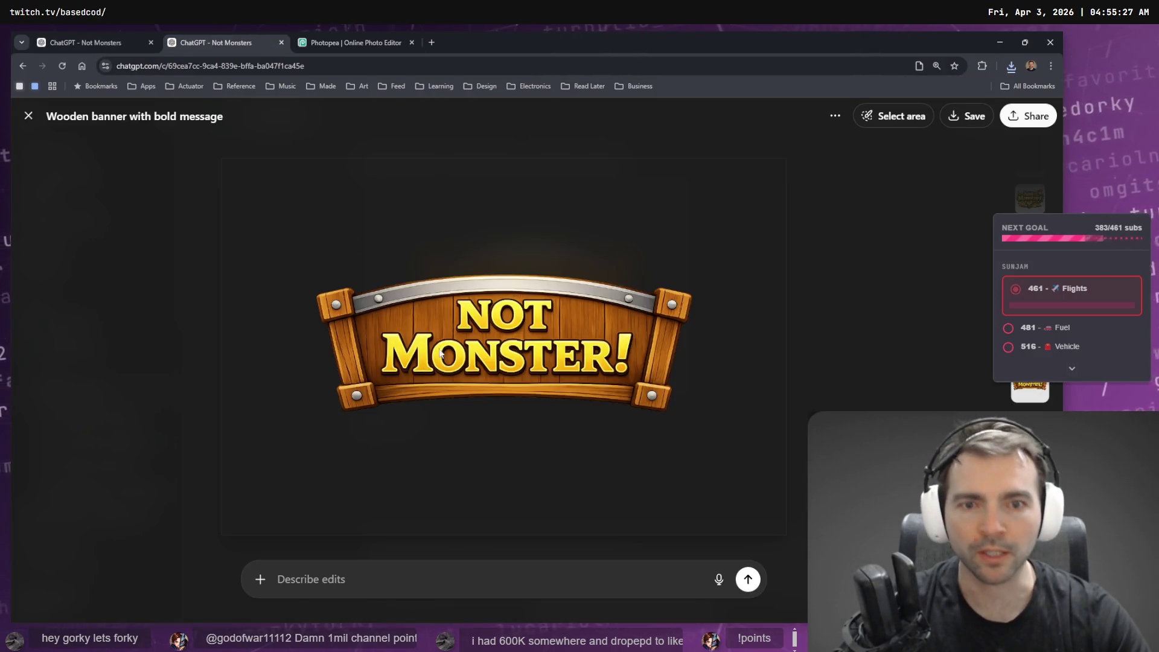
Dictate a request for a more sinister, red-motif banner, with the word quoted as "Monster!".
key(super+h)
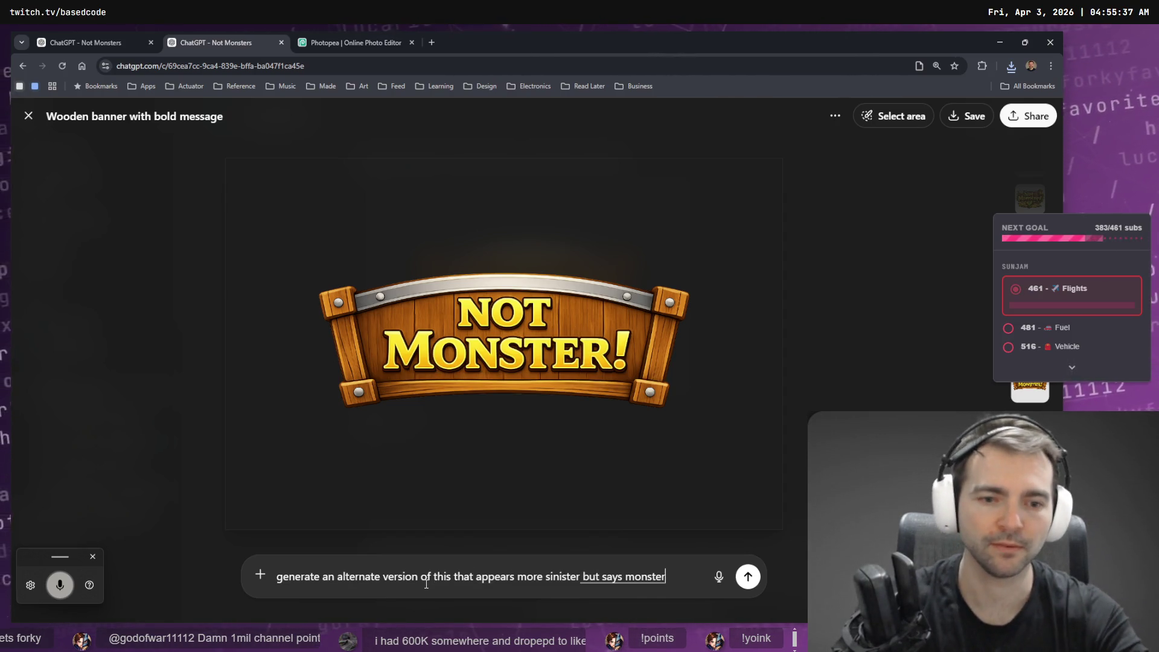
text(")
key(End)
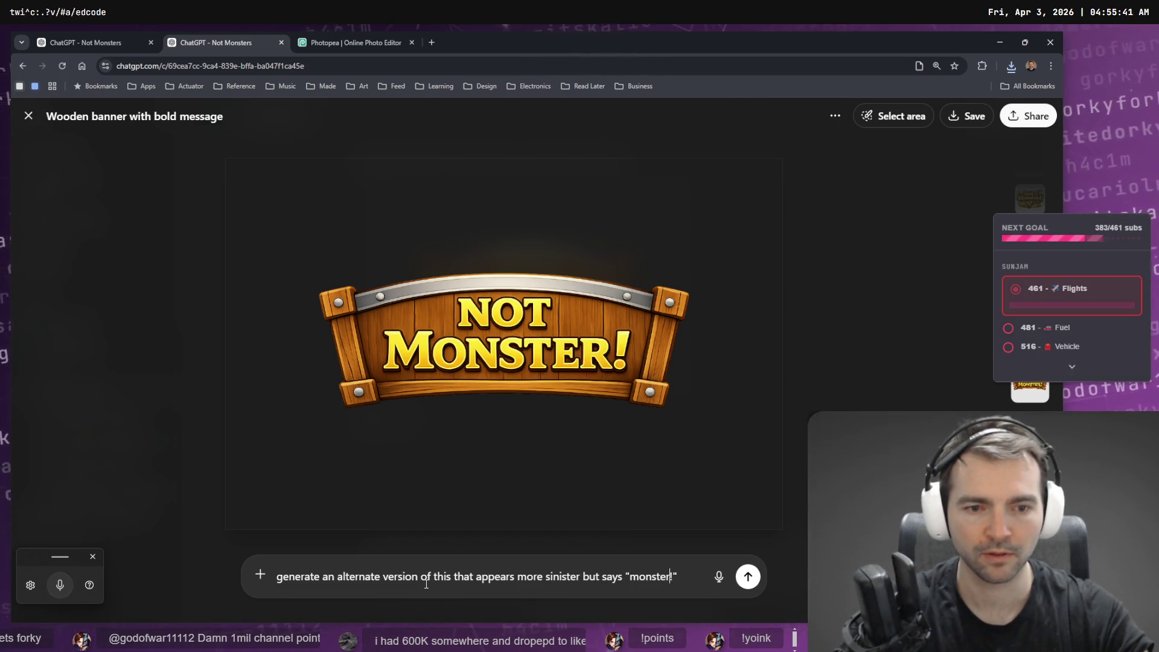
key(ctrl+shift+Left)
text(M)
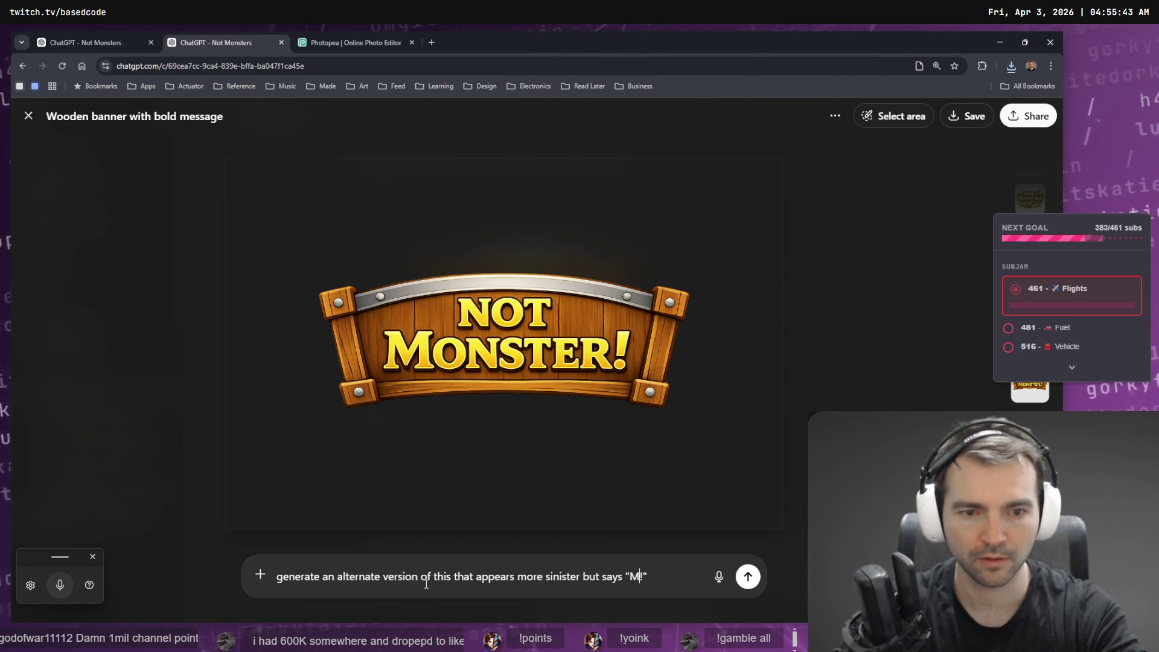
text(onster)
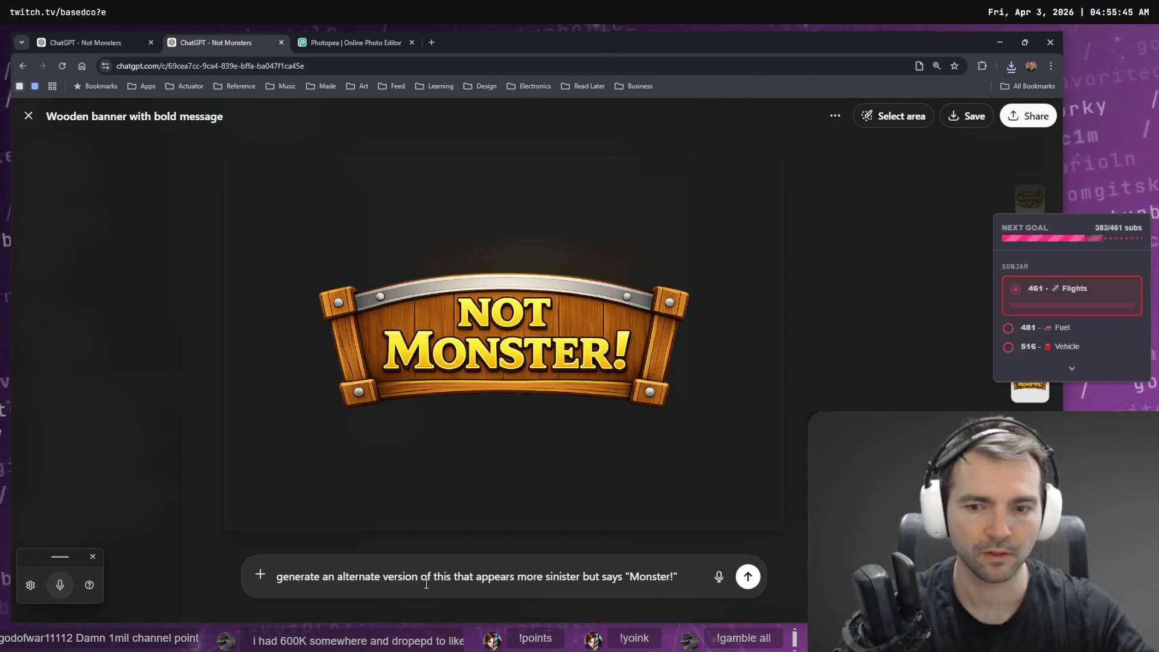
Finish dictating the prompt, split it into two sentences starting with 'Use', and send it.
click(284, 581)
click(689, 576)
key(super+h)
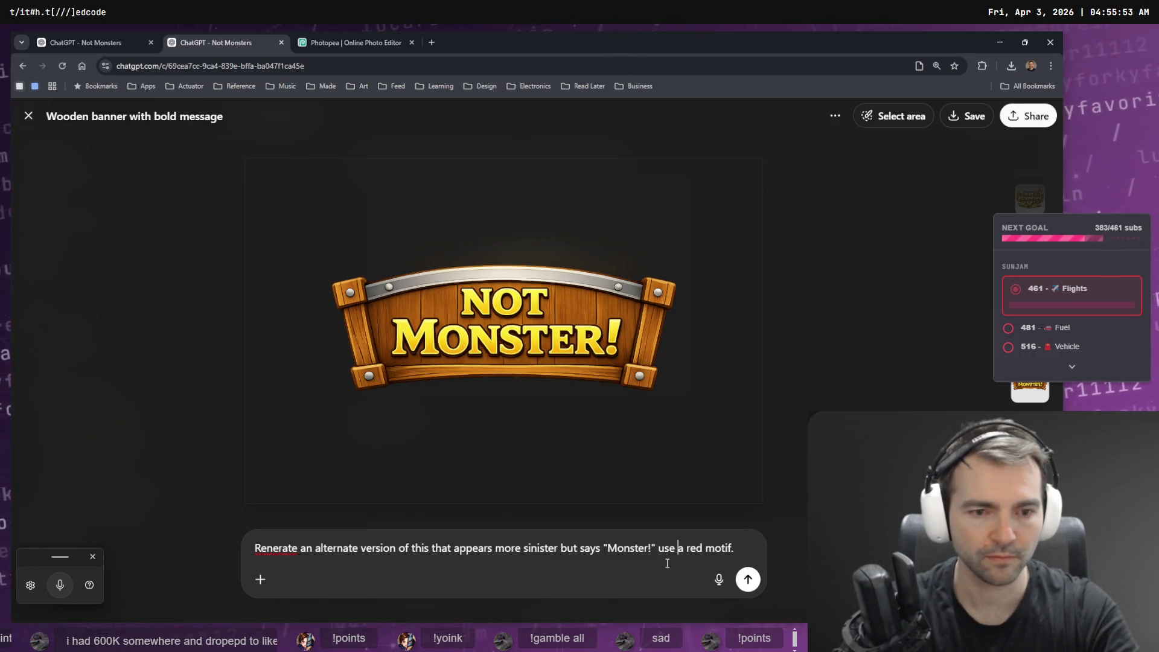
click(668, 563)
text(U)
key(Left)
key(Left)
text(.)
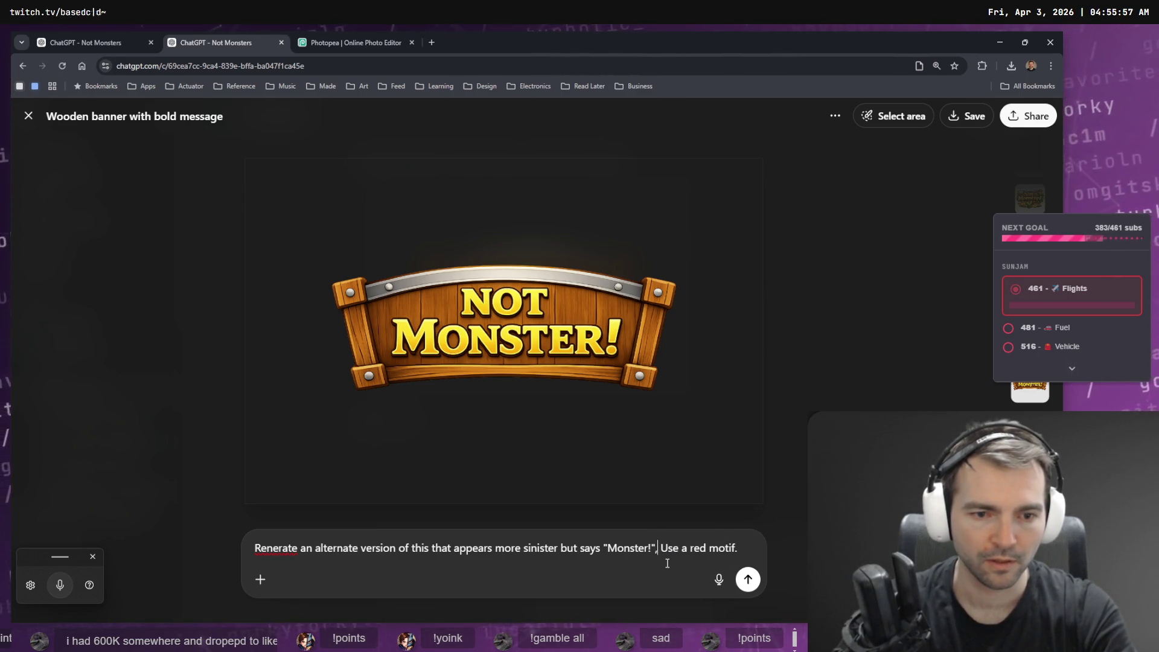
key(Return)
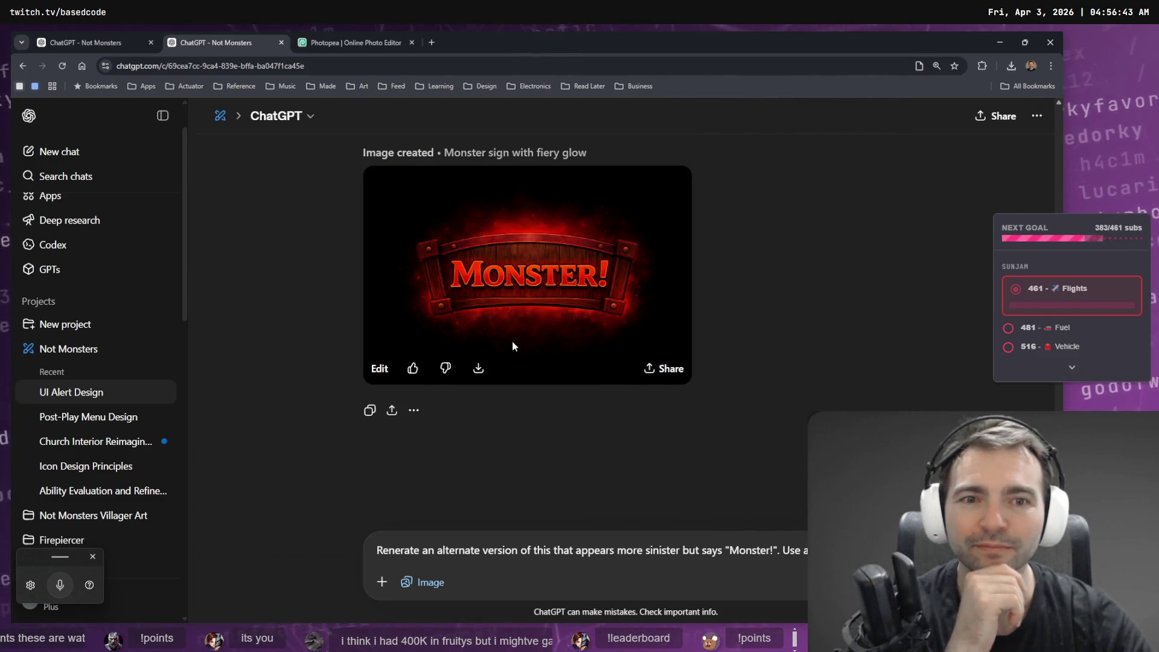
View the fiery red Monster! sign full size, then clear the leftover prompt text.
click(512, 343)
key(Escape)
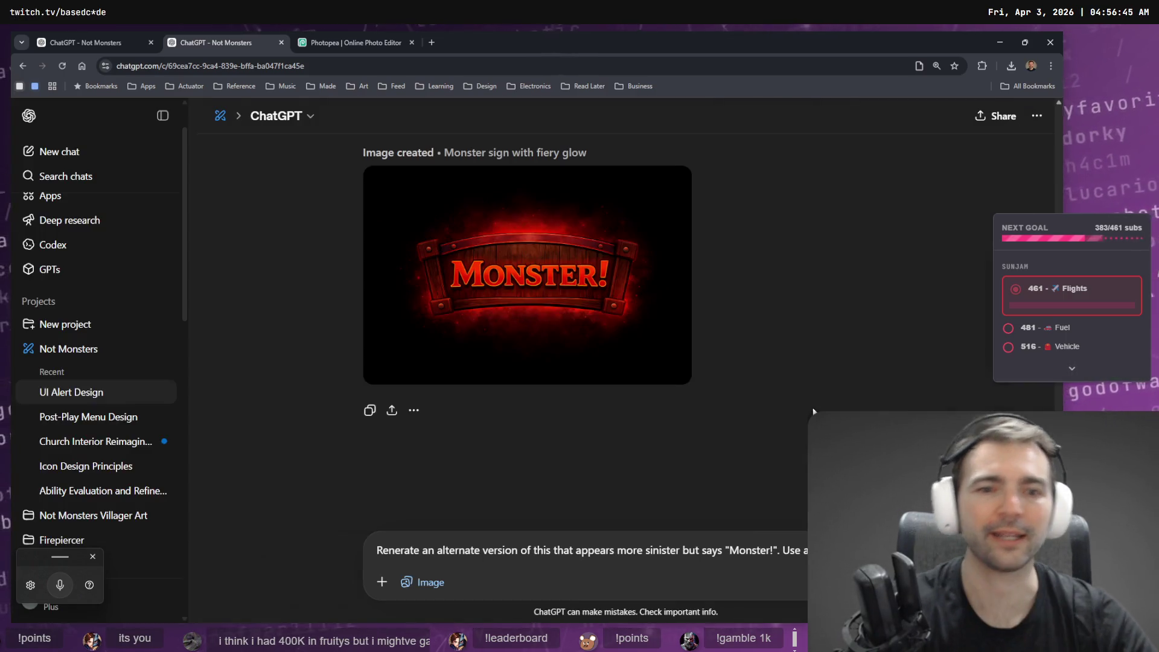
key(ctrl+a)
key(BackSpace)
Open the previously sent sinister Monster! request for editing.
scroll(800, 409, up, 6)
scroll(735, 381, down, 3)
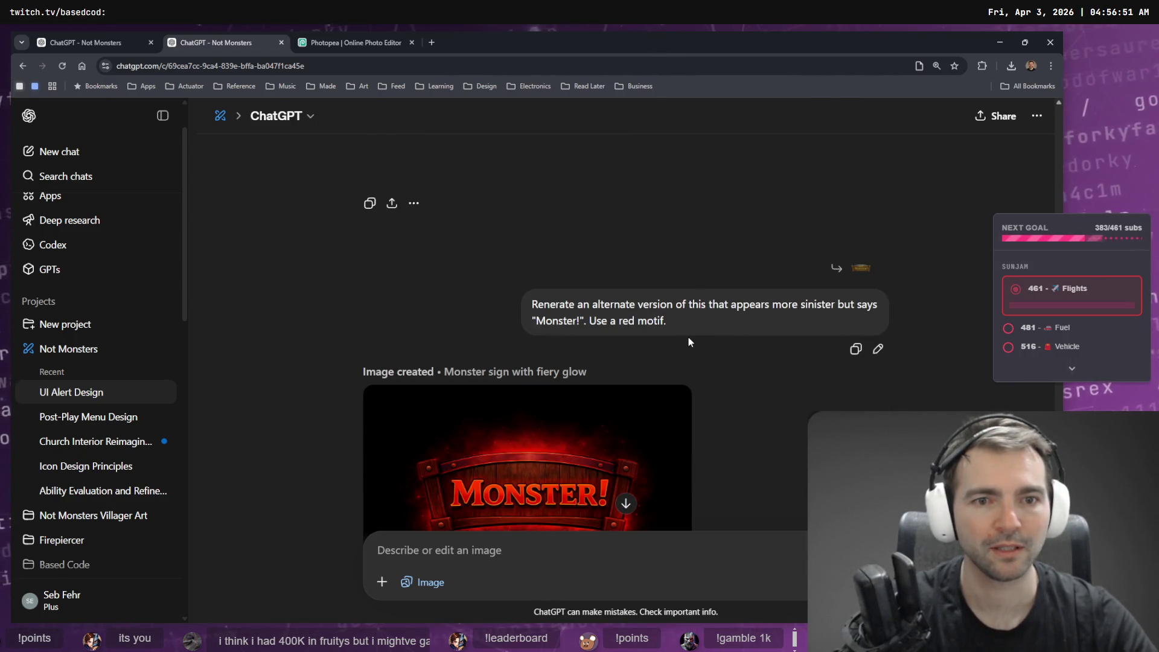
click(877, 350)
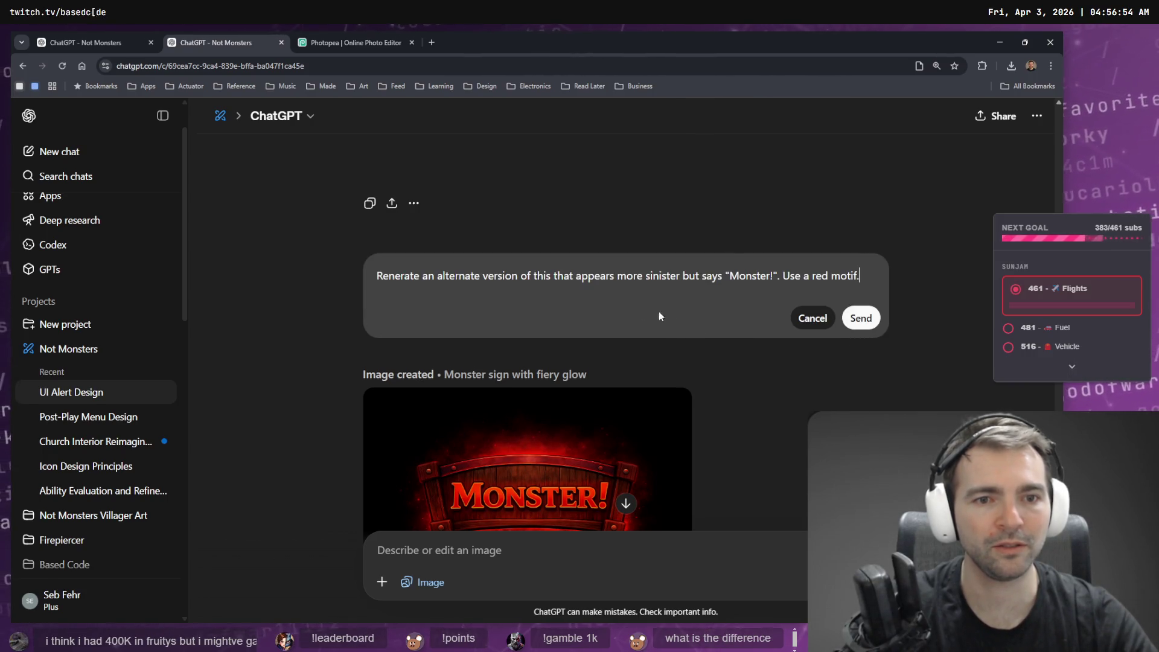
Insert 'more' after 'use a' in the request and check the spelling of 'Renerate'.
click(808, 276)
text(mroe)
key(BackSpace)
key(BackSpace)
key(BackSpace)
text(ore)
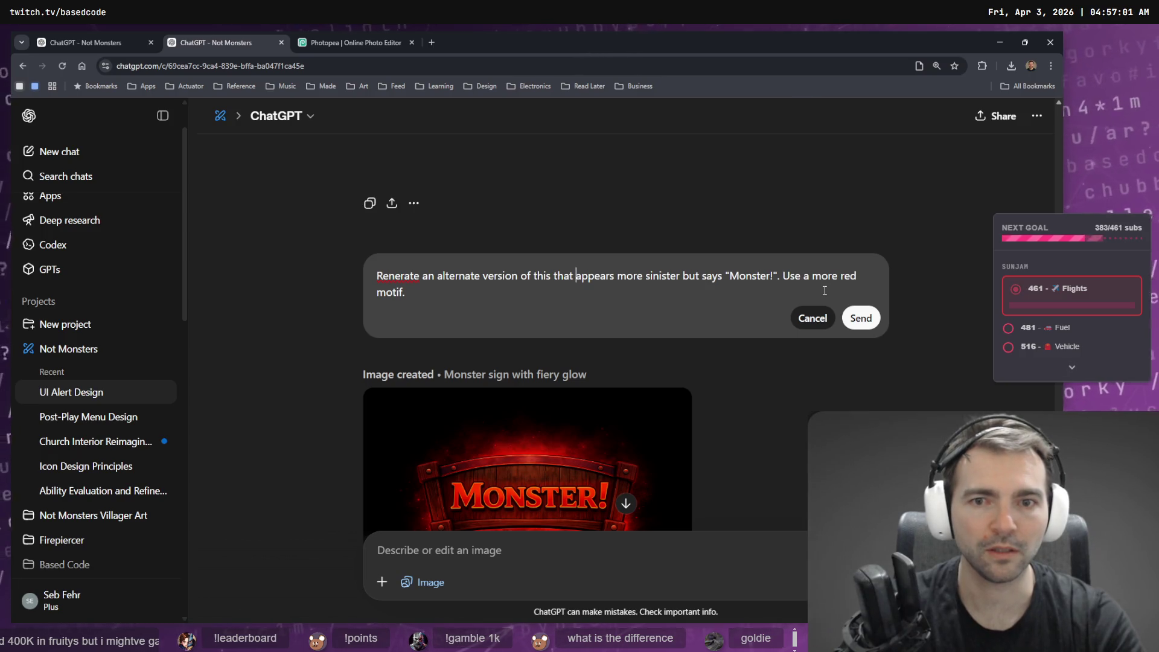
right_click(403, 277)
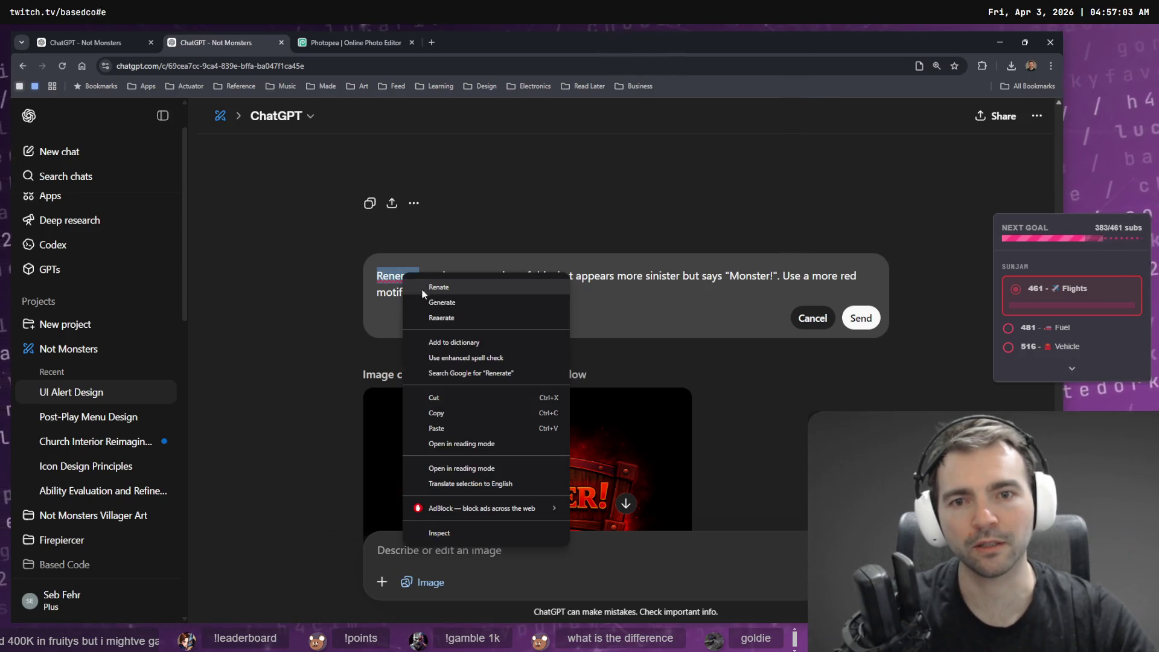
click(385, 274)
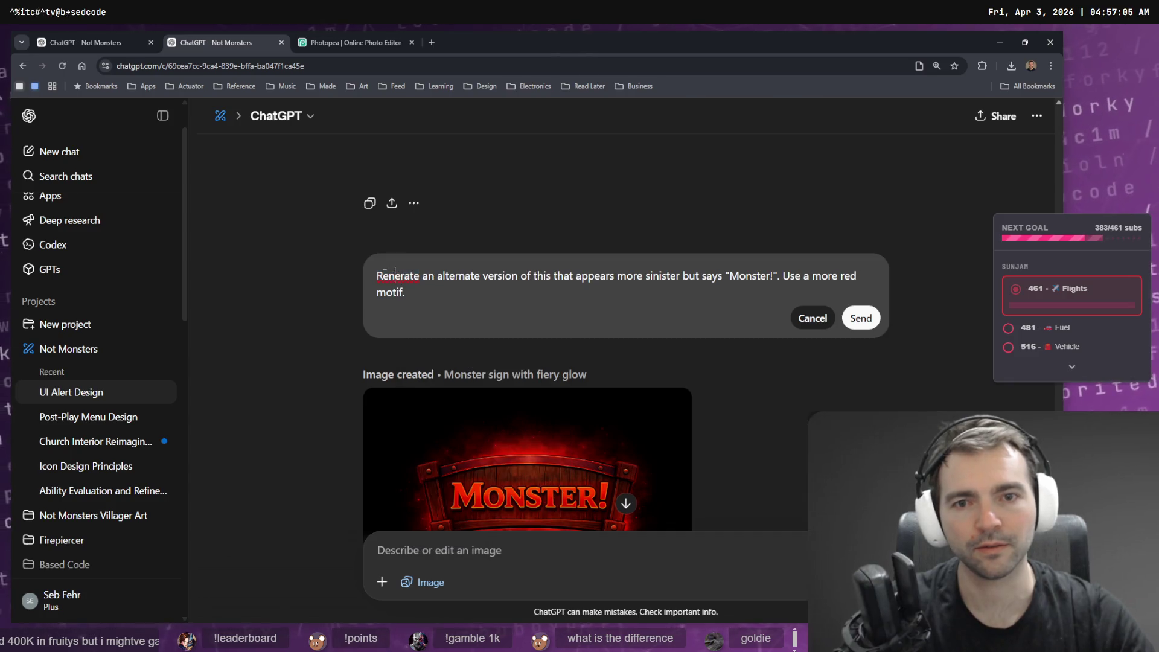
Change the opening word to 'Create', add a different-background sentence and 'slightly', and resend.
text(Conver this)
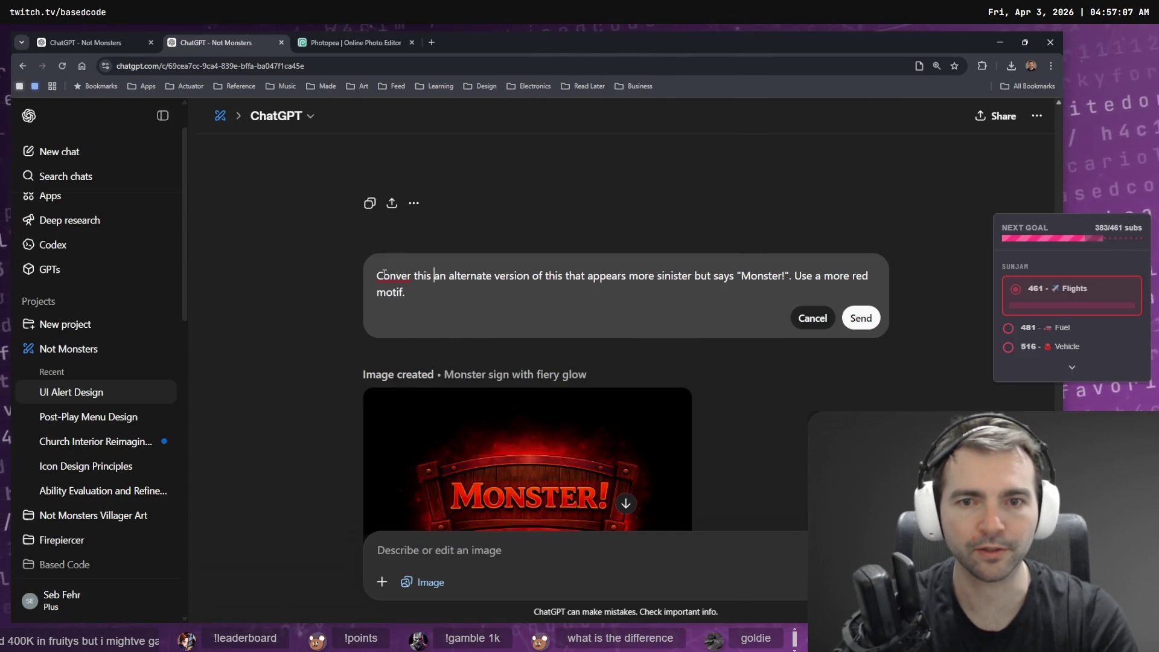
key(ctrl+z)
key(ctrl+z)
key(ctrl+z)
key(ctrl+shift+z)
key(ctrl+shift+z)
key(ctrl+shift+z)
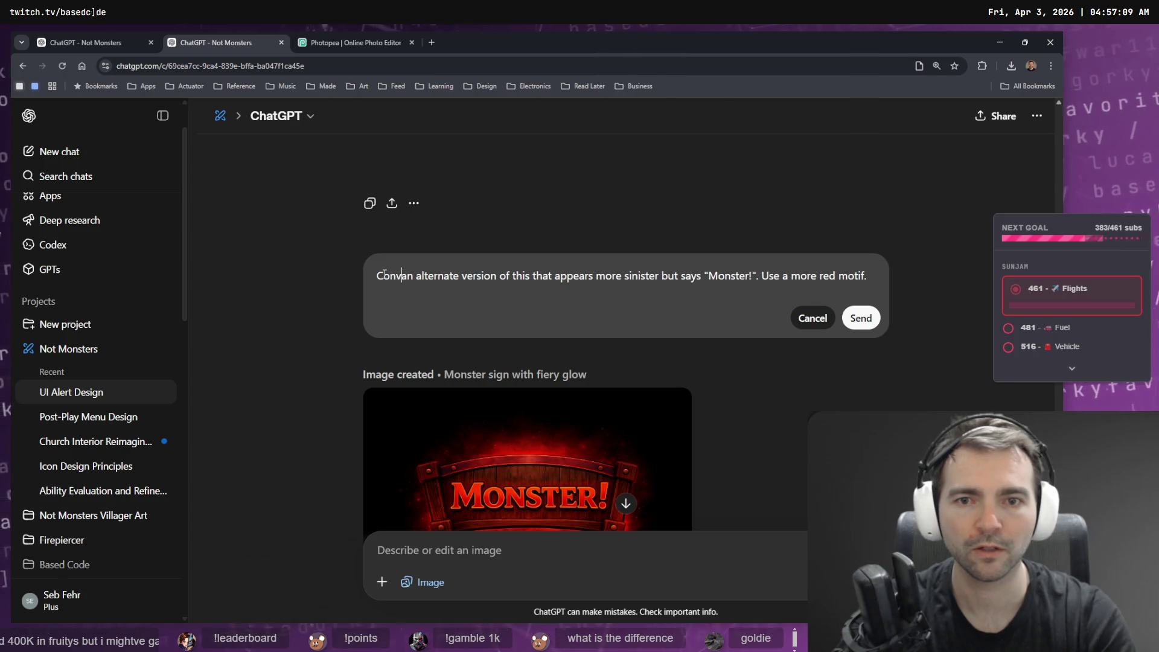
key(BackSpace)
key(BackSpace)
key(BackSpace)
text(Create)
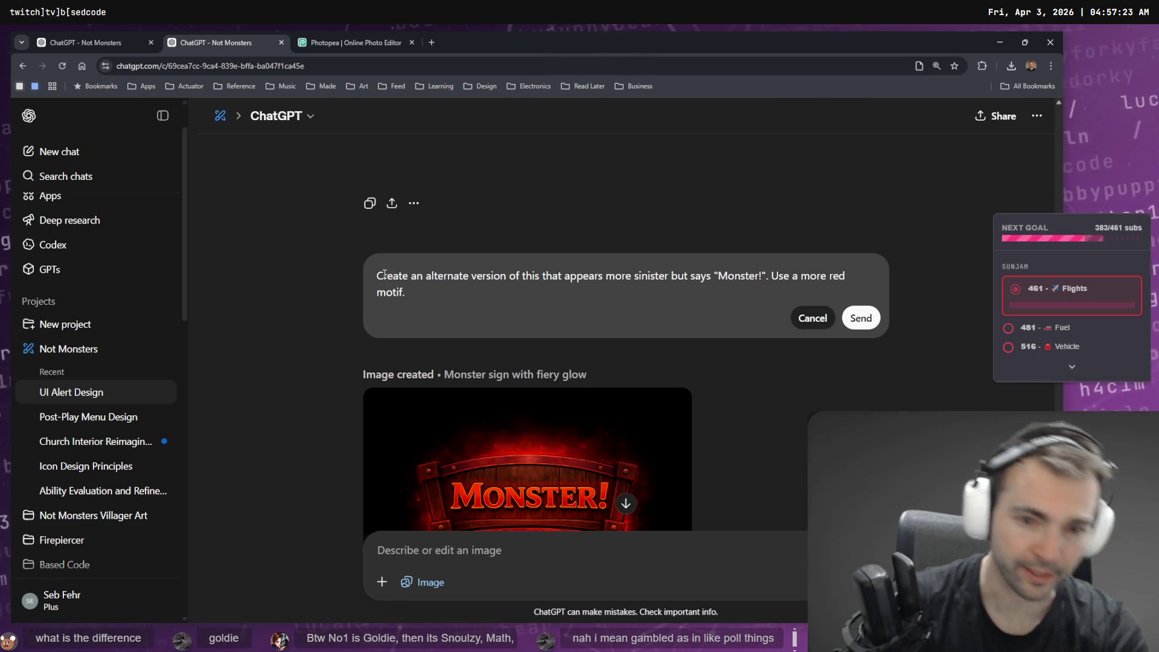
text(Change)
text( the background)
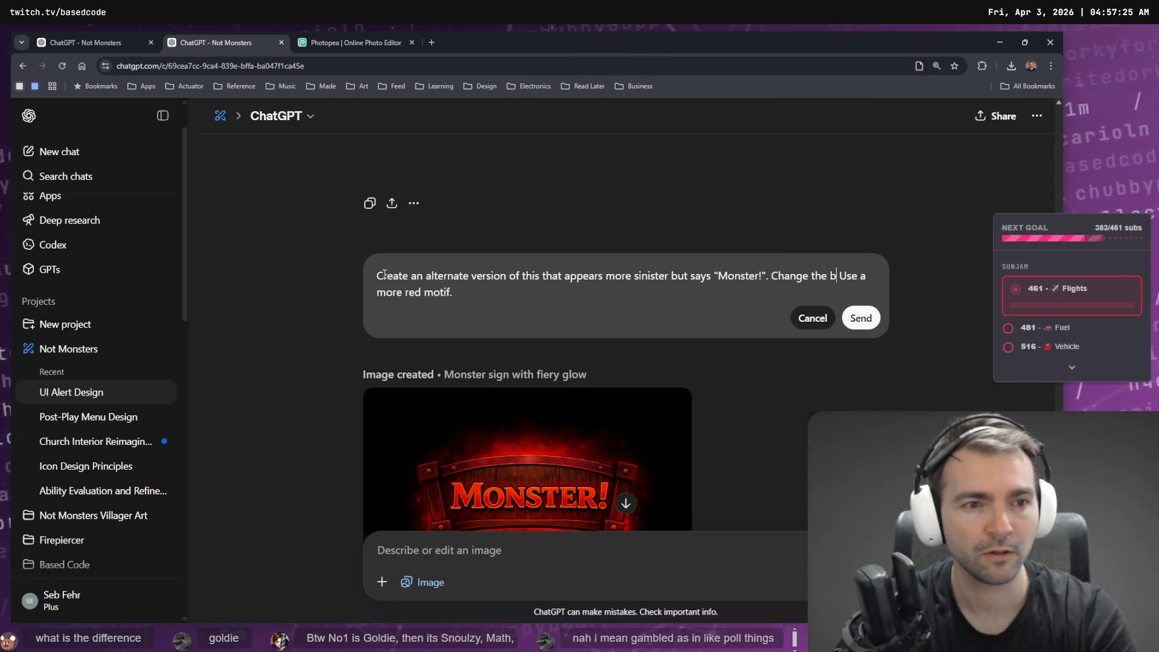
text( from the)
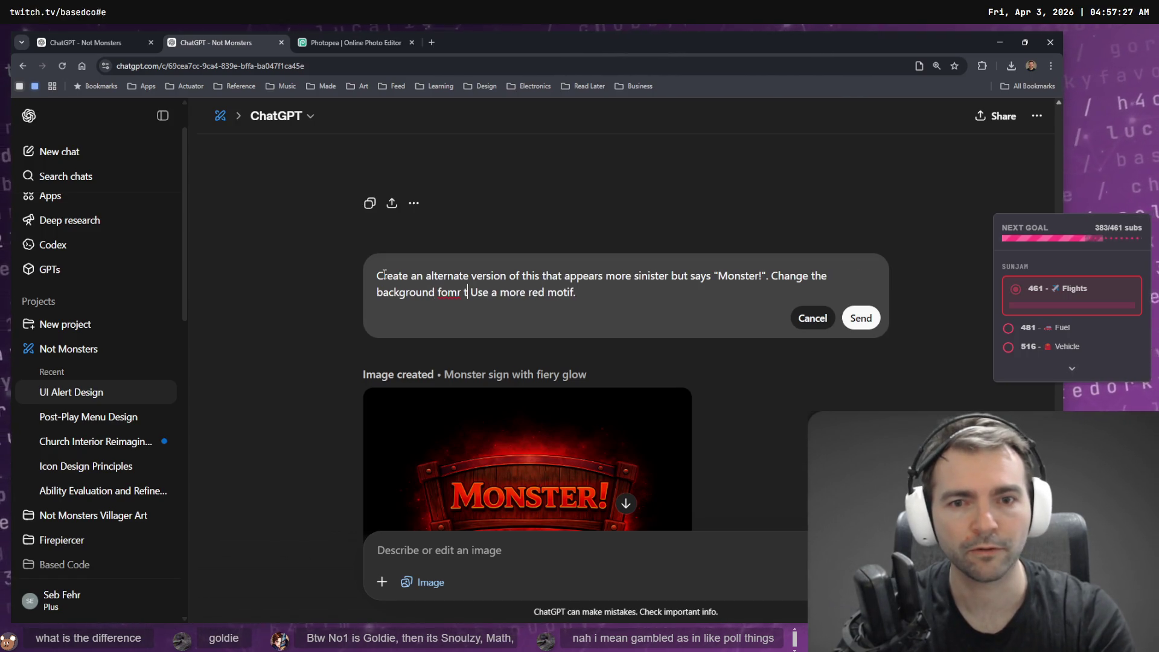
text( sigh, )
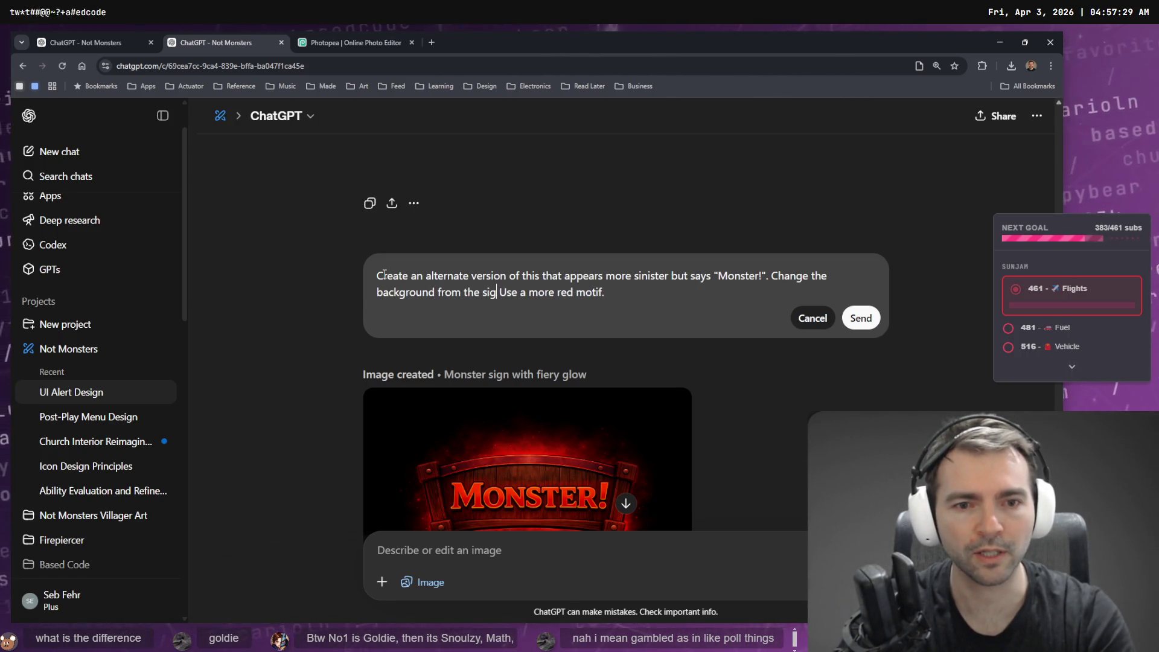
text(to something diffe)
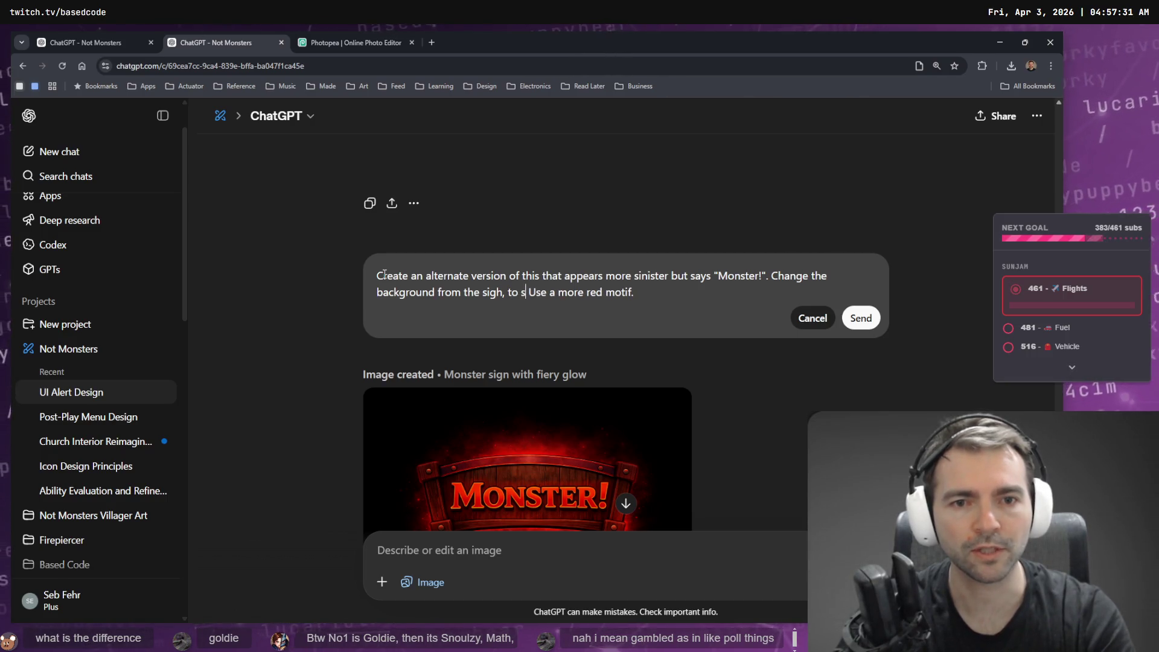
text(rent. U)
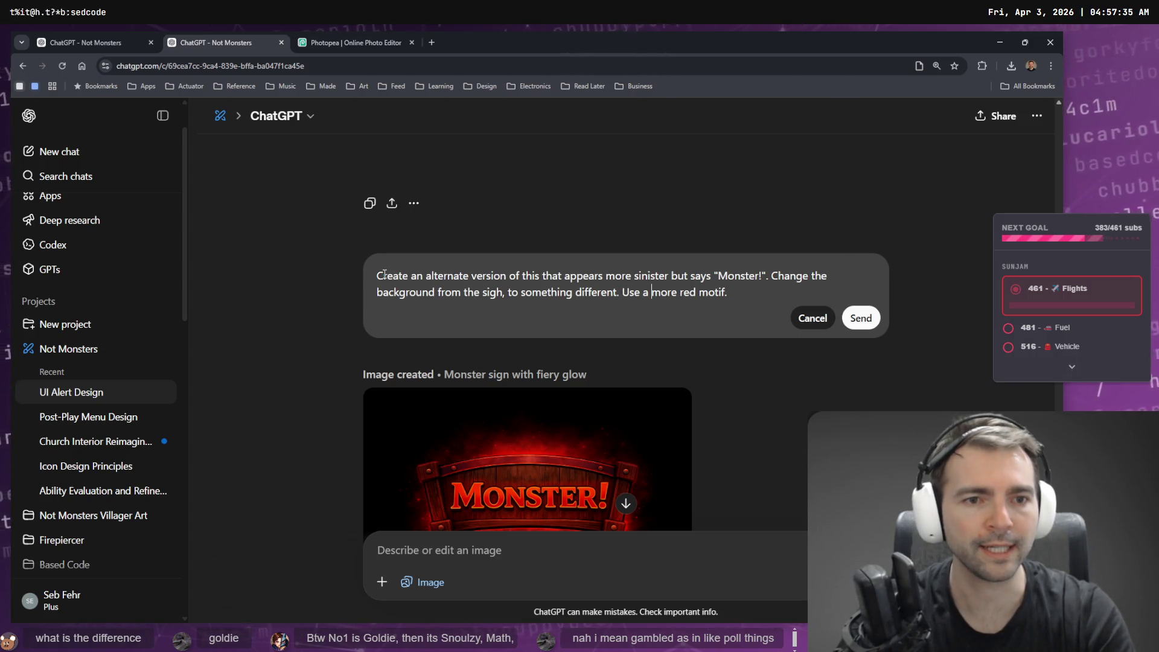
text(se a slightly)
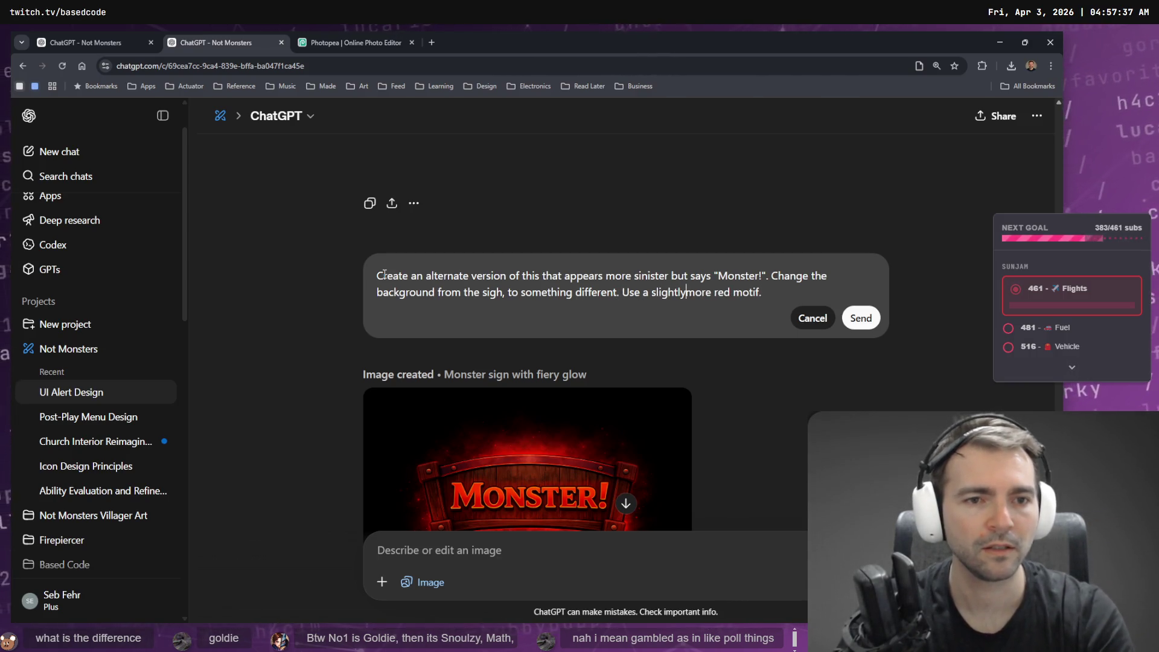
key(Return)
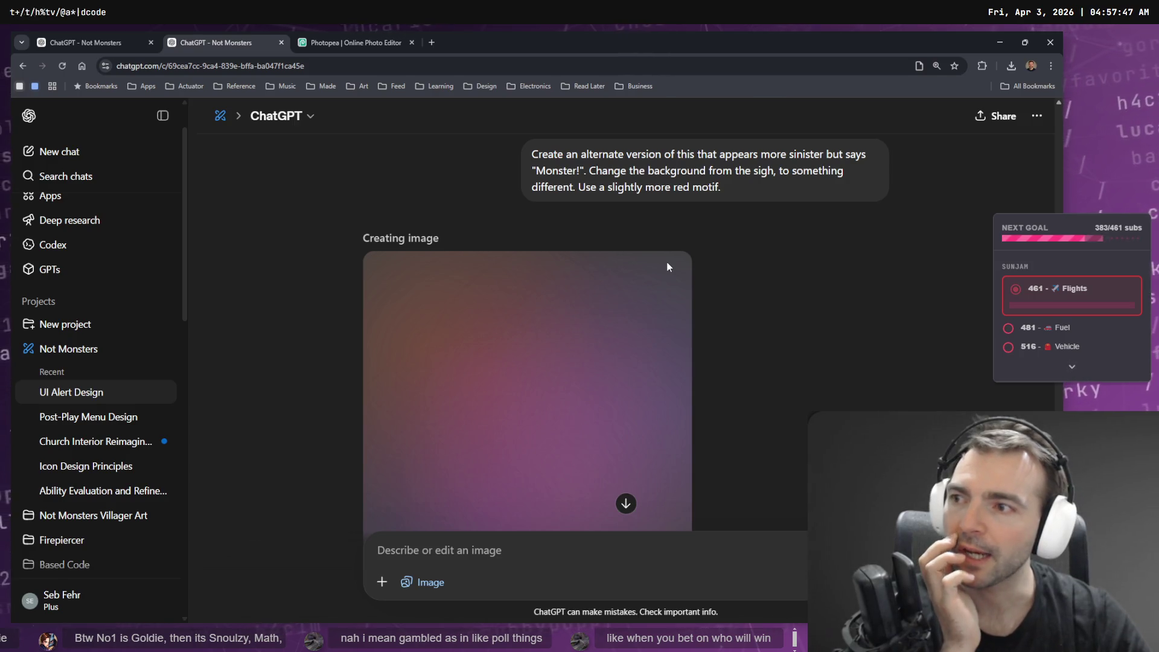
Check the NOT MONSTER! banner in Photopea, return to the rendering ChatGPT chat, then switch to VS Code.
scroll(535, 230, down, 3)
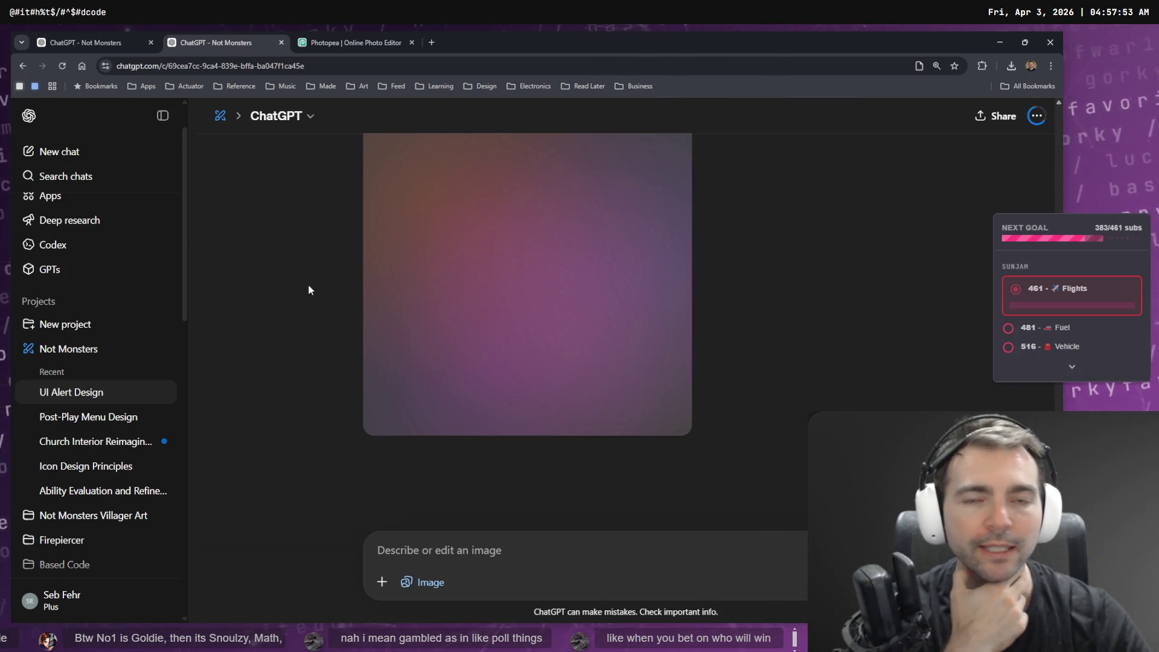
click(329, 43)
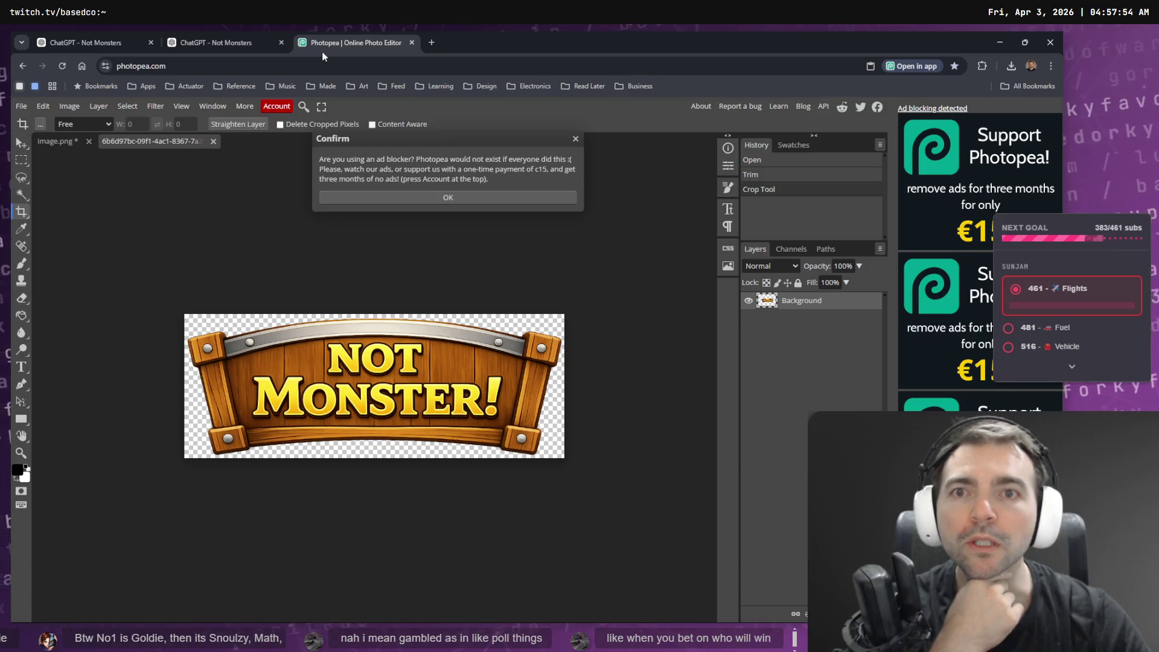
click(233, 44)
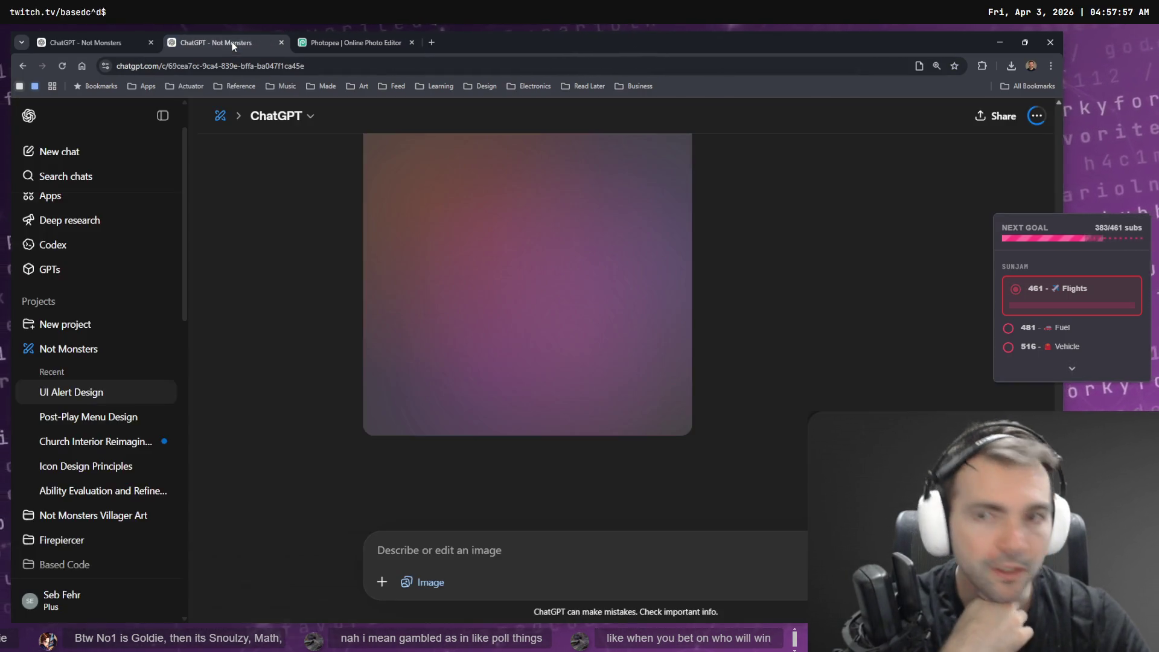
click(104, 41)
click(209, 42)
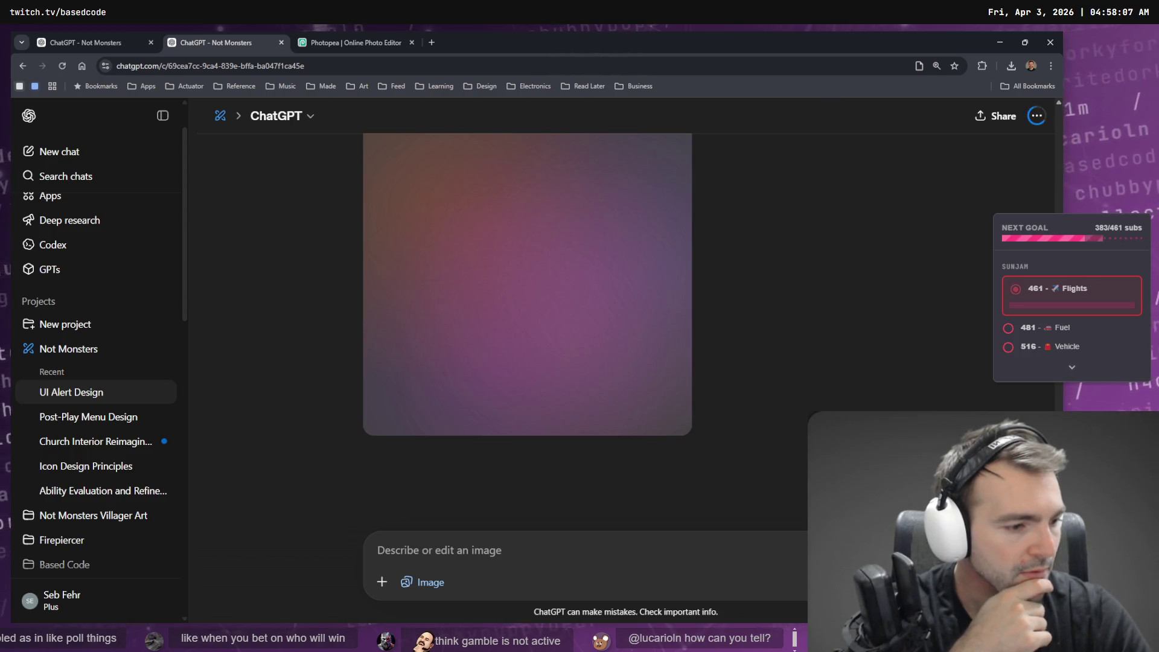
key(alt+Tab)
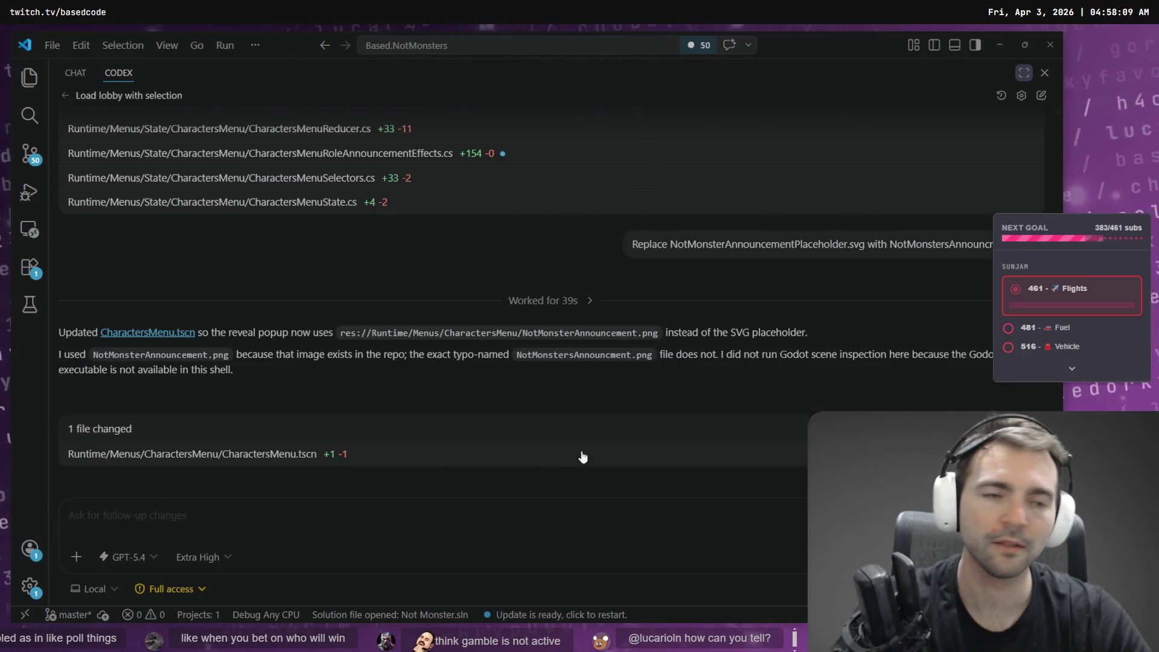
Test the game: host a game, pick the Farmer, walk to see the NOT MONSTER! banner, then leave the match.
key(alt+Tab)
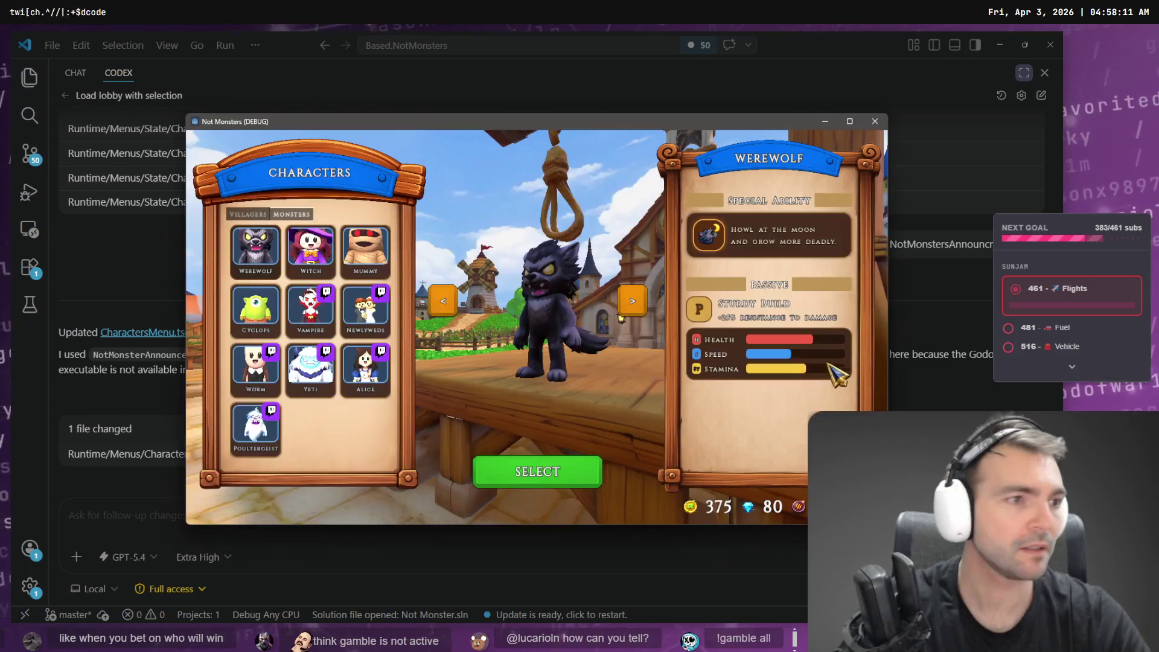
key(alt+Tab)
key(alt+Tab)
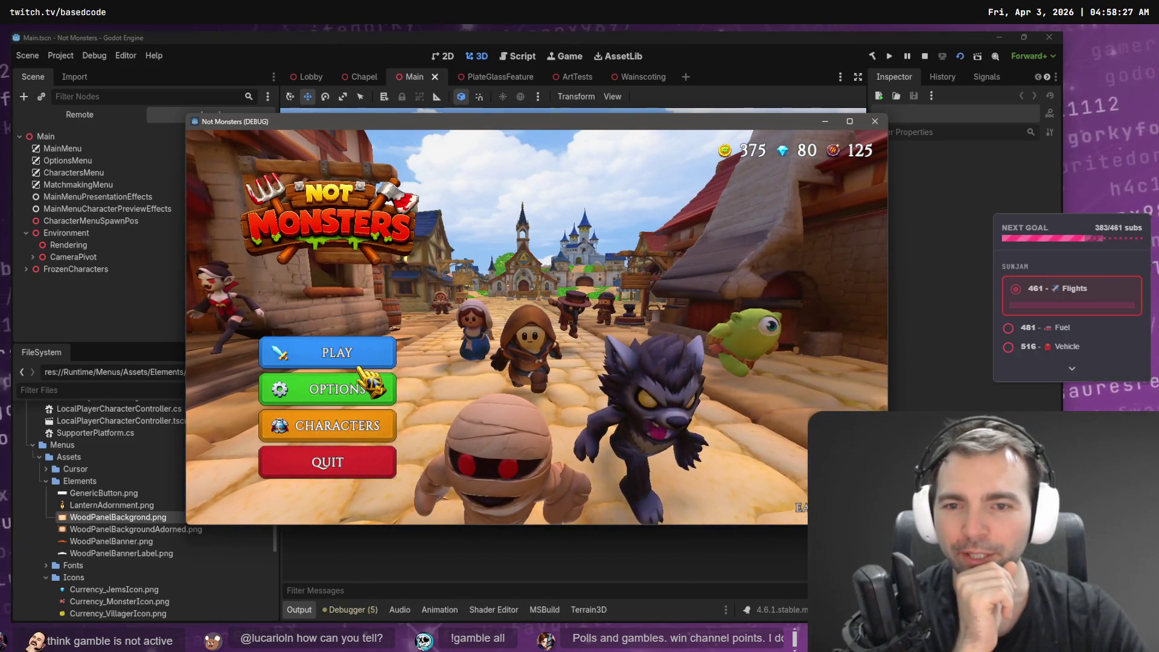
click(359, 366)
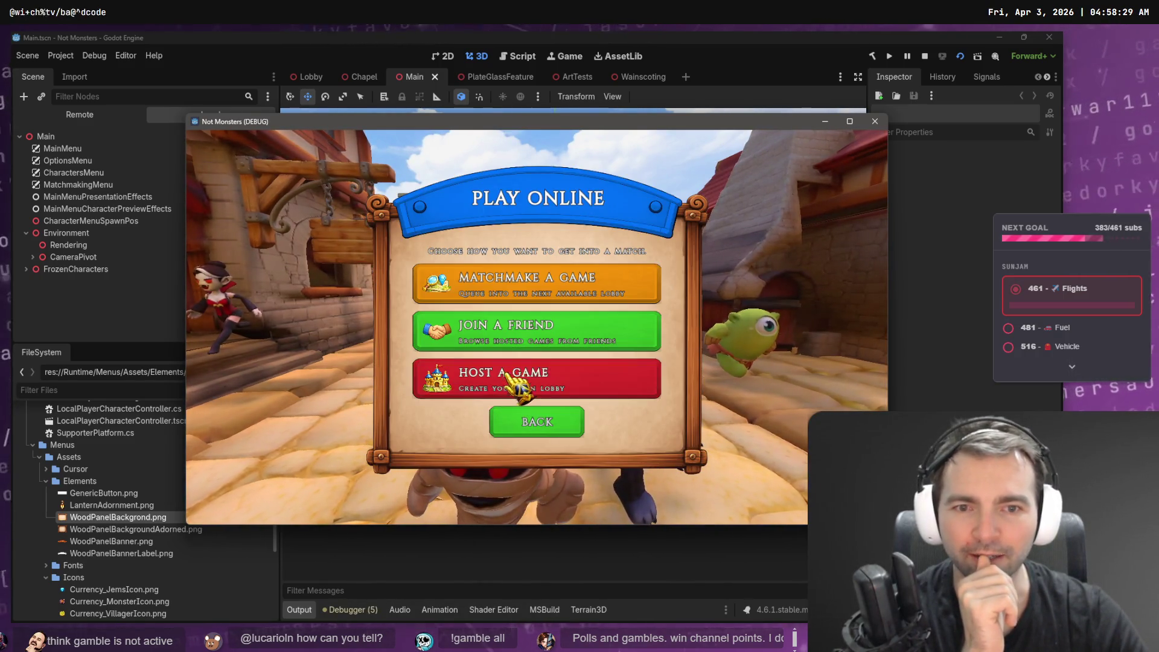
click(506, 373)
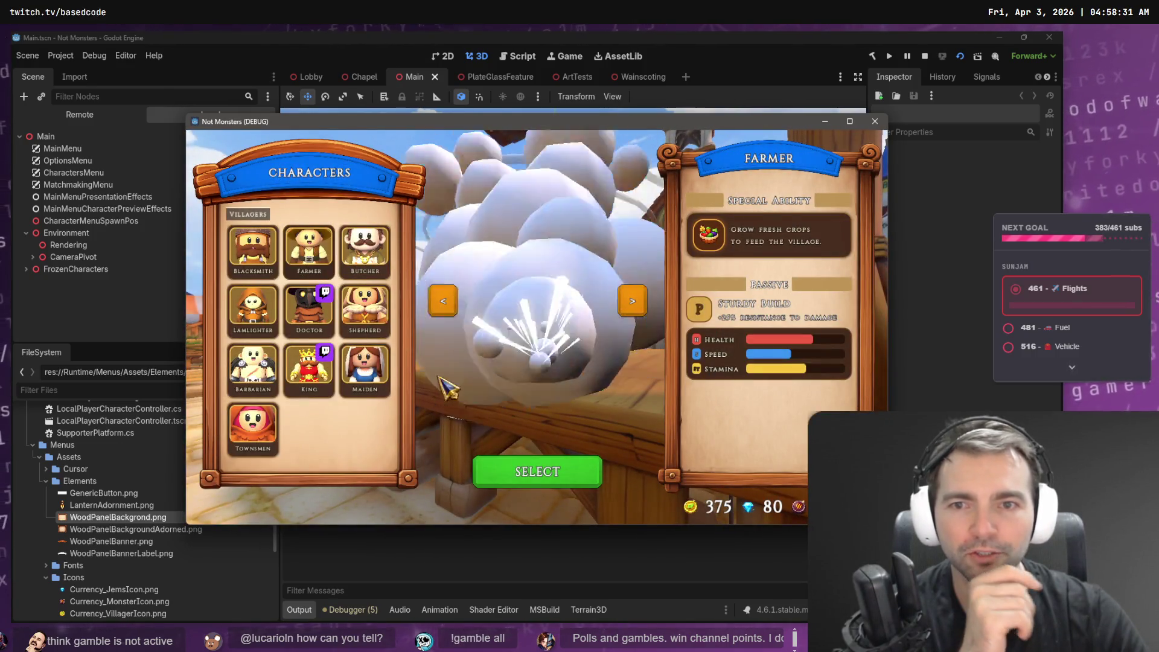
click(526, 470)
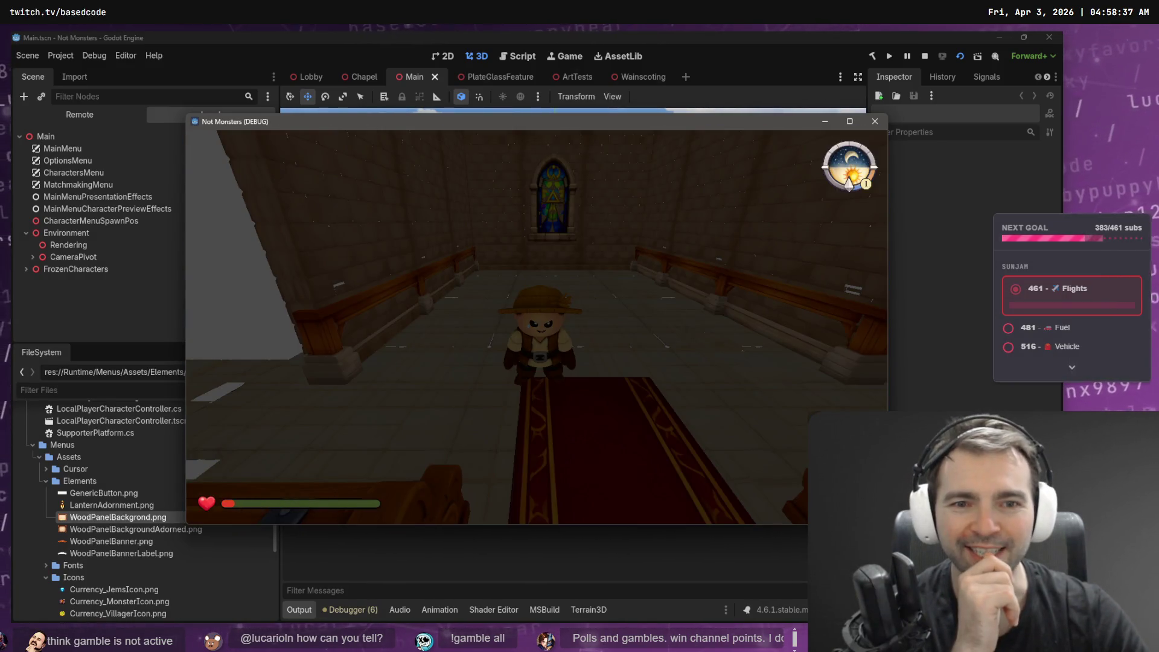
key(w)
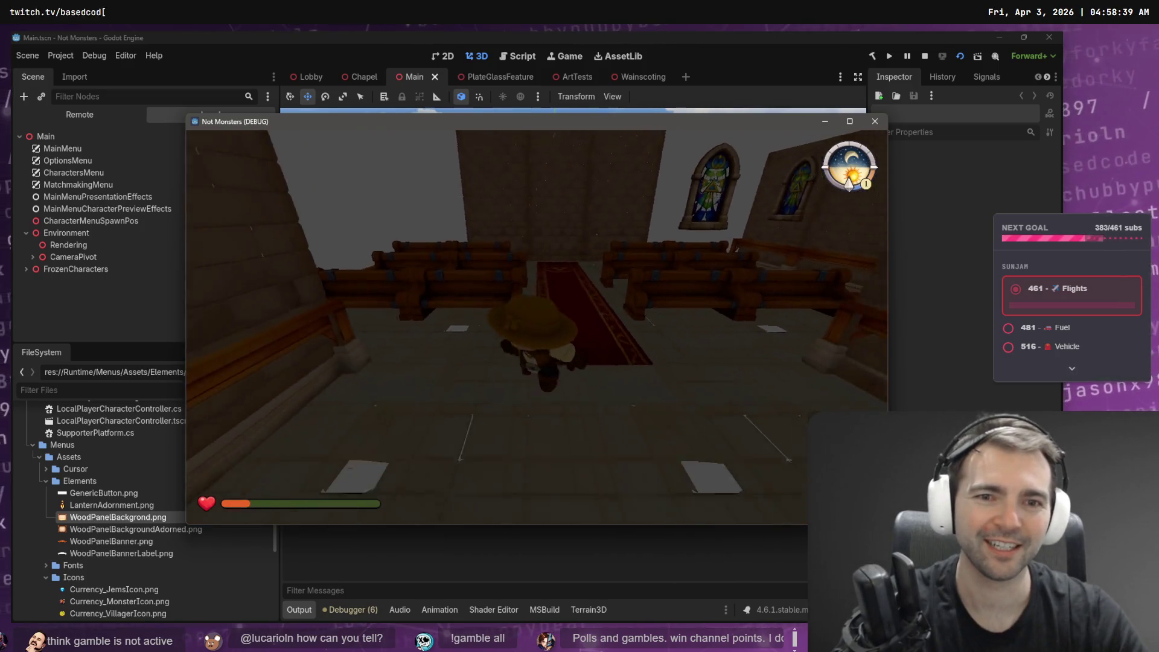
key(Escape)
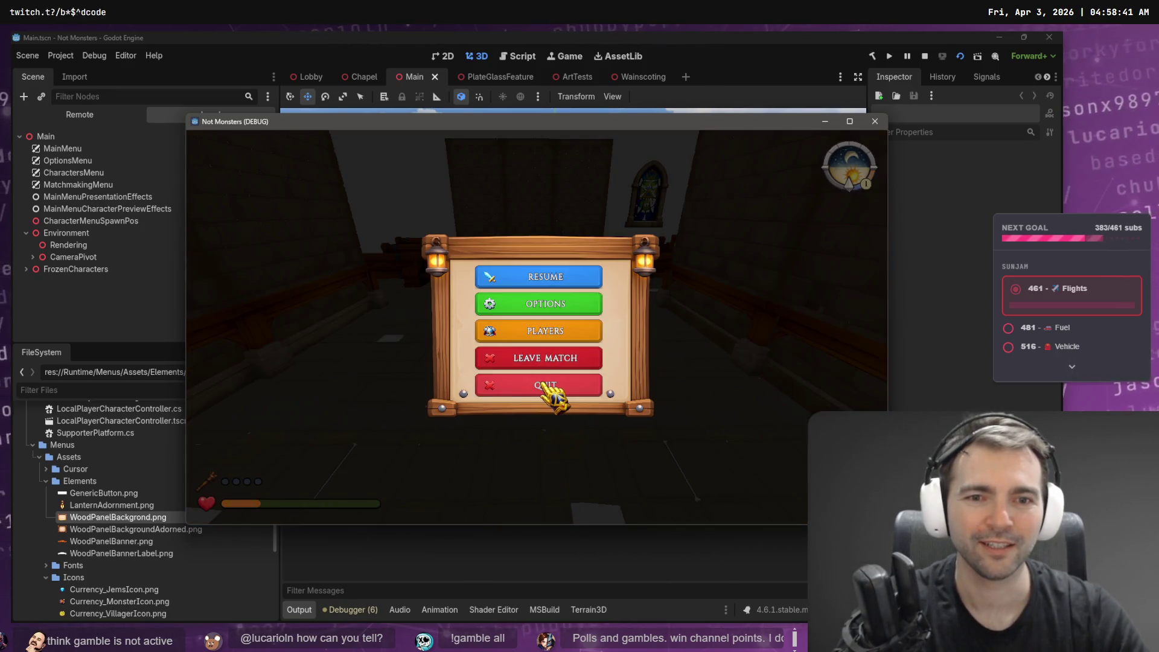
click(550, 361)
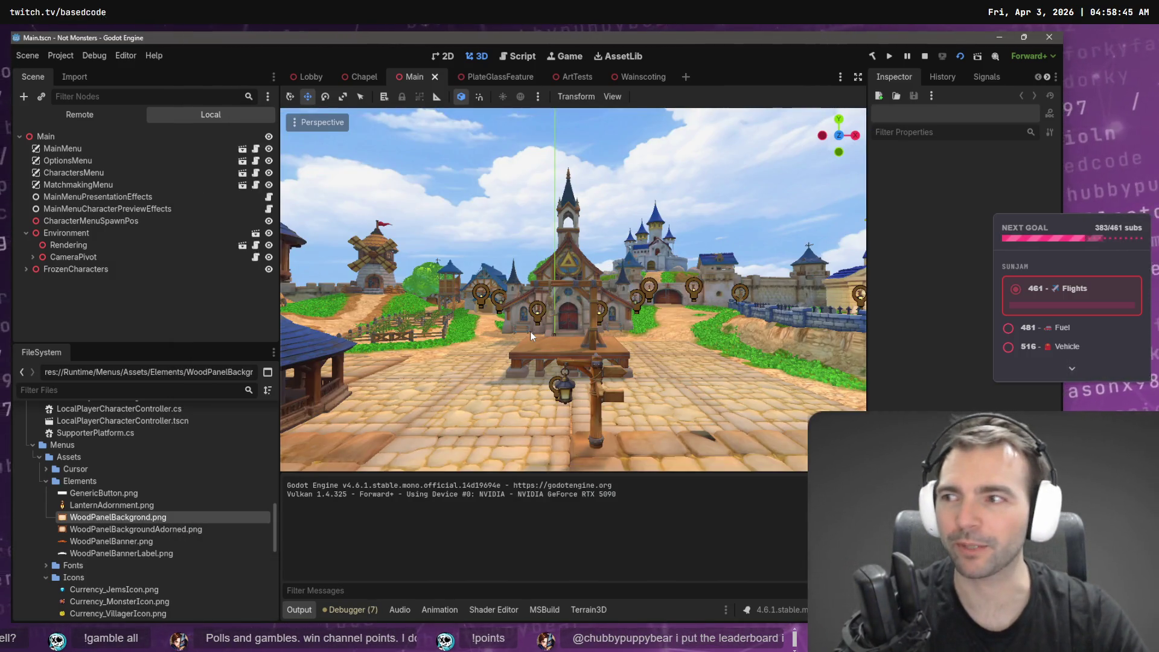
key(alt+Tab)
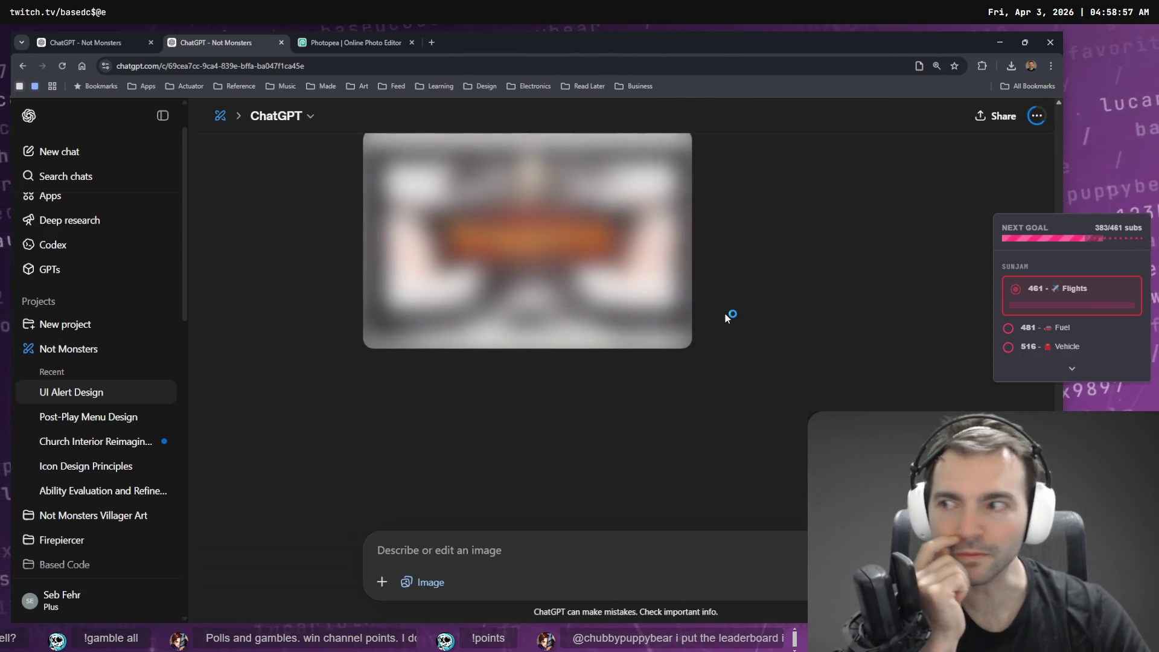
Open the horned-skull MONSTER! banner full-size, compare it with the NOT MONSTER! banner, and begin dictating.
scroll(727, 316, up, 2)
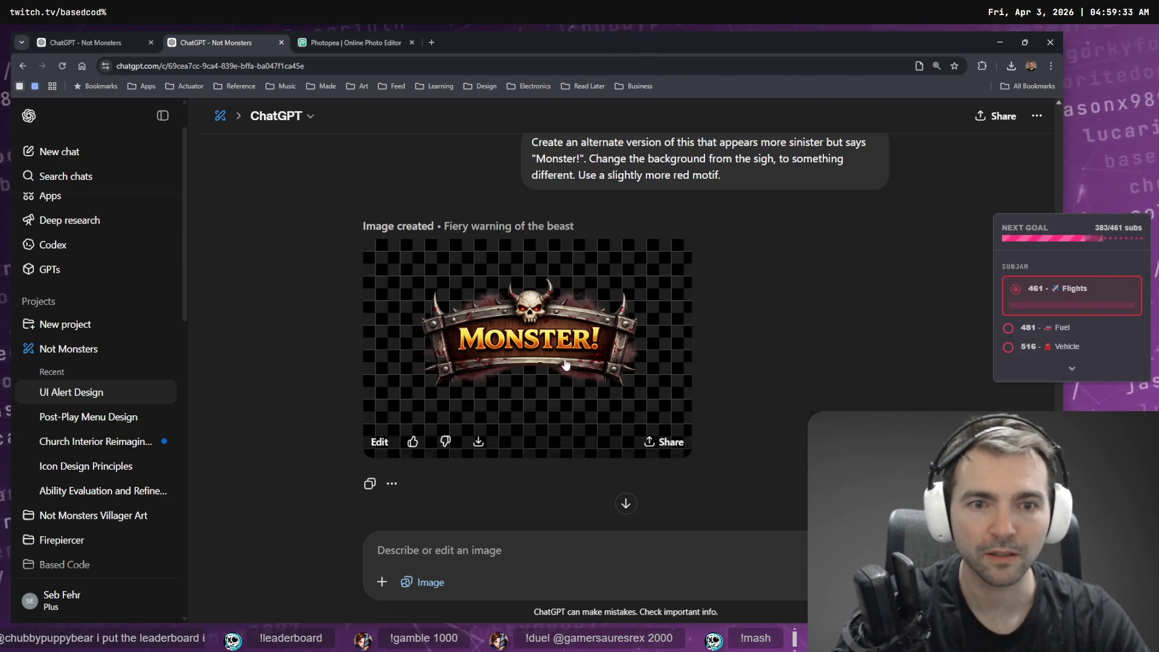
click(491, 441)
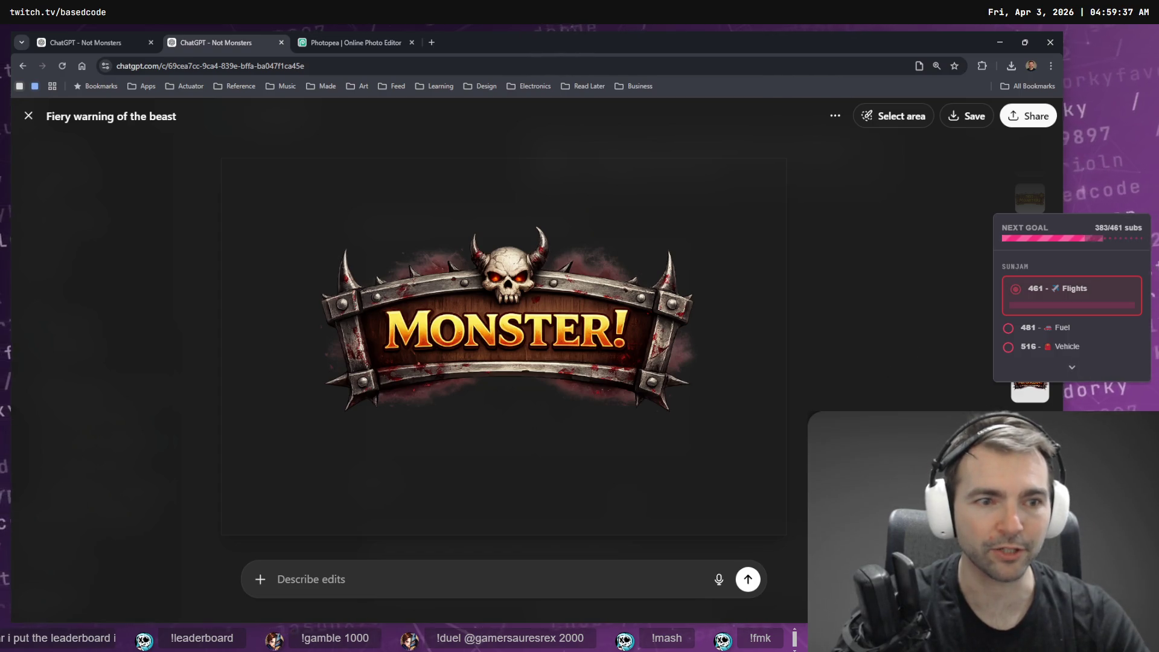
key(Left)
key(Right)
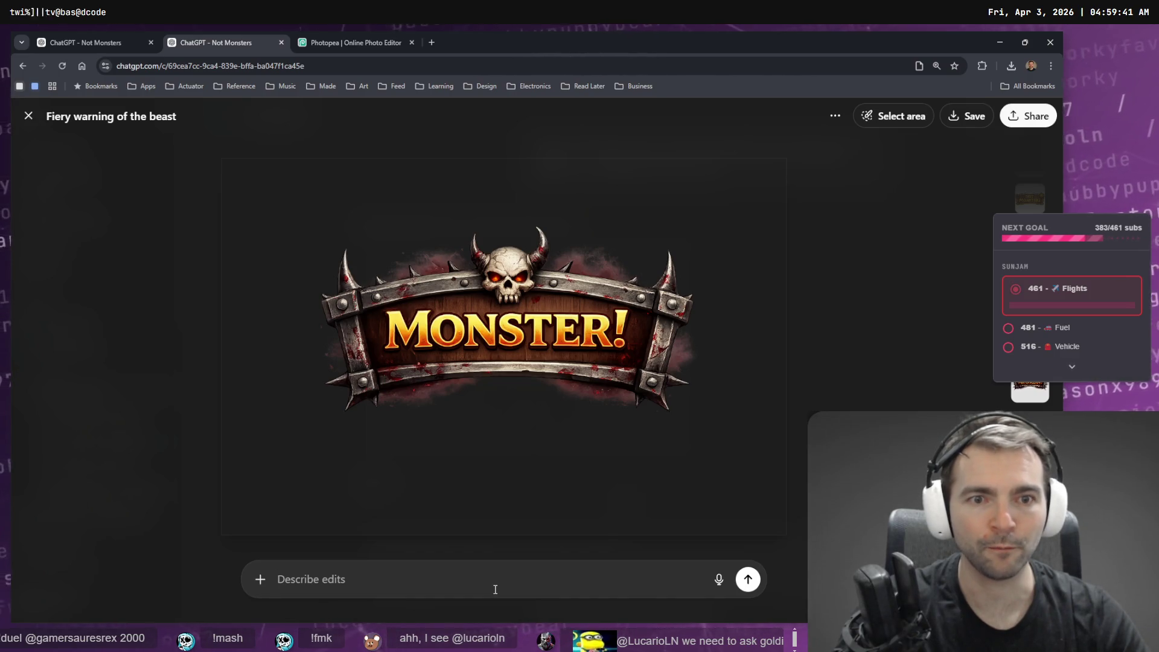
key(super+h)
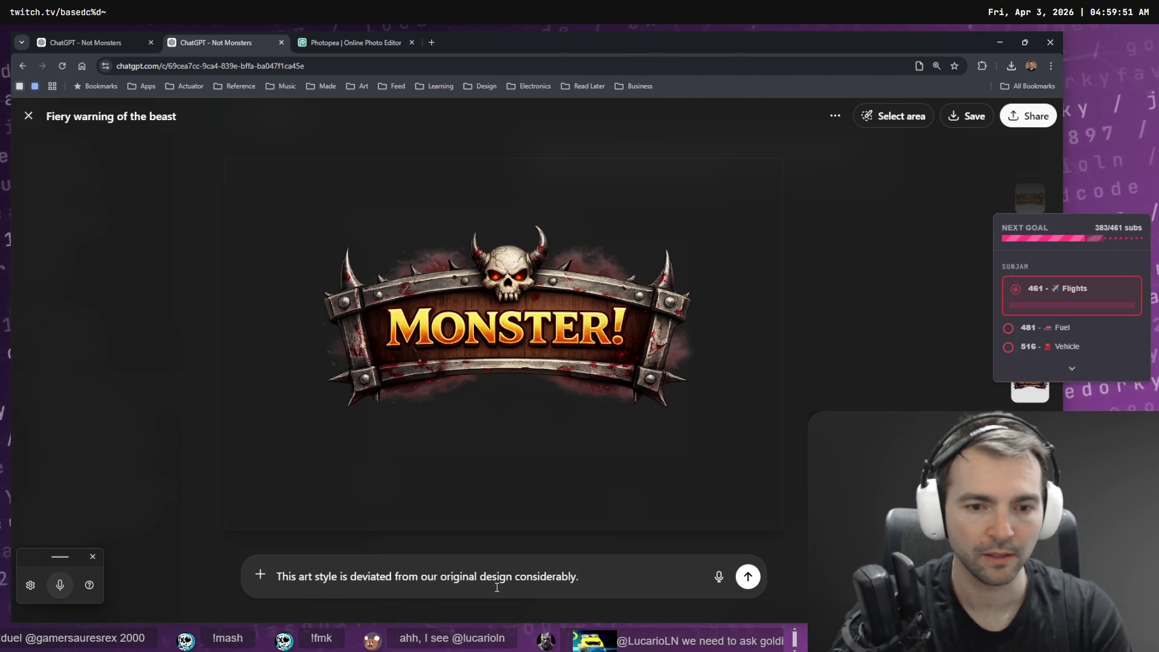
Send feedback that the MONSTER! art deviates from the game's style, asking for a spec before regenerating.
key(shift+Return)
key(shift+Return)
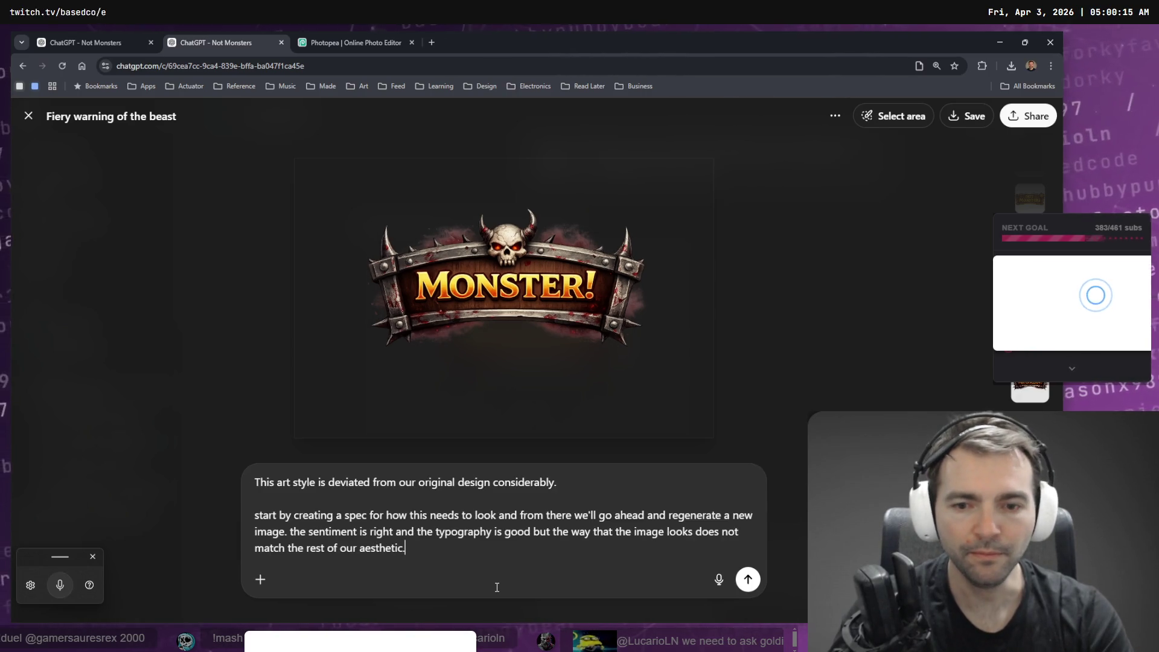
key(Return)
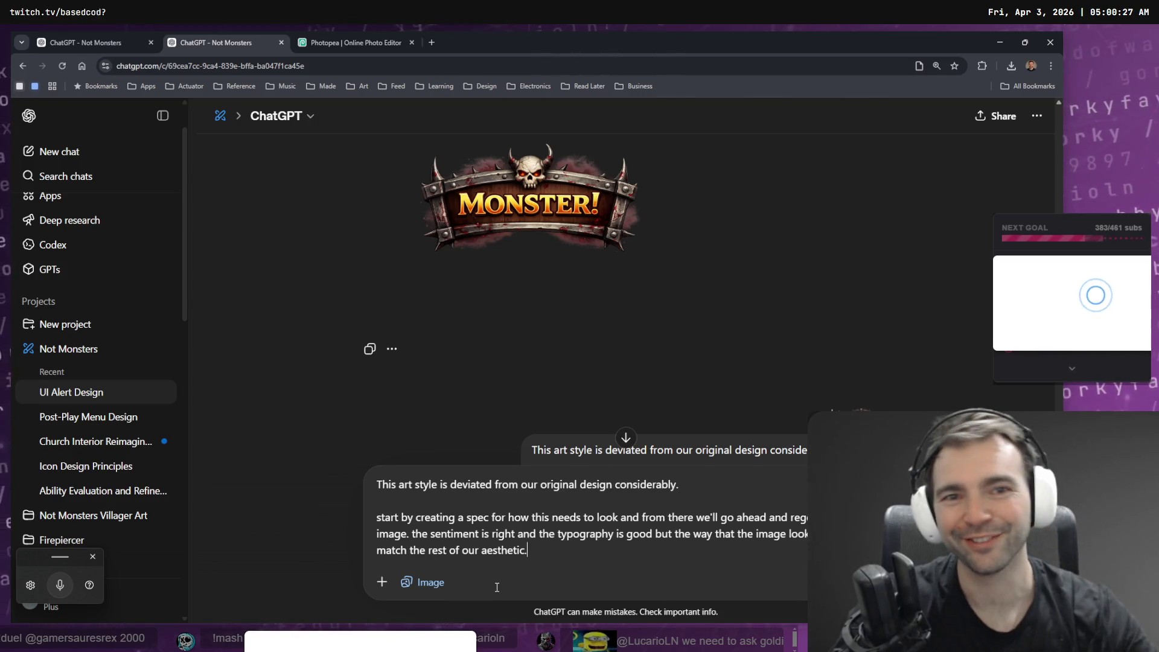
Read through ChatGPT's MONSTER! banner spec and clear the leftover text from the message box.
middle_click(696, 311)
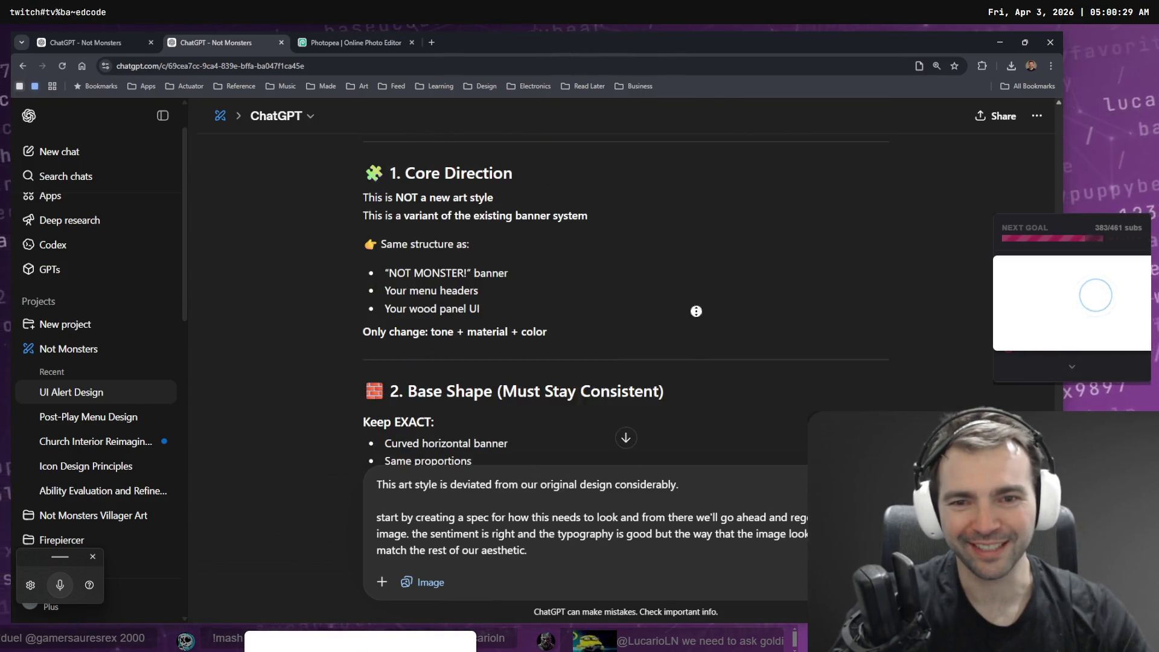
scroll(699, 394, down, 6)
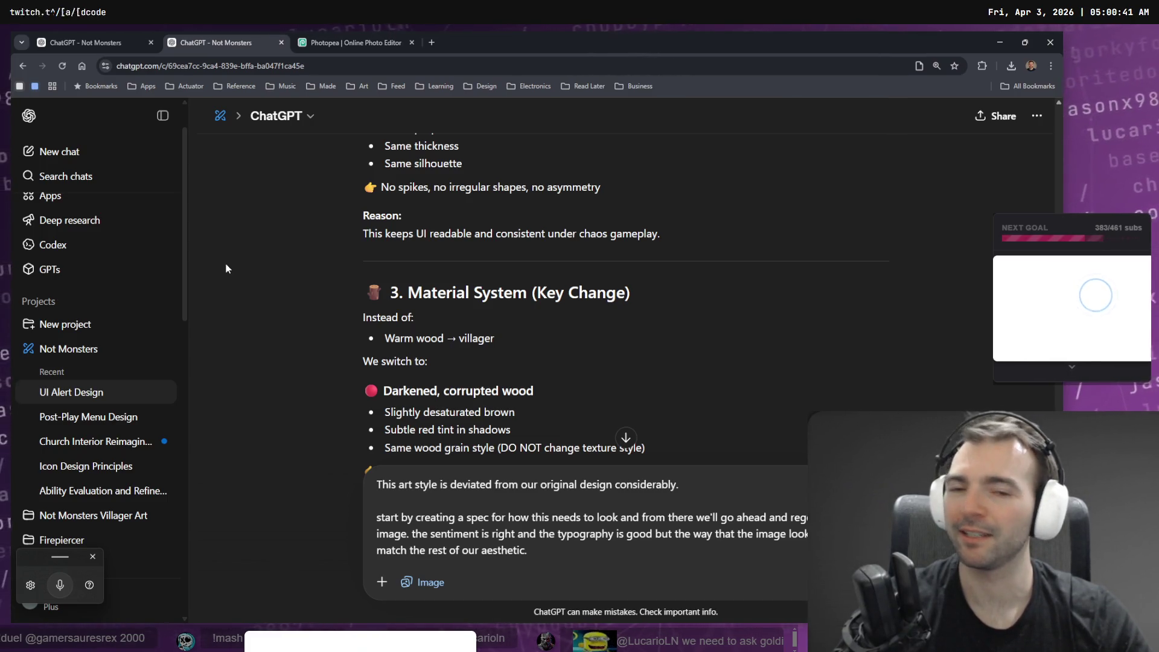
scroll(398, 367, down, 10)
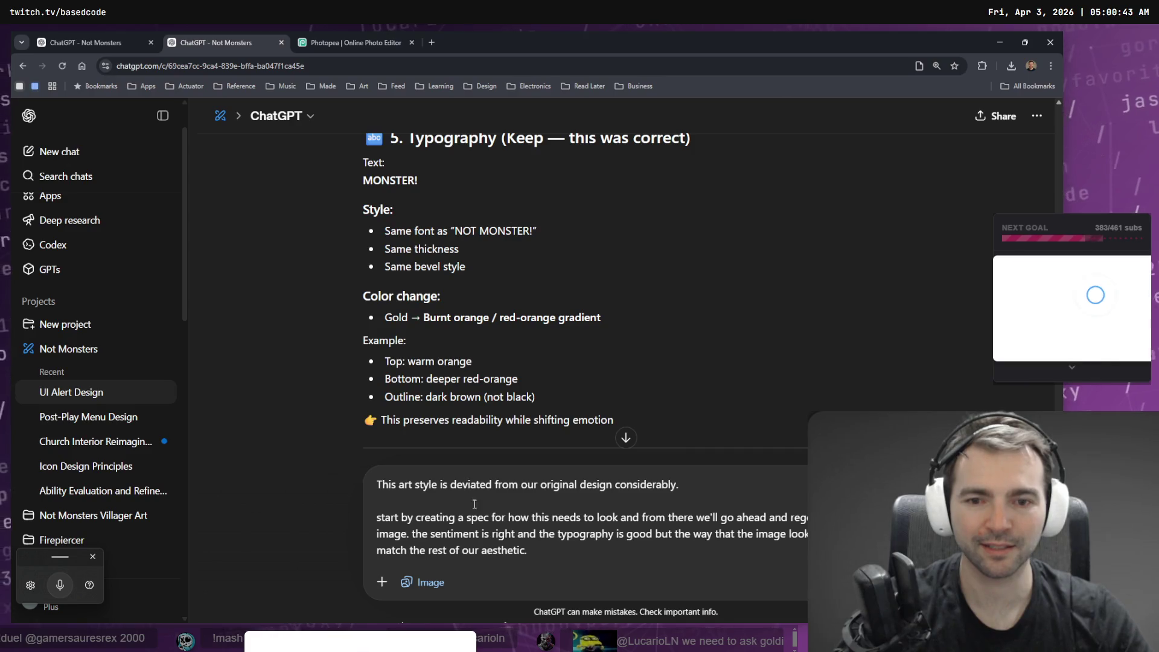
key(ctrl+a)
scroll(471, 506, down, 5)
key(BackSpace)
scroll(468, 511, down, 5)
scroll(468, 511, down, 4)
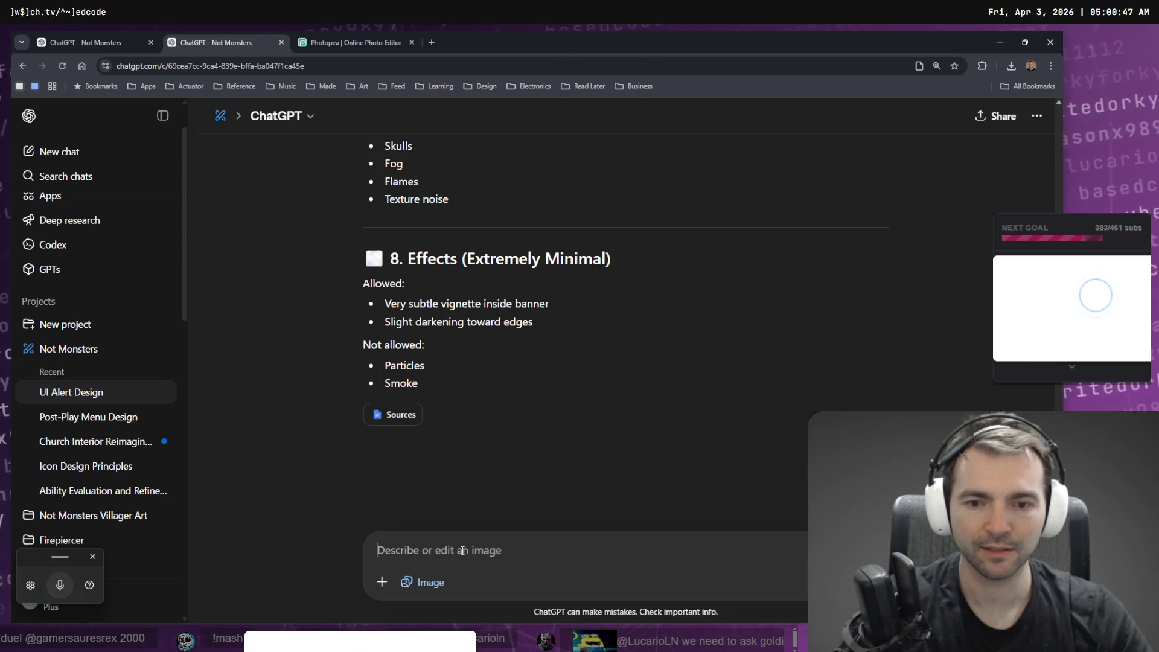
Send 'go ahead and create an image using this new context.'.
text(go ahead and)
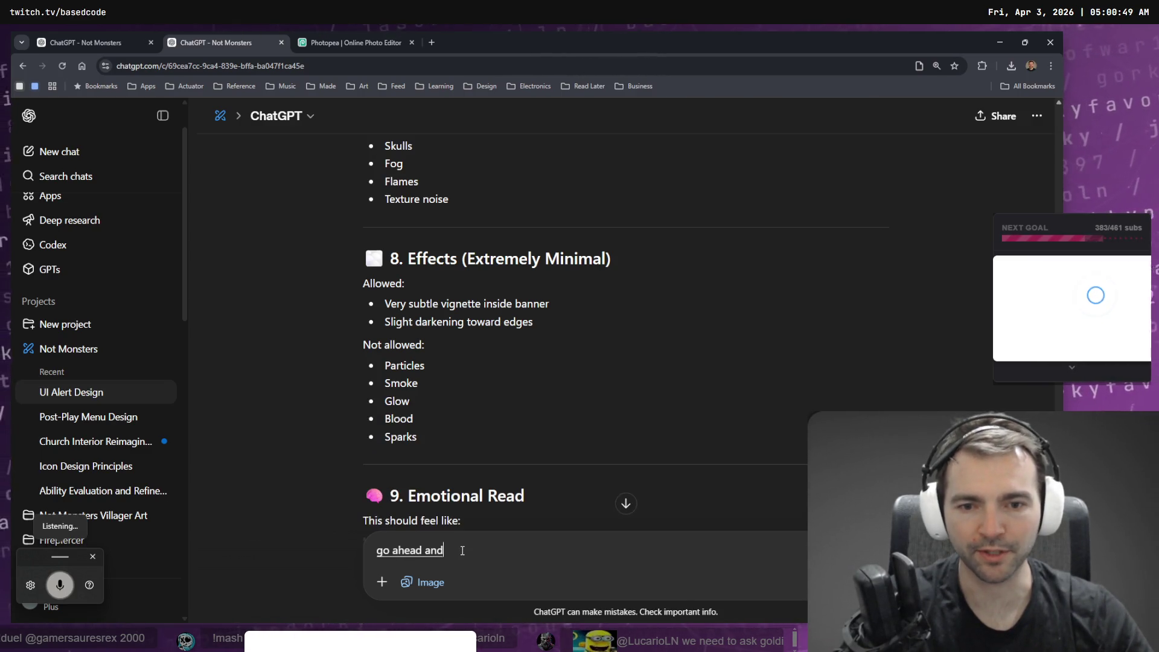
text( create an image using this)
scroll(513, 375, down, 5)
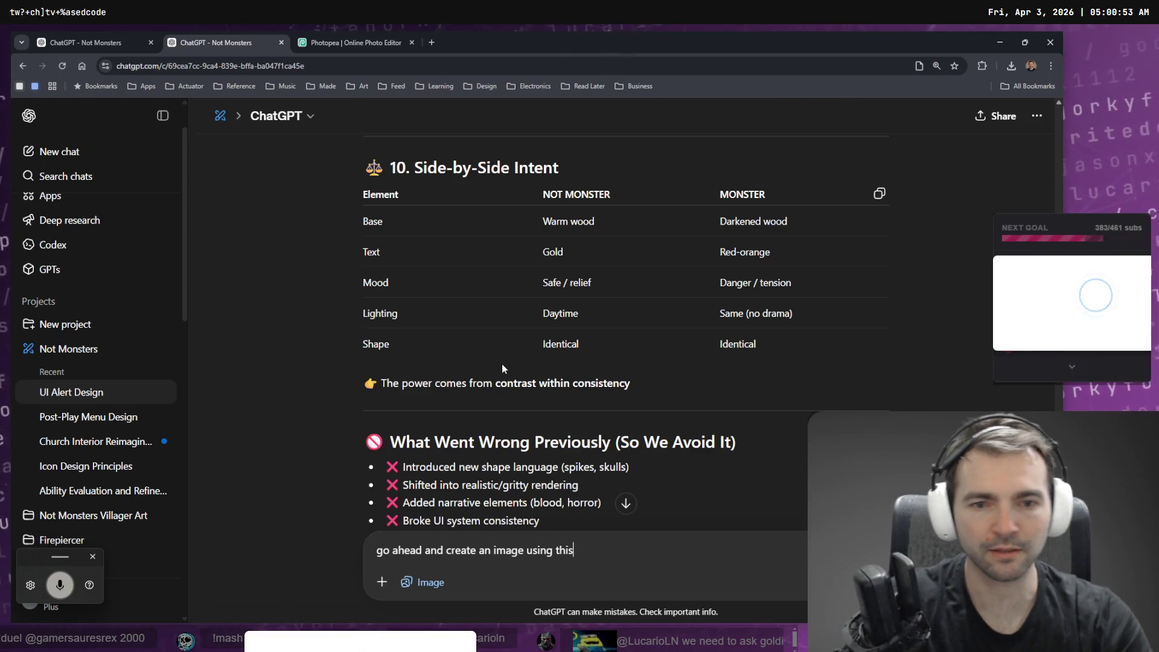
text(contextnew)
key(End)
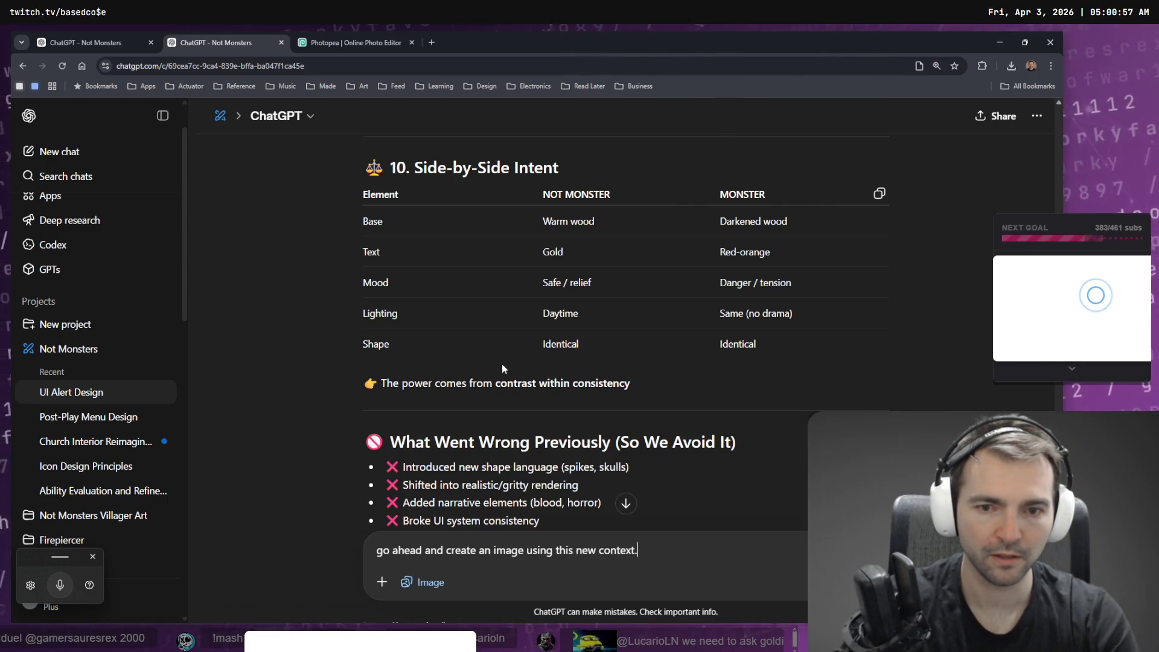
scroll(502, 363, down, 3)
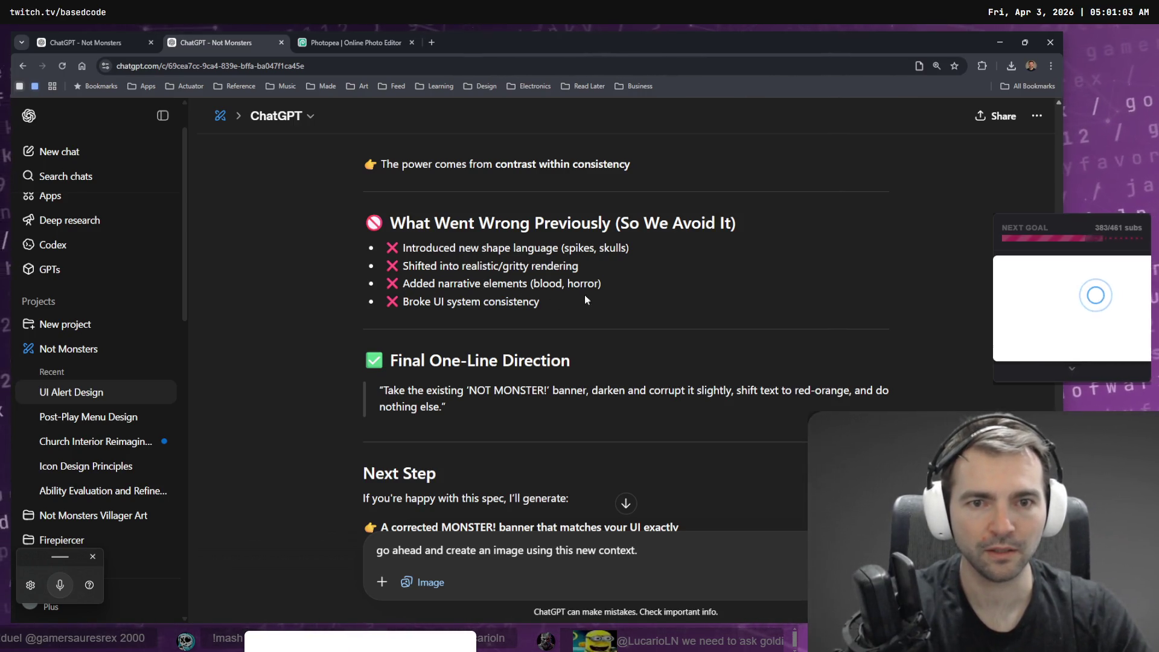
scroll(656, 298, down, 3)
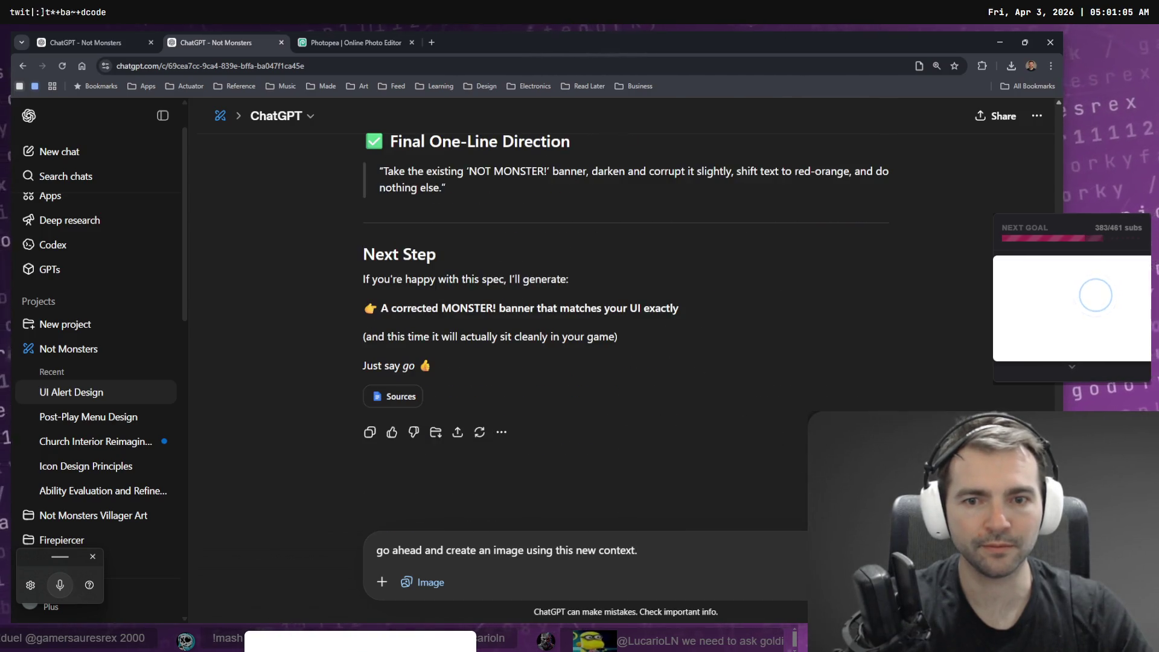
key(Return)
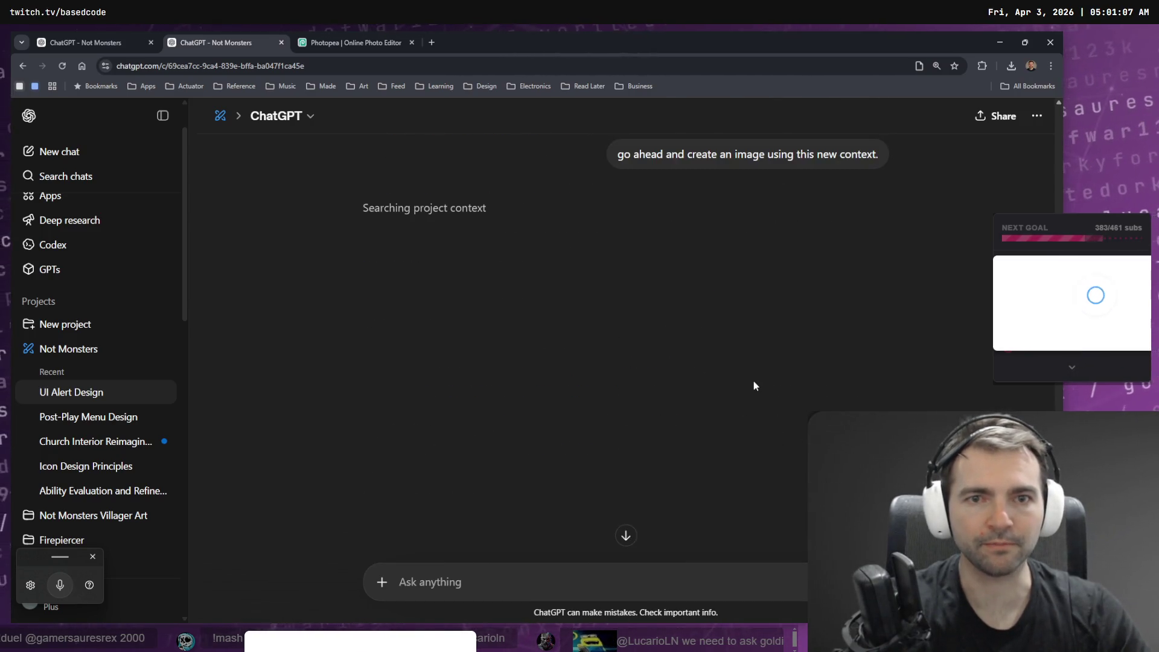
Open the game's Characters screen and preview the Butcher, Maiden, Shepherd and Vampire cards.
click(320, 43)
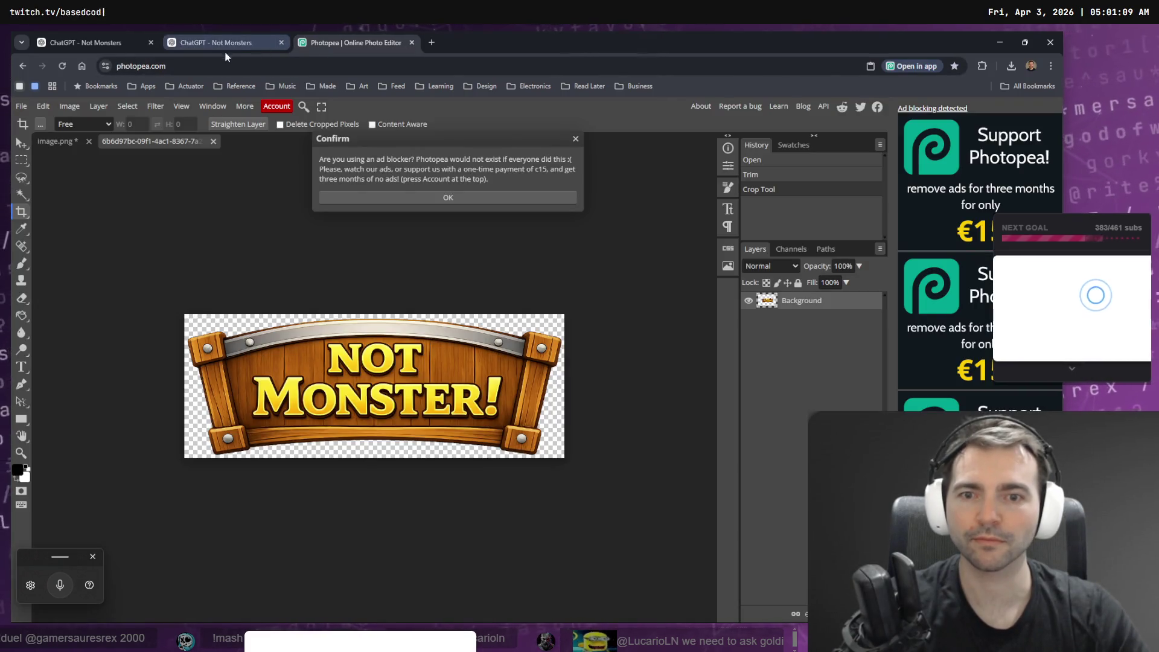
click(206, 35)
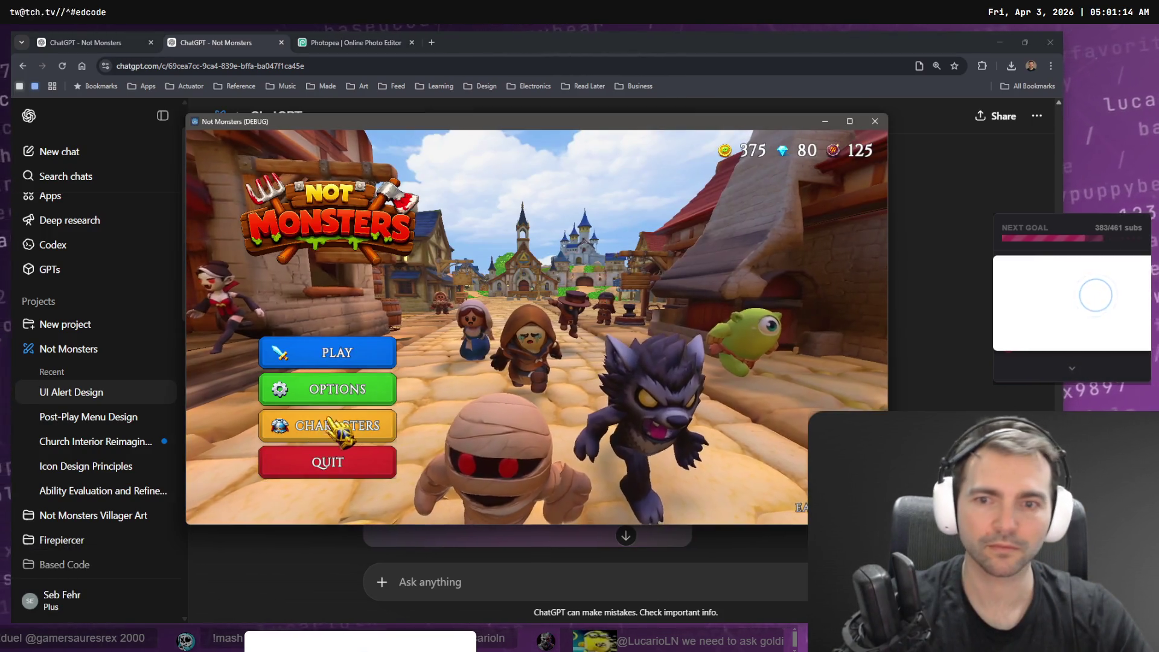
click(336, 425)
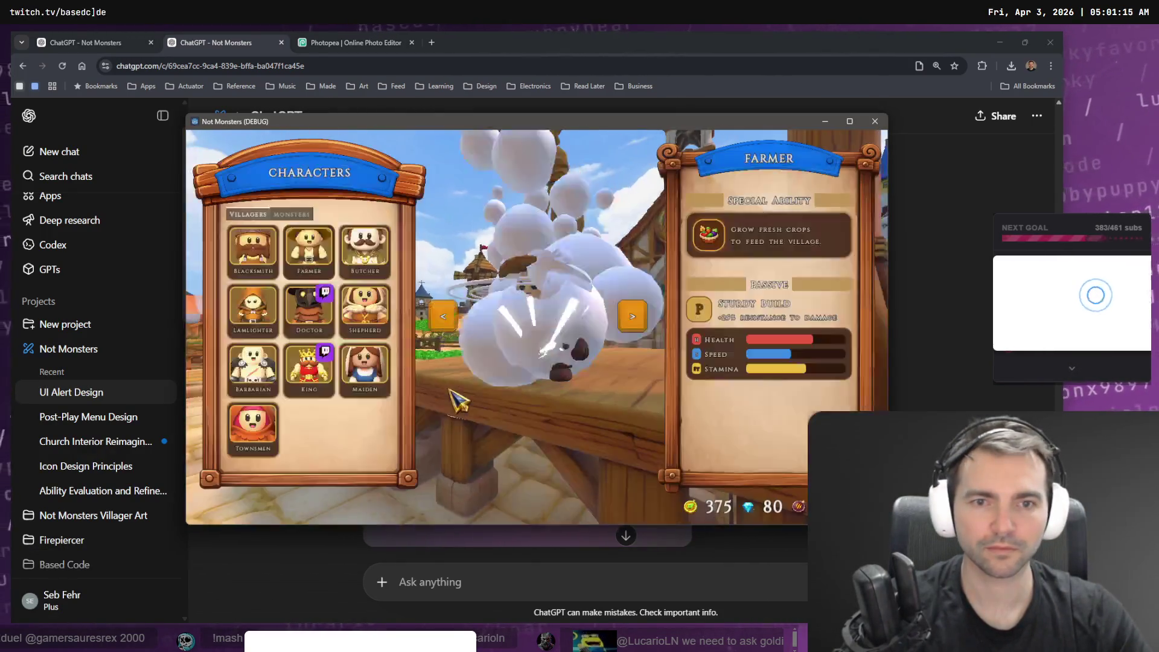
click(365, 248)
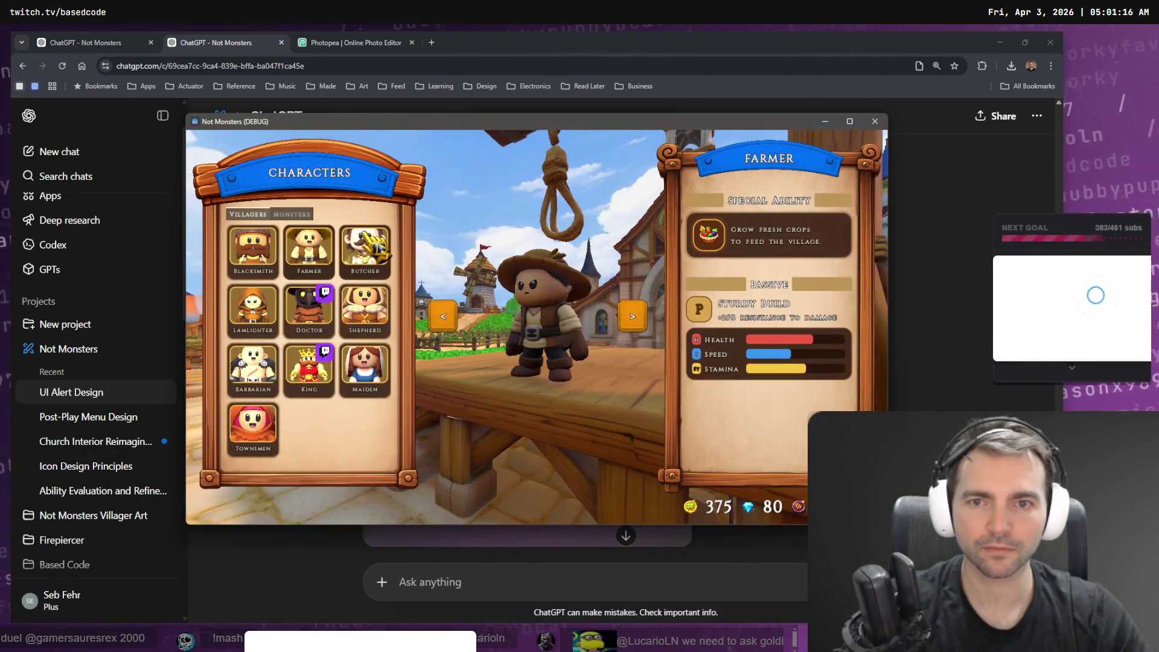
click(366, 369)
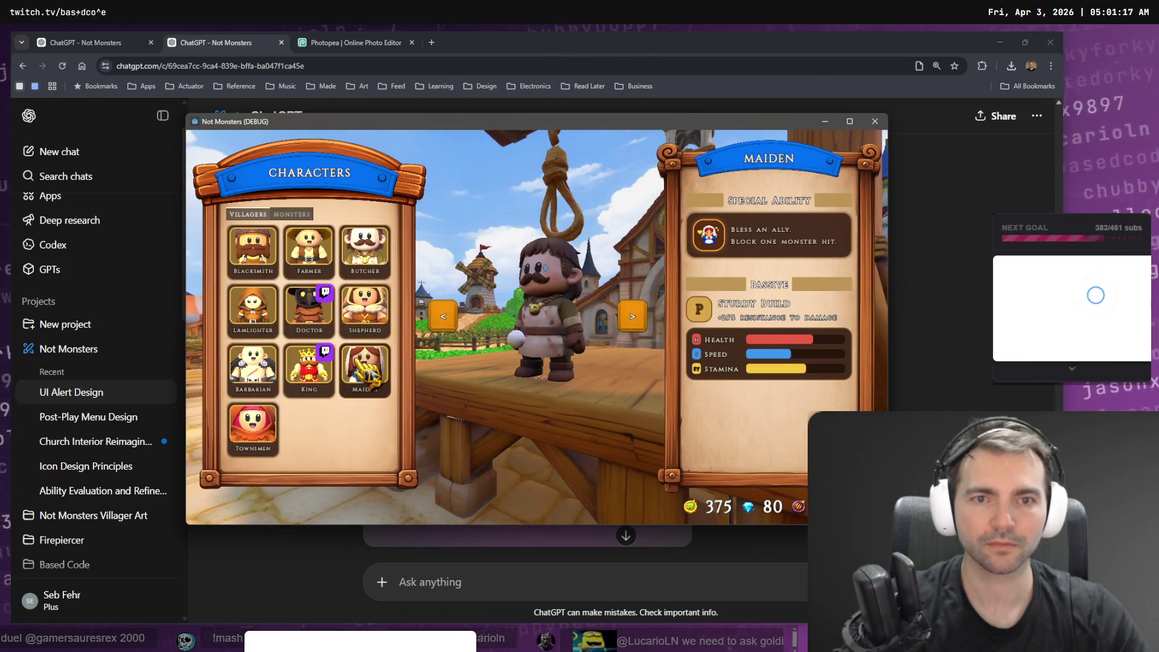
click(361, 326)
click(291, 214)
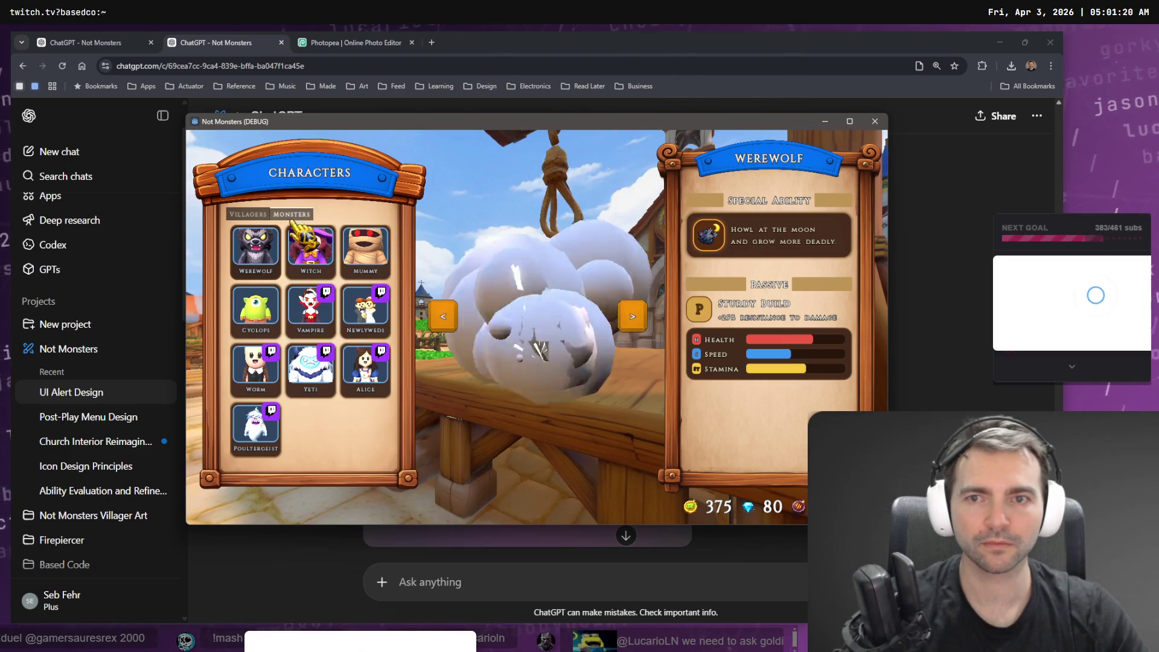
click(310, 311)
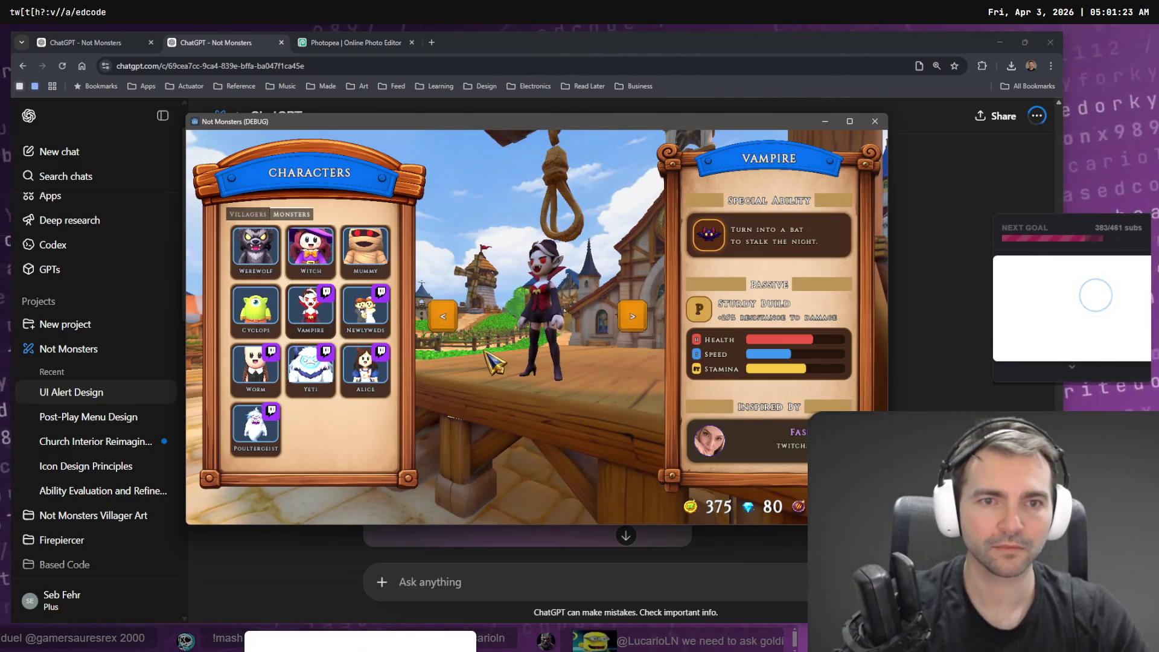
Preview the Werewolf card and return to the game's main menu.
key(alt+F4)
key(alt+Tab)
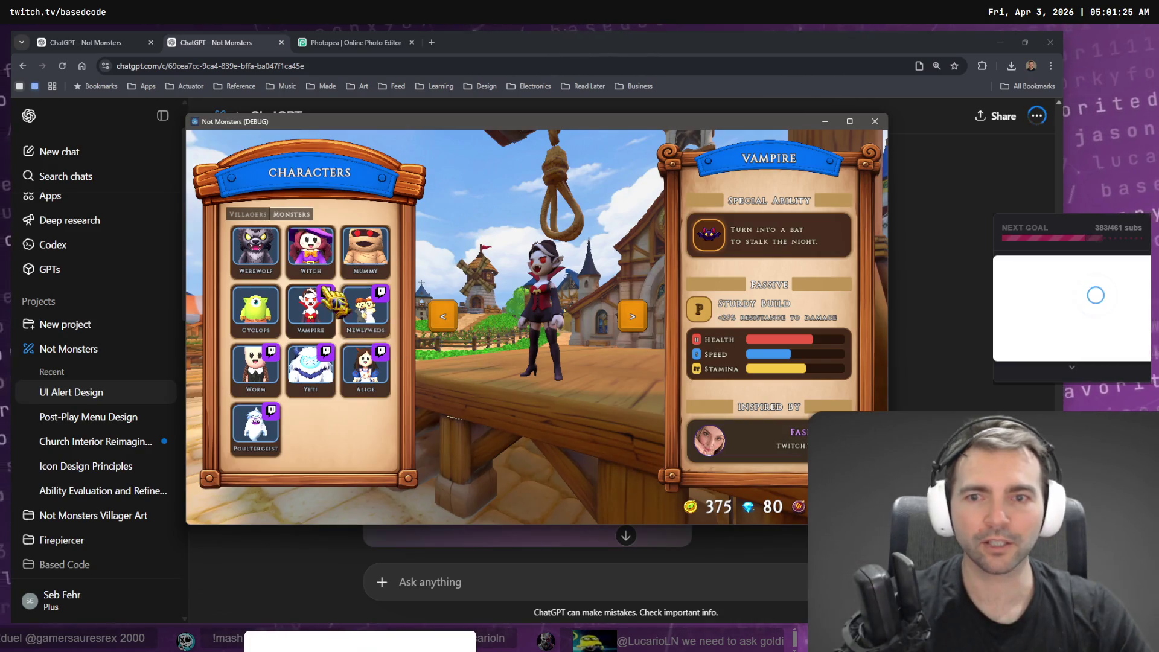
click(255, 247)
key(Escape)
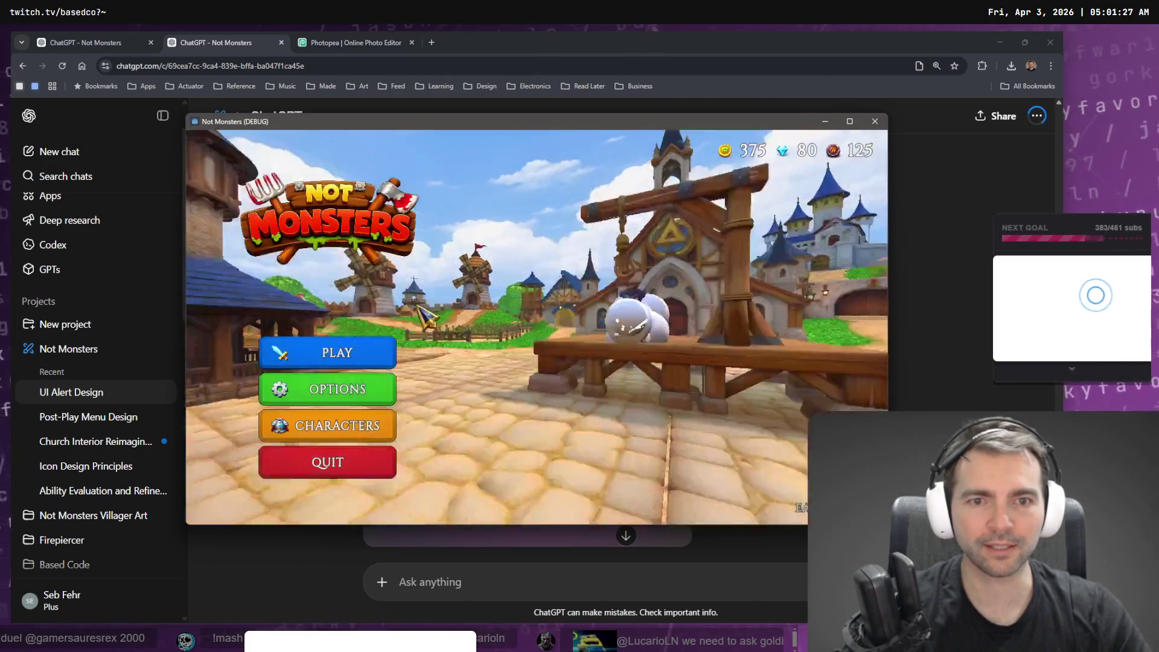
key(alt+Tab)
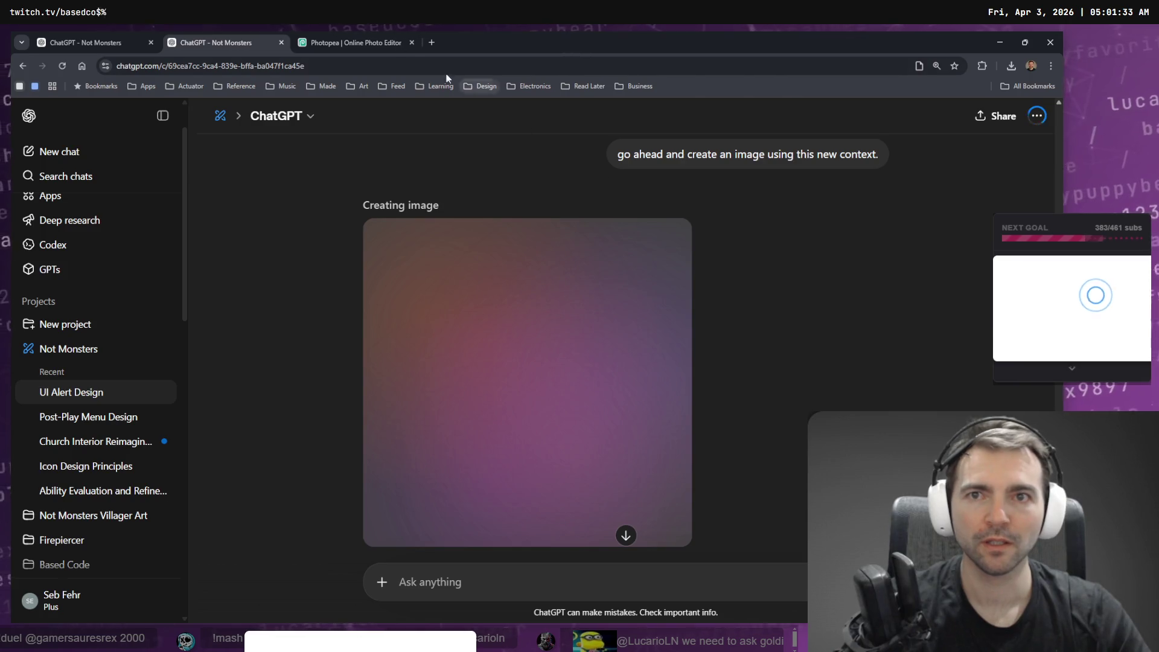
Dismiss Photopea's ad-blocker notice, check the ChatGPT render, and bring up VS Code's Codex chat.
click(371, 43)
click(436, 198)
key(alt+Tab)
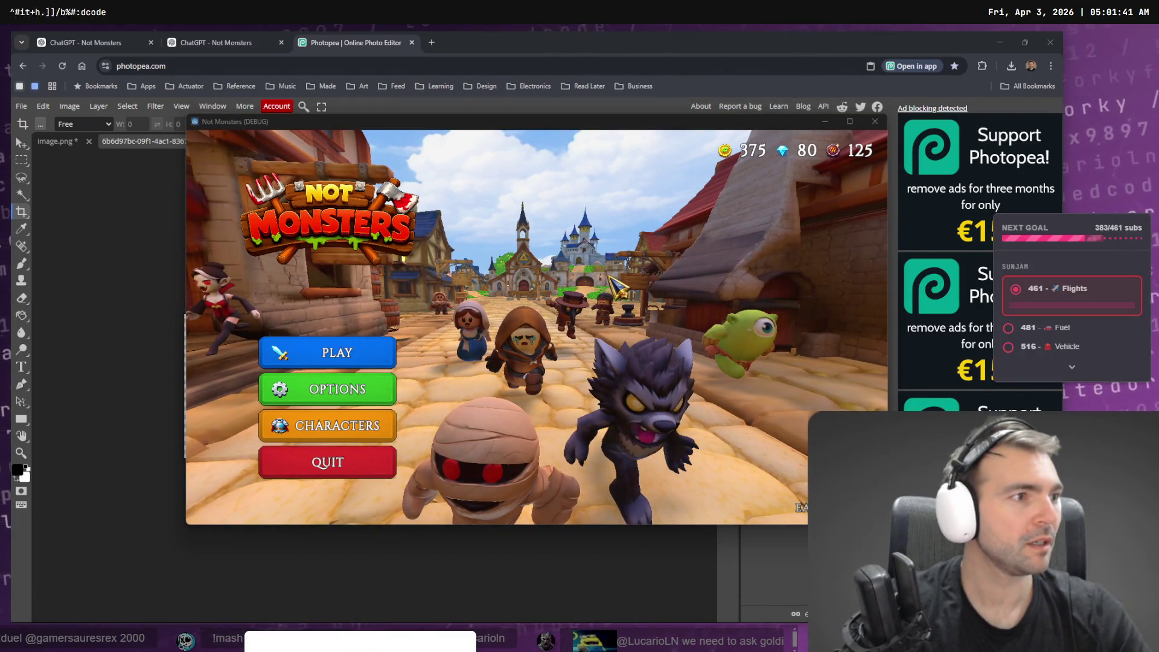
key(alt+Tab)
click(236, 45)
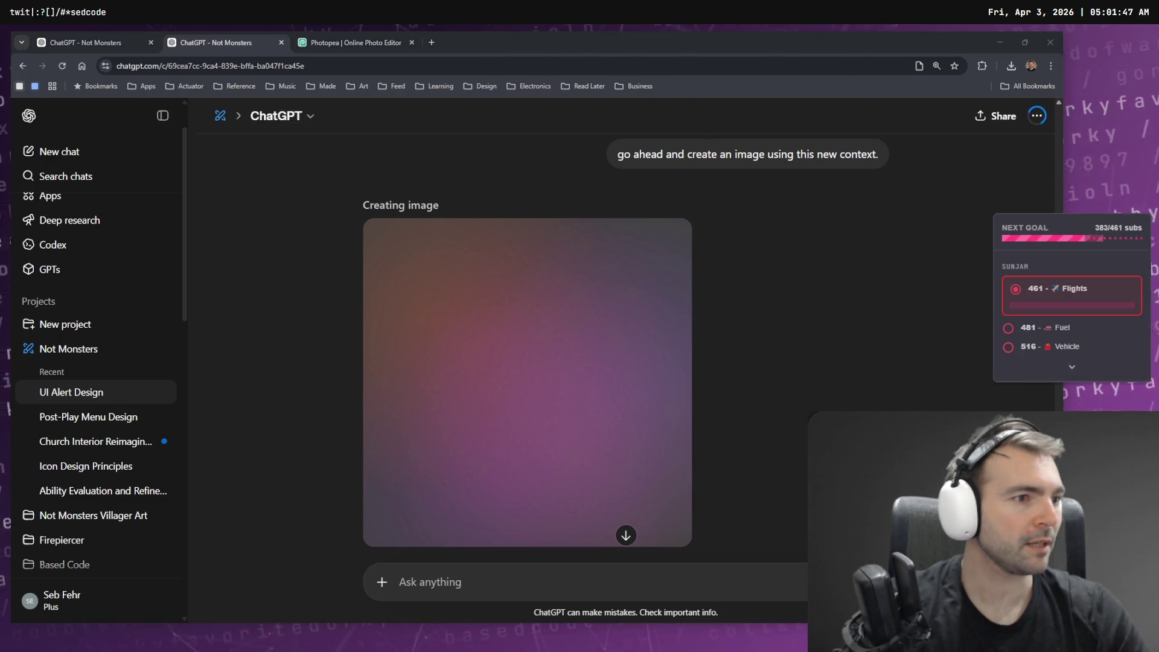
key(alt+Tab)
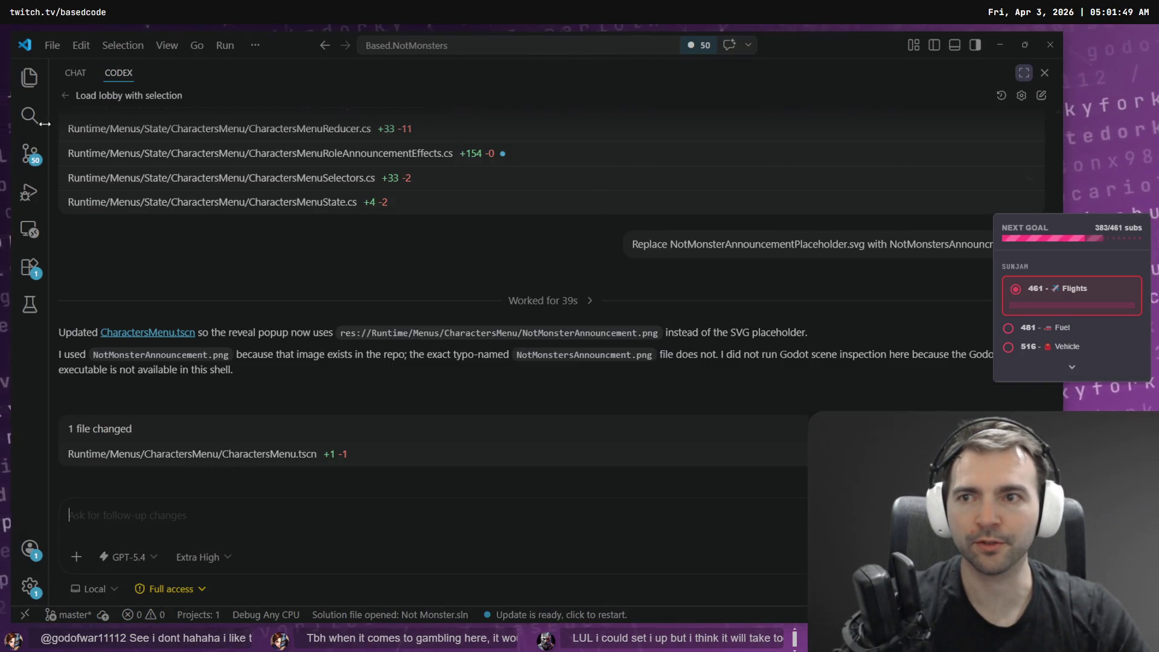
In a new Codex chat, write: 'In this project, we have "Runtimes" and "Services". It seems like these two concepts serve very similar purposes.'.
key(ctrl+n)
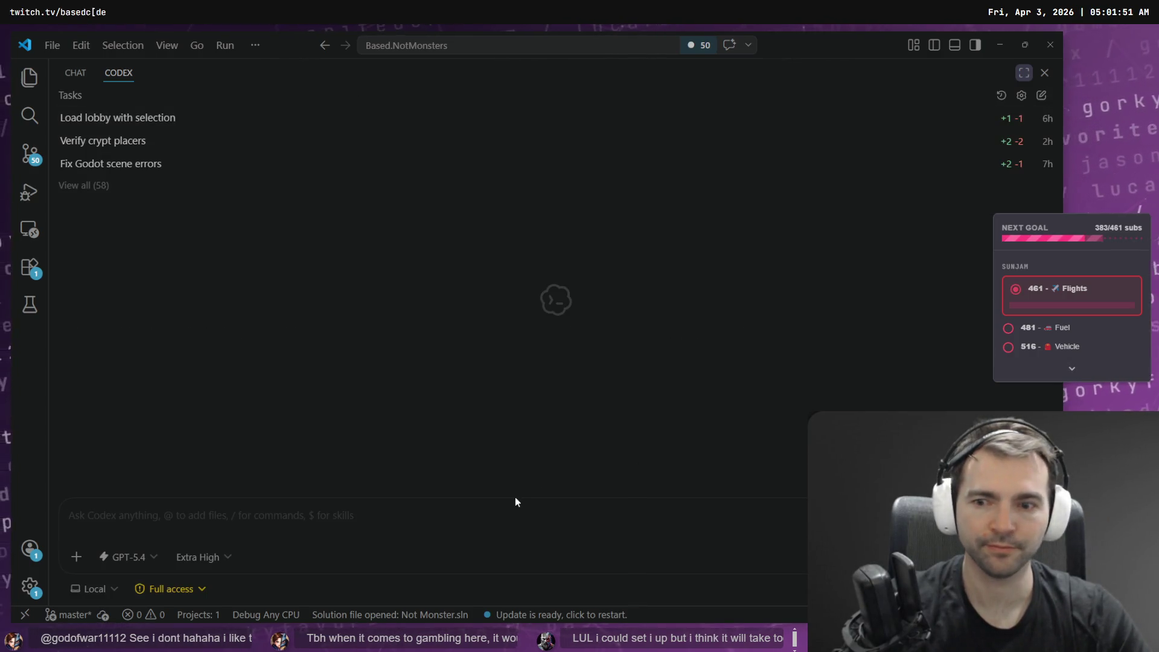
text(In this projec)
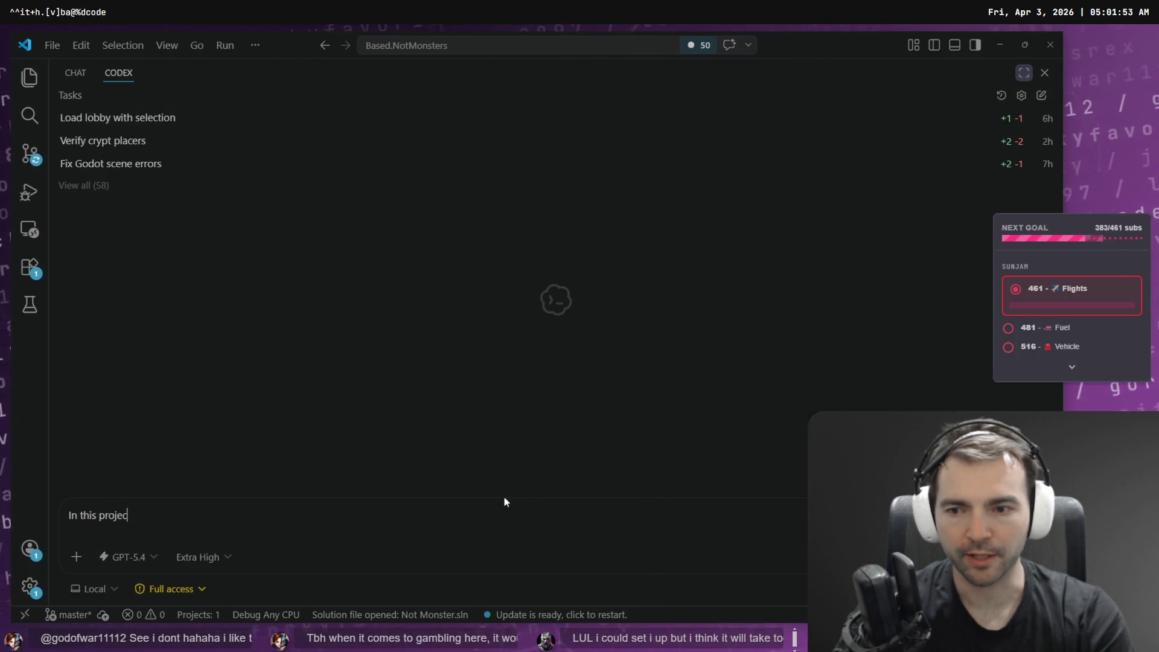
text(t, we h)
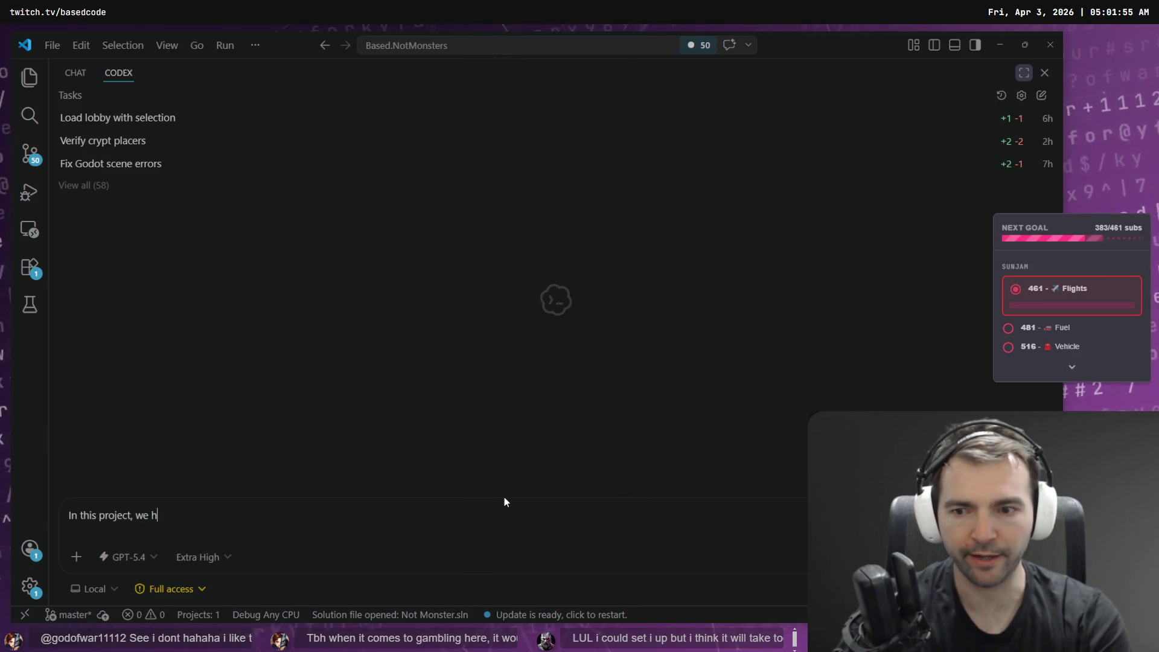
text(ave "Runti)
key(ctrl+BackSpace)
text(Runtimes" and ")
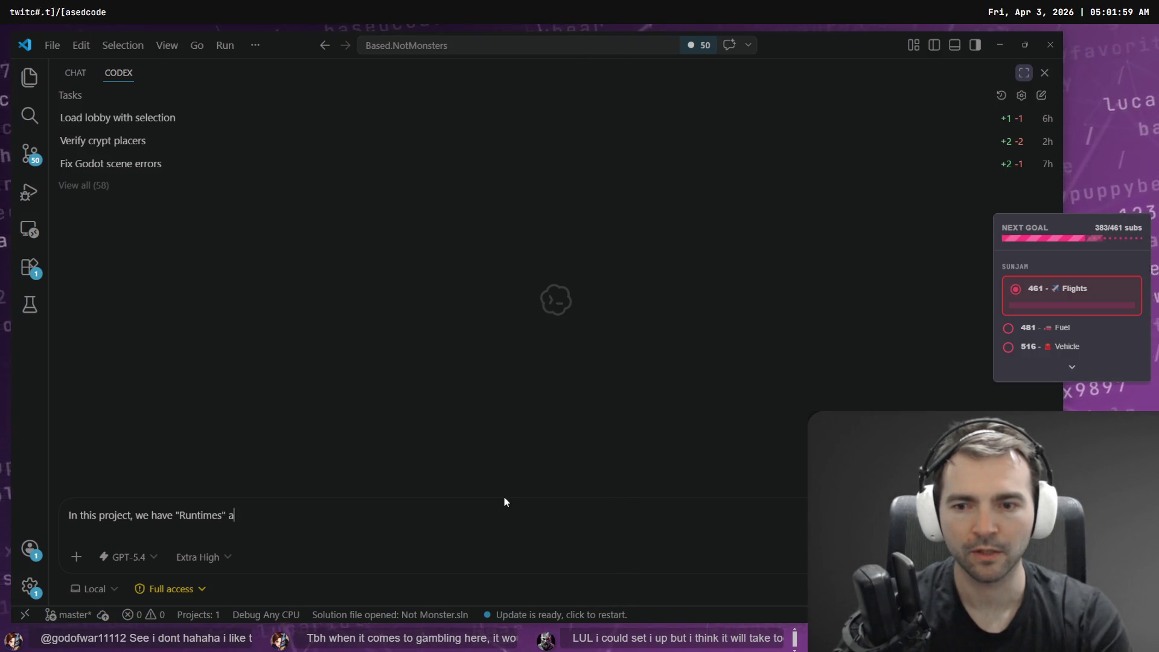
text(Service)
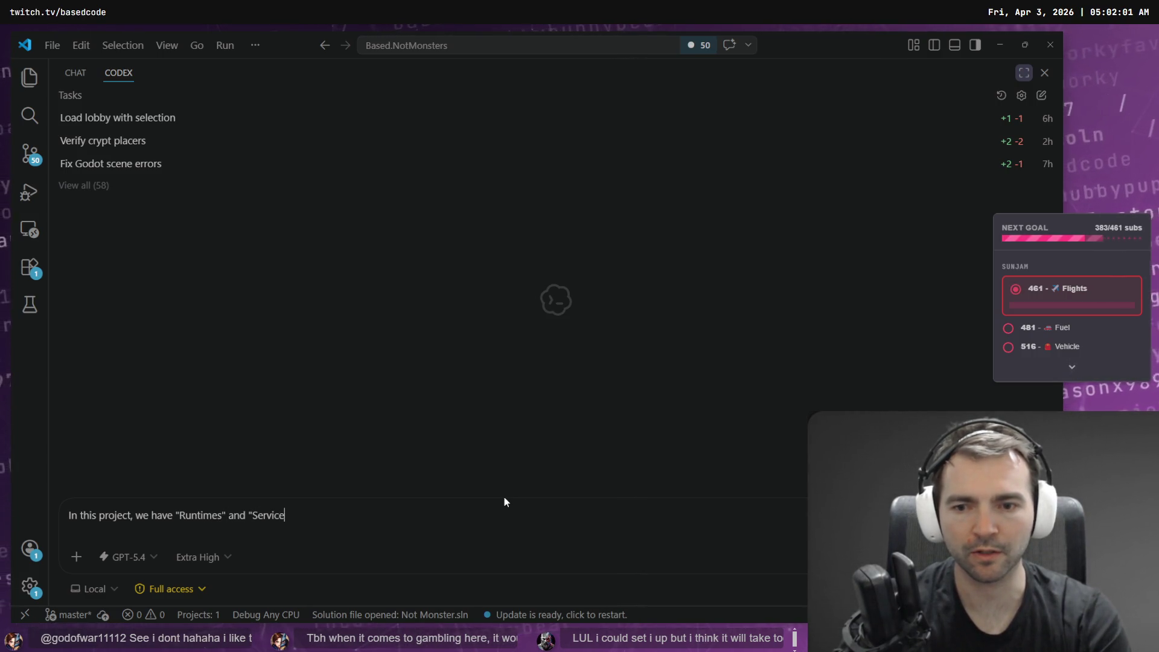
text(s". it se)
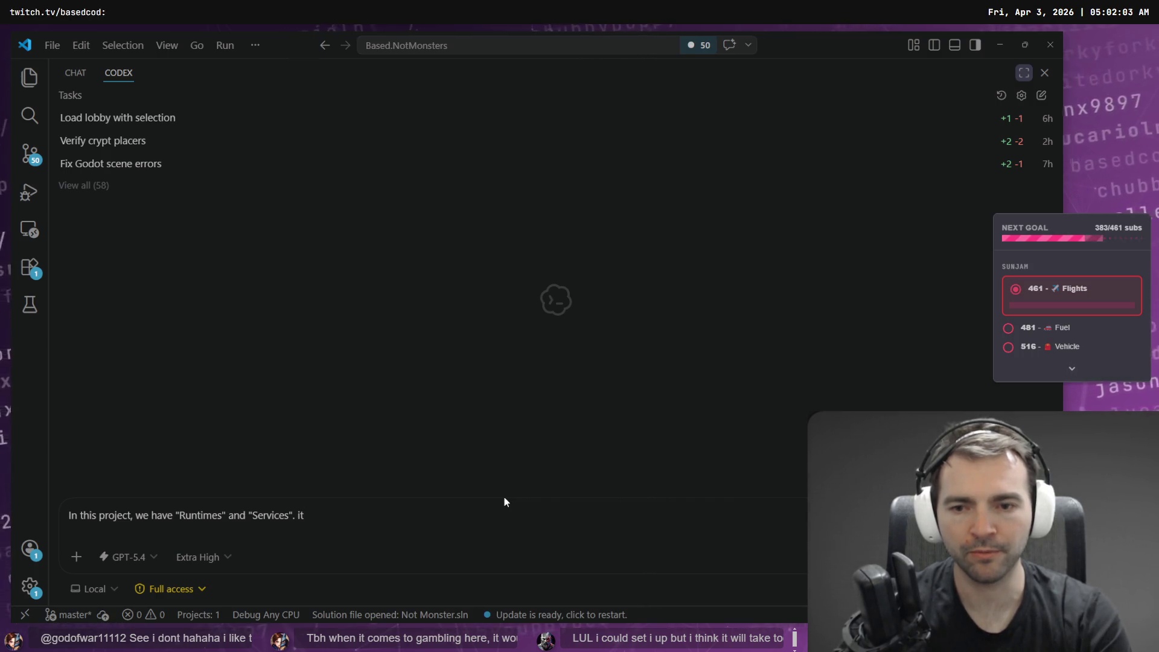
key(BackSpace)
key(BackSpace)
text(It s)
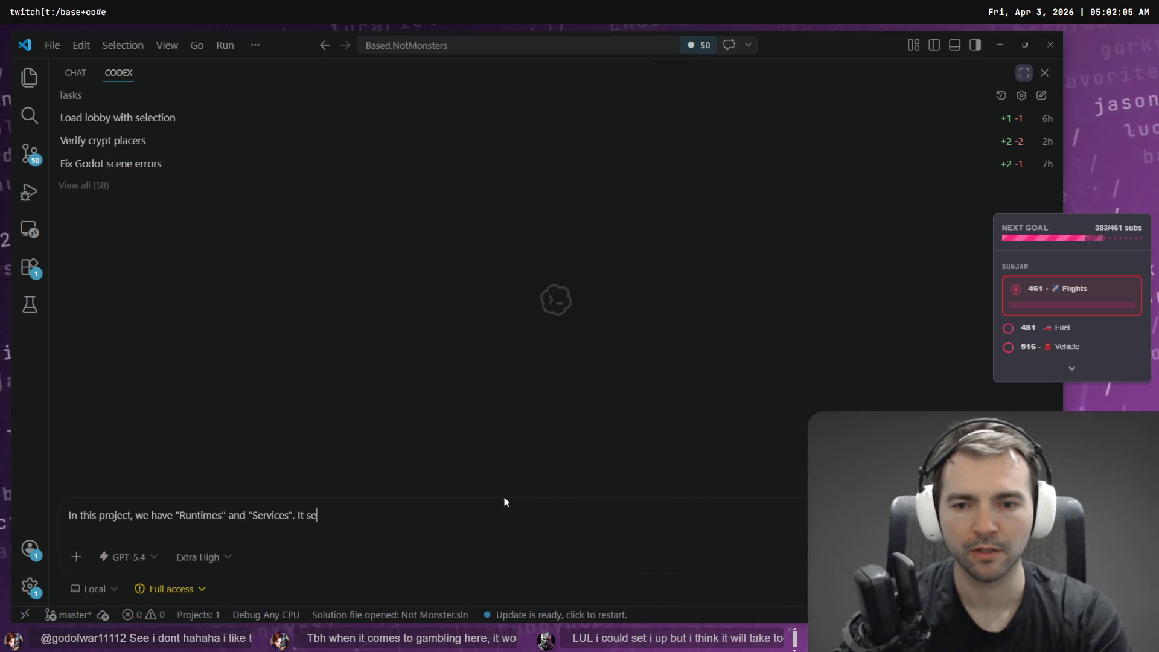
text(ems like these )
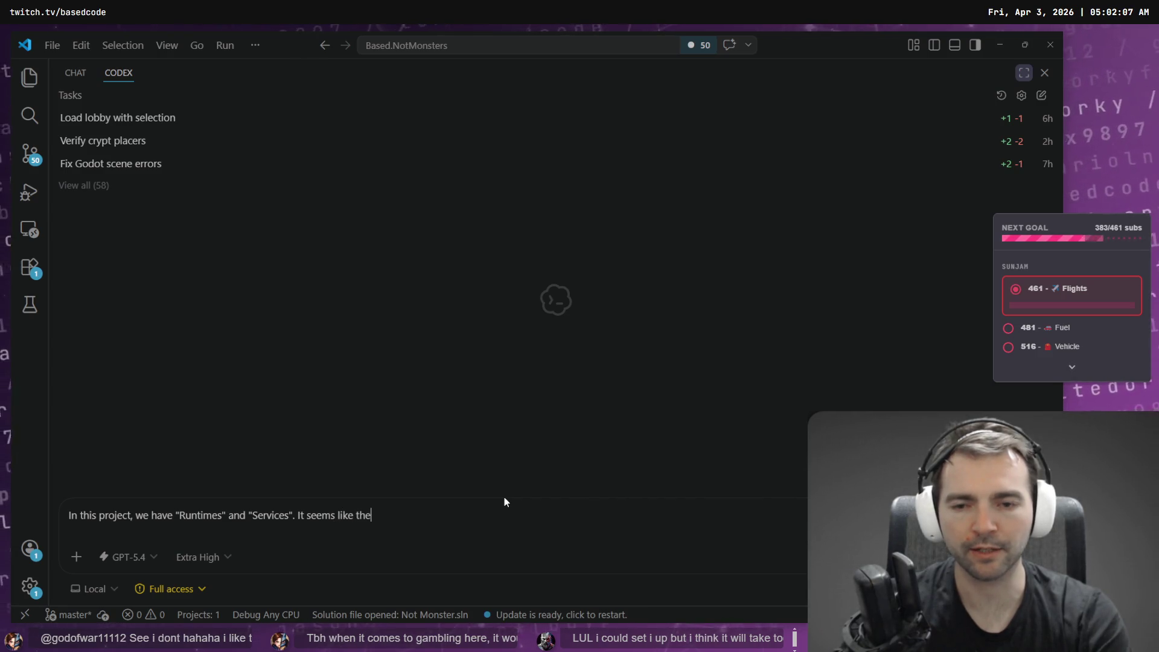
text(two c)
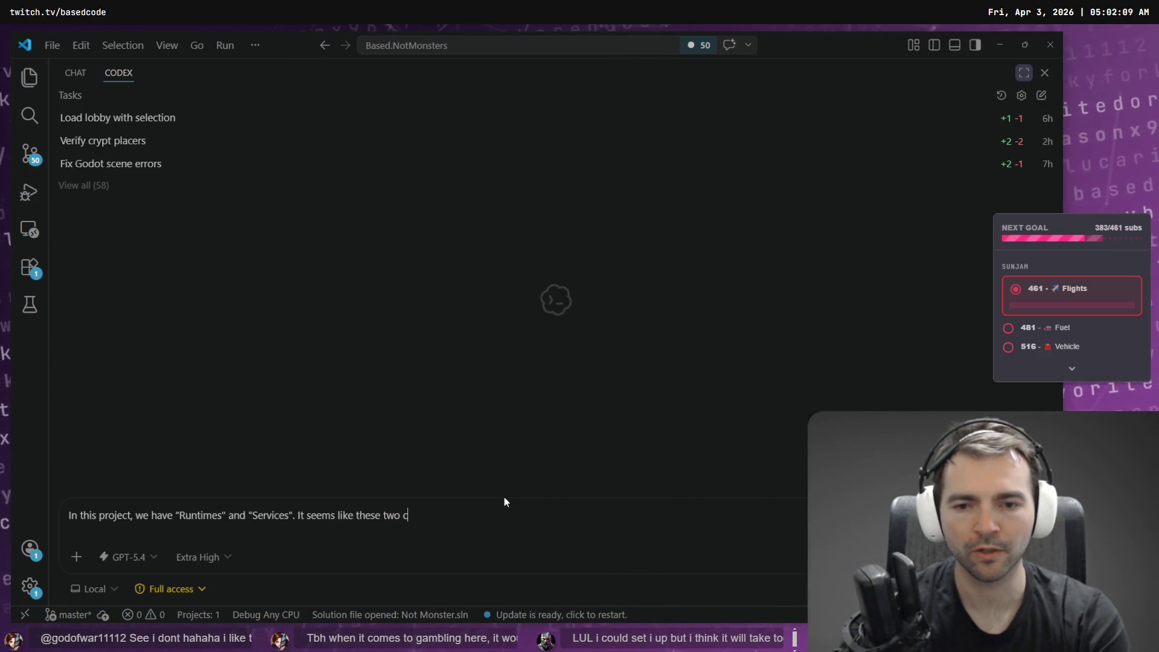
text(oncepts serve)
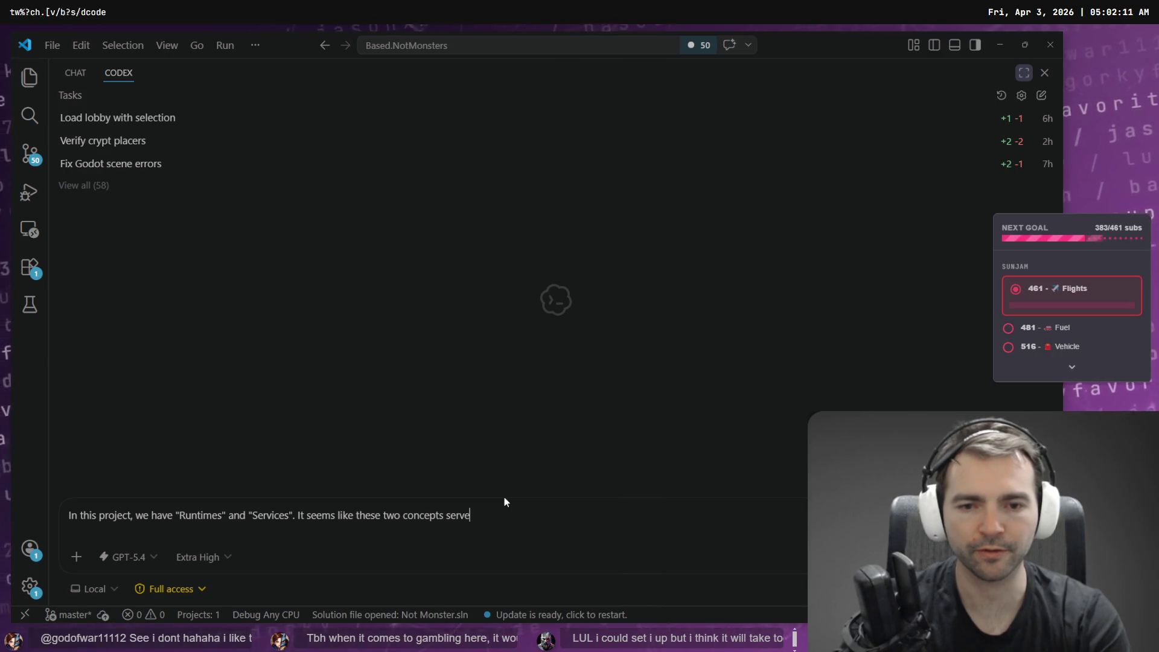
key(BackSpace)
key(BackSpace)
text(ve)
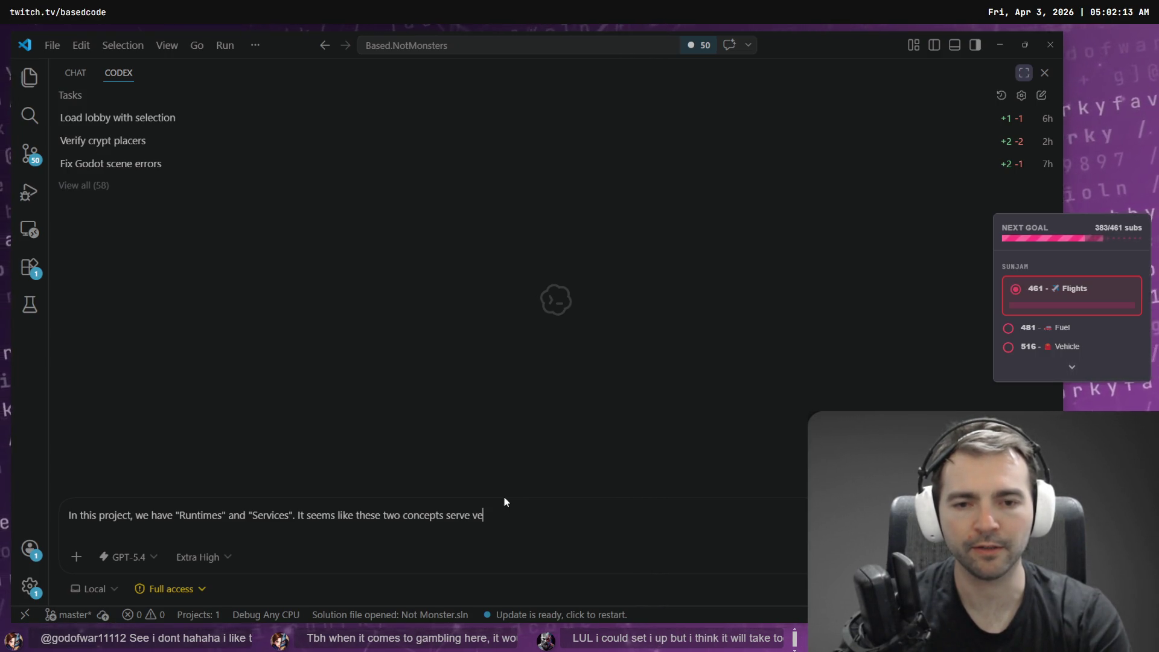
text(rry similar)
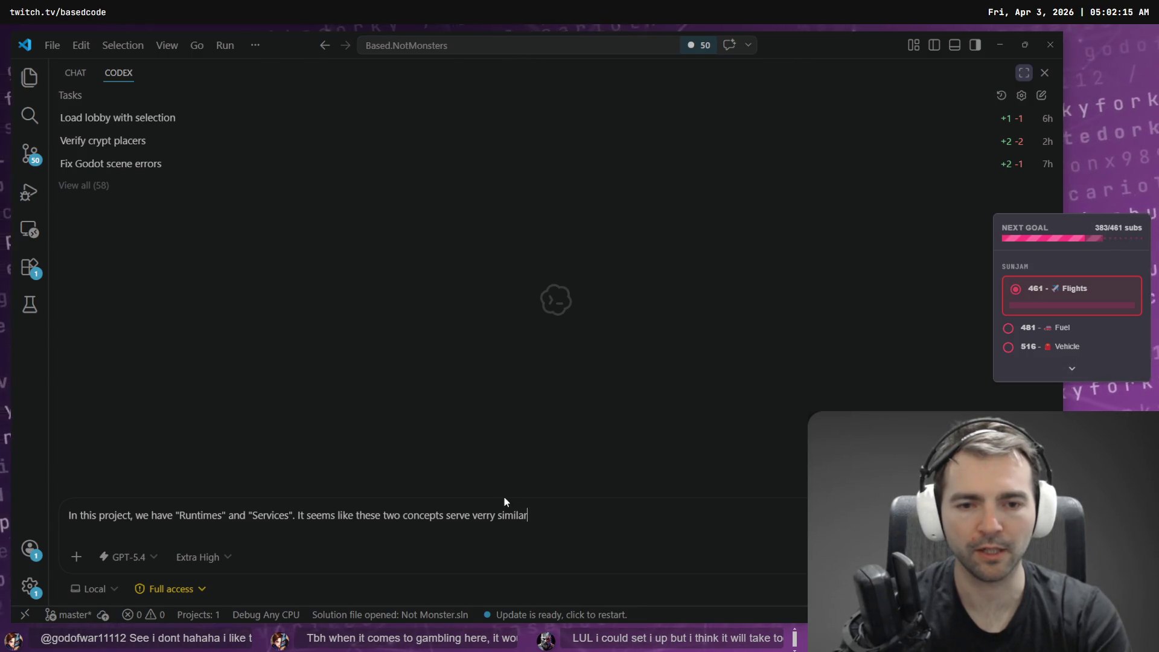
text( purposes.)
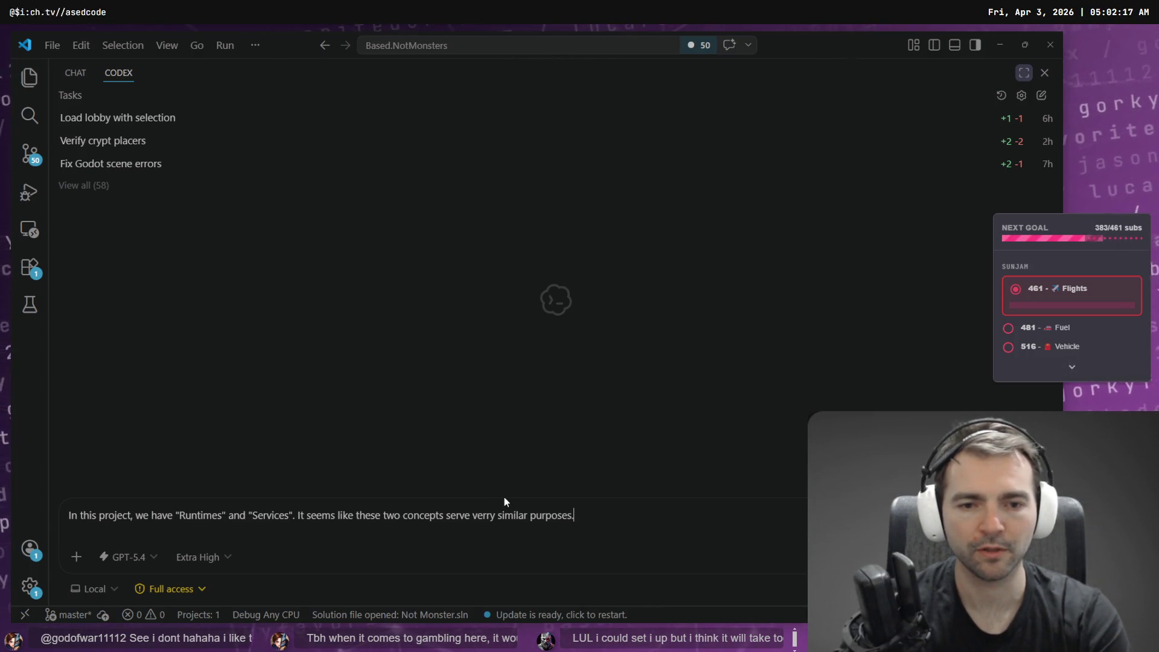
text( It's)
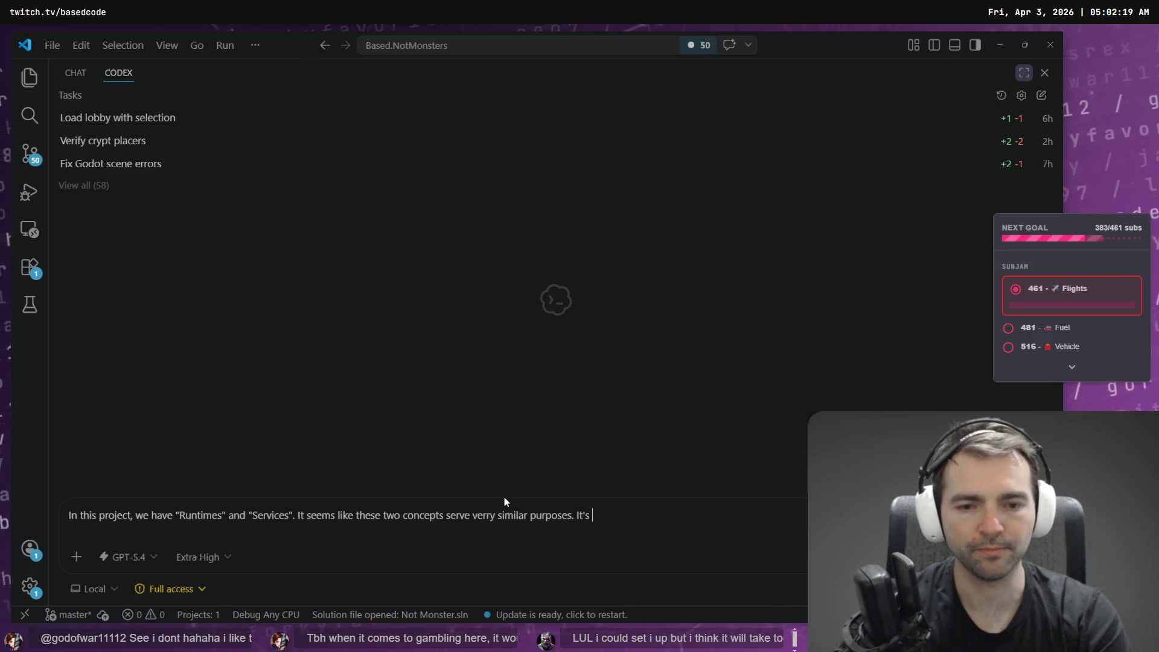
key(super+h)
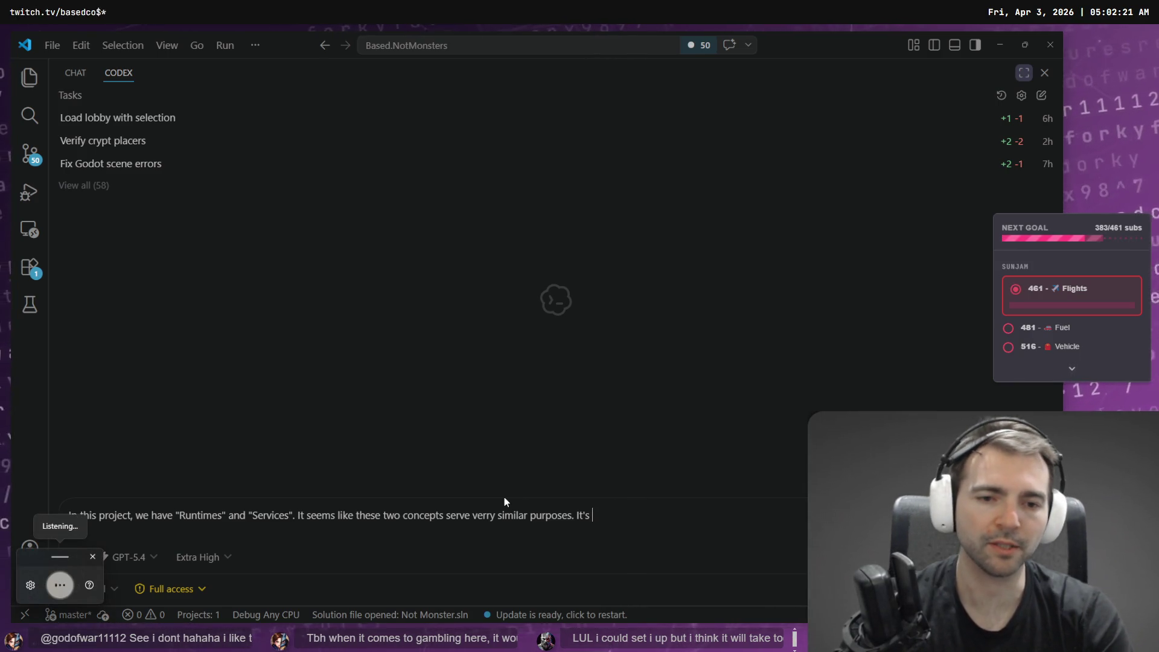